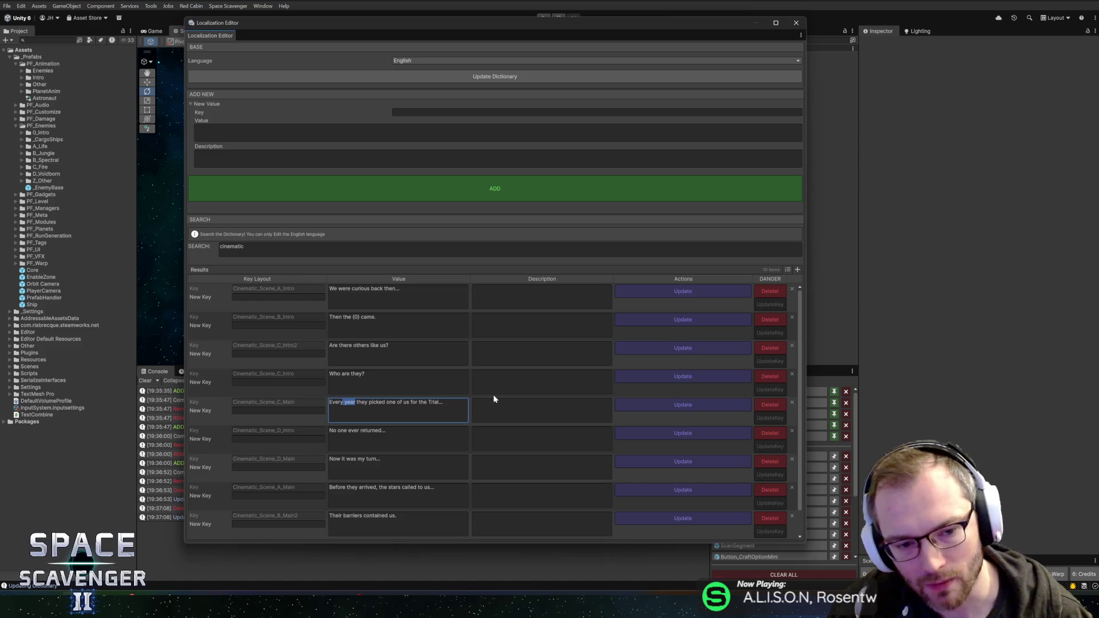
# Enter 'generation' and replace the following words with 'was selected' in the C_Main line
pyautogui.write('generation')
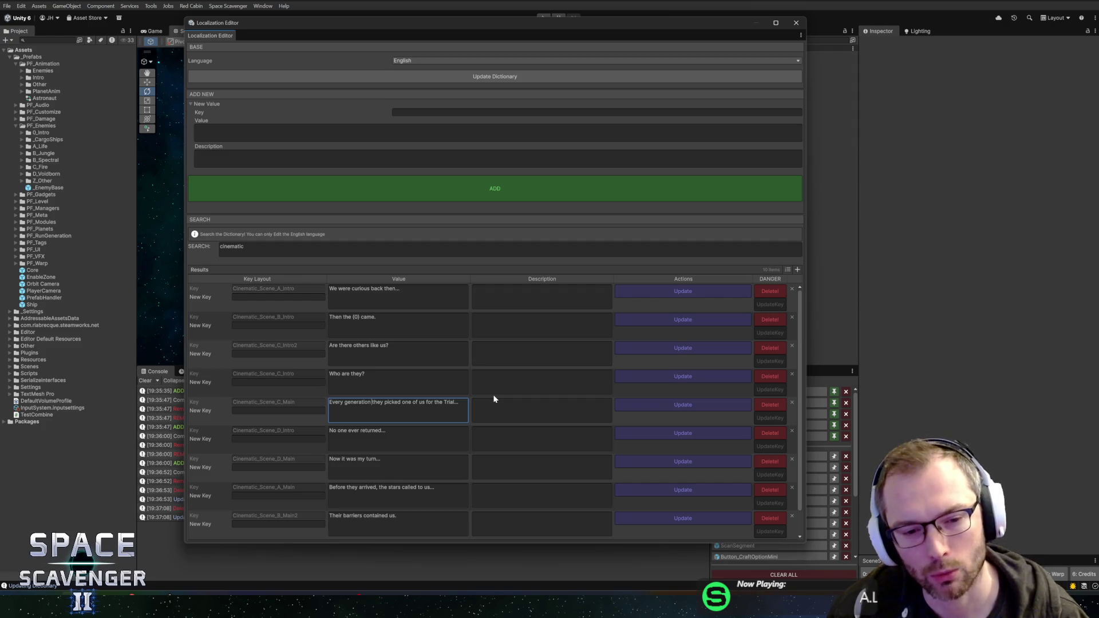
pyautogui.hotkey('ctrl', 'shift', 'Right')
pyautogui.hotkey('ctrl', 'shift', 'Right')
pyautogui.press('BackSpace')
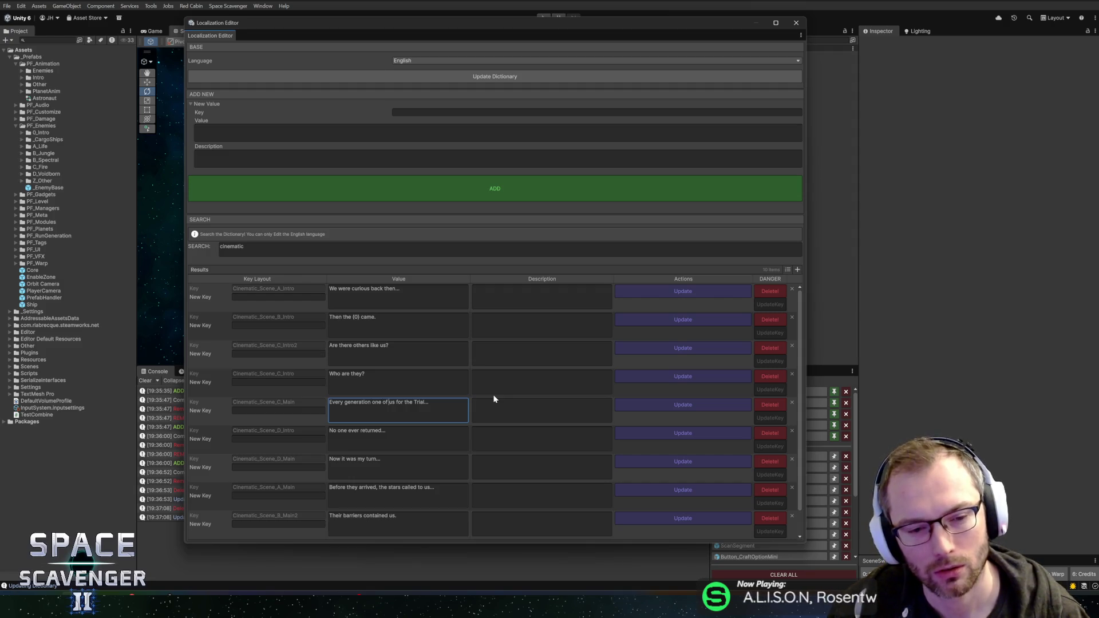
pyautogui.write('was selected')
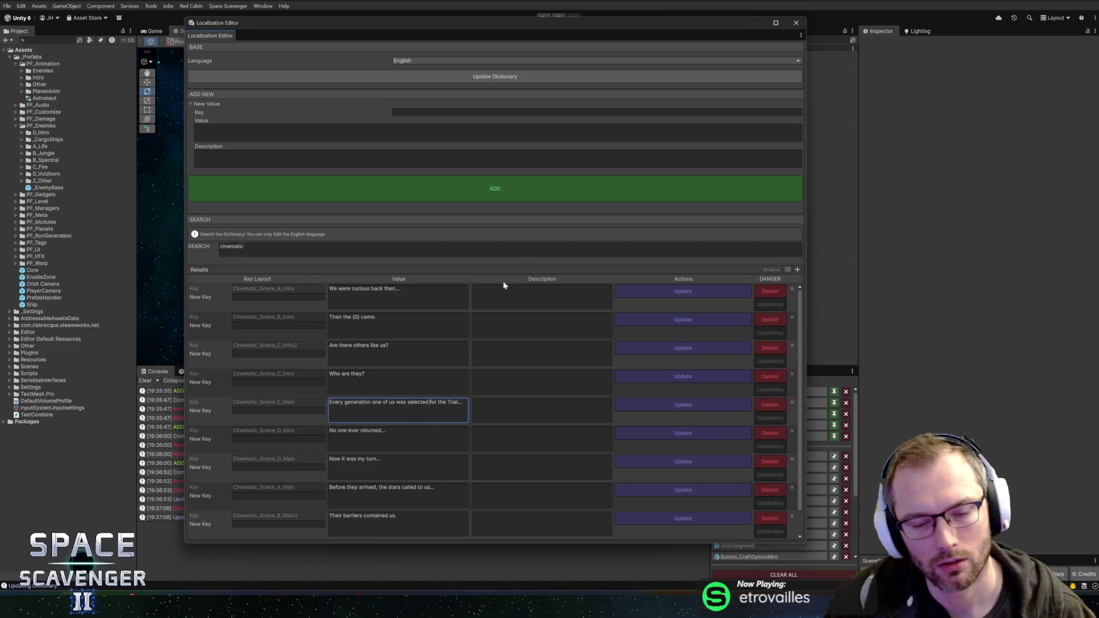
# Try 'Gauntlet' in place of 'Trial', then settle on lowercase 'trial'
pyautogui.doubleClick(453, 402)
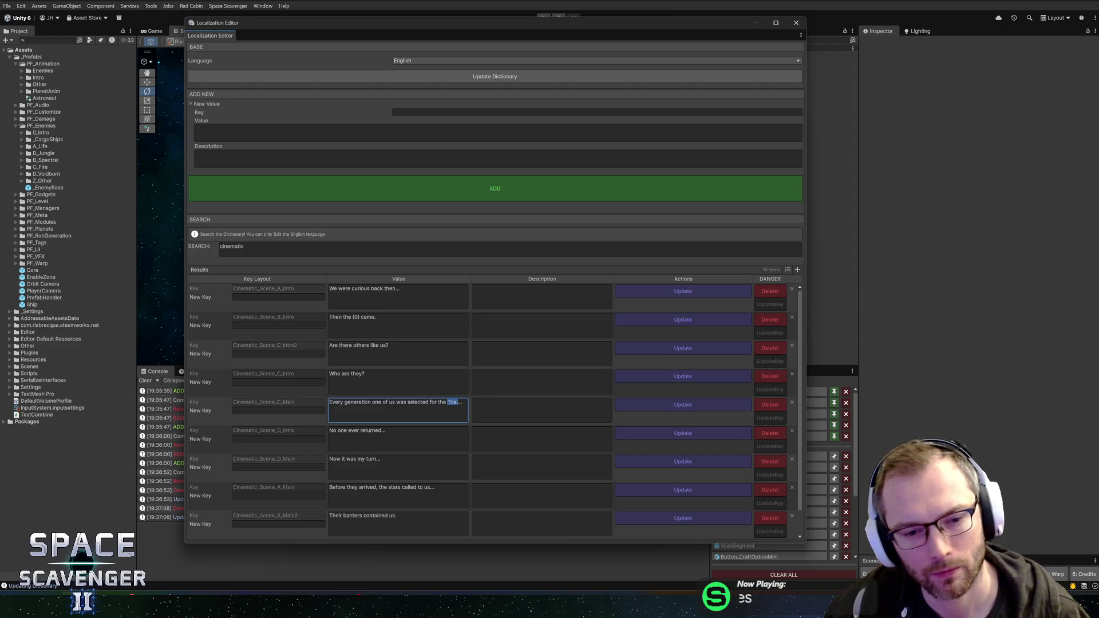
pyautogui.click(446, 402)
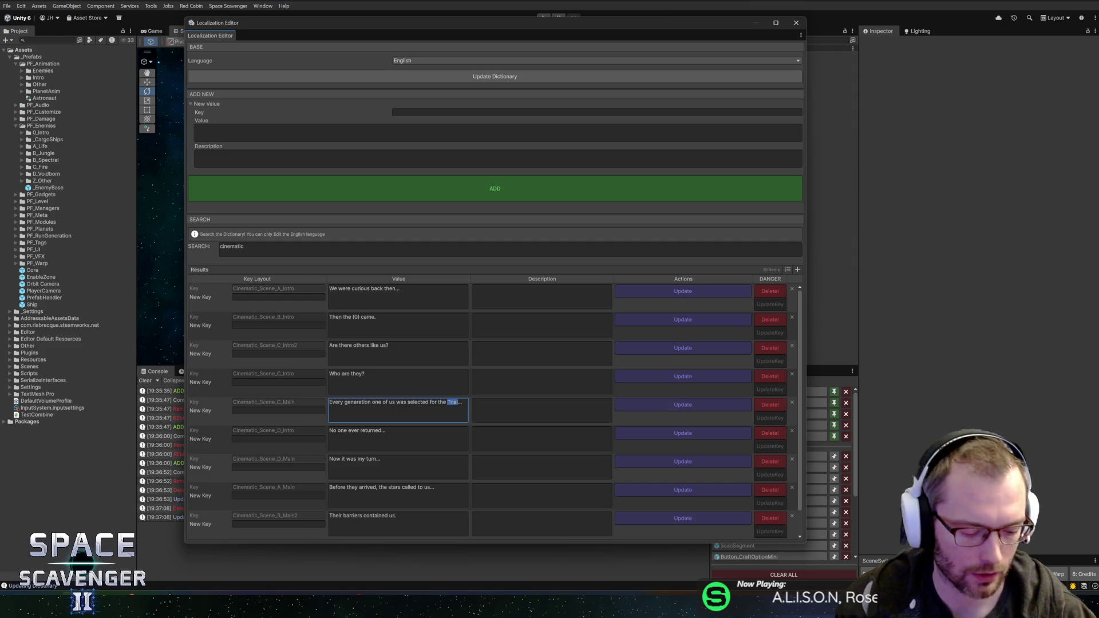
pyautogui.write('Gauntlet')
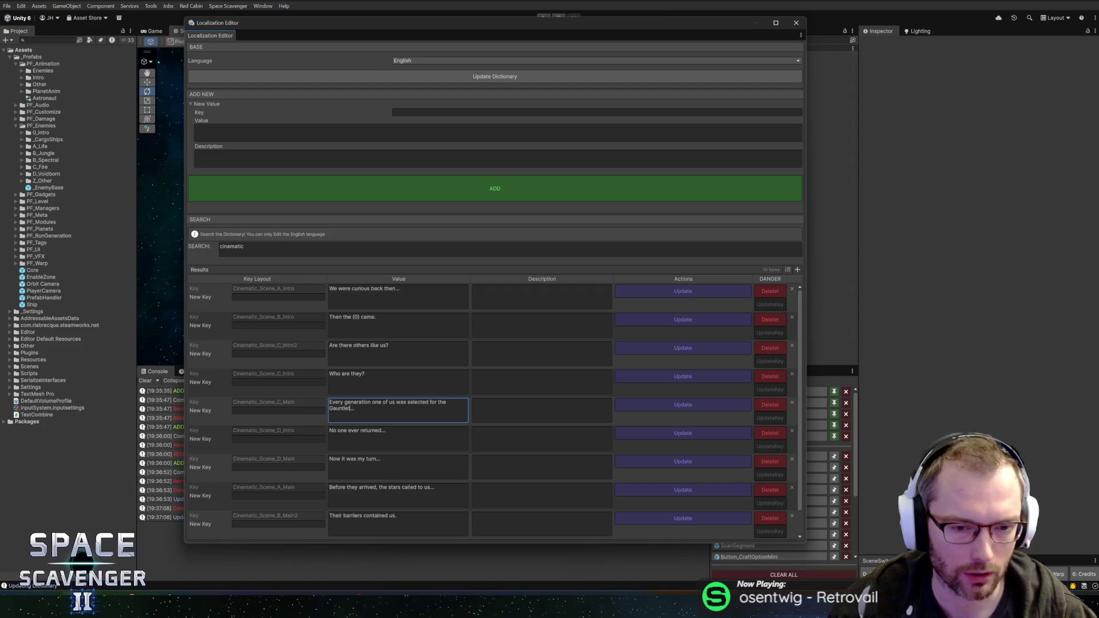
pyautogui.hotkey('shift', 'Left')
pyautogui.hotkey('shift', 'Left')
pyautogui.hotkey('shift', 'Left')
pyautogui.hotkey('shift', 'Left')
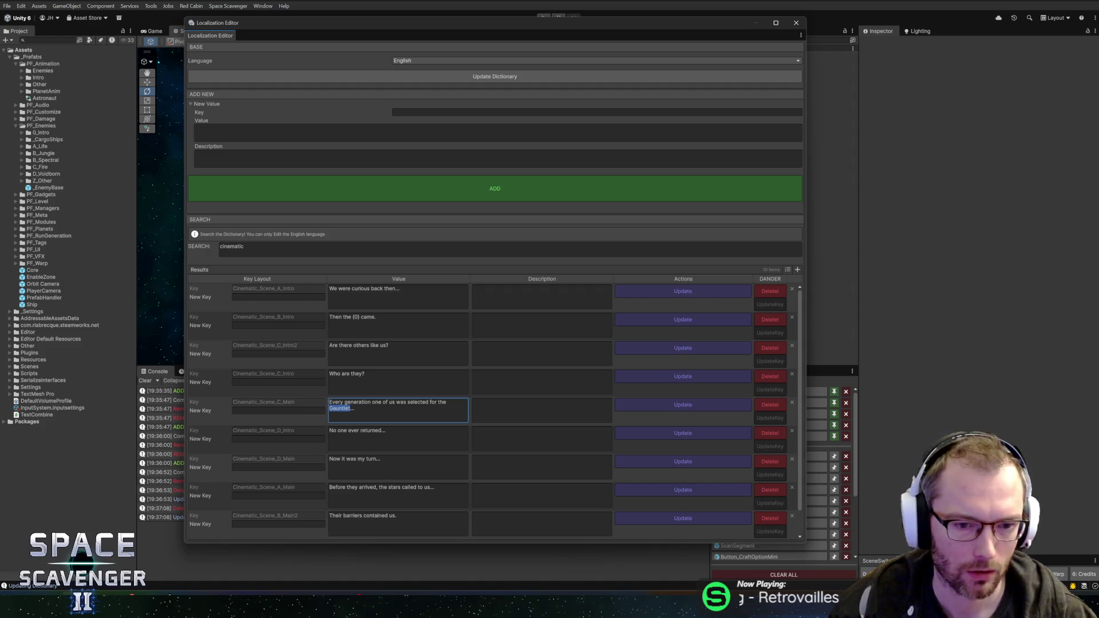
pyautogui.write('trial')
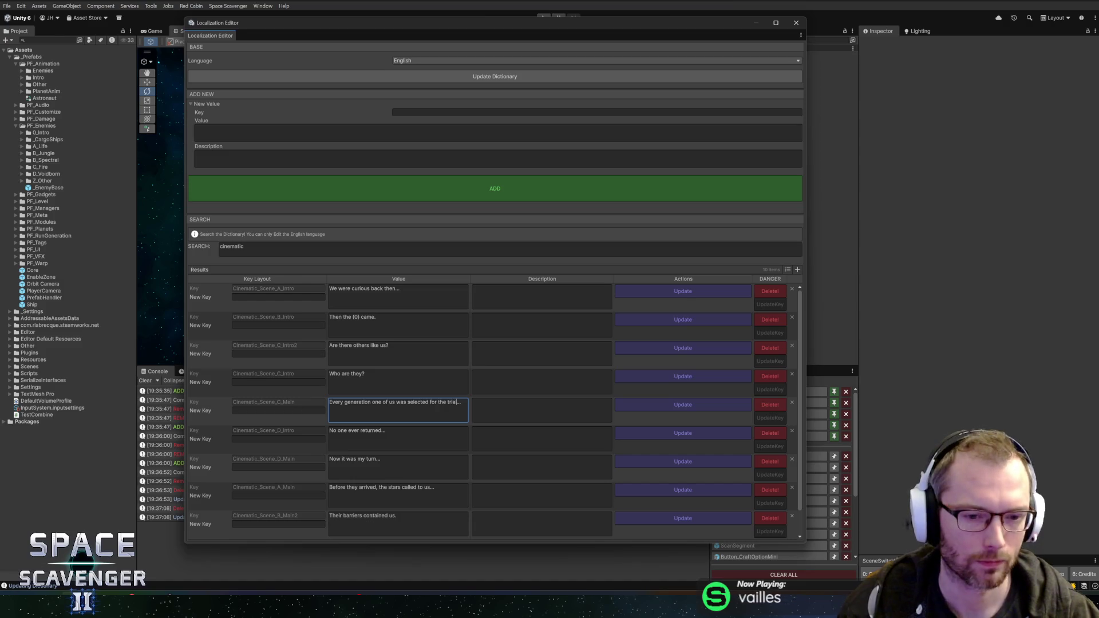
pyautogui.write('s')
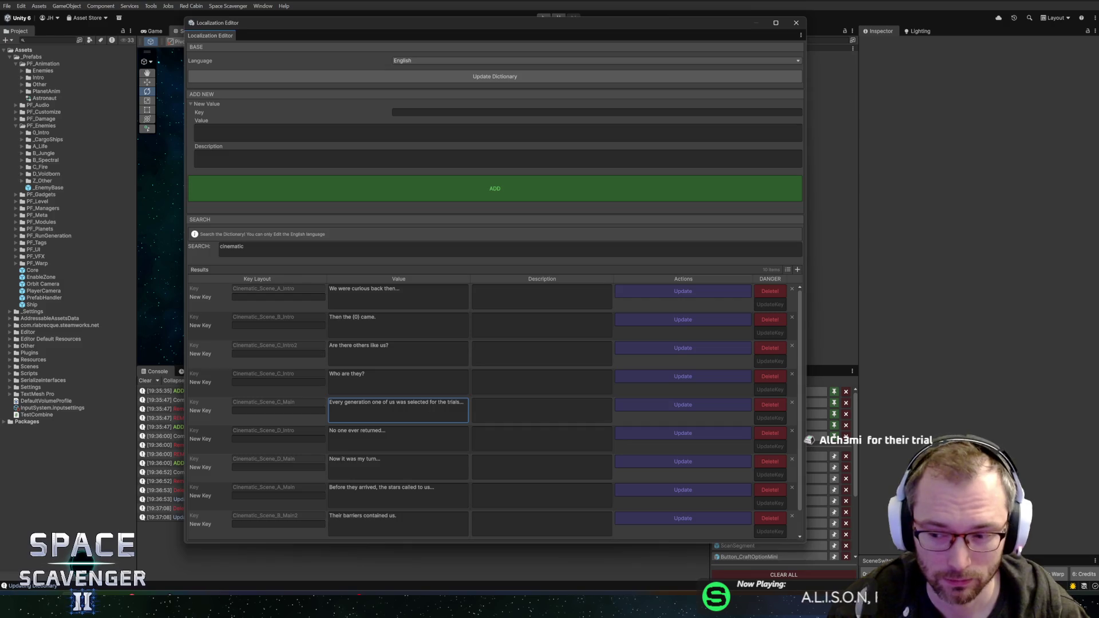
pyautogui.write('ir')
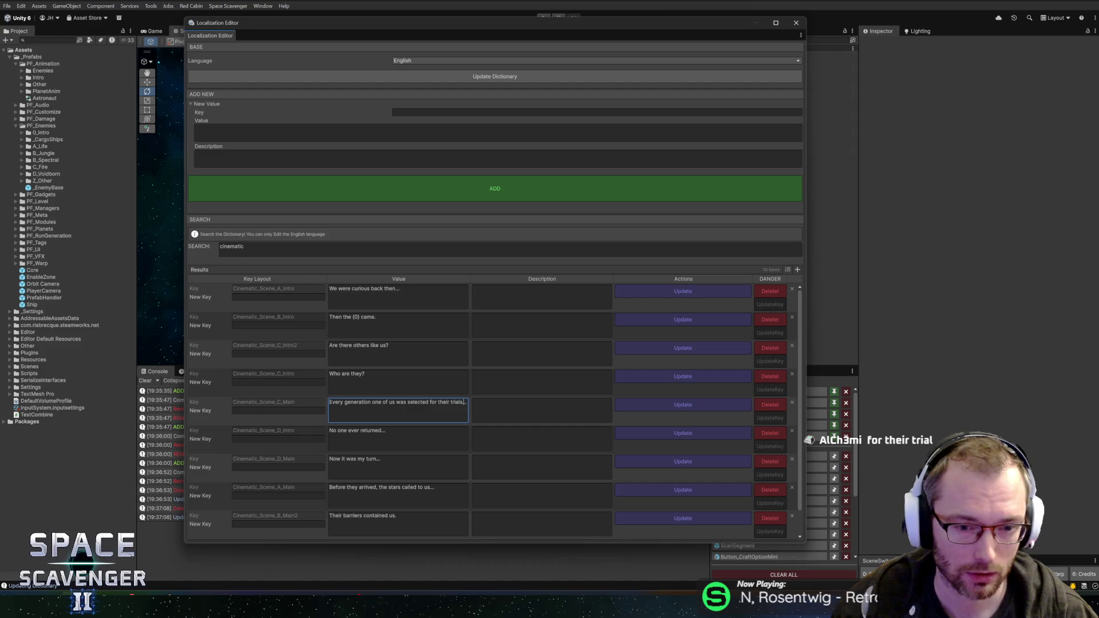
pyautogui.press('BackSpace')
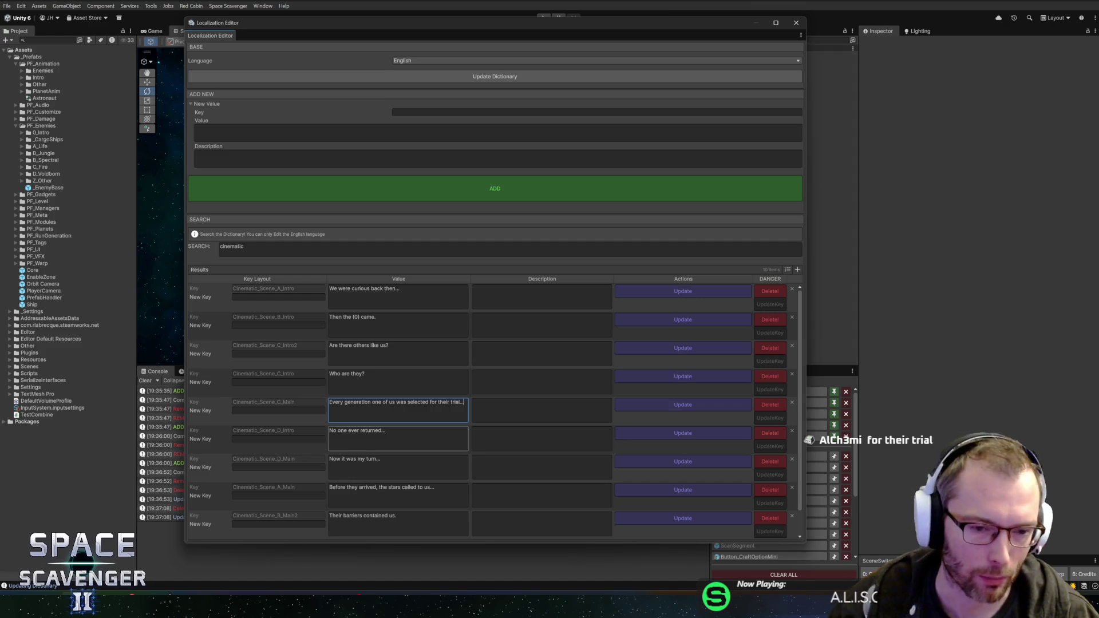
# Add a comma after 'generation' and save the C_Main line with Update
pyautogui.click(370, 402)
pyautogui.write(',')
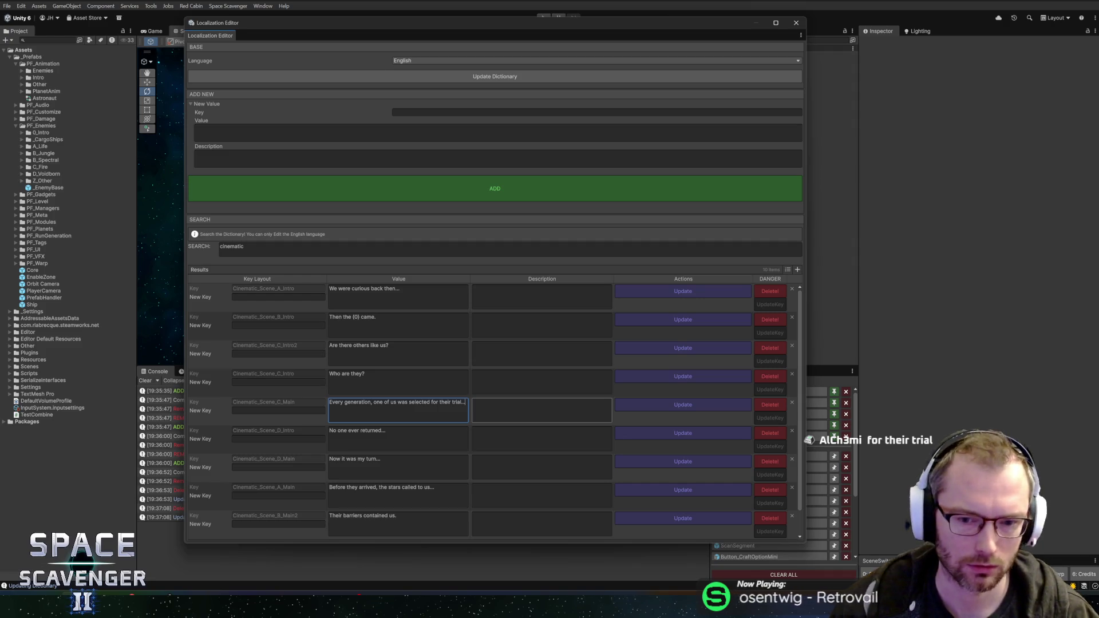
pyautogui.click(647, 403)
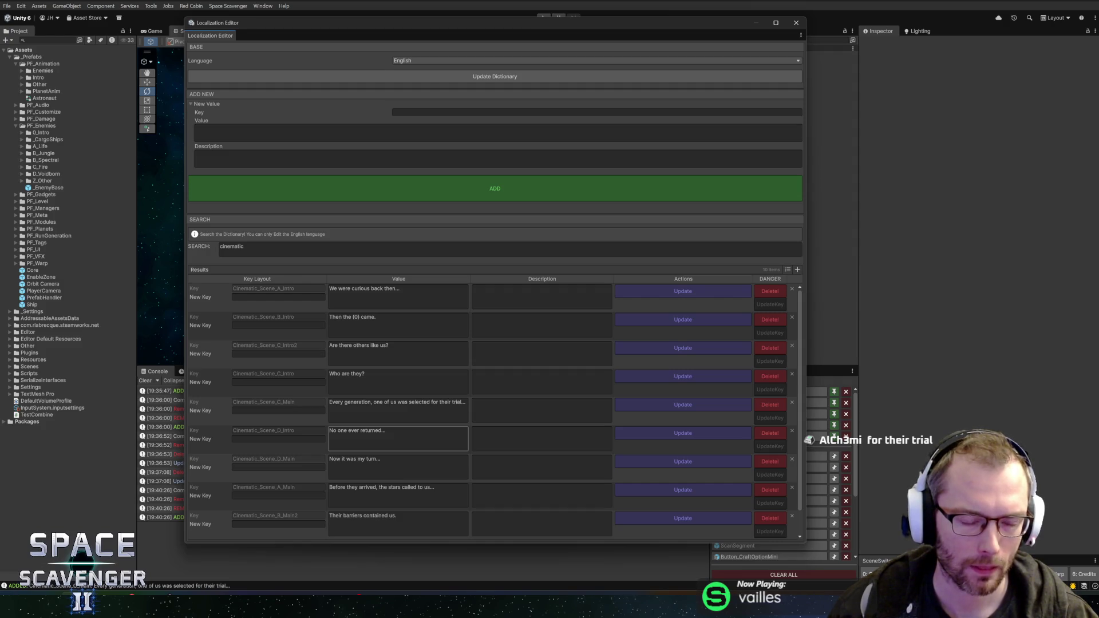
# Change 'No one ever returned' to 'No pilot has ever returned' and save the D_Intro row
pyautogui.hotkey('ctrl', 'a')
pyautogui.click(337, 430)
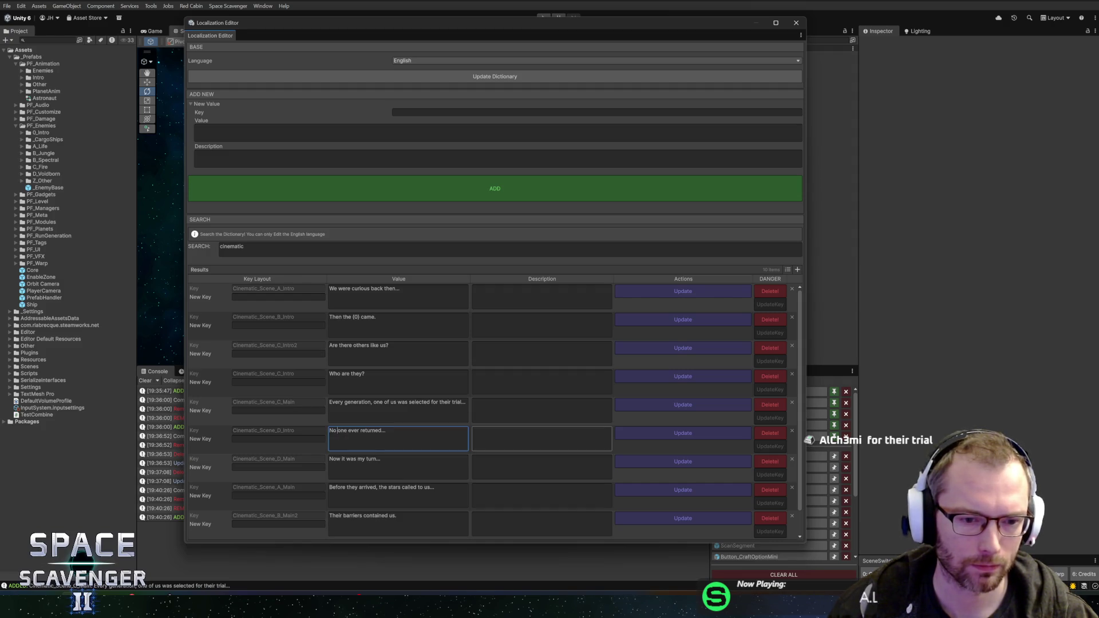
pyautogui.doubleClick(341, 430)
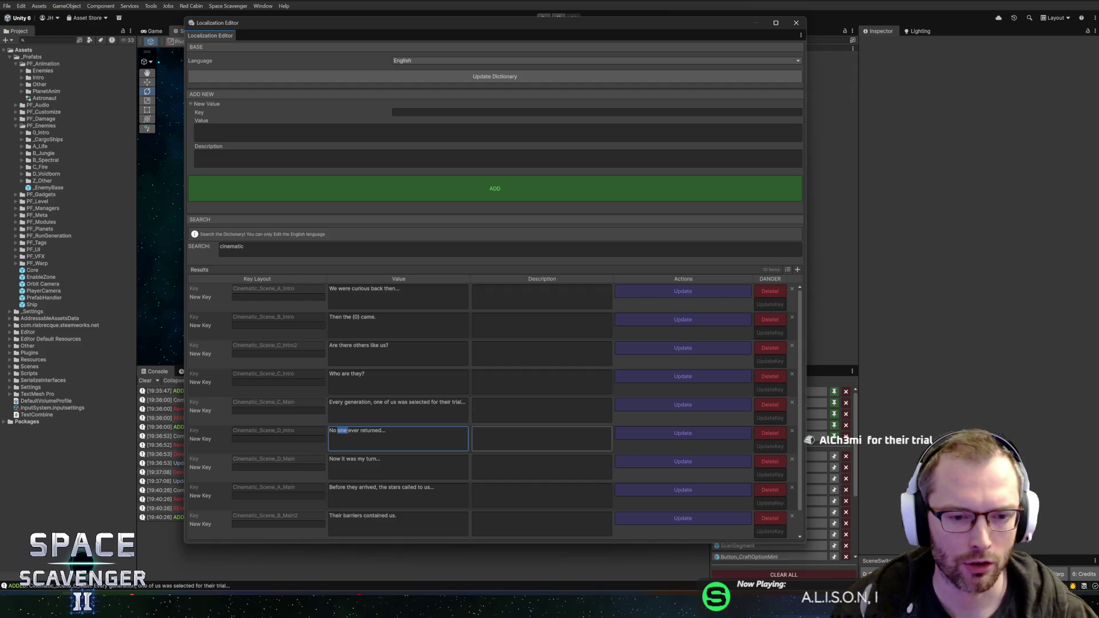
pyautogui.write('pilot has')
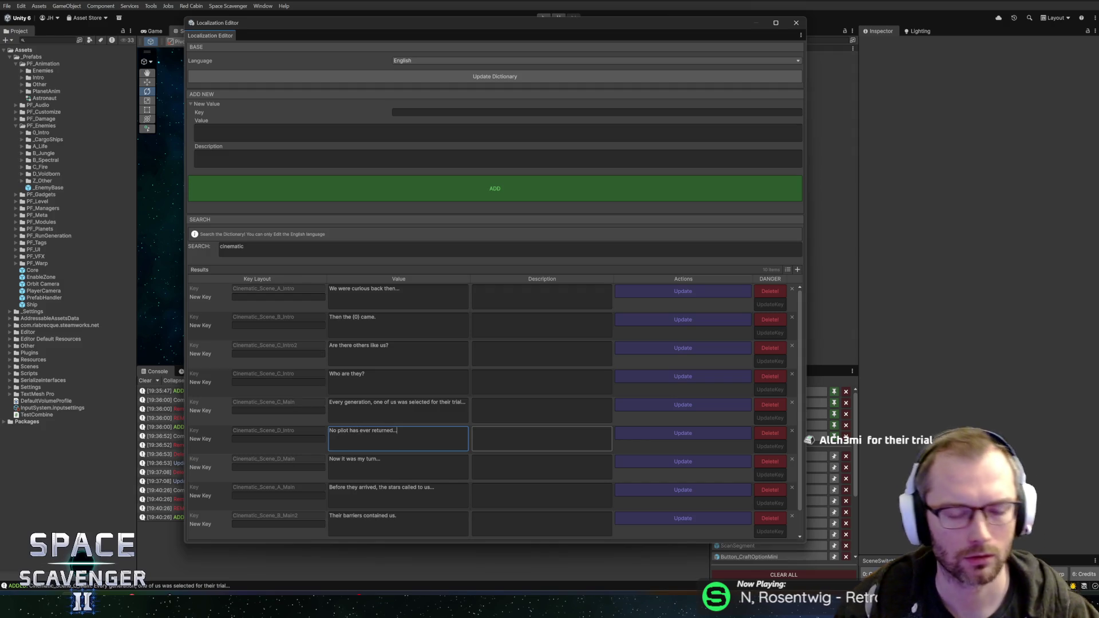
pyautogui.click(649, 437)
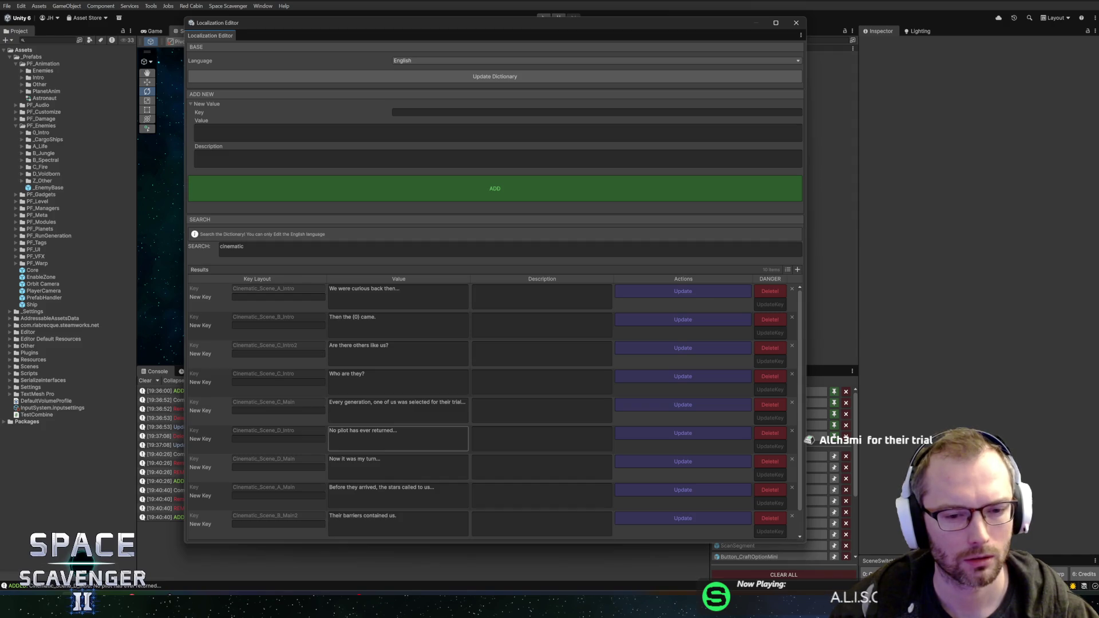
# Select 'of us' in the C_Main line, then deselect it without changing the line
pyautogui.click(398, 409)
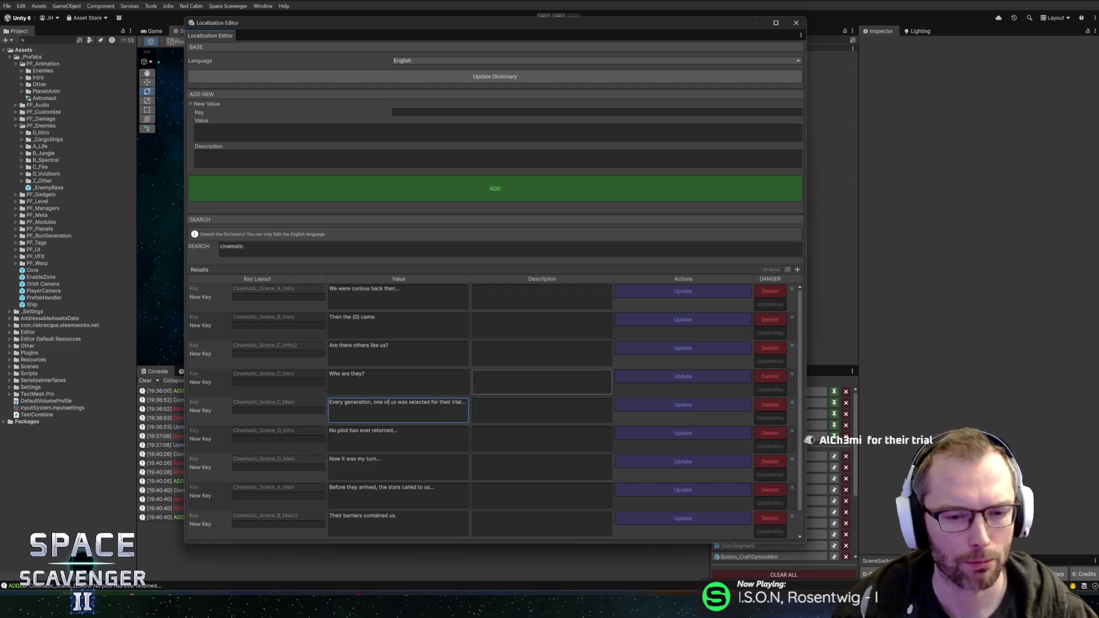
pyautogui.moveTo(383, 402); pyautogui.dragTo(396, 403)
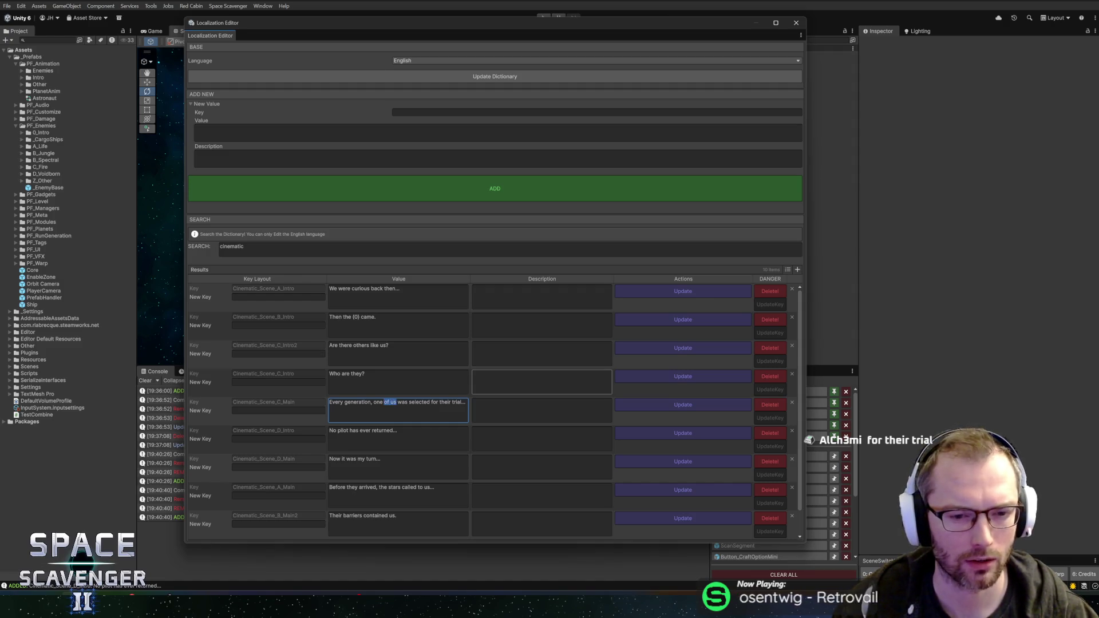
pyautogui.click(466, 402)
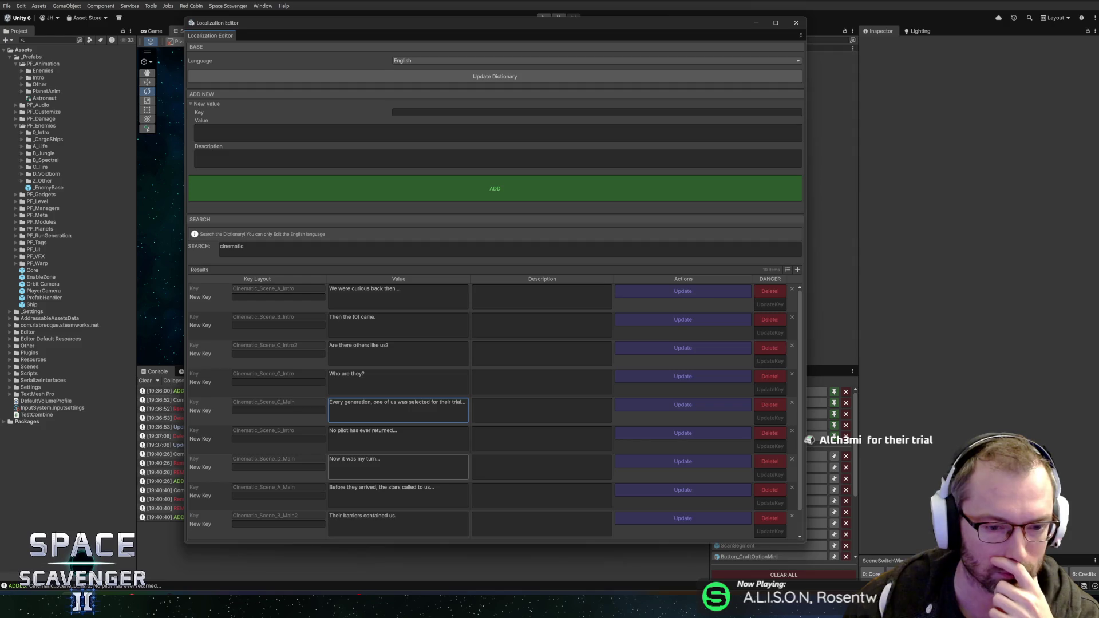
pyautogui.click(399, 465)
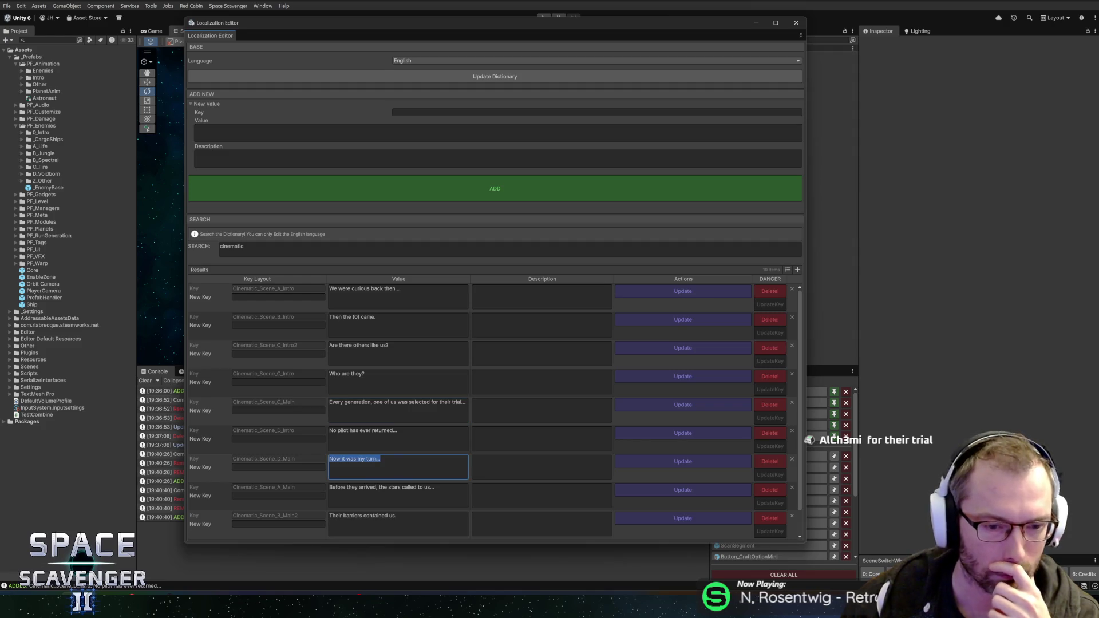
pyautogui.click(381, 459)
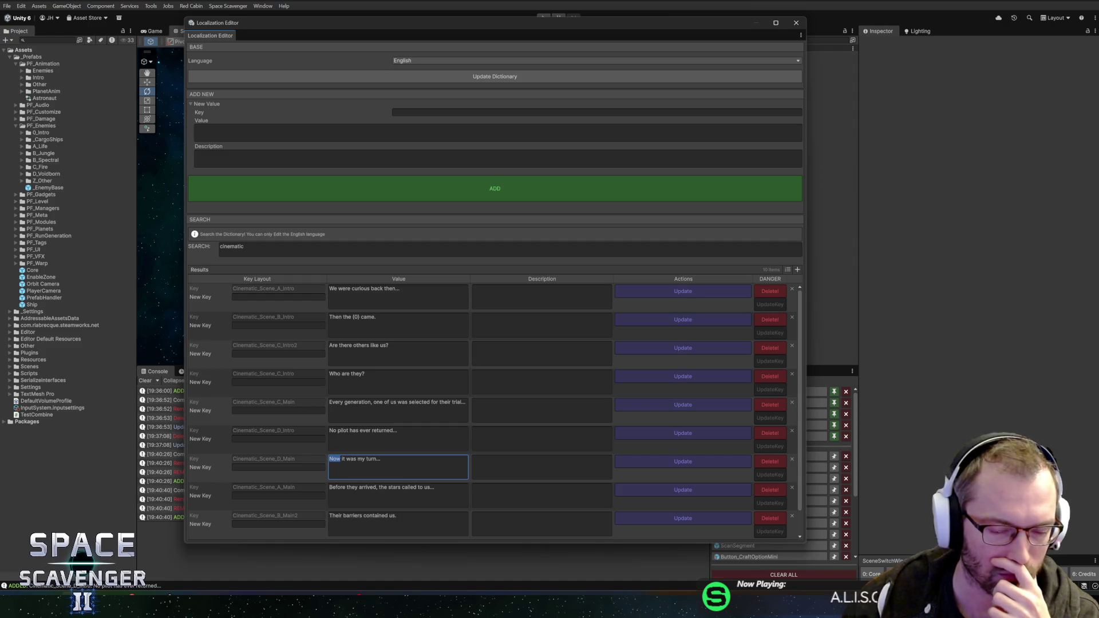
pyautogui.moveTo(380, 460); pyautogui.dragTo(286, 463)
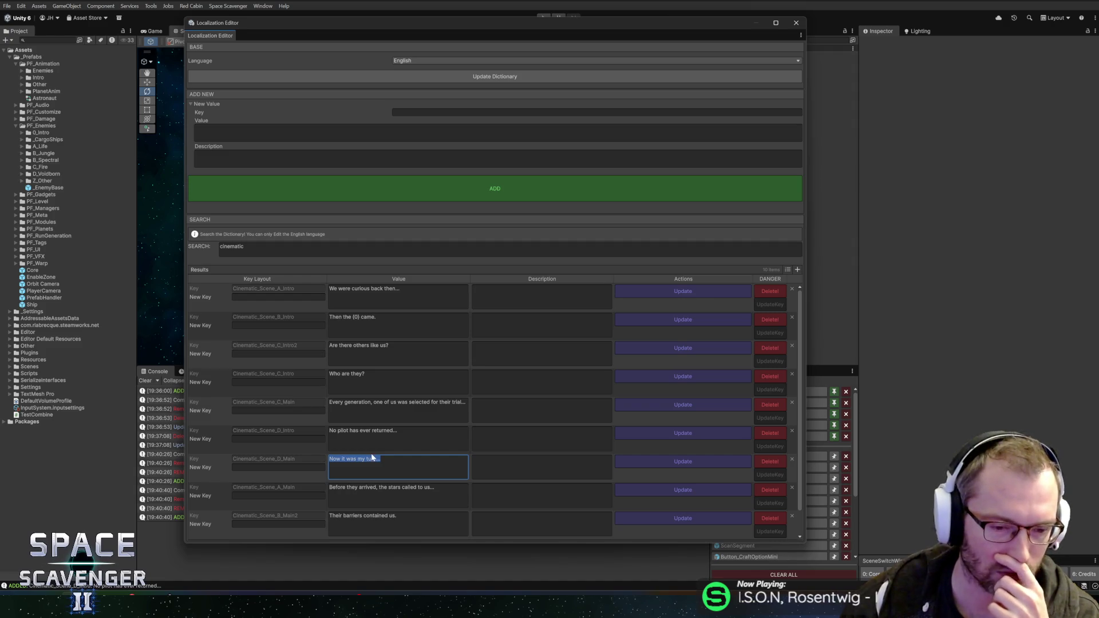
pyautogui.click(348, 459)
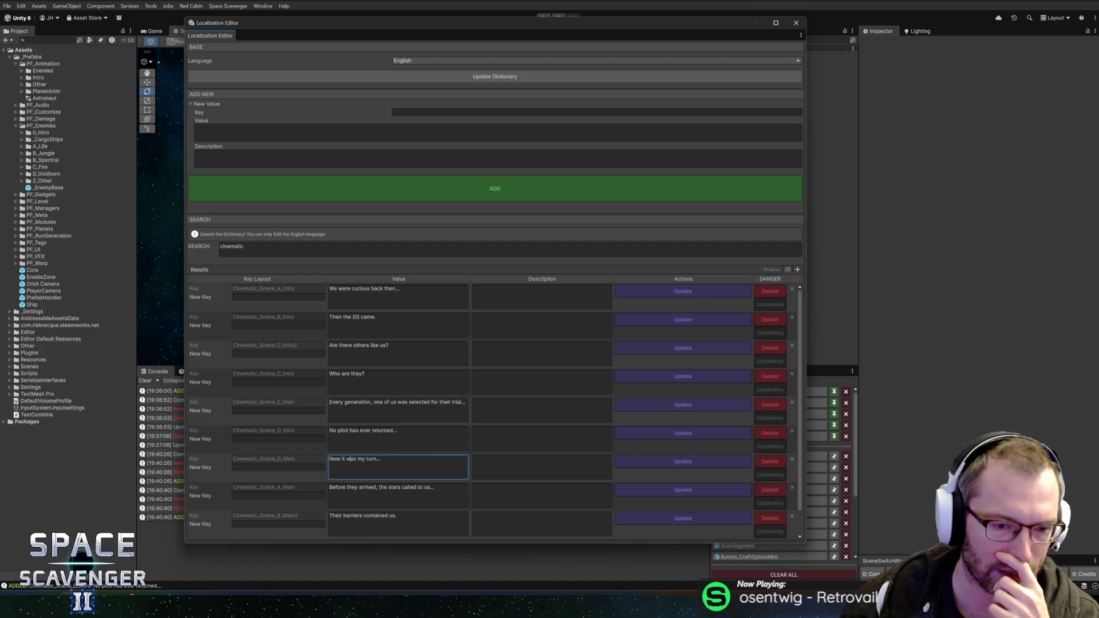
pyautogui.moveTo(381, 459); pyautogui.dragTo(328, 461)
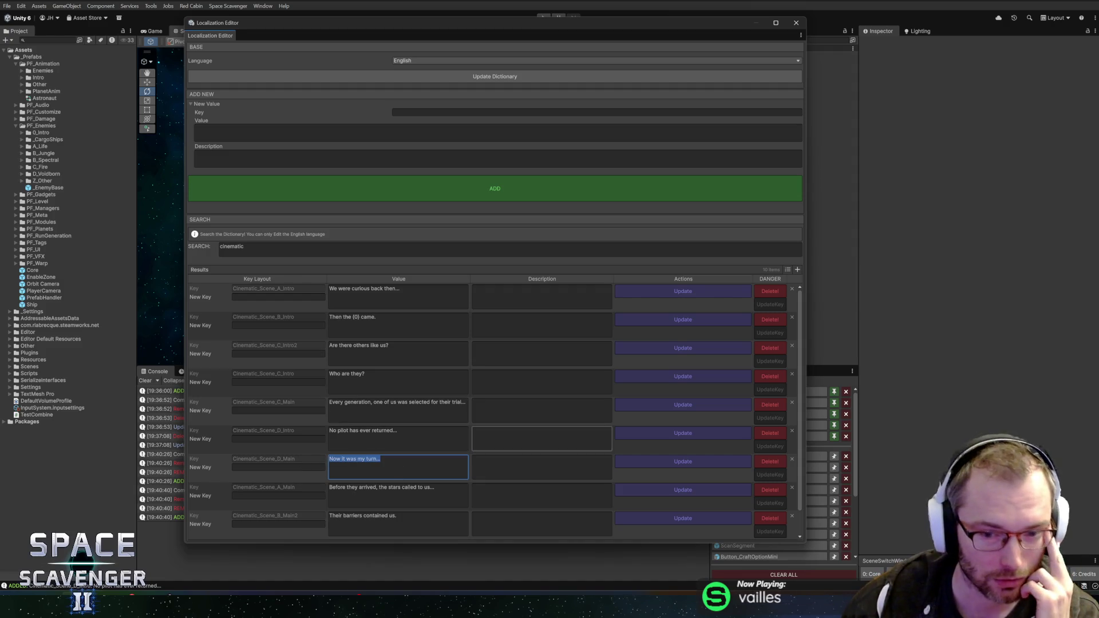
pyautogui.click(641, 438)
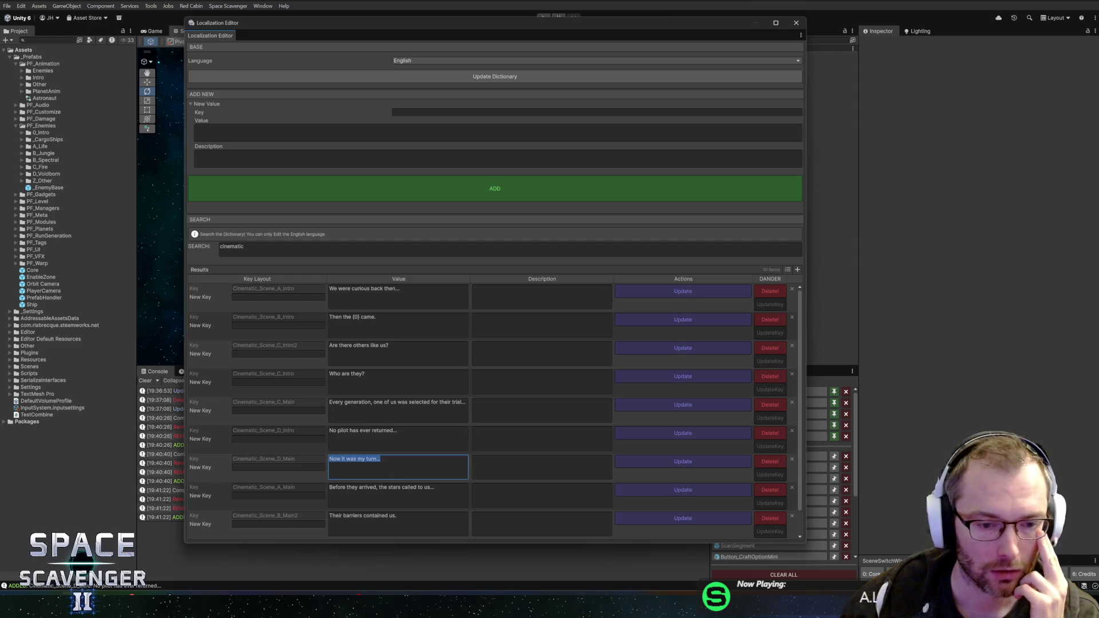
pyautogui.click(380, 459)
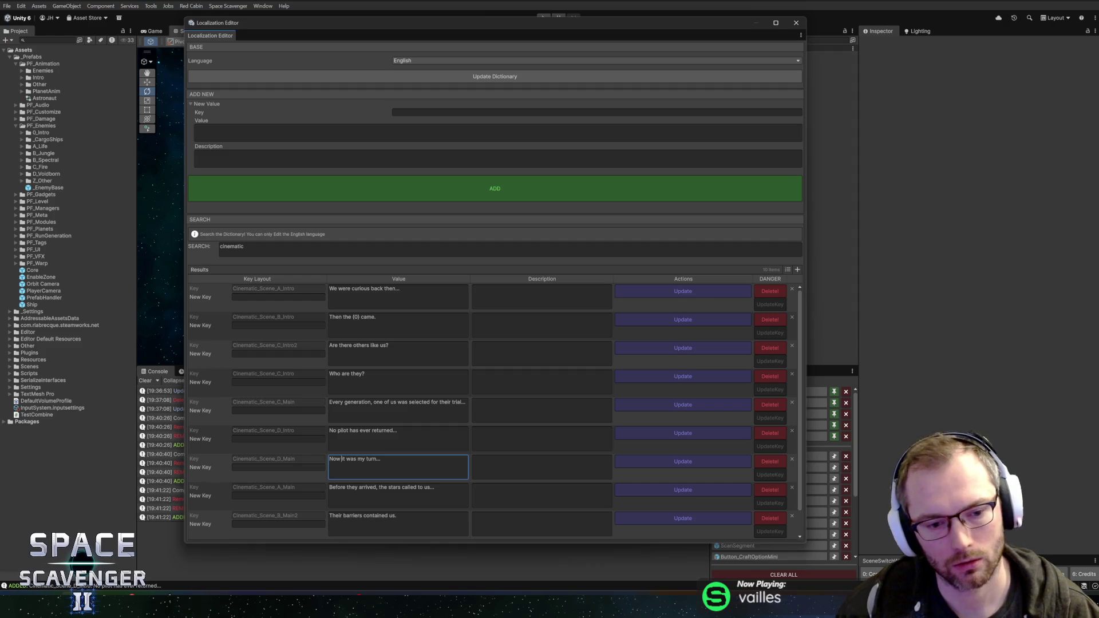
pyautogui.hotkey('shift', 'End')
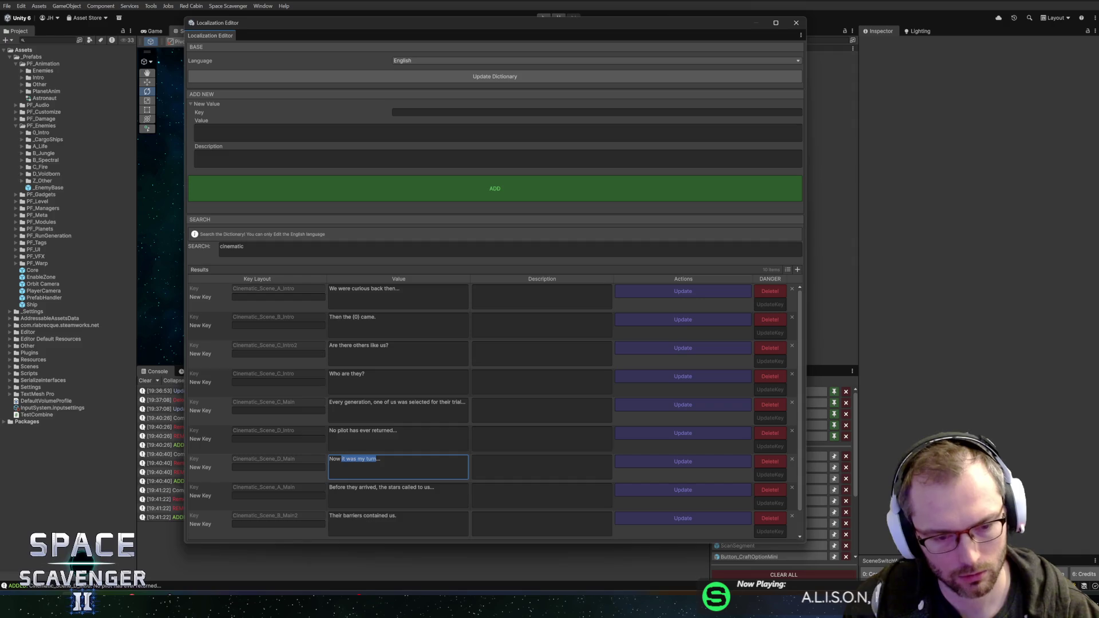
pyautogui.press('End')
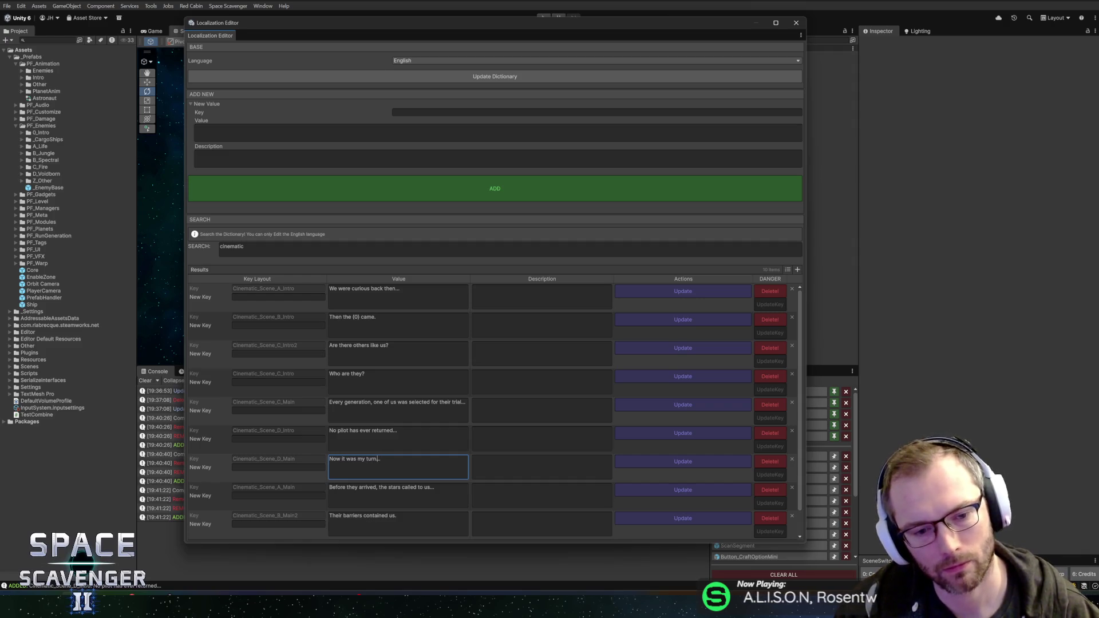
pyautogui.hotkey('shift', 'Left')
pyautogui.hotkey('shift', 'Left')
pyautogui.hotkey('shift', 'Left')
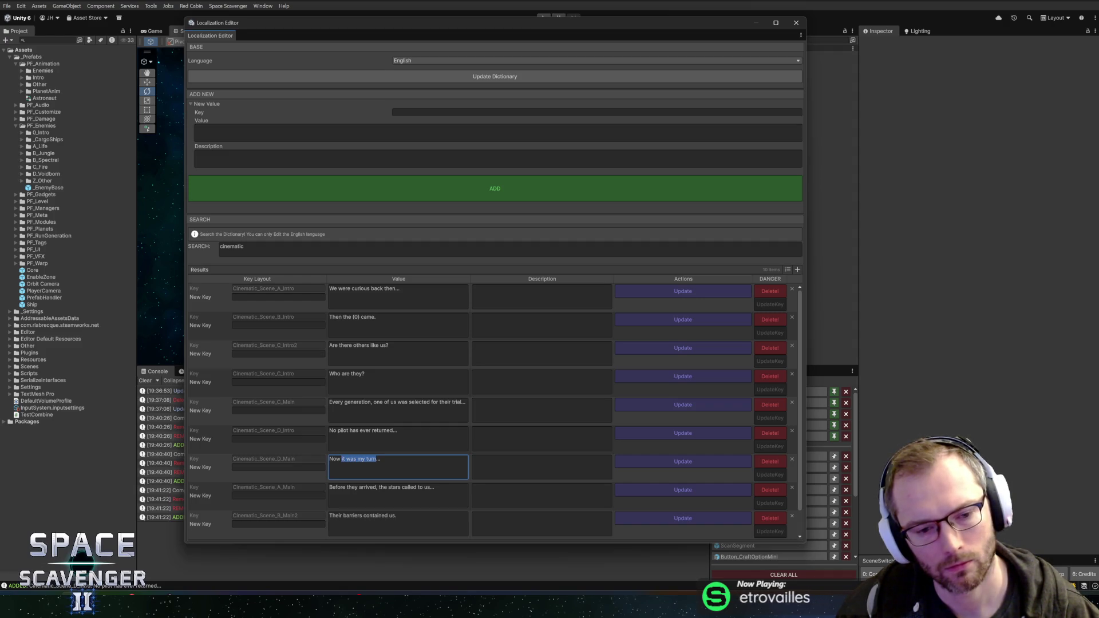
pyautogui.click(341, 459)
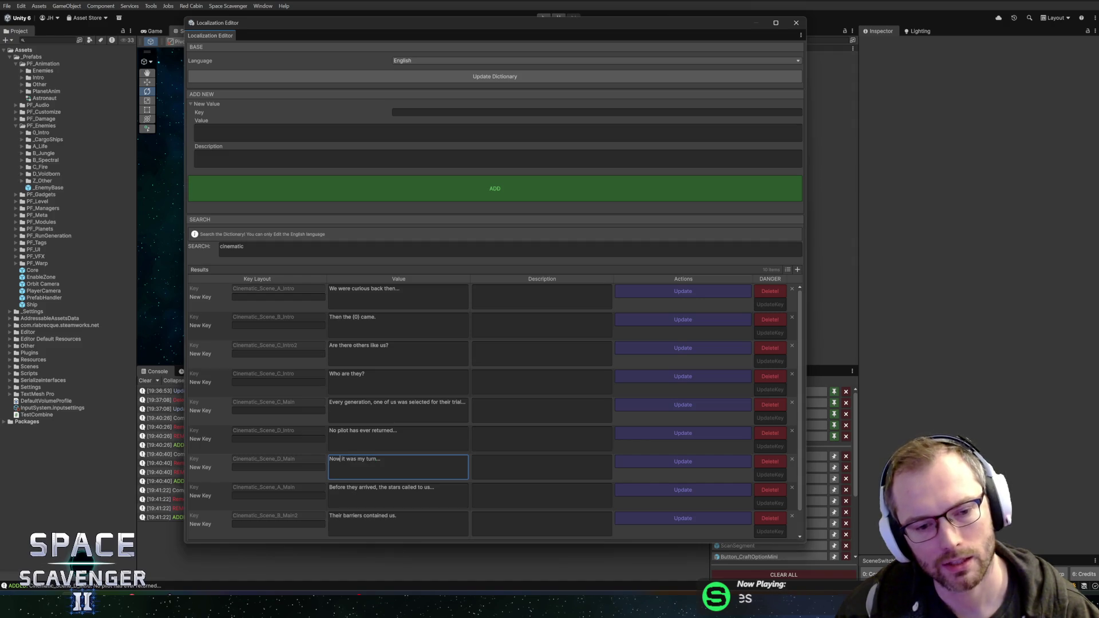
pyautogui.hotkey('shift', 'Home')
pyautogui.press('Left')
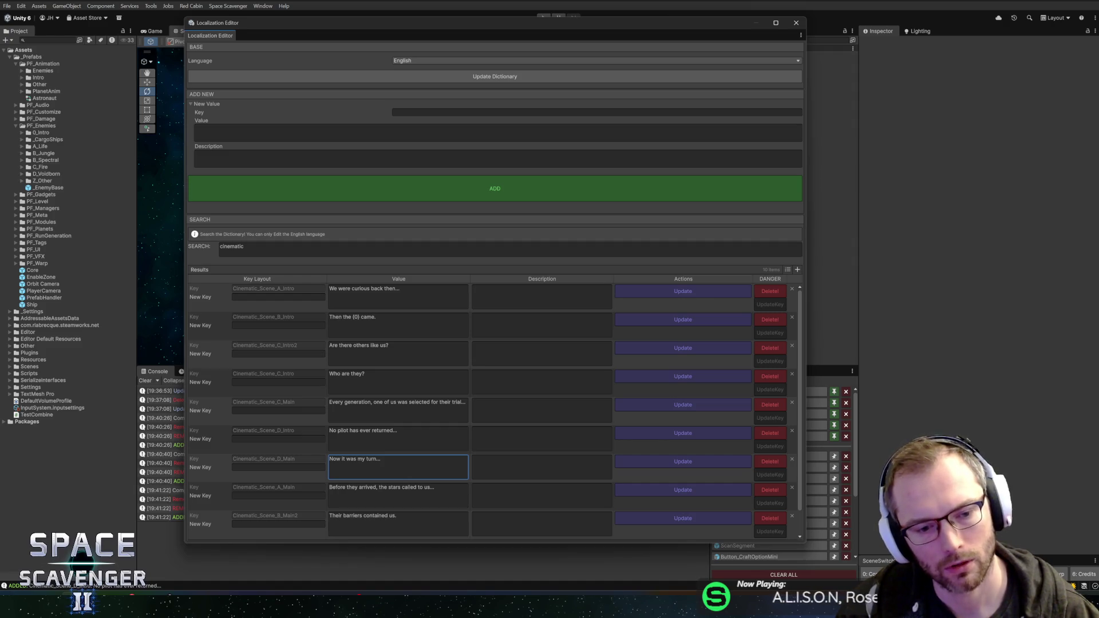
pyautogui.click(378, 459)
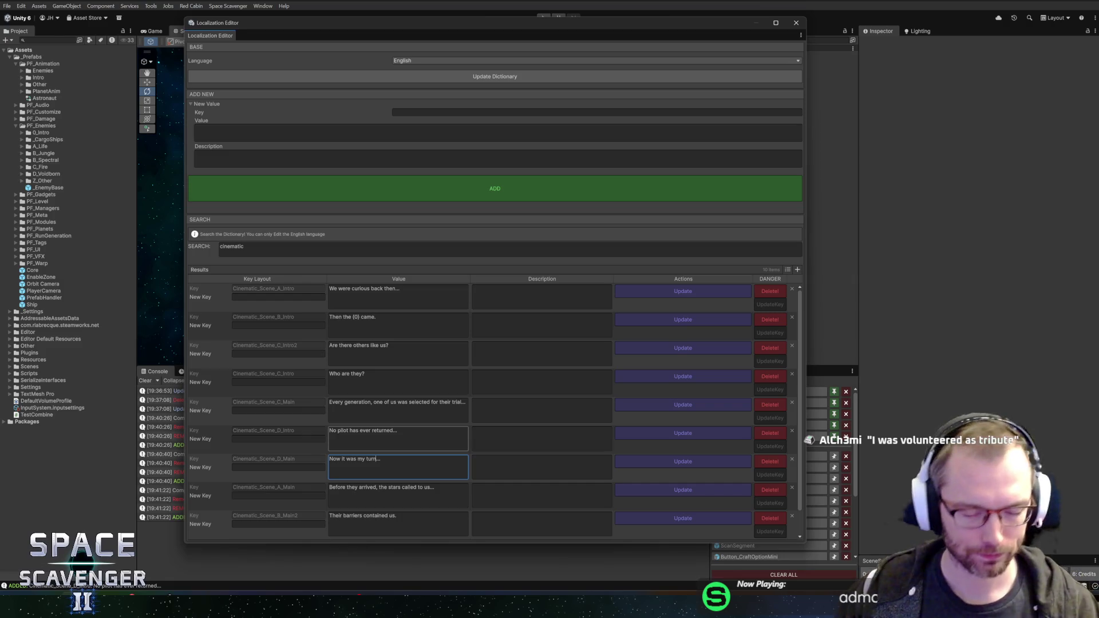
# Insert a comma after 'Now' so the D_Main value reads 'Now, it was my turn...'
pyautogui.doubleClick(334, 459)
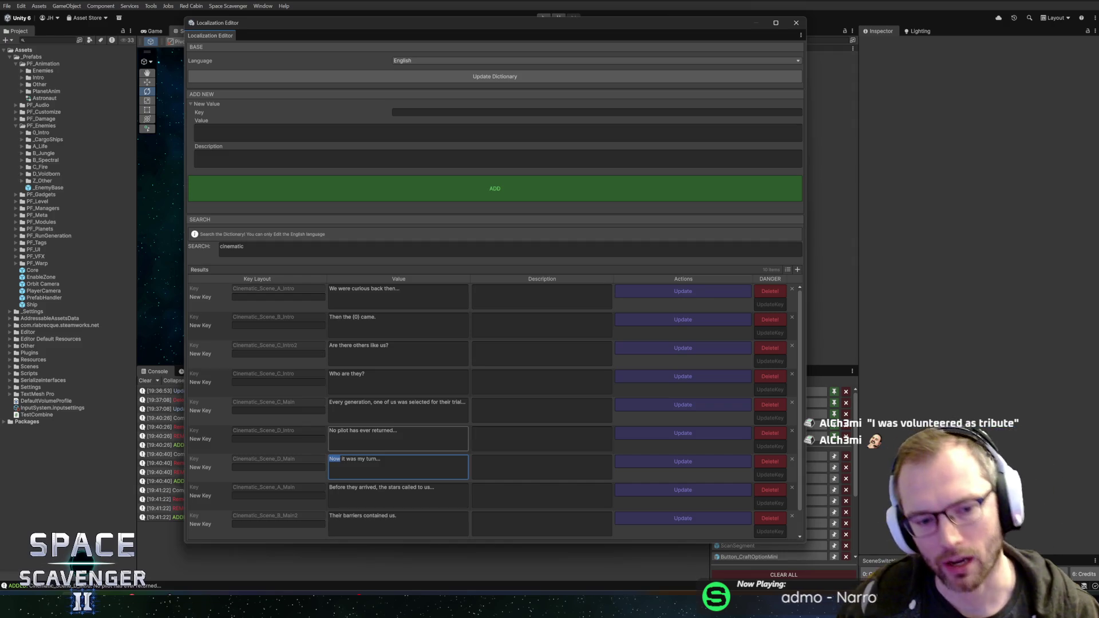
pyautogui.click(338, 459)
pyautogui.doubleClick(335, 459)
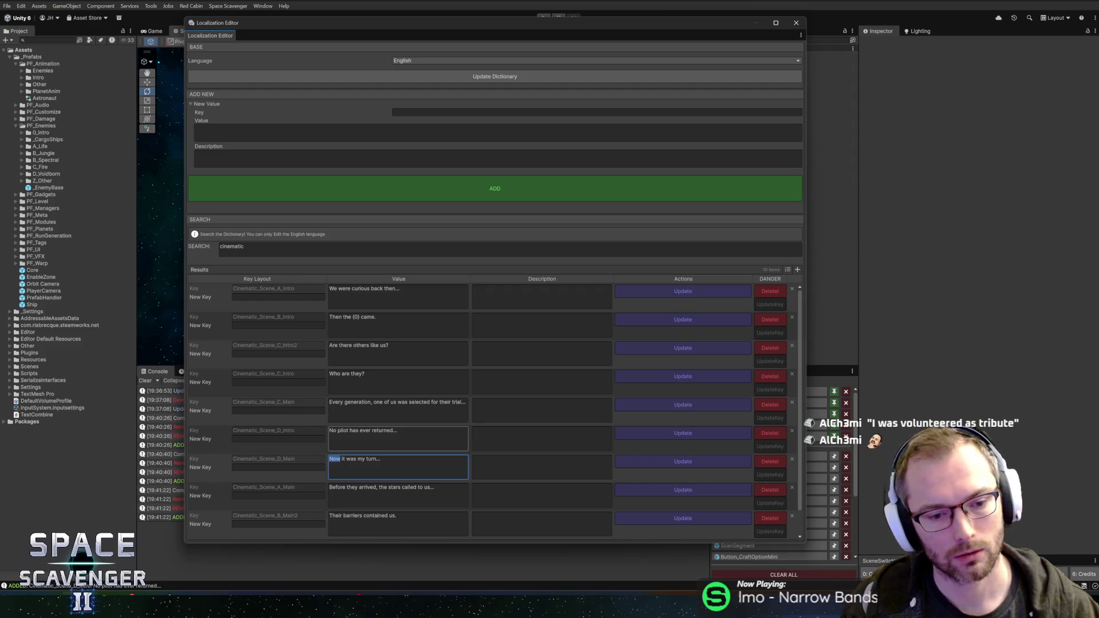
pyautogui.click(341, 459)
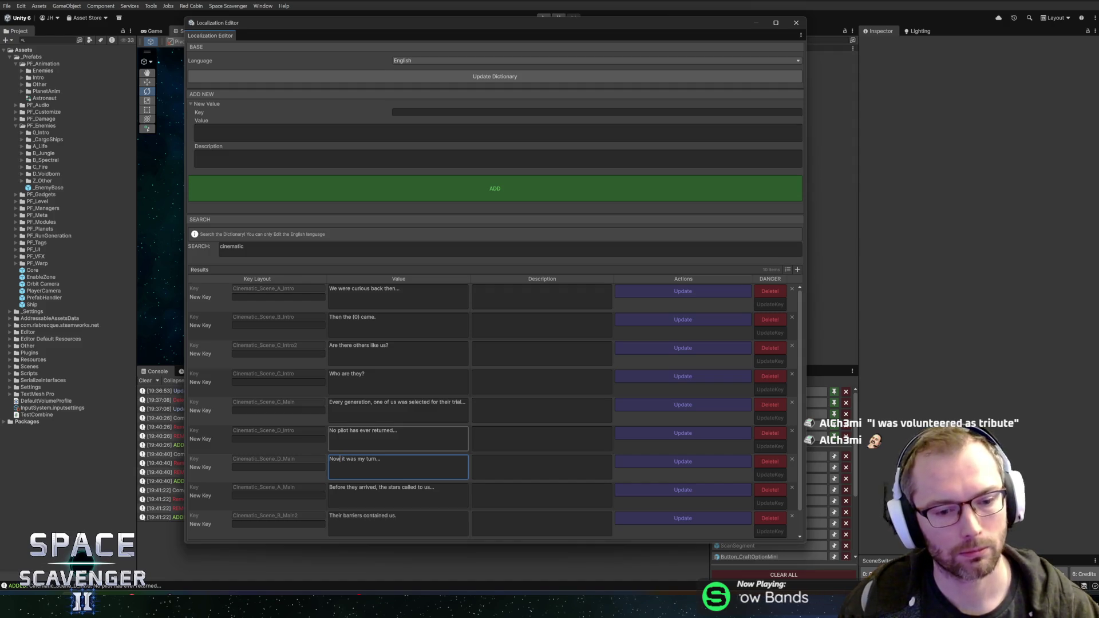
pyautogui.write(',')
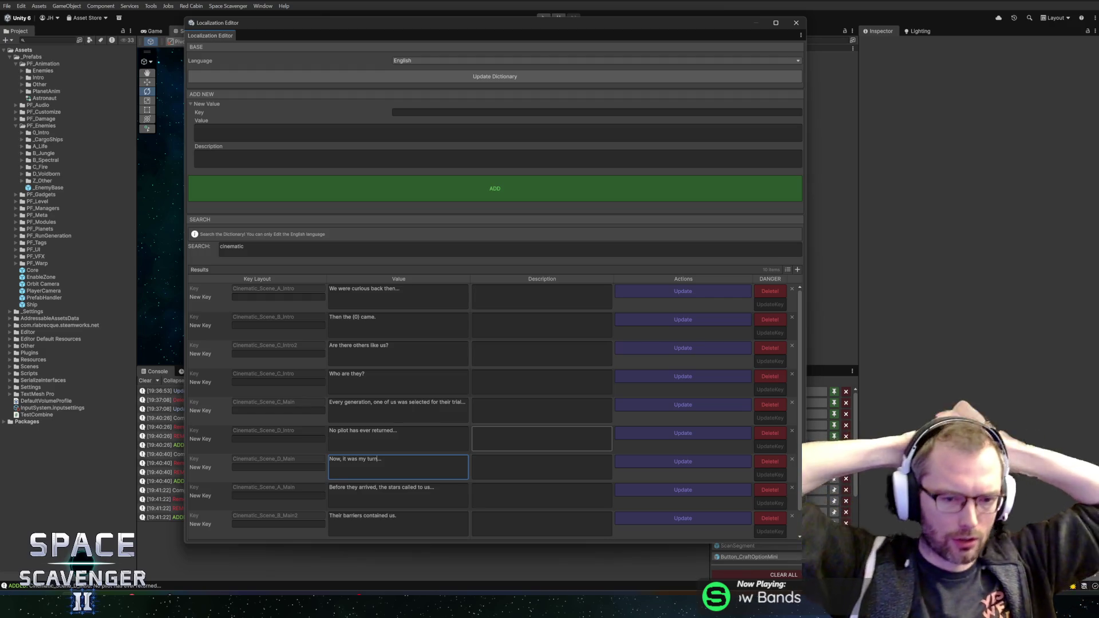
pyautogui.hotkey('ctrl', 'shift', 'Left')
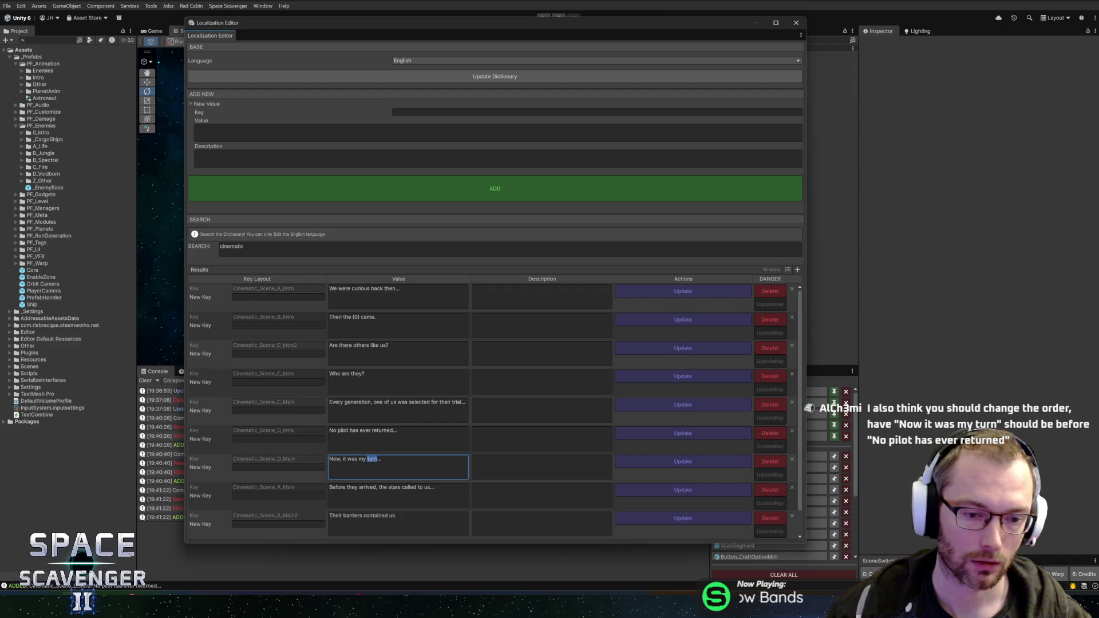
pyautogui.click(409, 468)
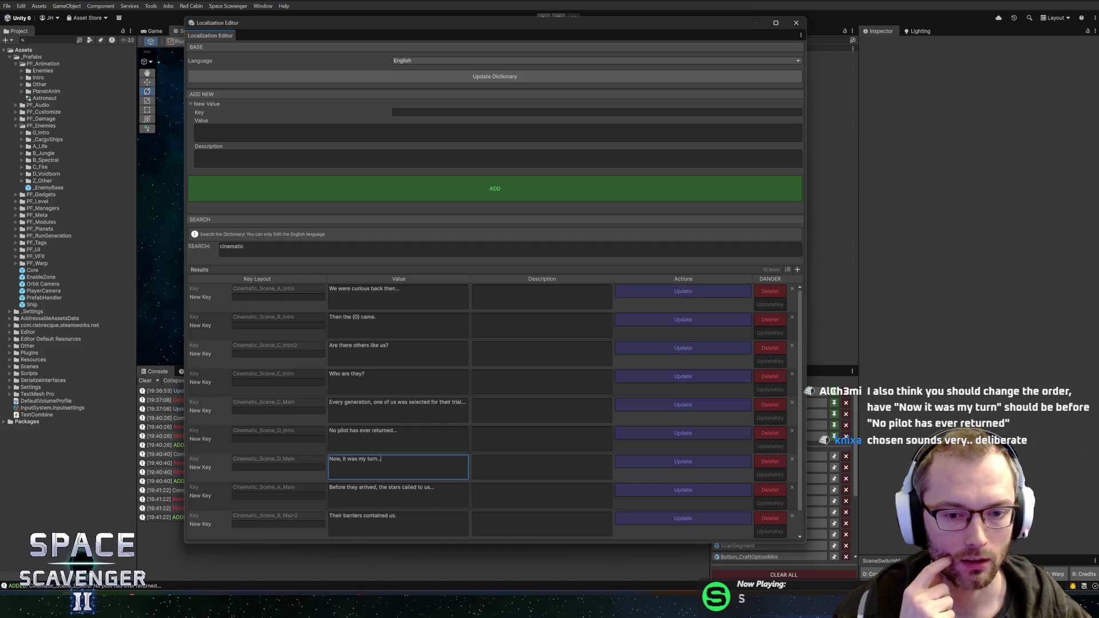
# Swap 'selected' for 'chosen' and back in the C_Main line, then save it with Update
pyautogui.doubleClick(419, 402)
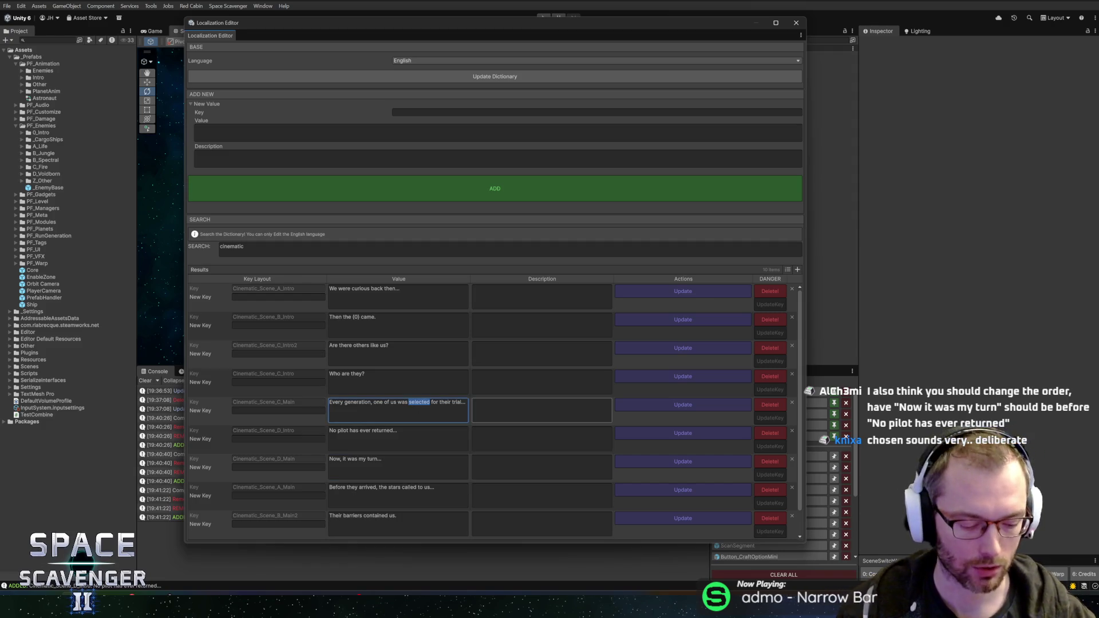
pyautogui.write('chosen')
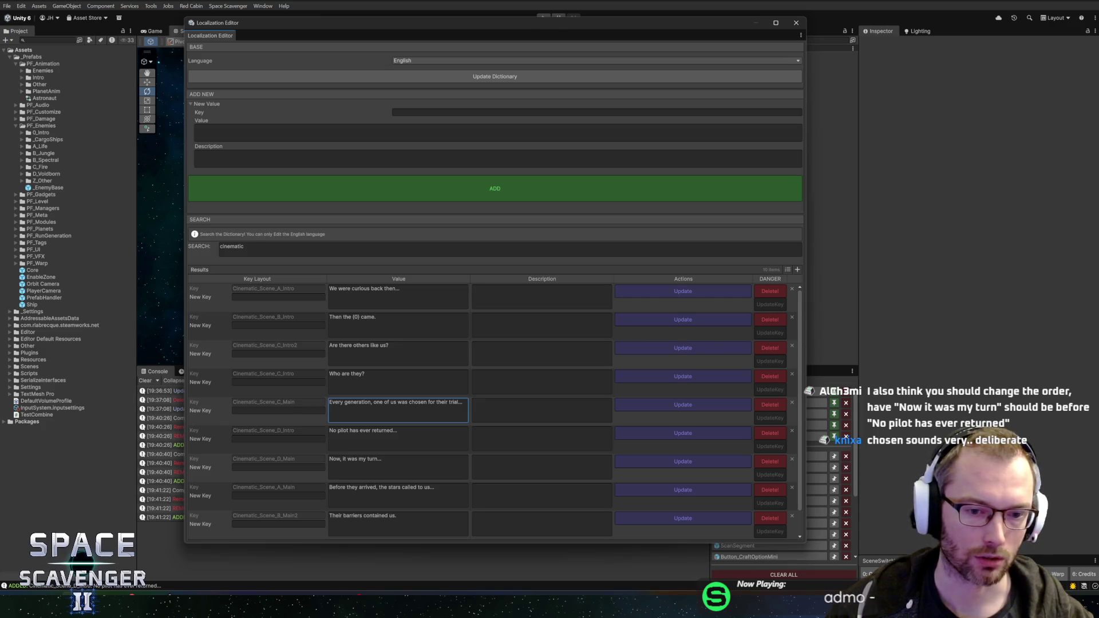
pyautogui.doubleClick(416, 402)
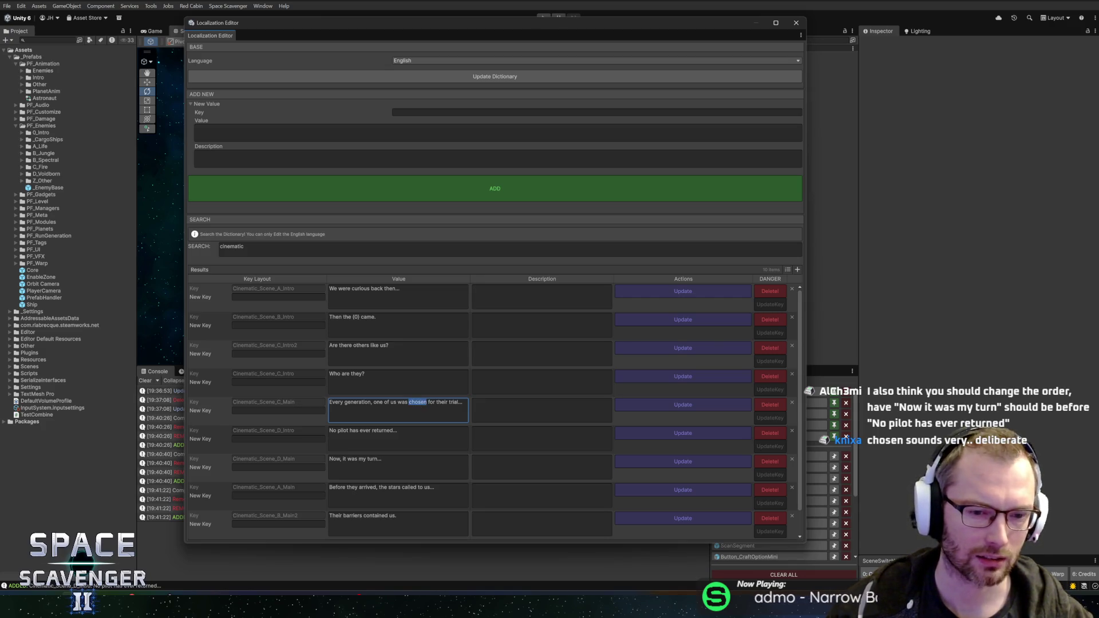
pyautogui.write('selected')
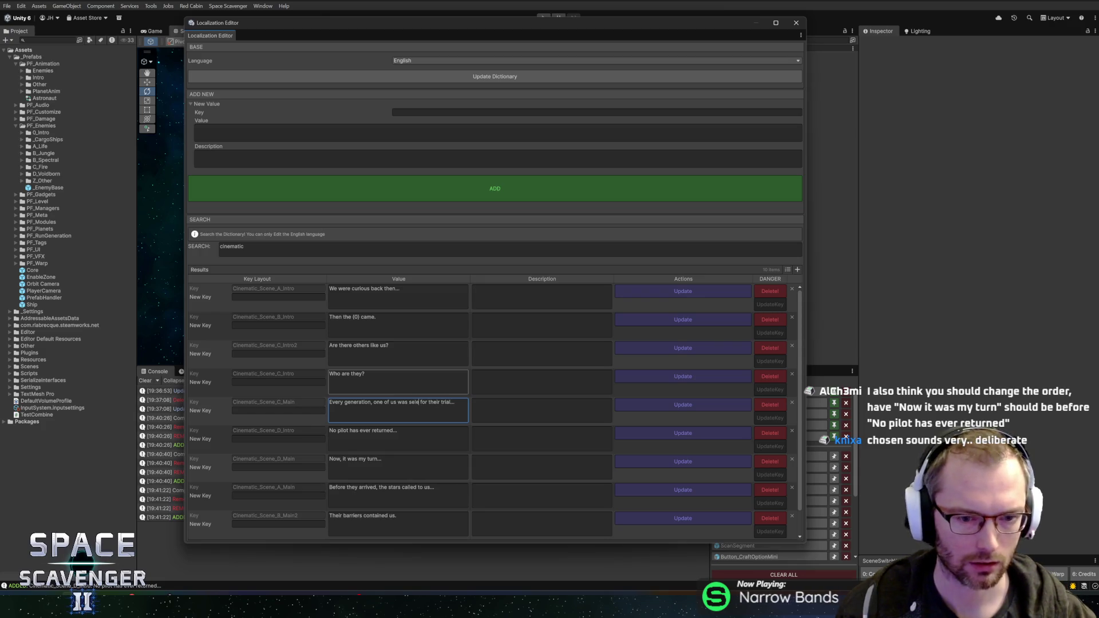
pyautogui.click(633, 405)
pyautogui.click(407, 436)
pyautogui.click(397, 430)
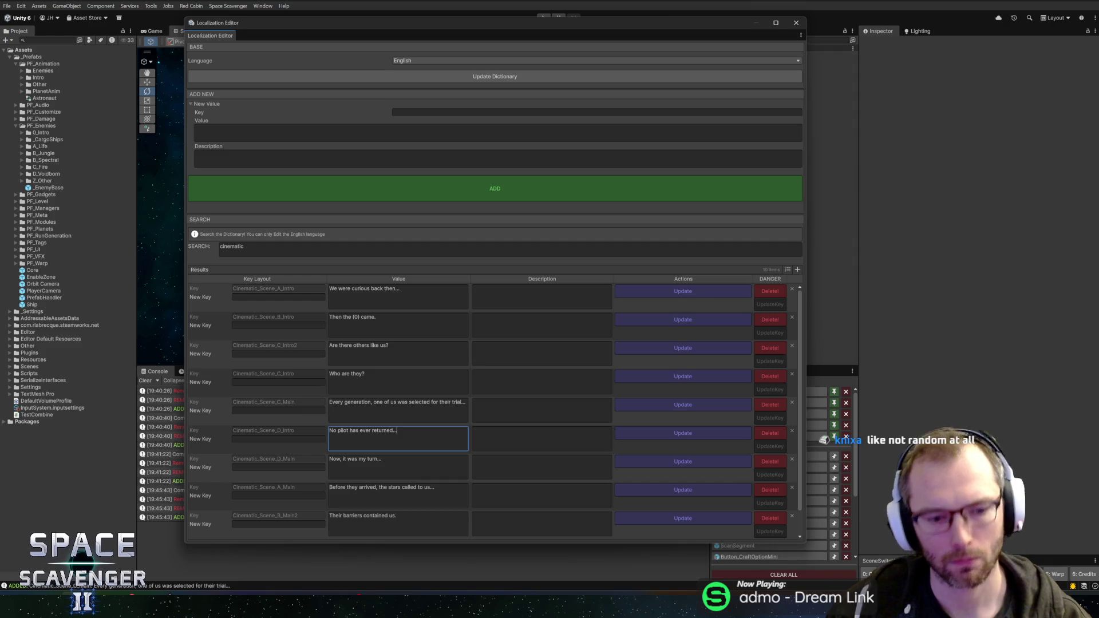
pyautogui.click(378, 465)
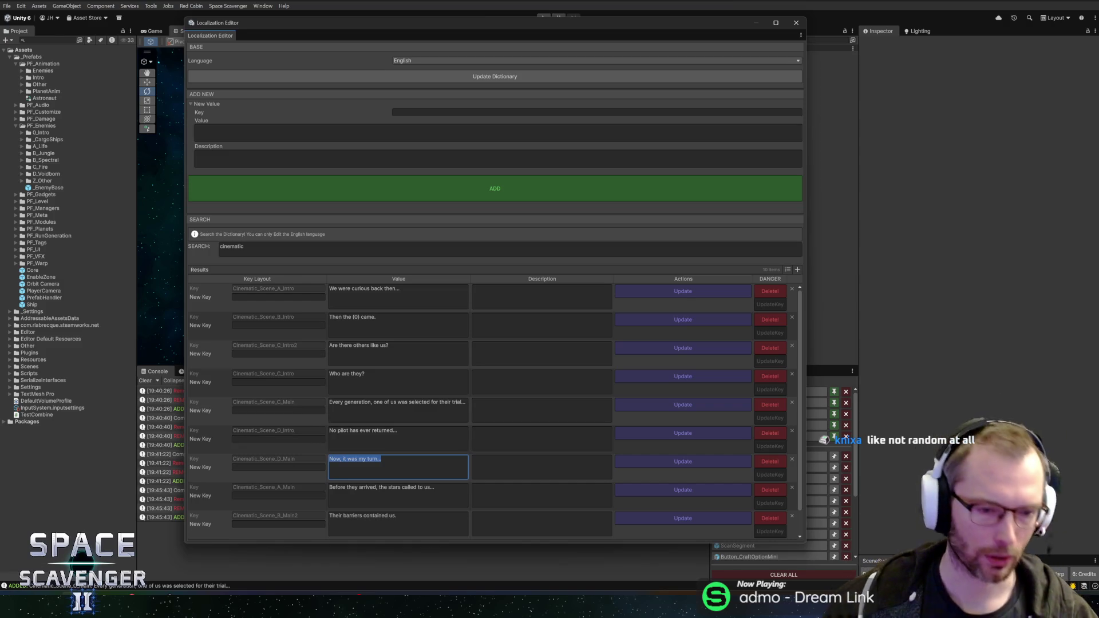
# Move D_Main's text into D_Intro, replacing 'No pilot has ever returned' and changing 'Now' to 'This time'
pyautogui.hotkey('ctrl', 'x')
pyautogui.click(389, 449)
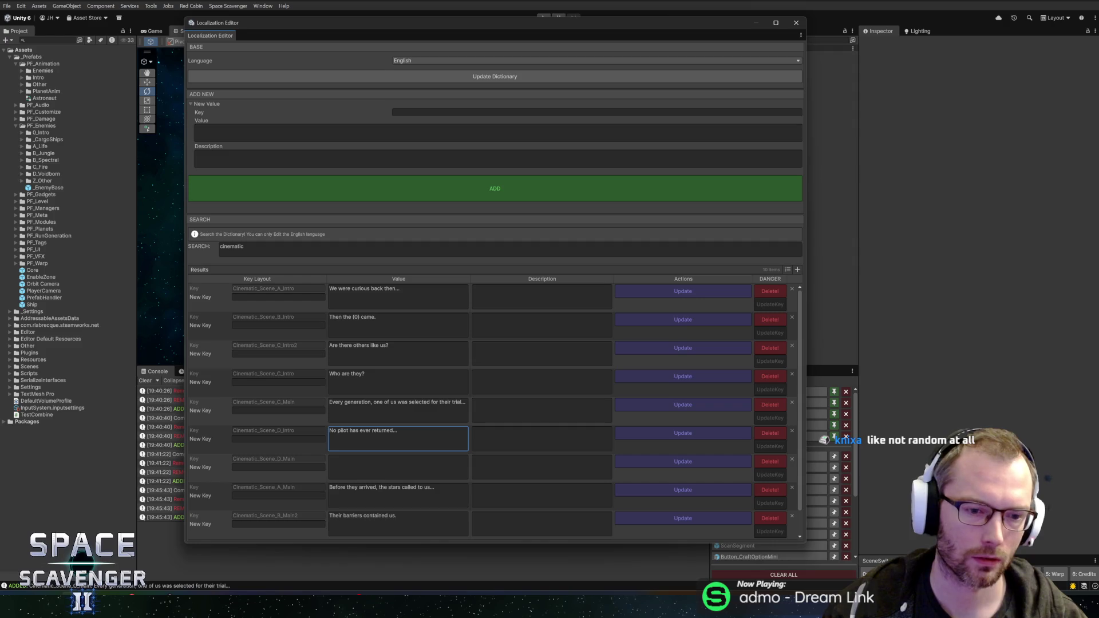
pyautogui.hotkey('ctrl', 'v')
pyautogui.hotkey('shift', 'End')
pyautogui.hotkey('ctrl', 'x')
pyautogui.press('Home')
pyautogui.hotkey('ctrl', 'shift', 'Right')
pyautogui.write('This')
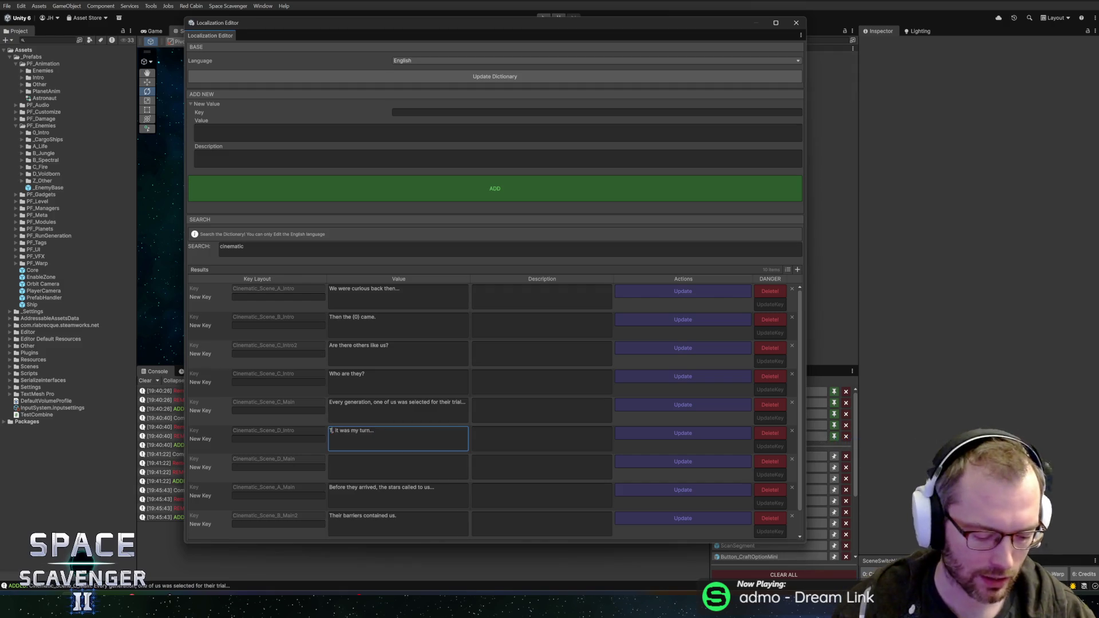
pyautogui.write(' time')
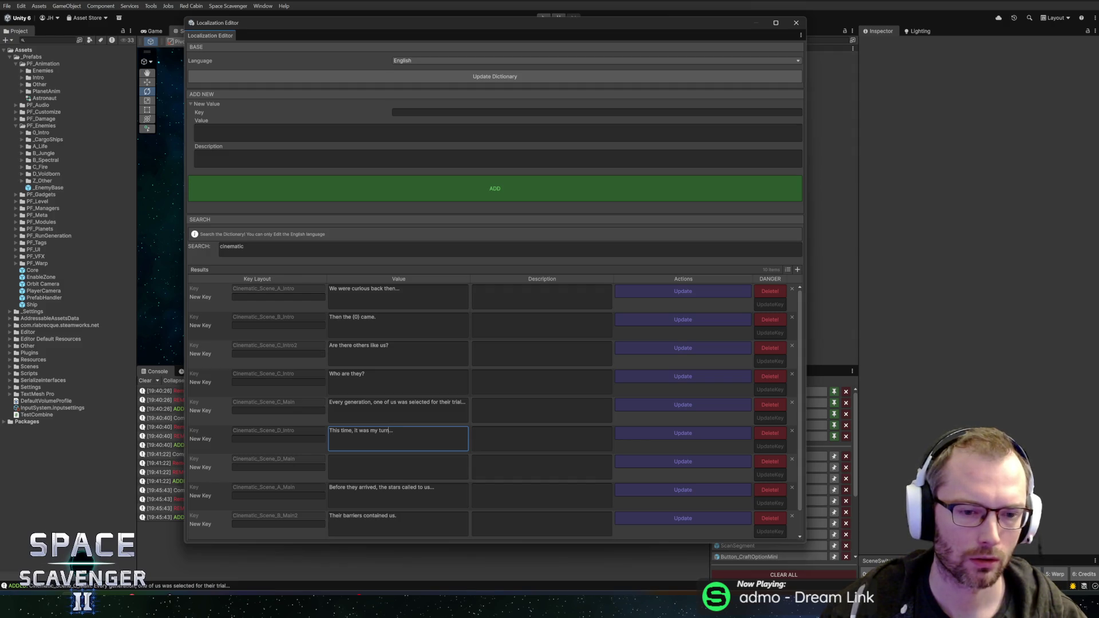
# Trim the D_Intro value down to 'This time...', removing the 'it was my turn' remainder
pyautogui.hotkey('ctrl', 'shift', 'Left')
pyautogui.hotkey('ctrl', 'shift', 'Left')
pyautogui.hotkey('ctrl', 'shift', 'Left')
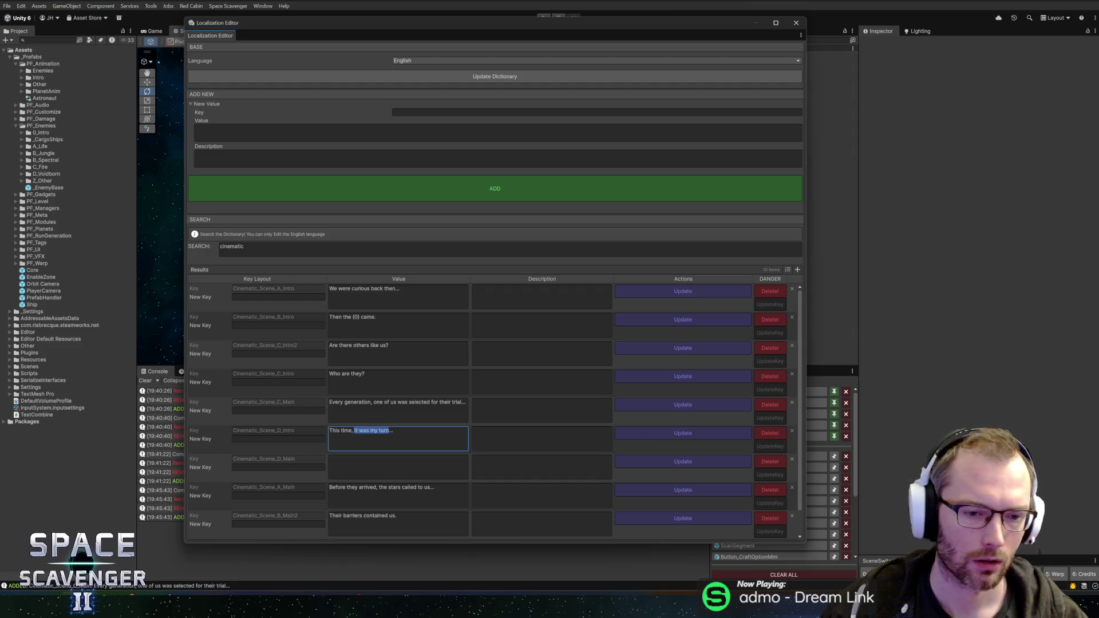
pyautogui.write('I')
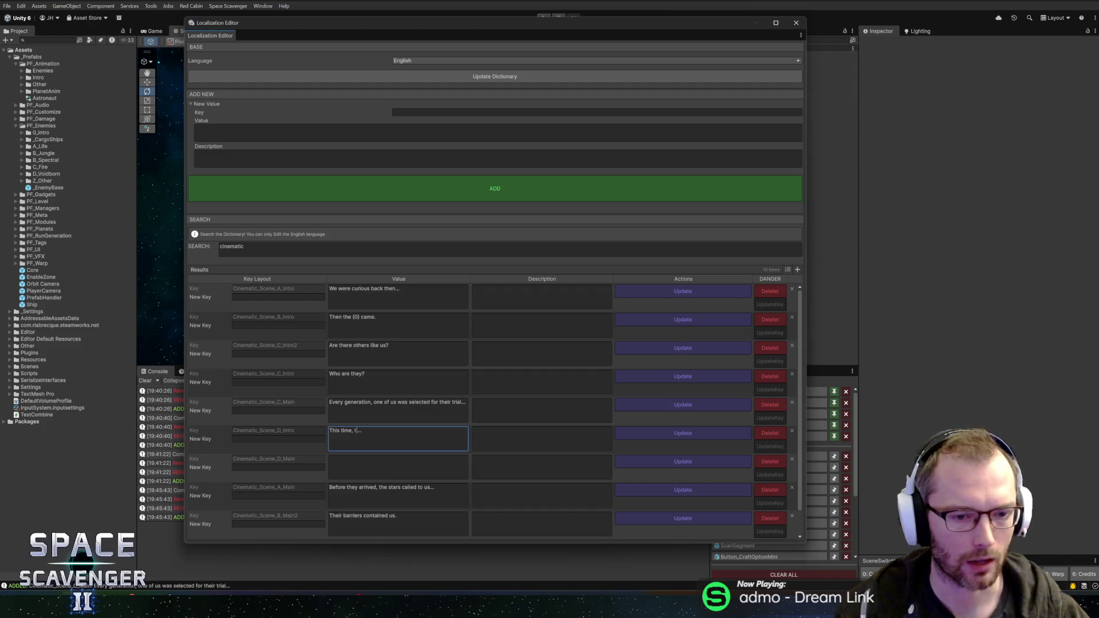
pyautogui.write('was')
pyautogui.press('BackSpace')
pyautogui.press('BackSpace')
pyautogui.press('BackSpace')
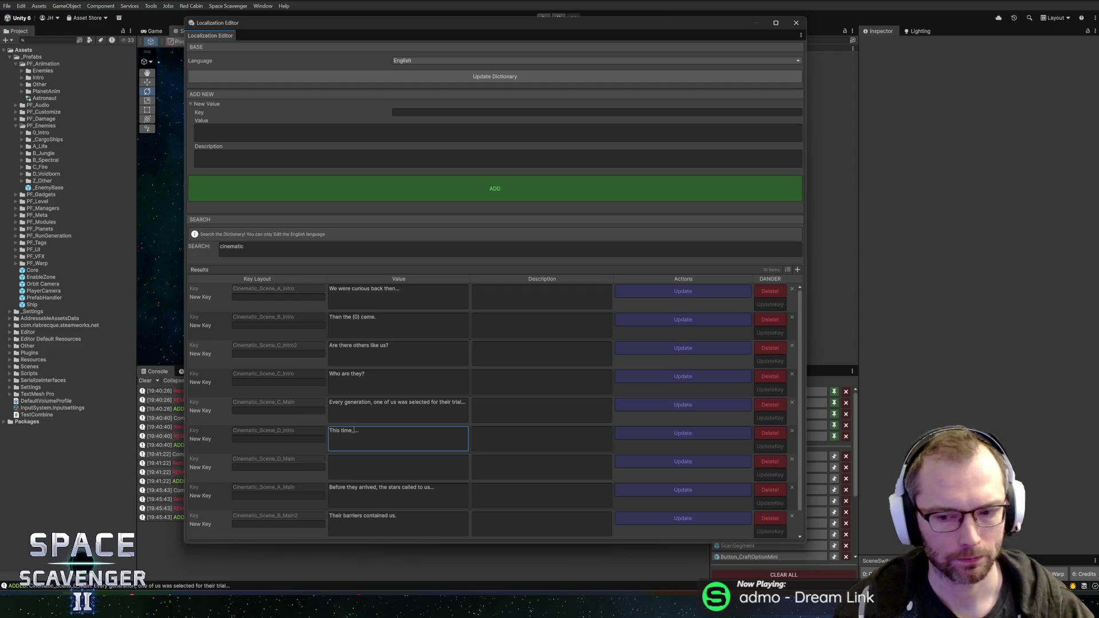
pyautogui.write('it was my ')
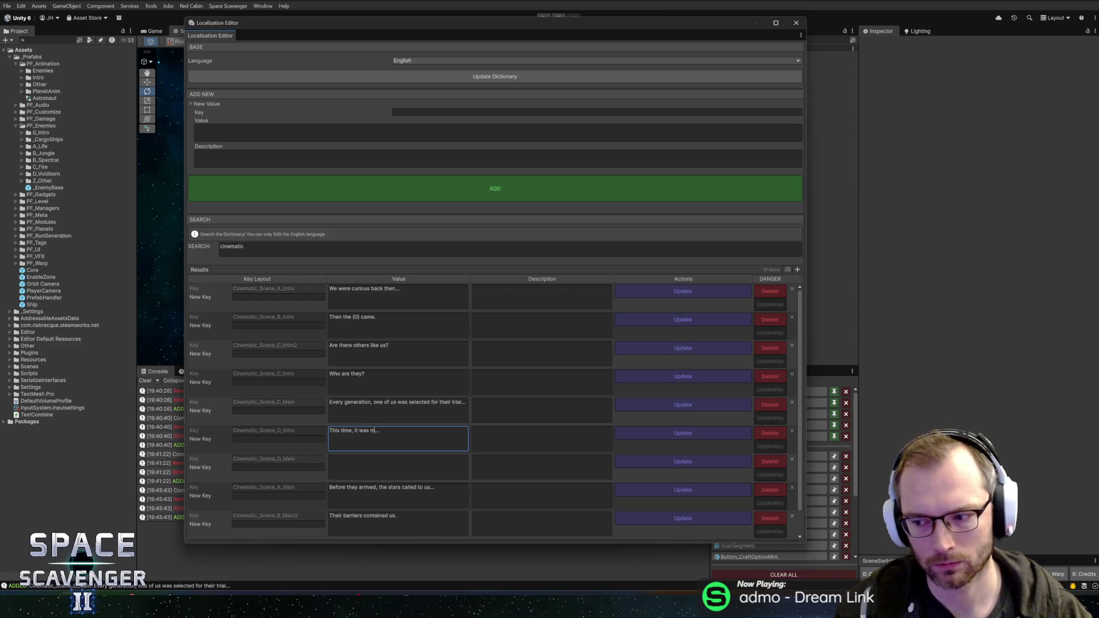
pyautogui.write('turn')
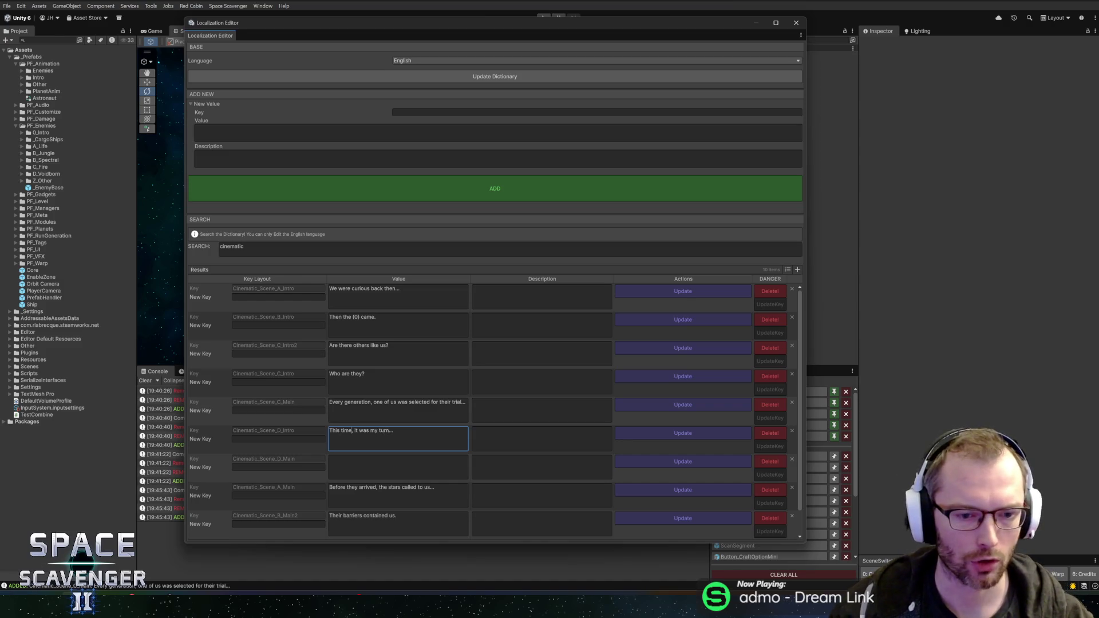
pyautogui.press('BackSpace')
pyautogui.write('...')
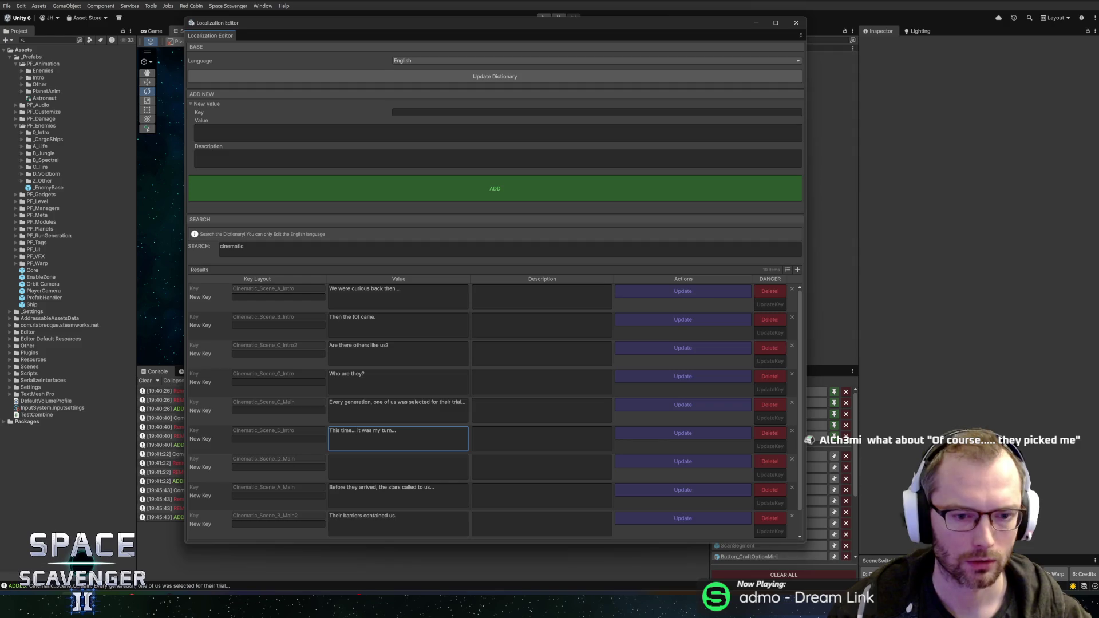
pyautogui.hotkey('shift', 'End')
pyautogui.press('Delete')
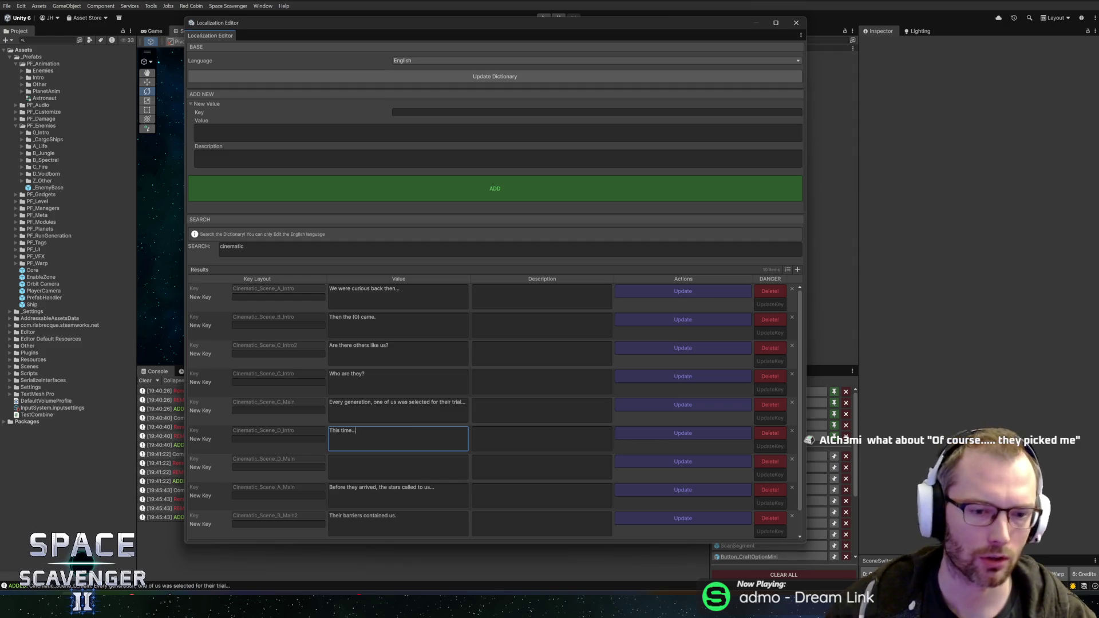
# Paste 'it was my turn...' into D_Main with a leading '...' and save both rows
pyautogui.click(359, 459)
pyautogui.hotkey('ctrl', 'v')
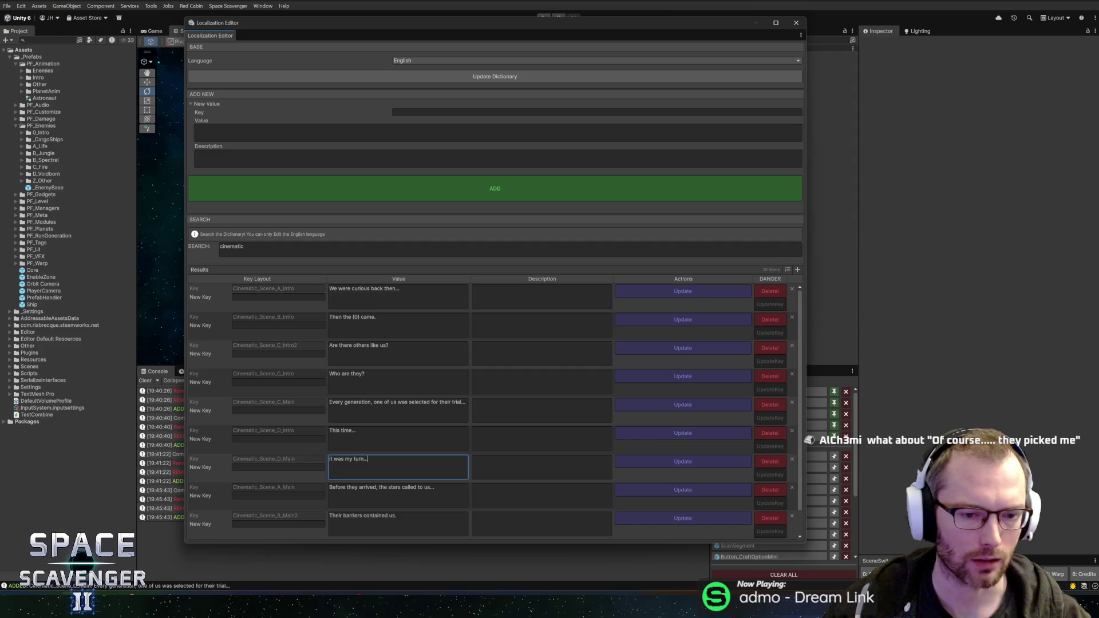
pyautogui.press('Home')
pyautogui.write('...')
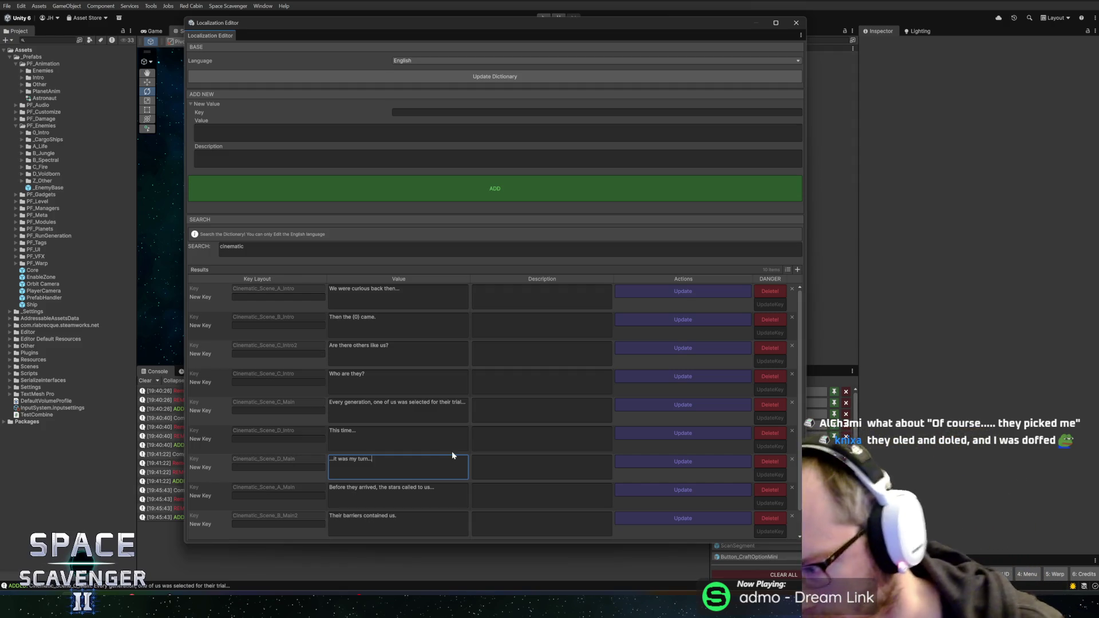
pyautogui.click(686, 430)
pyautogui.click(678, 463)
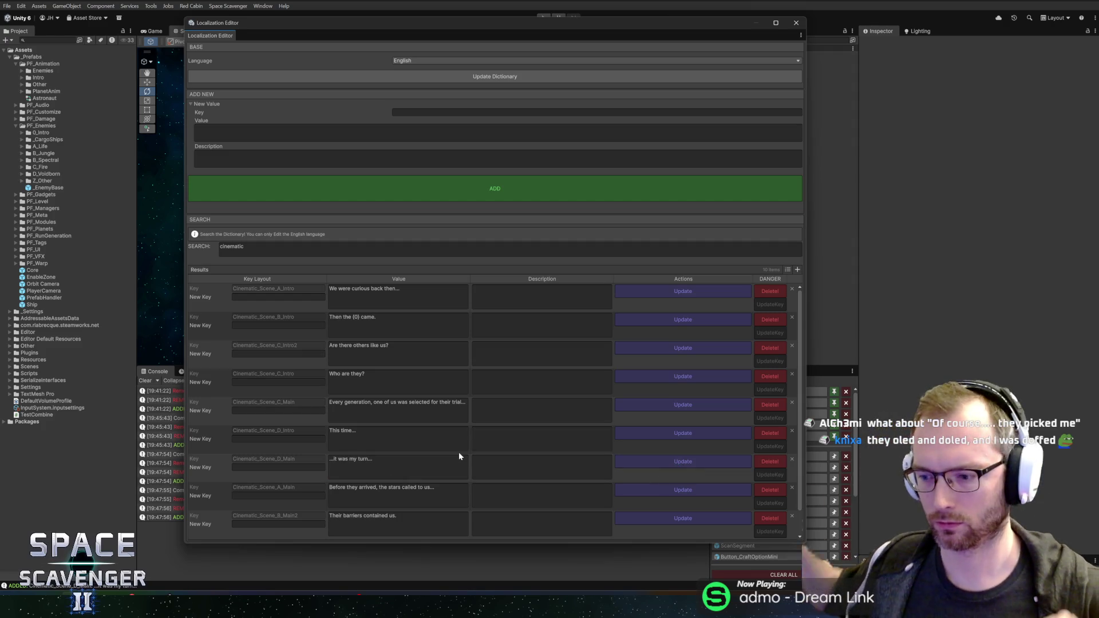
pyautogui.click(459, 461)
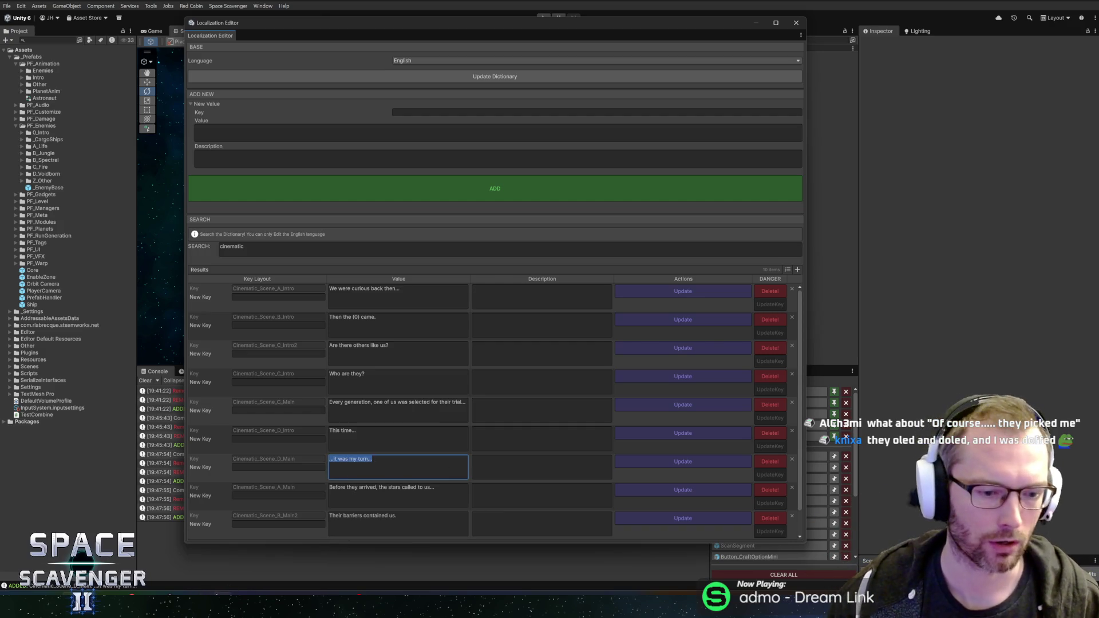
pyautogui.hotkey('alt', 'Tab')
# Change the Scene 4 last line from 'You felt oddly calm...' to 'I felt oddly calm...'
pyautogui.scroll(5, 343, 469)
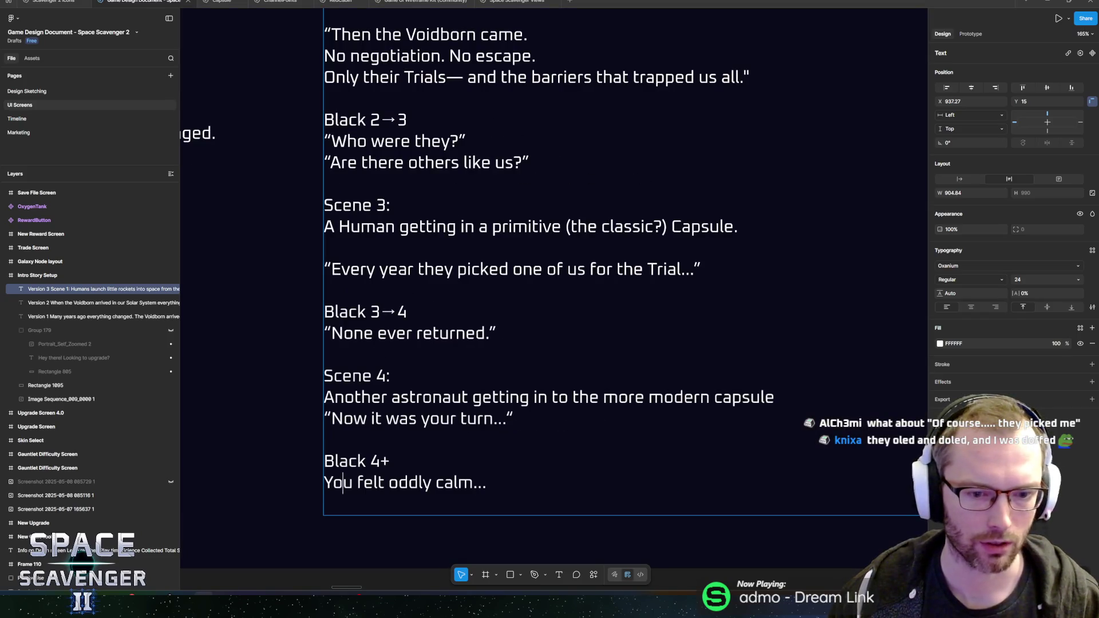
pyautogui.doubleClick(480, 483)
pyautogui.tripleClick(400, 482)
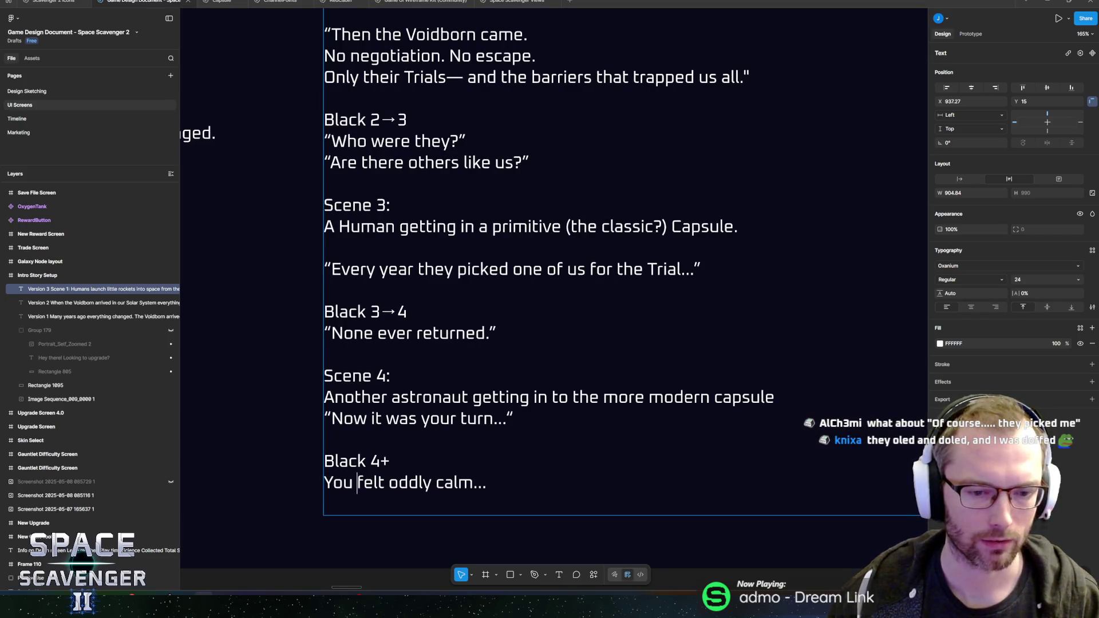
pyautogui.doubleClick(338, 482)
pyautogui.write('I f')
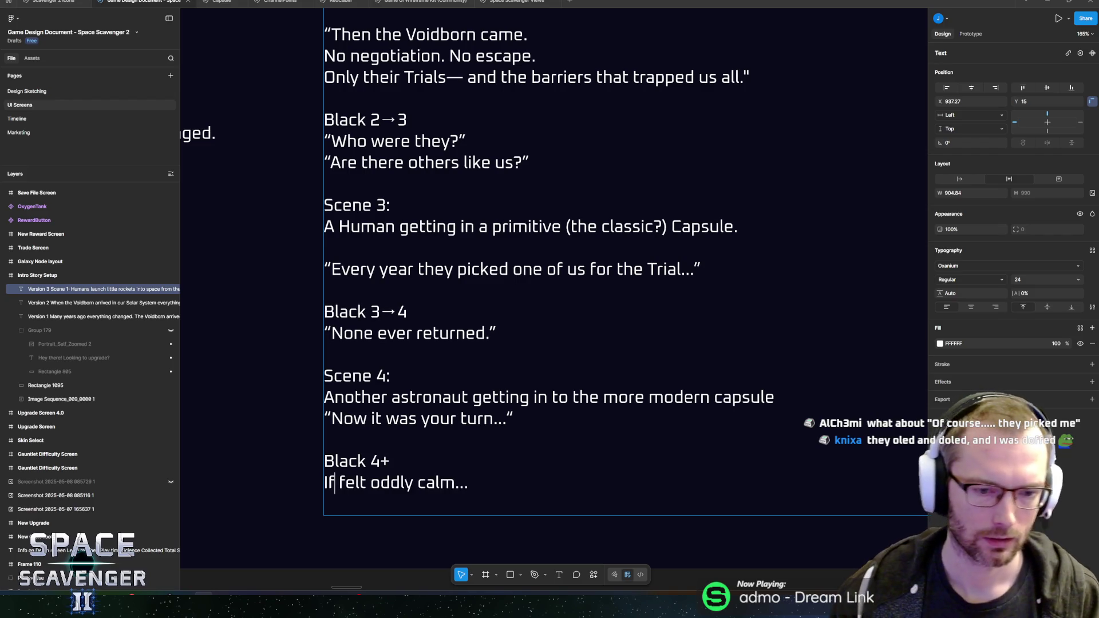
pyautogui.press('BackSpace')
pyautogui.press('Right')
pyautogui.press('Right')
pyautogui.press('End')
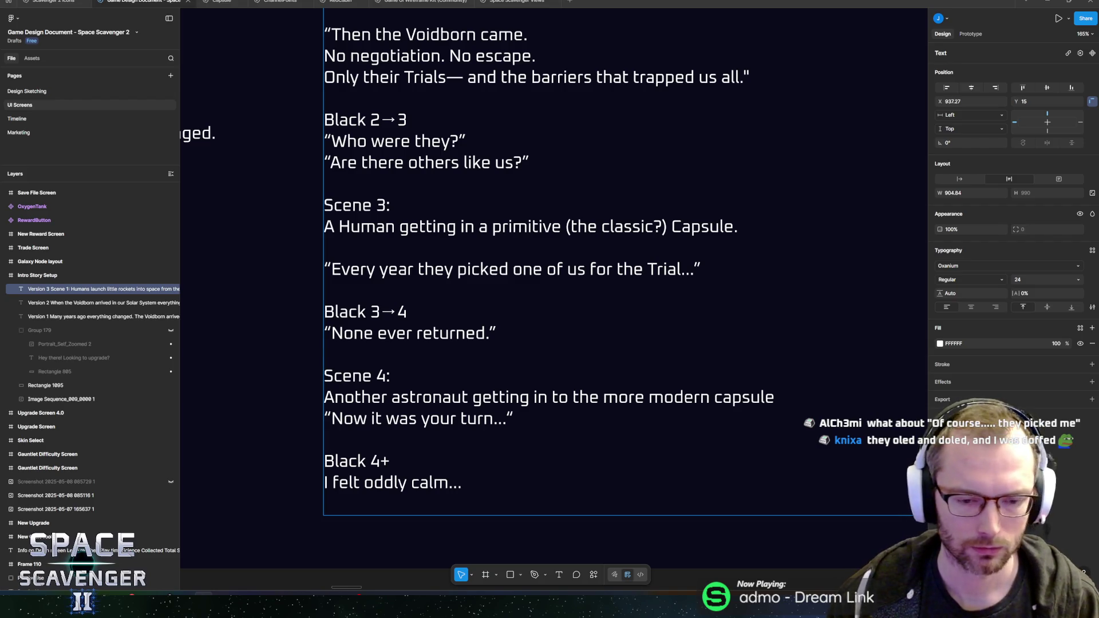
pyautogui.press('Escape')
# Frame the whole text box, then return to the Unity Localization Editor
pyautogui.hotkey('shift', '2')
pyautogui.hotkey('shift', 'Home')
pyautogui.press('End')
pyautogui.hotkey('alt', 'Tab')
pyautogui.scroll(-1, 495, 412)
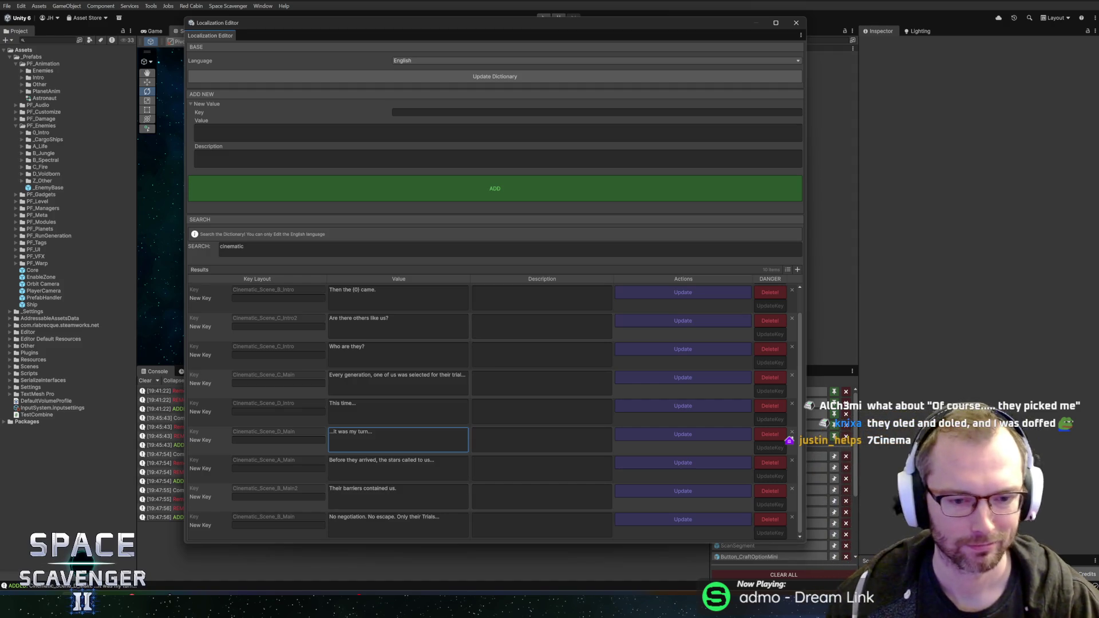
# Move the Localization Editor up and left and stretch its bottom edge down to show more results
pyautogui.click(445, 470)
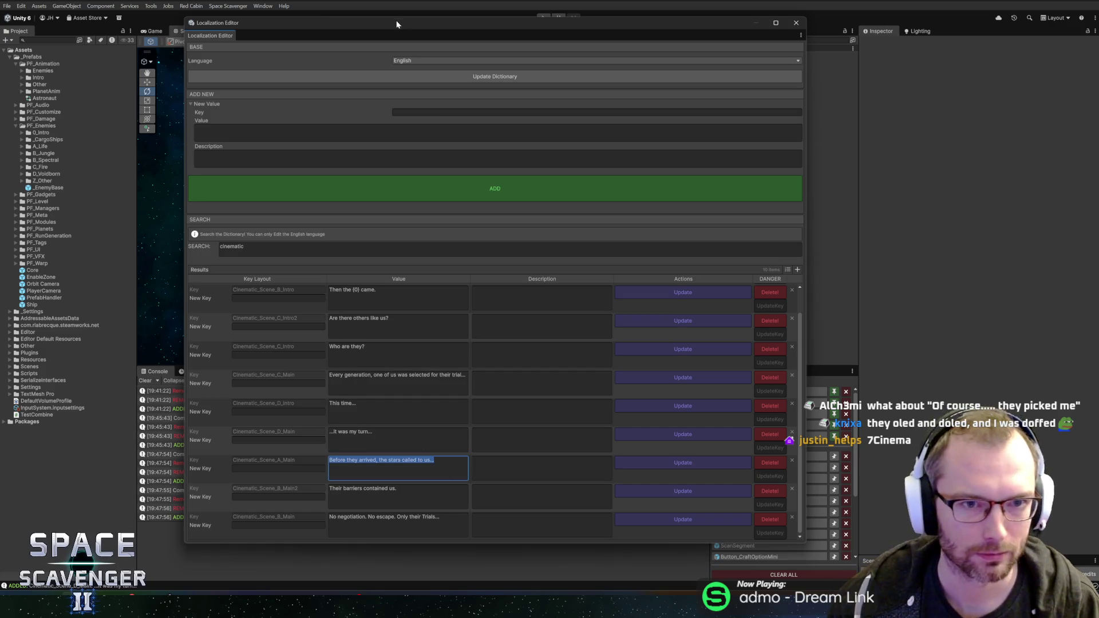
pyautogui.moveTo(392, 31); pyautogui.dragTo(368, 20)
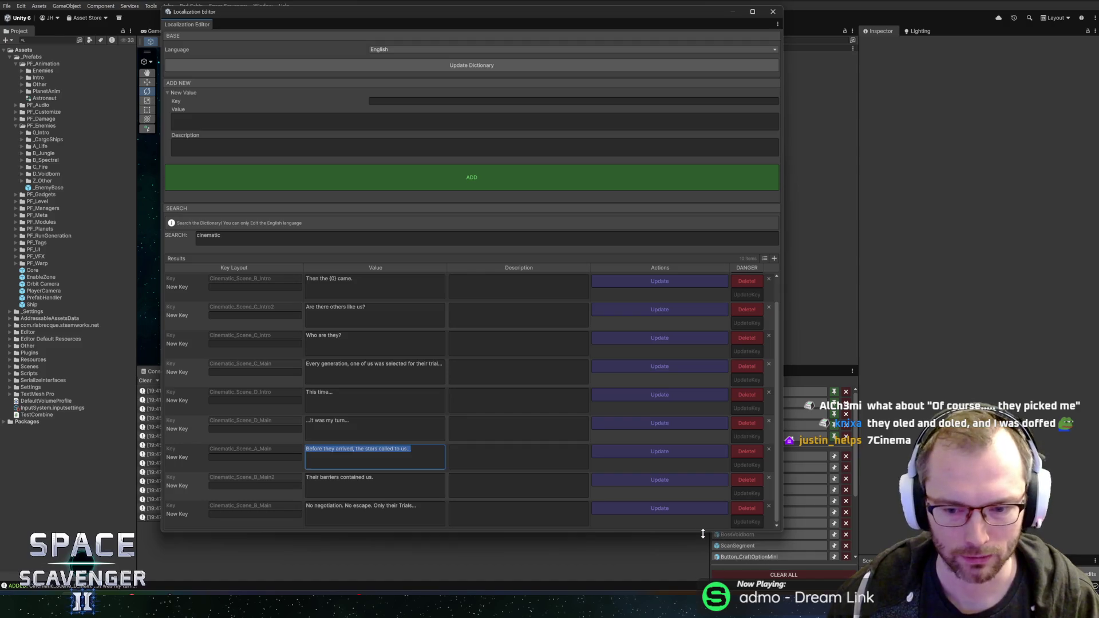
pyautogui.moveTo(692, 534); pyautogui.dragTo(692, 561)
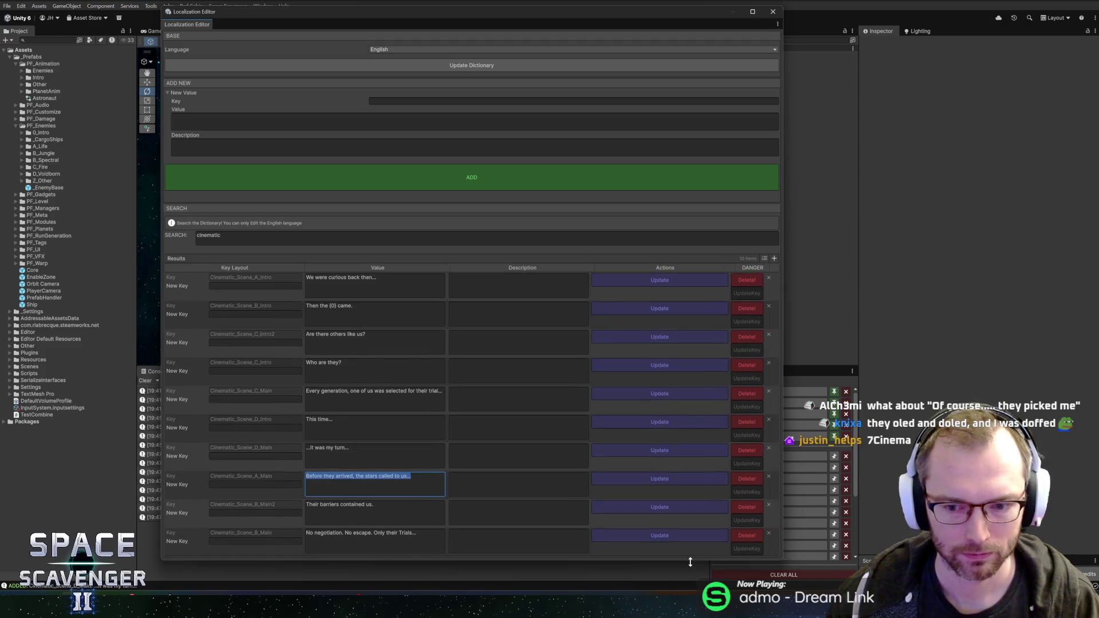
# Add a Cinematic_Scene_D_Outro entry with value 'I feel oddly calm', then close the Localization Editor
pyautogui.click(416, 101)
pyautogui.write('Cinematic_Scene_')
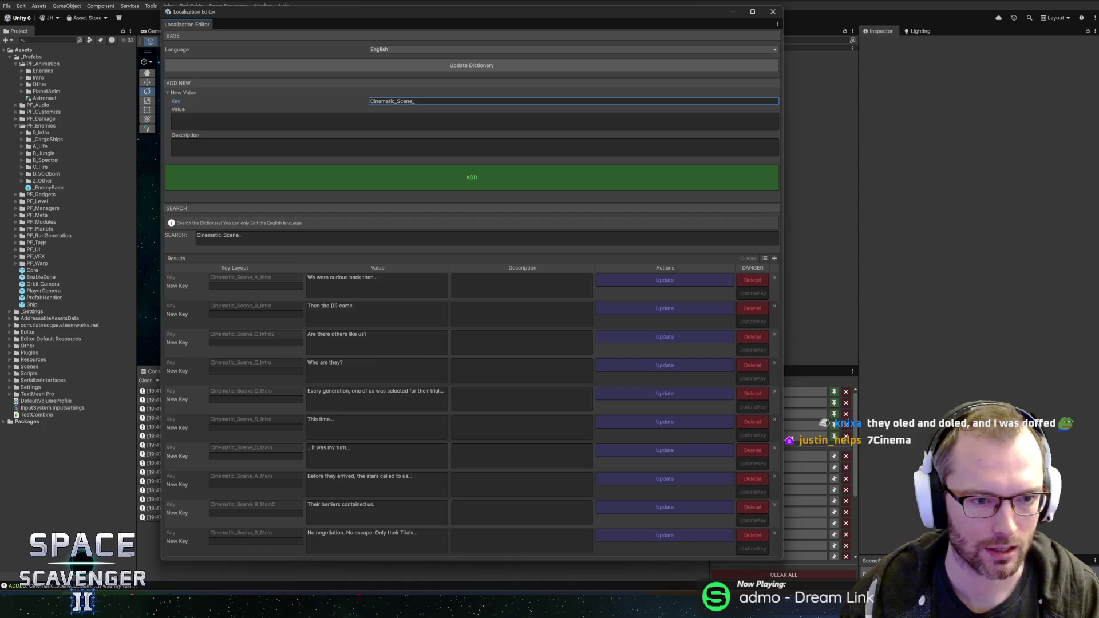
pyautogui.write('D_')
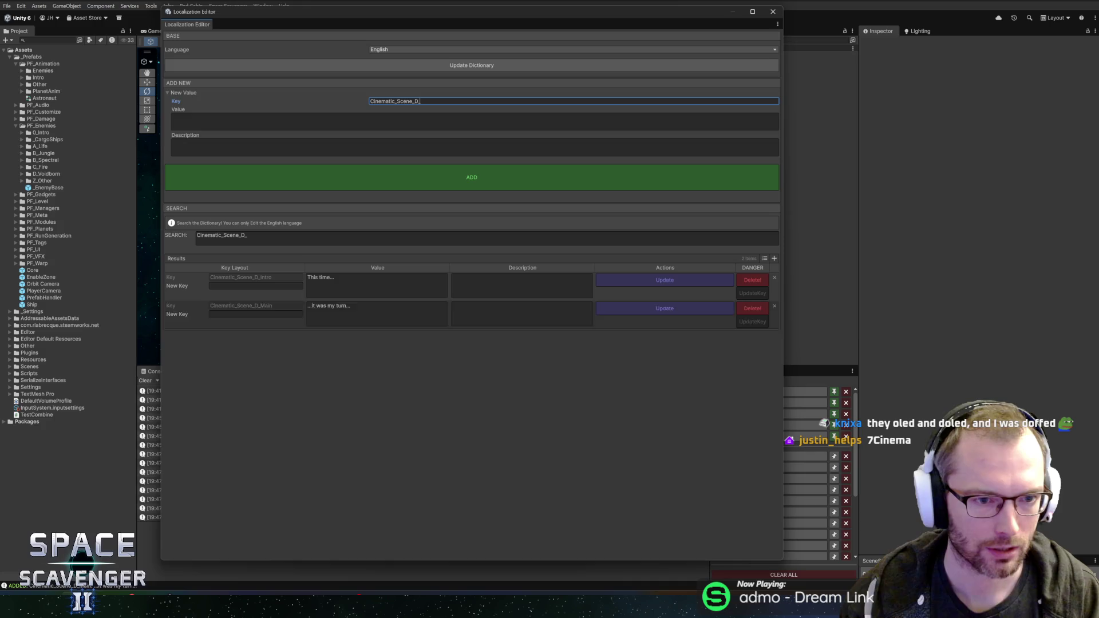
pyautogui.write('Intro')
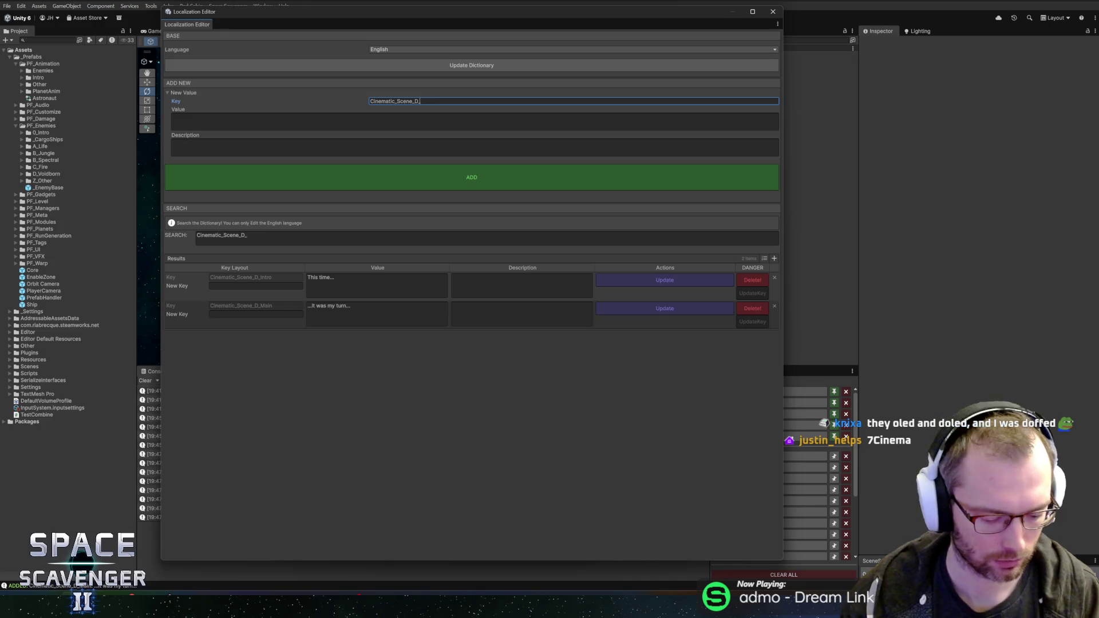
pyautogui.write('Outro')
pyautogui.click(474, 121)
pyautogui.write('I feel oddly calm')
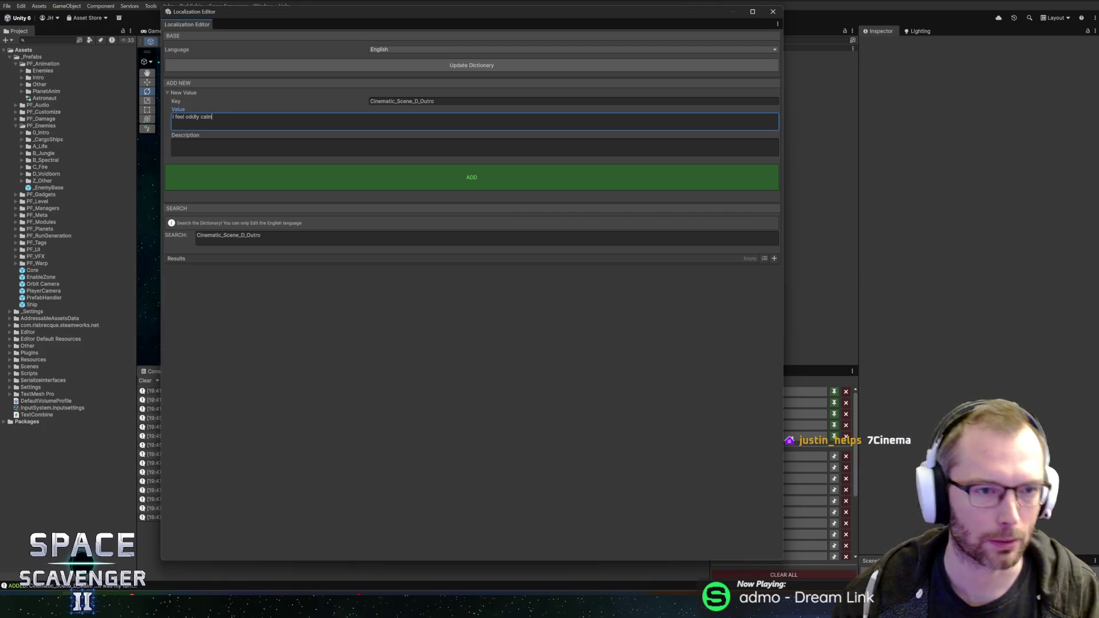
pyautogui.click(368, 169)
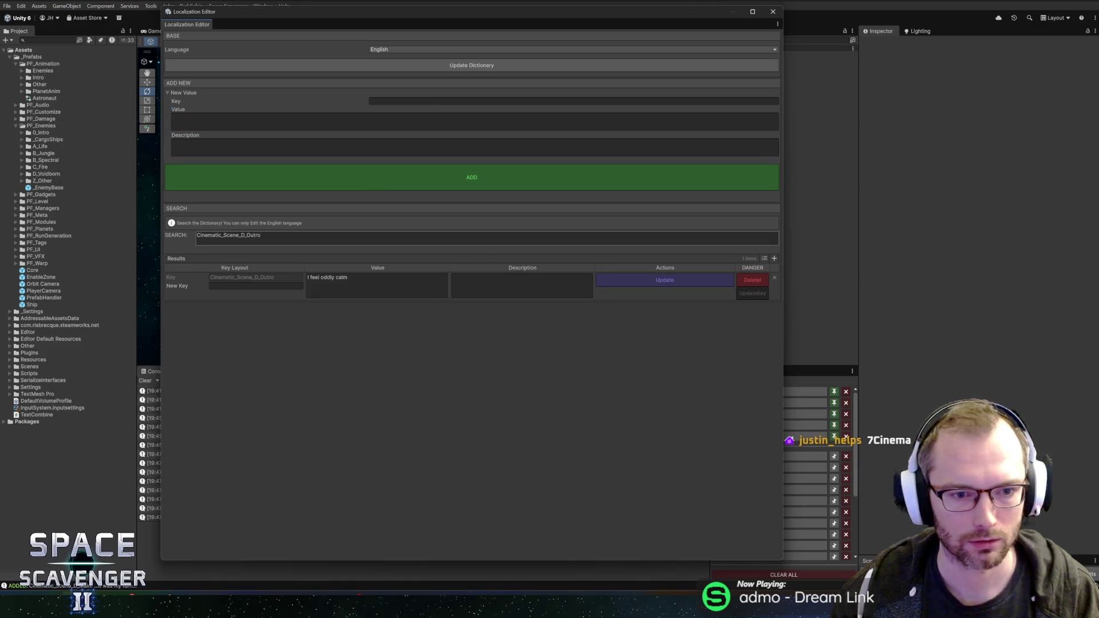
pyautogui.click(773, 12)
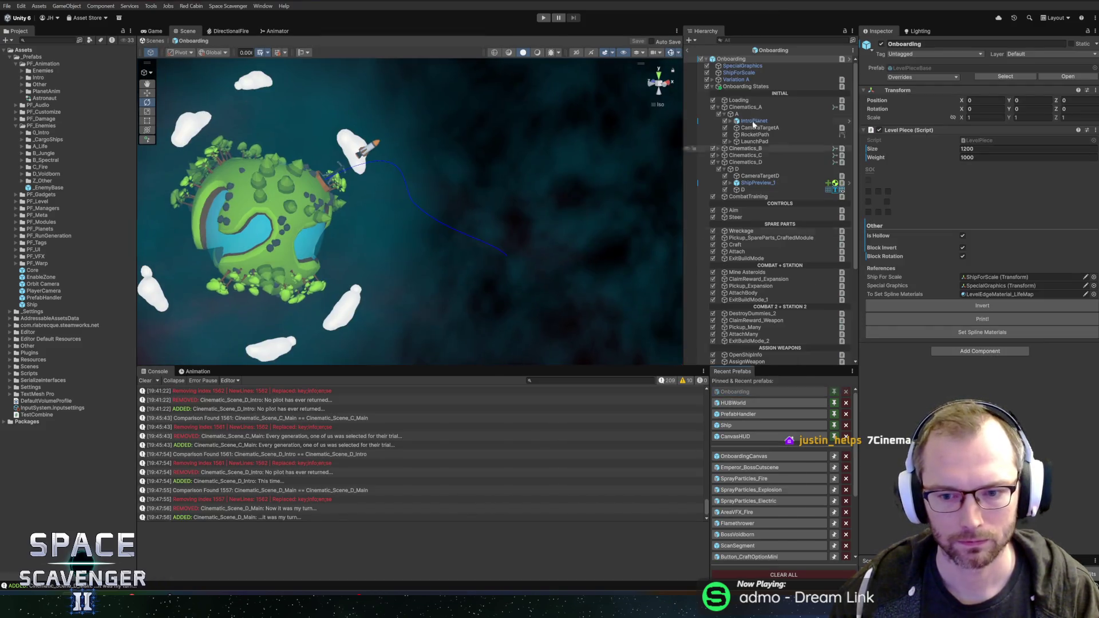
# Select Cinematics_D in the Hierarchy and show its SceneD clip in the Animation panel
pyautogui.scroll(-5, 772, 252)
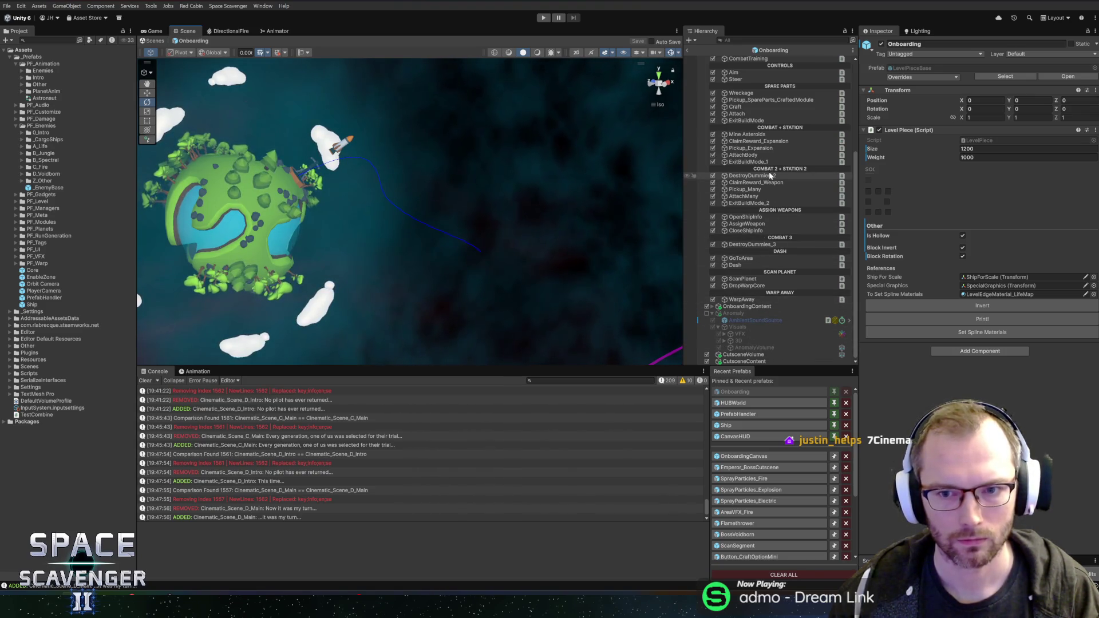
pyautogui.scroll(5, 771, 175)
pyautogui.click(750, 152)
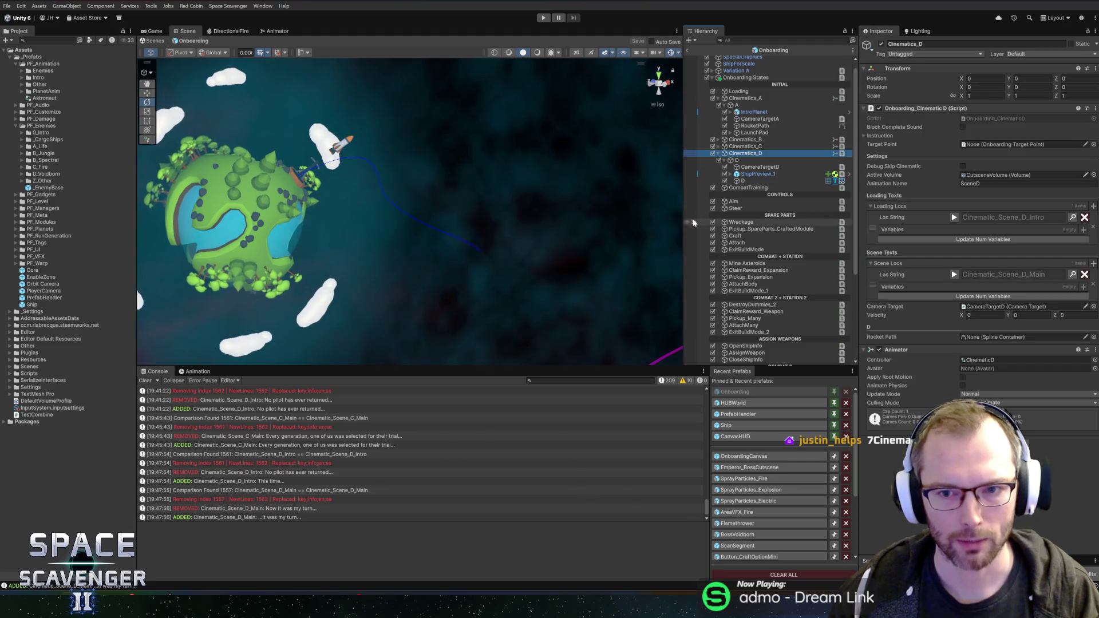
pyautogui.click(198, 371)
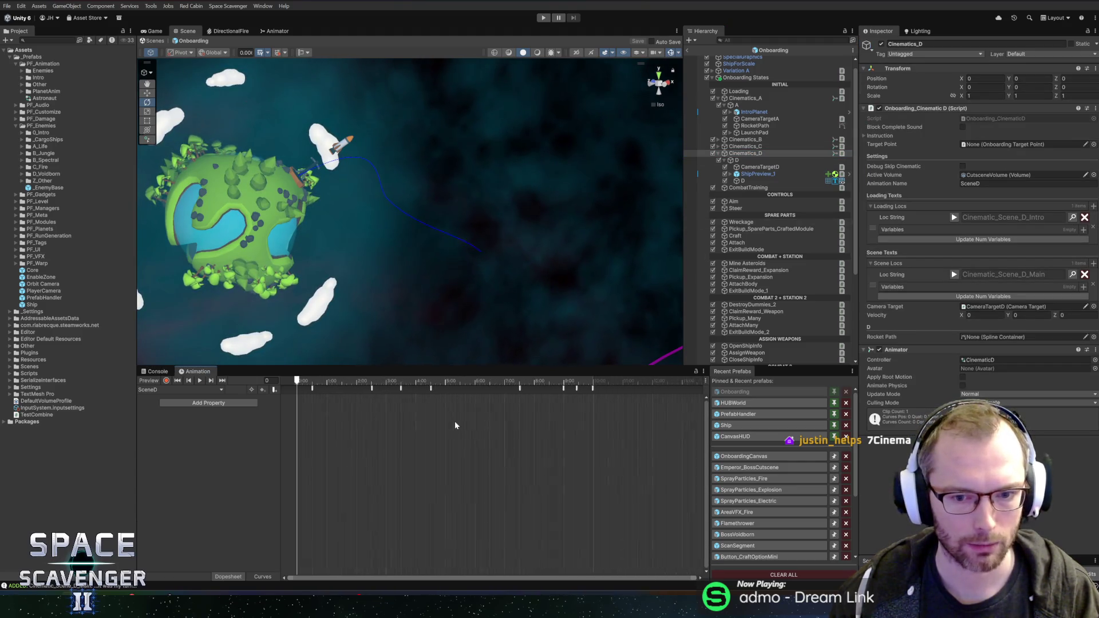
# Review the SceneD event markers and drag Animation_Complete later so it becomes the last event
pyautogui.click(461, 388)
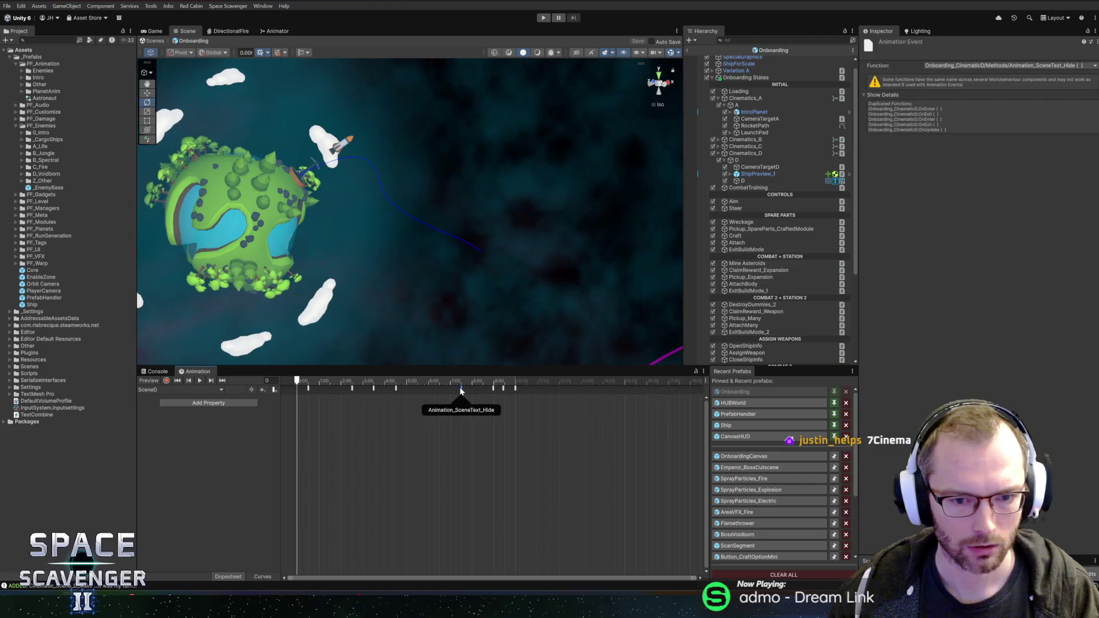
pyautogui.click(493, 389)
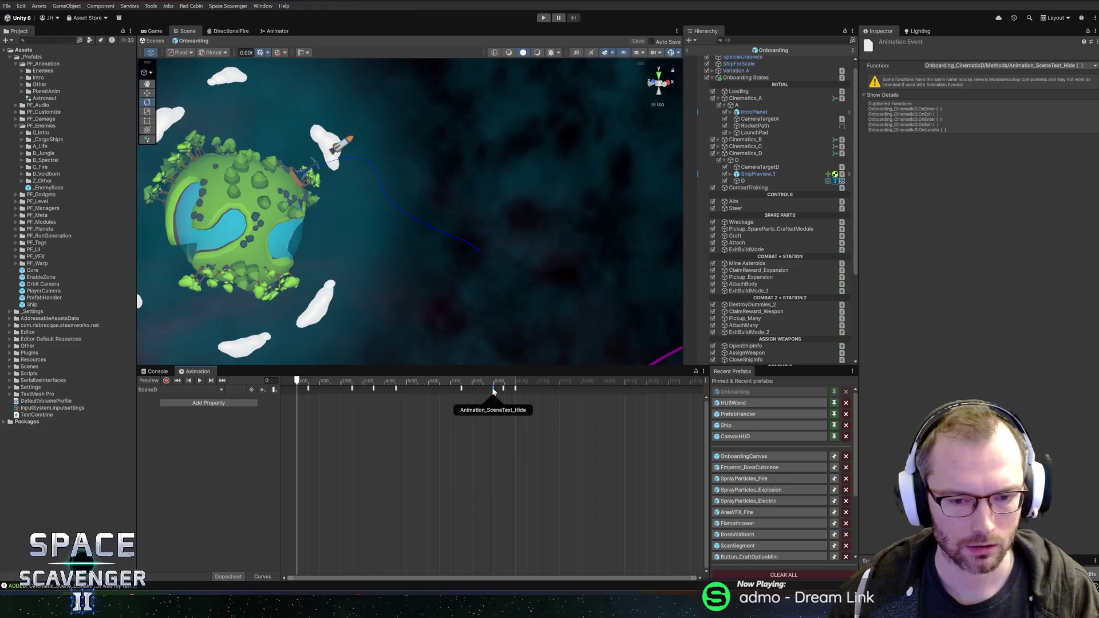
pyautogui.click(461, 389)
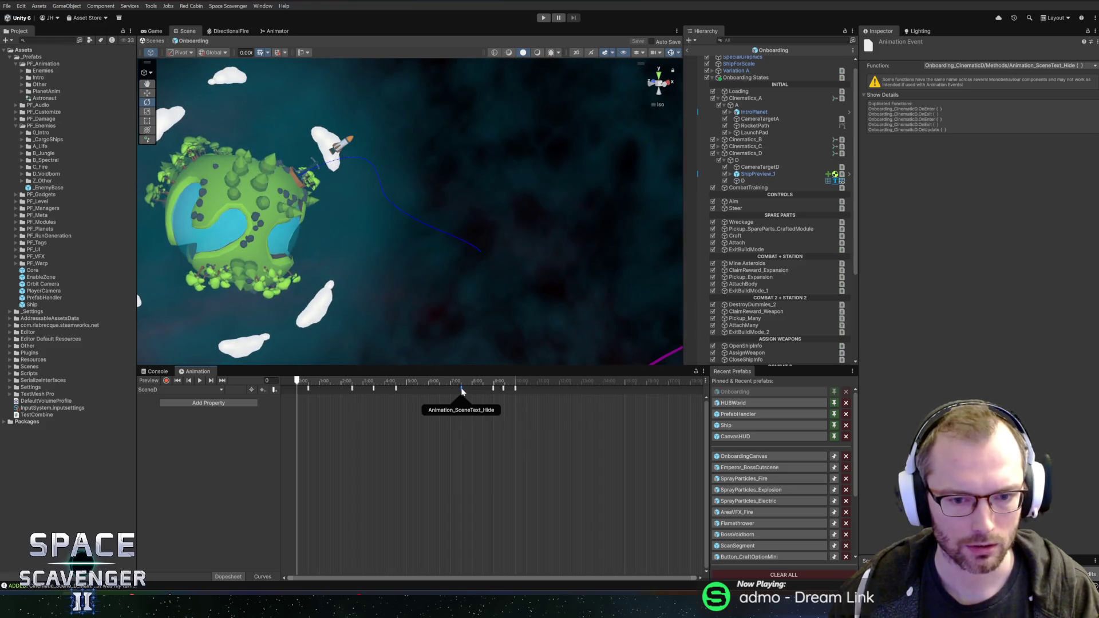
pyautogui.click(504, 390)
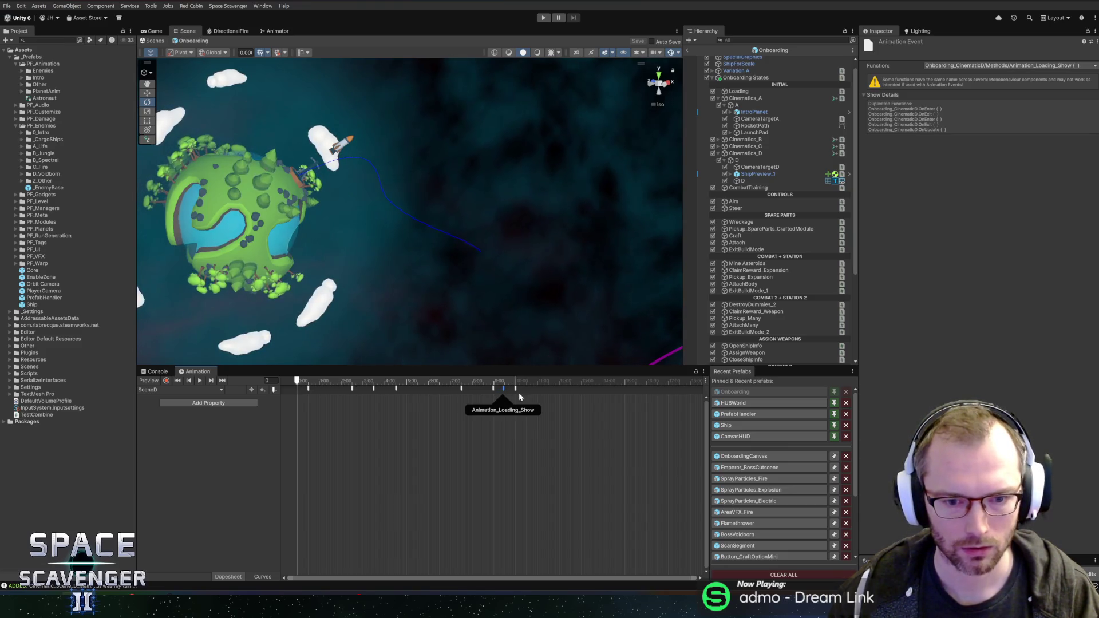
pyautogui.click(515, 389)
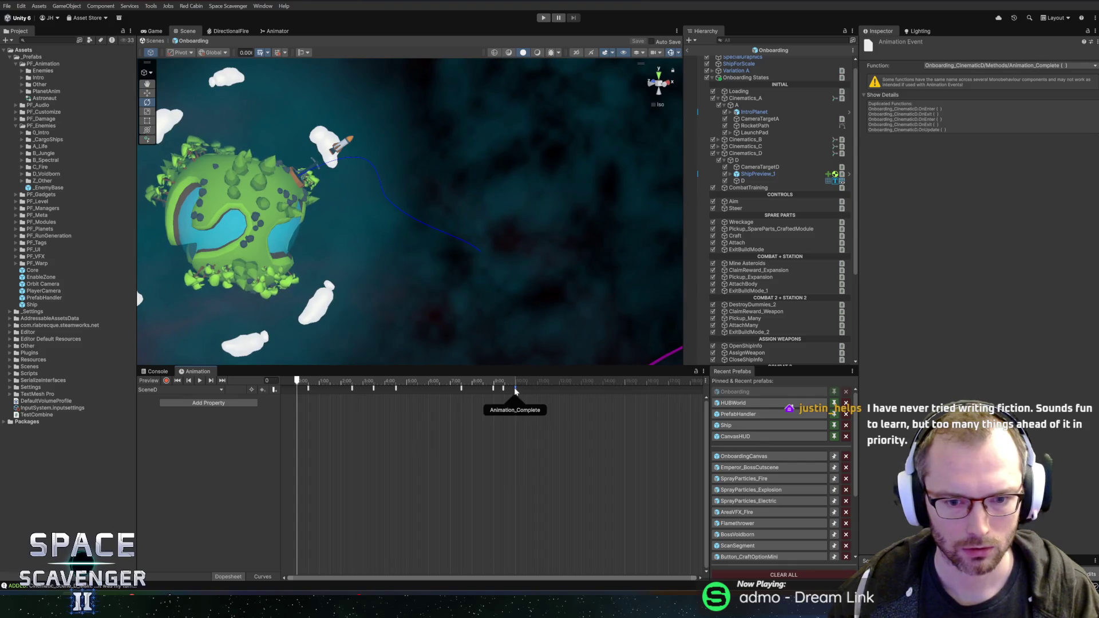
pyautogui.click(309, 390)
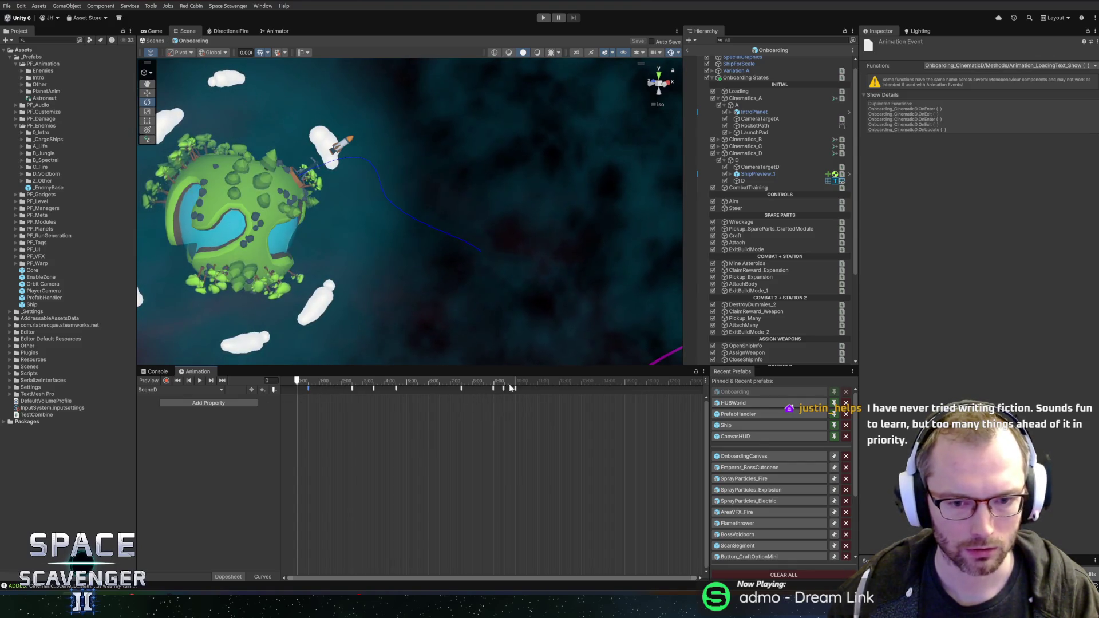
pyautogui.moveTo(515, 389); pyautogui.dragTo(649, 392)
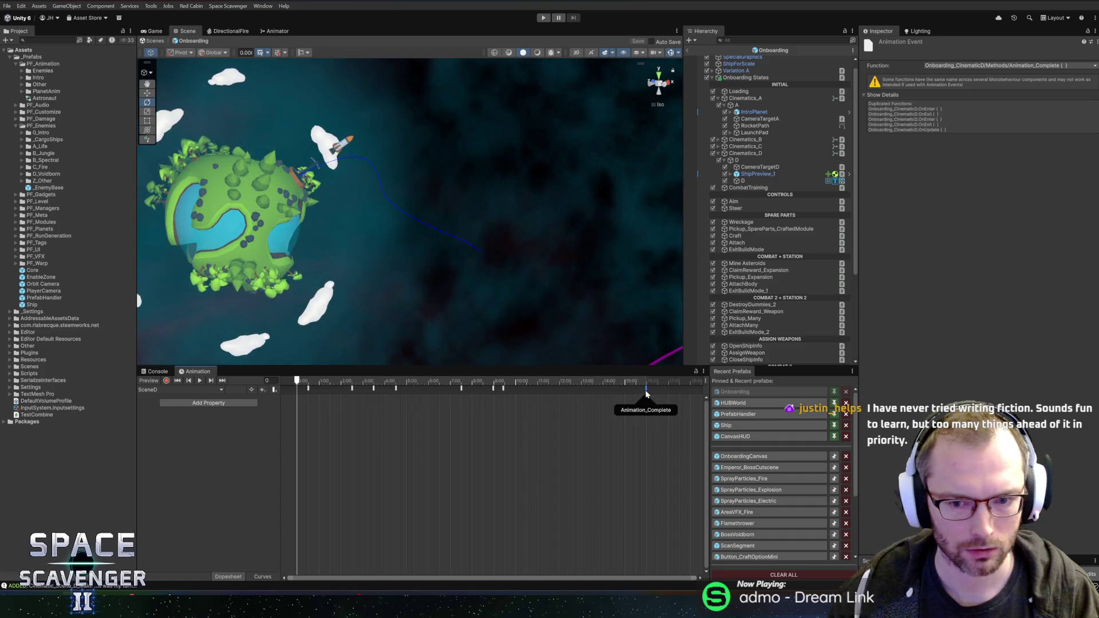
# Check the LoadingText_Show and LoadingText_Hide events, scrub to frame 844, and orbit the Scene view
pyautogui.click(537, 388)
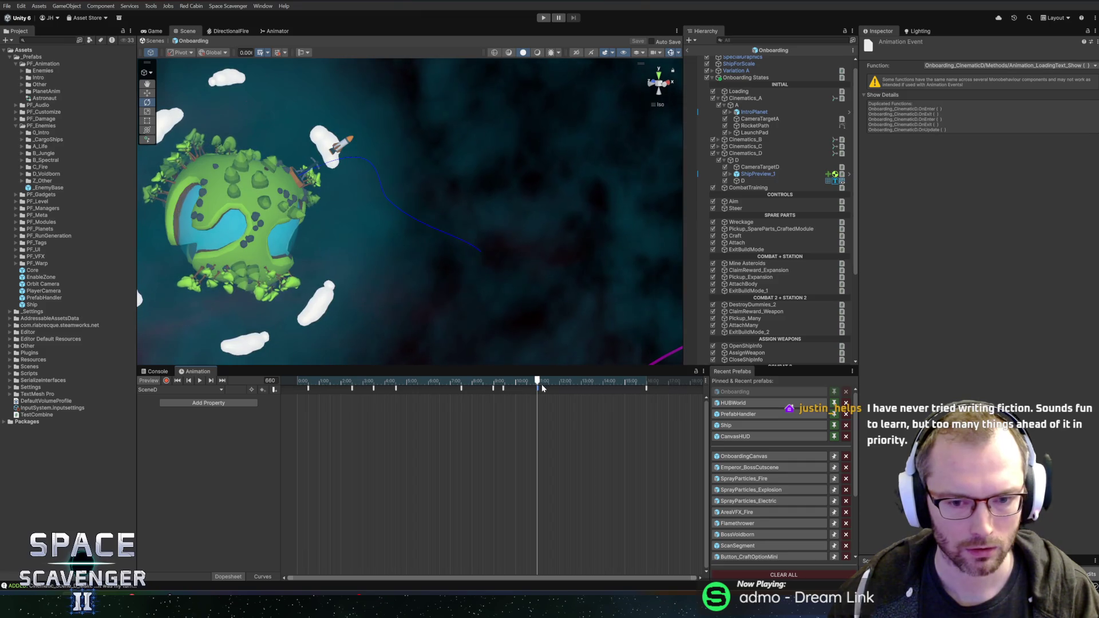
pyautogui.click(353, 388)
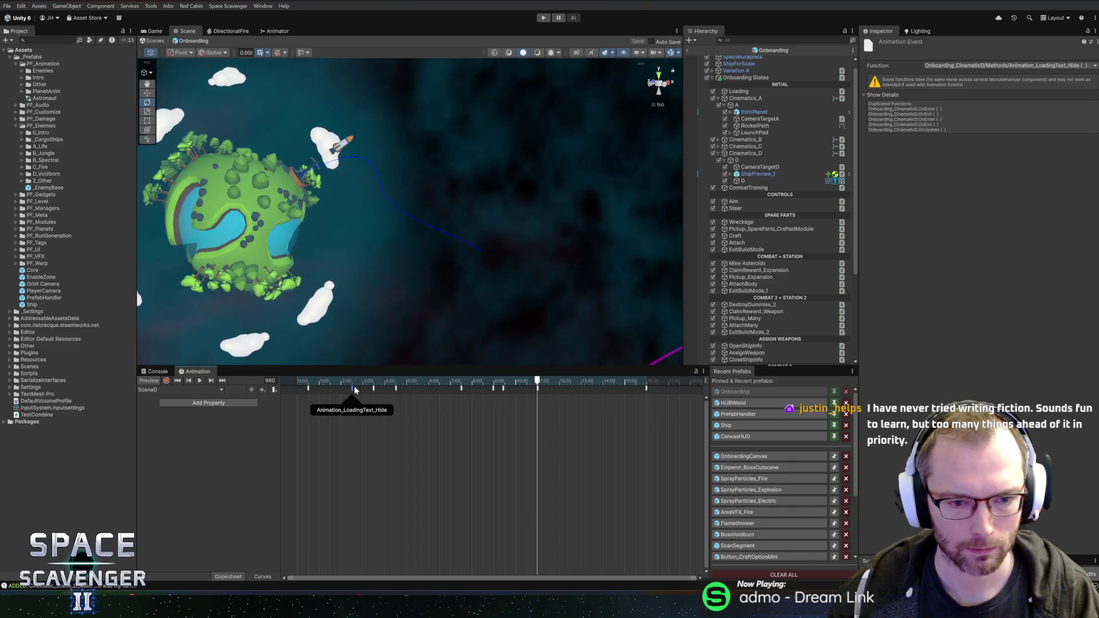
pyautogui.click(570, 381)
pyautogui.moveTo(573, 382); pyautogui.dragTo(605, 383)
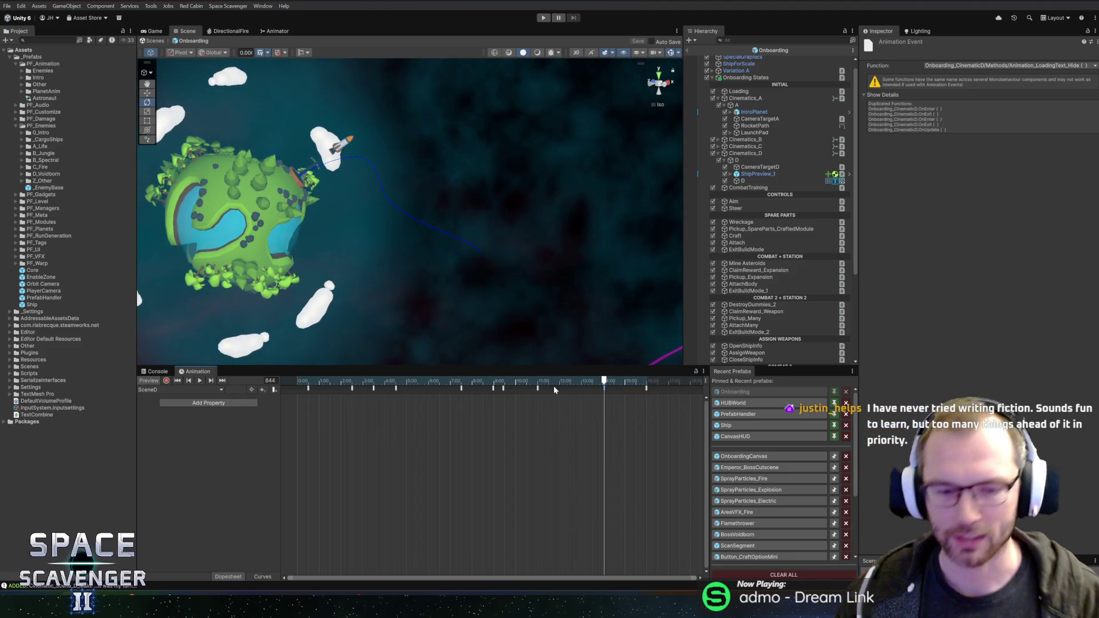
pyautogui.moveTo(473, 169)
pyautogui.mouseDown()
pyautogui.moveTo(496, 234)
pyautogui.moveTo(368, 187)
pyautogui.moveTo(424, 252)
pyautogui.mouseUp()
pyautogui.moveTo(515, 246)
pyautogui.mouseDown()
pyautogui.moveTo(380, 245)
pyautogui.moveTo(321, 207)
pyautogui.moveTo(395, 237)
pyautogui.mouseUp()
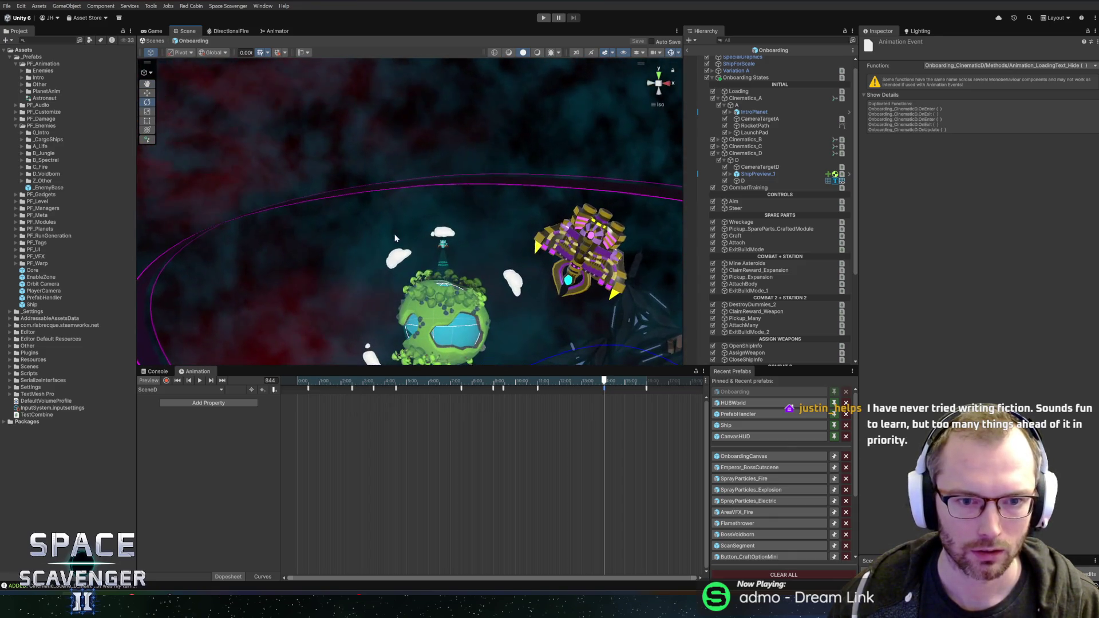
# Select the BackdropSmoke object from the overlapping scene objects and orbit the view around it
pyautogui.rightClick(471, 135)
pyautogui.click(446, 115)
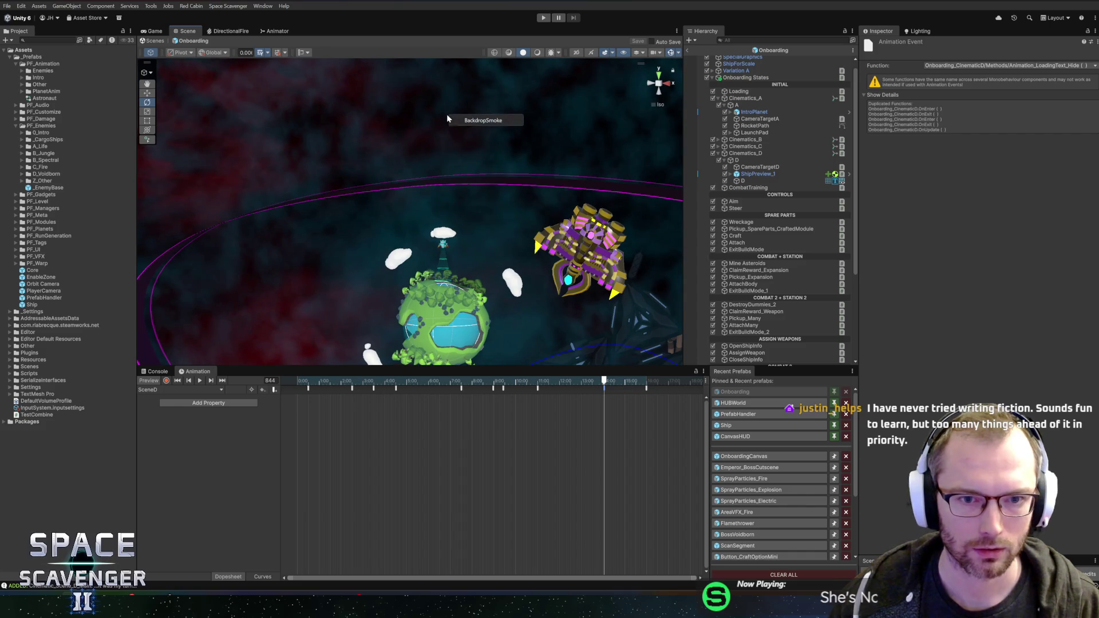
pyautogui.click(458, 120)
pyautogui.moveTo(421, 209)
pyautogui.mouseDown()
pyautogui.moveTo(504, 206)
pyautogui.moveTo(390, 170)
pyautogui.moveTo(585, 186)
pyautogui.mouseUp()
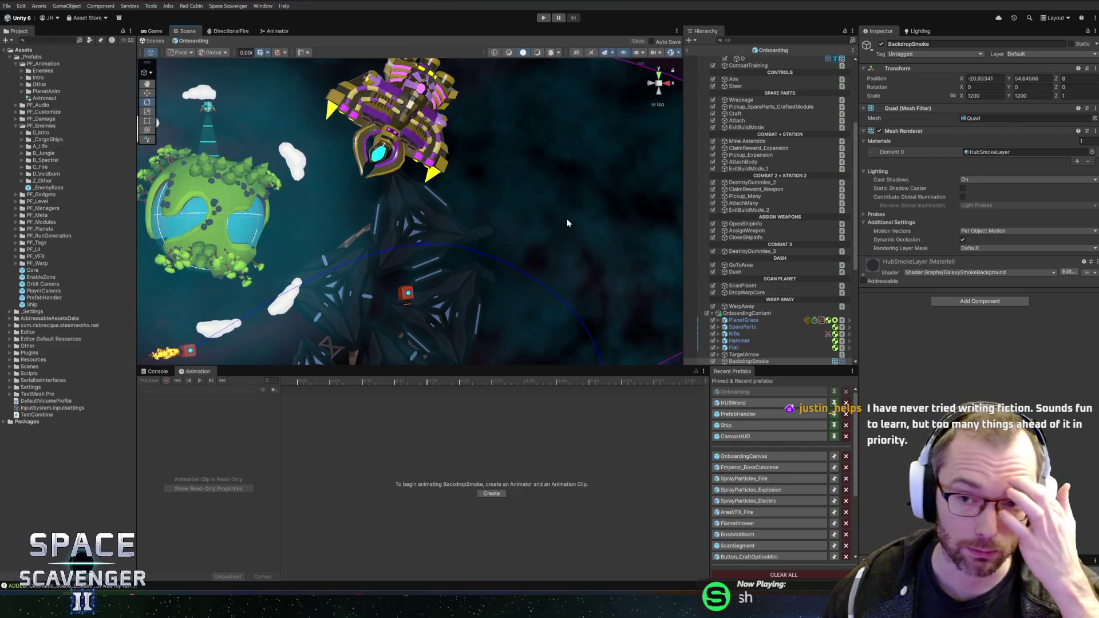
pyautogui.scroll(-6, 753, 265)
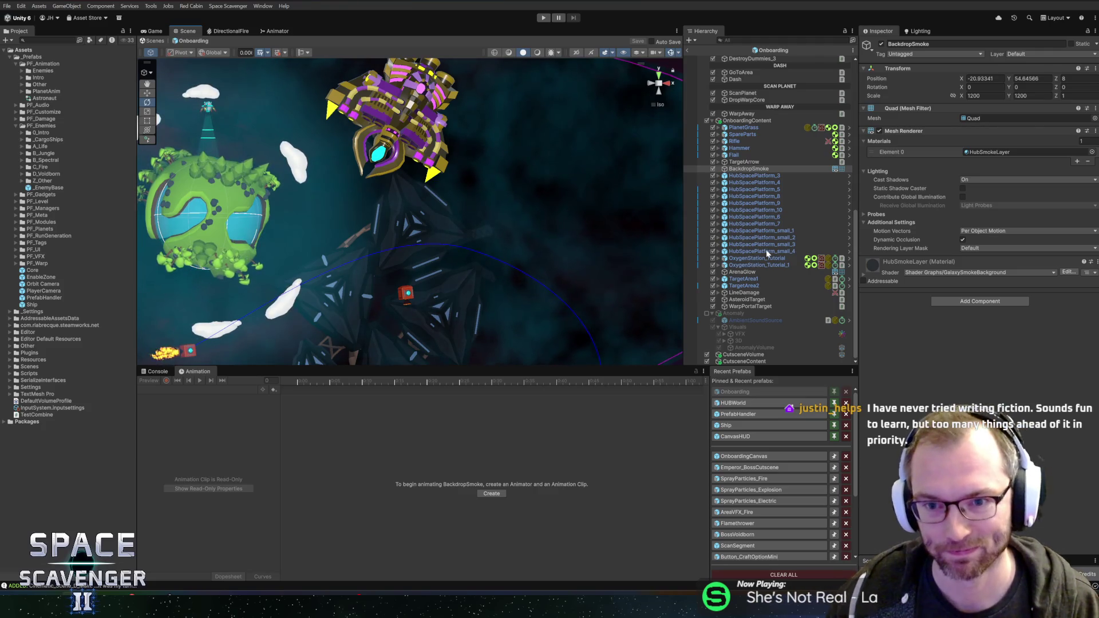
pyautogui.scroll(6, 765, 206)
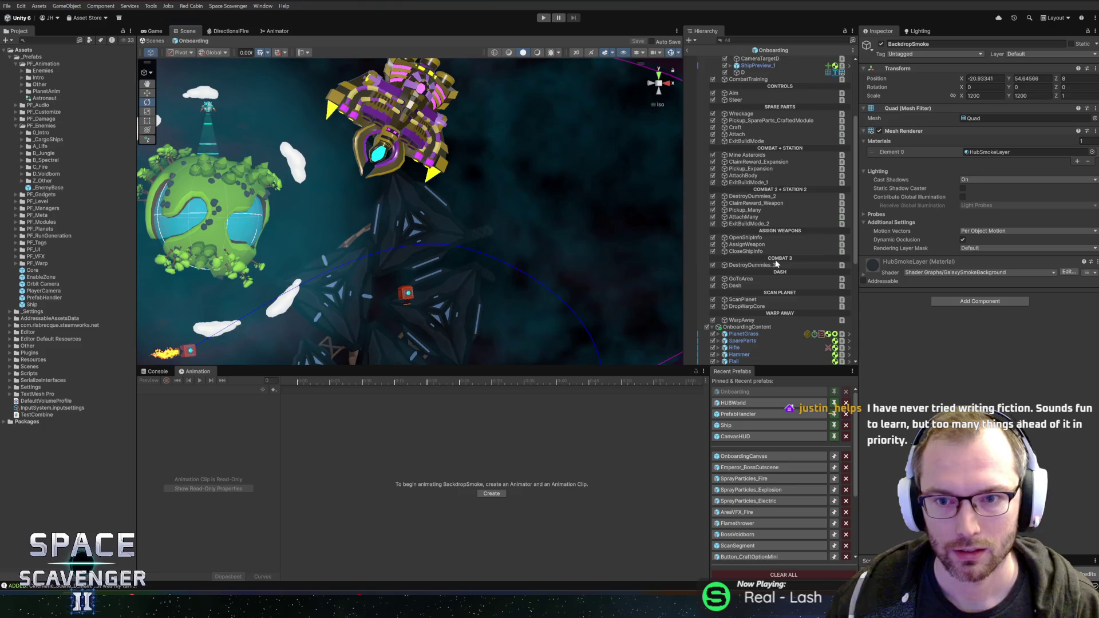
pyautogui.scroll(2, 776, 264)
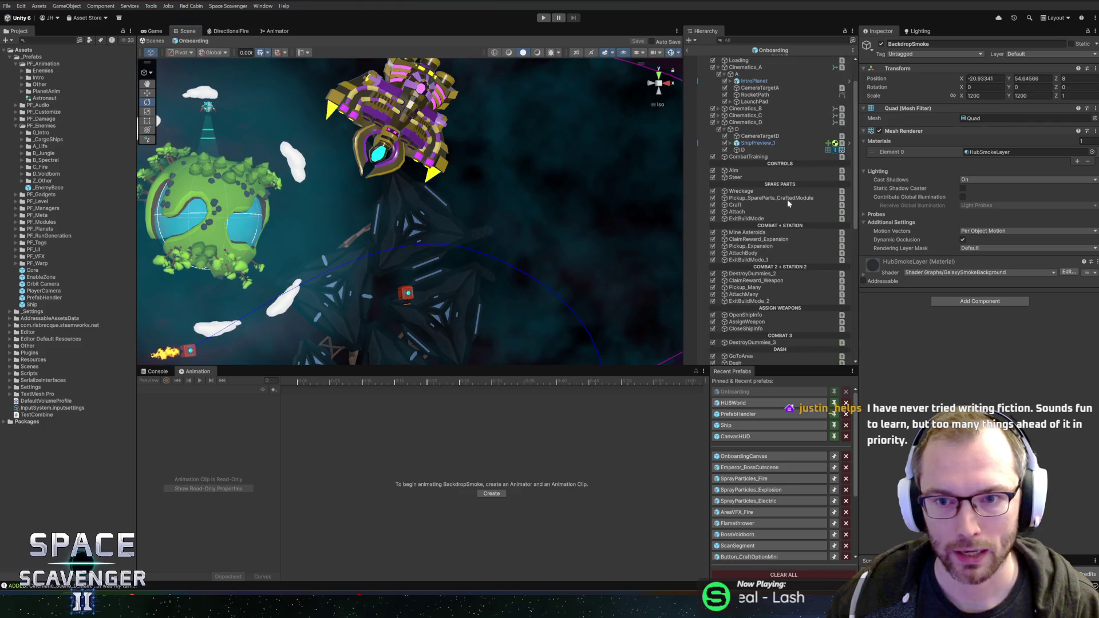
# Open Cinematics_B's Onboarding_CinematicB script for editing in Rider
pyautogui.click(744, 108)
pyautogui.rightClick(912, 108)
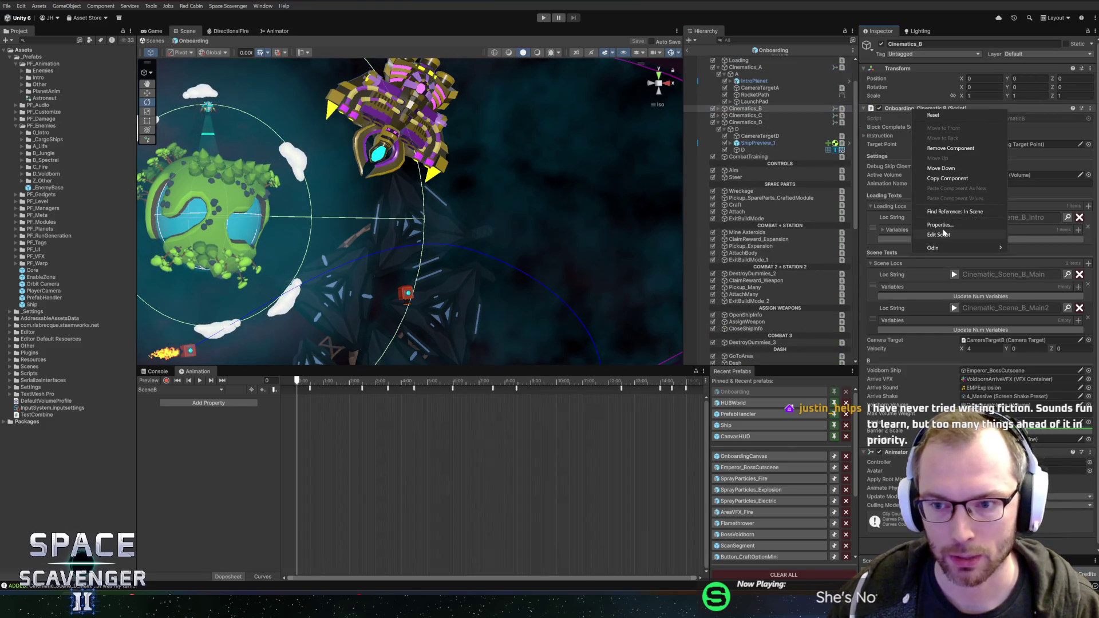
pyautogui.click(939, 235)
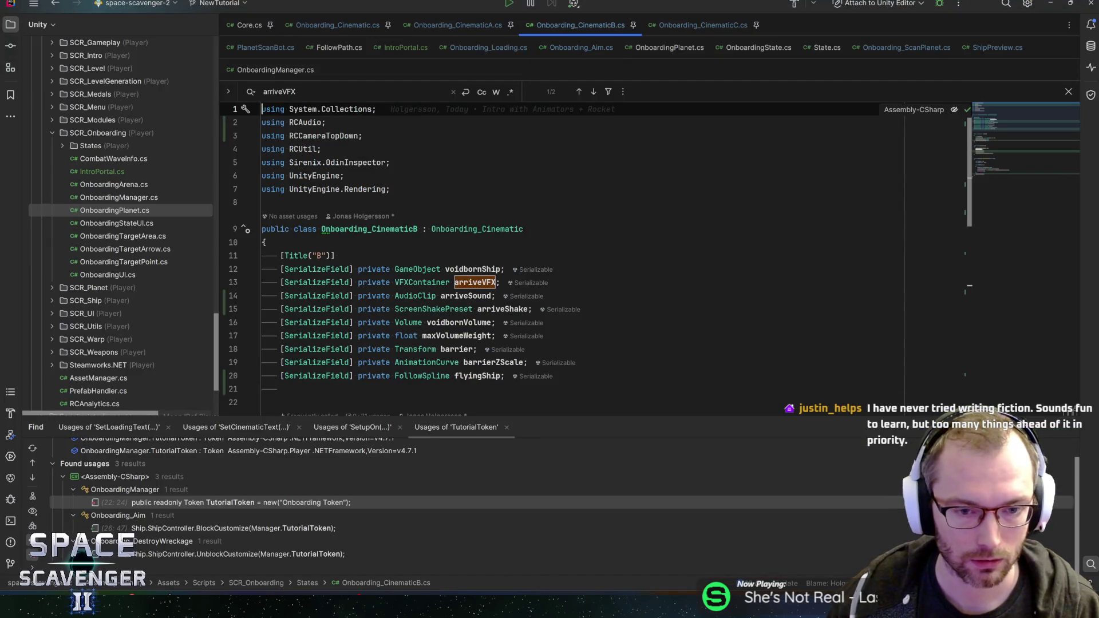
# Add a [SerializeField] private GameObject backDropSmoke field and call backDropSmoke.SetActive(false) in OnEnter
pyautogui.click(280, 389)
pyautogui.write('[SerializeField] private ')
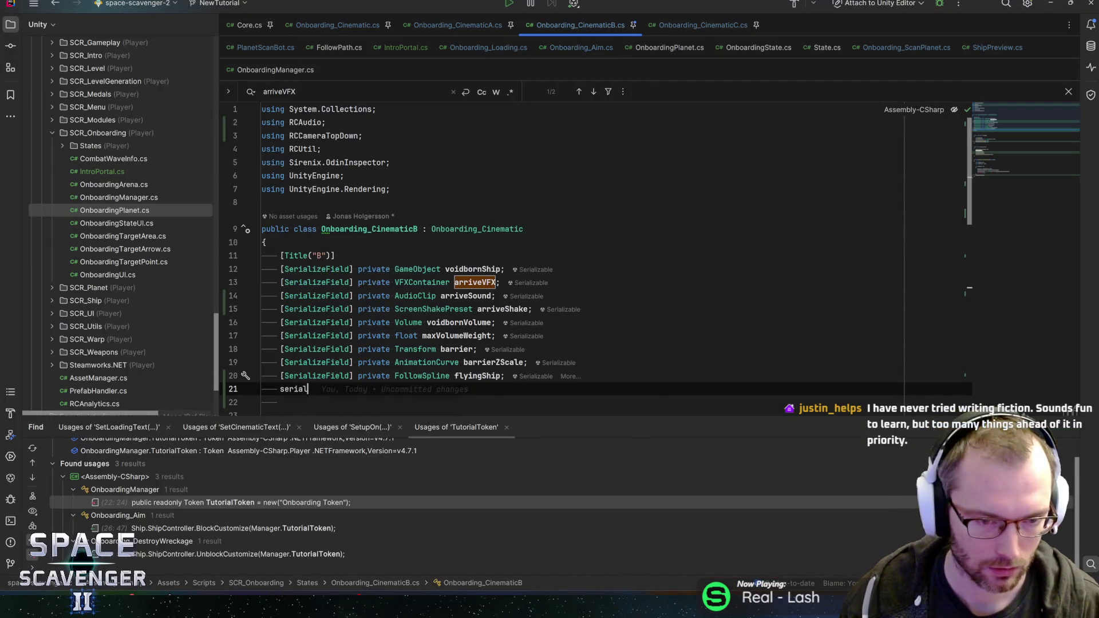
pyautogui.write('GameObject ')
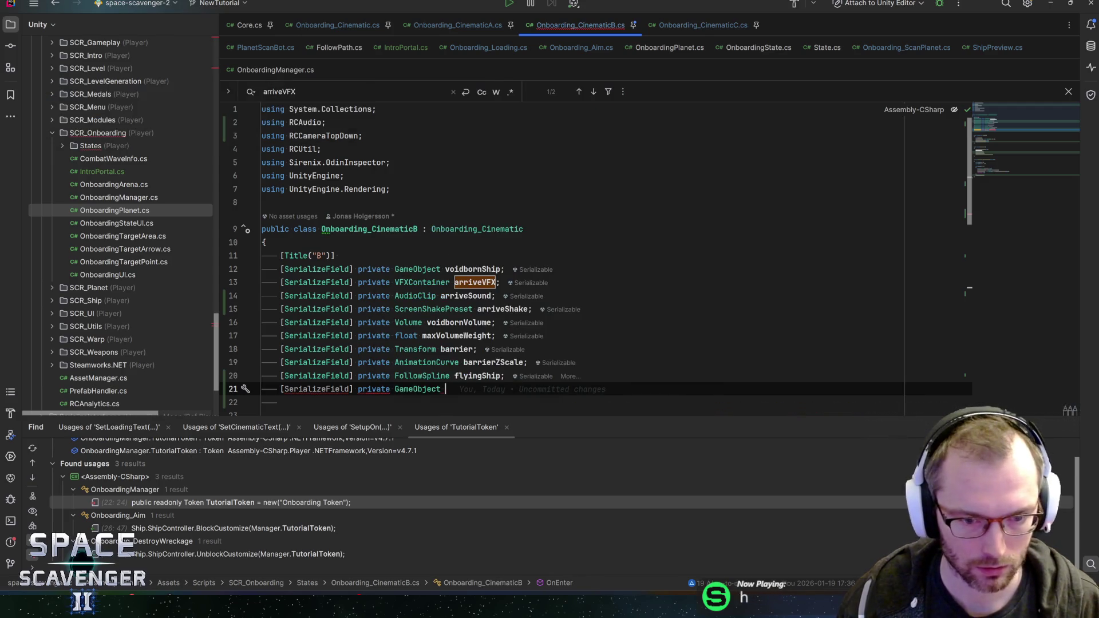
pyautogui.write('backDropSmoke;')
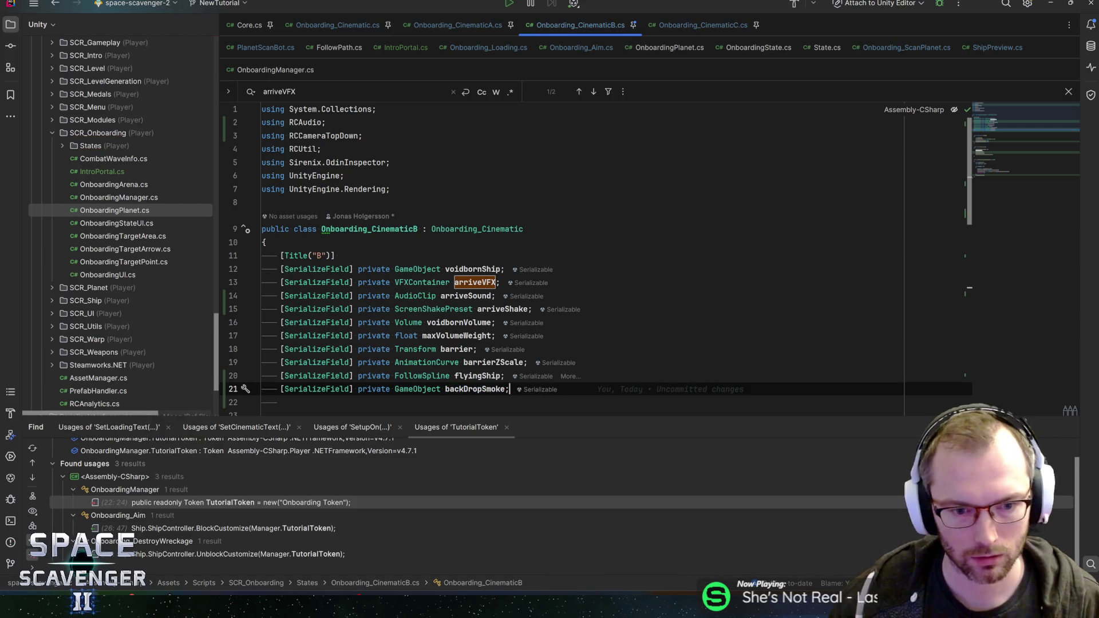
pyautogui.scroll(-5, 961, 371)
pyautogui.click(469, 229)
pyautogui.press('Return')
pyautogui.write('backDropSmoke.')
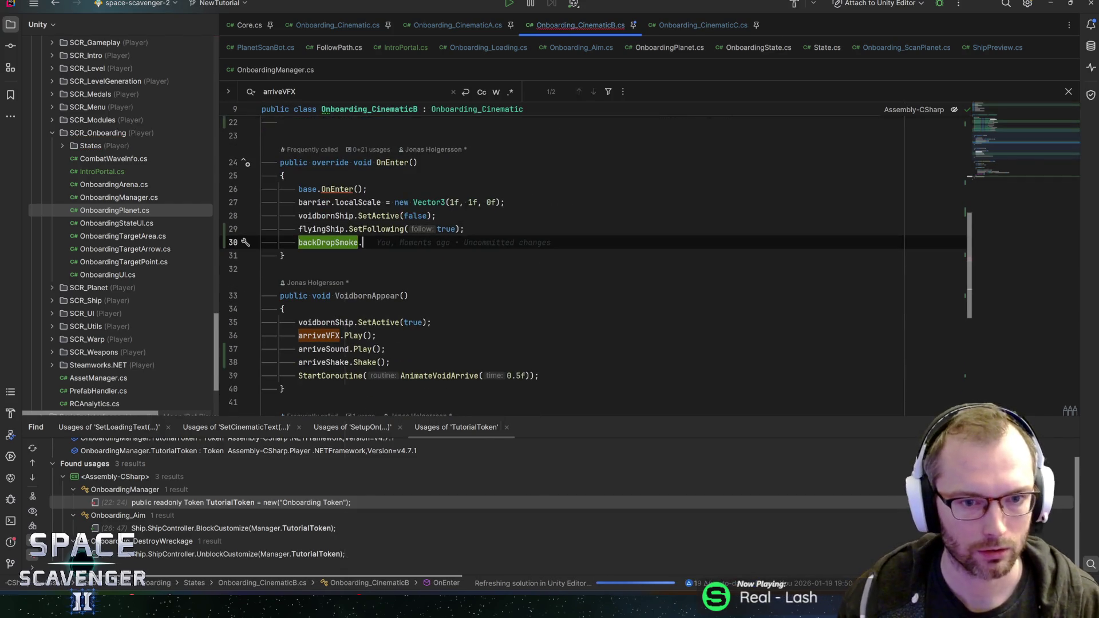
pyautogui.write('SetA')
pyautogui.press('Return')
pyautogui.write('false);')
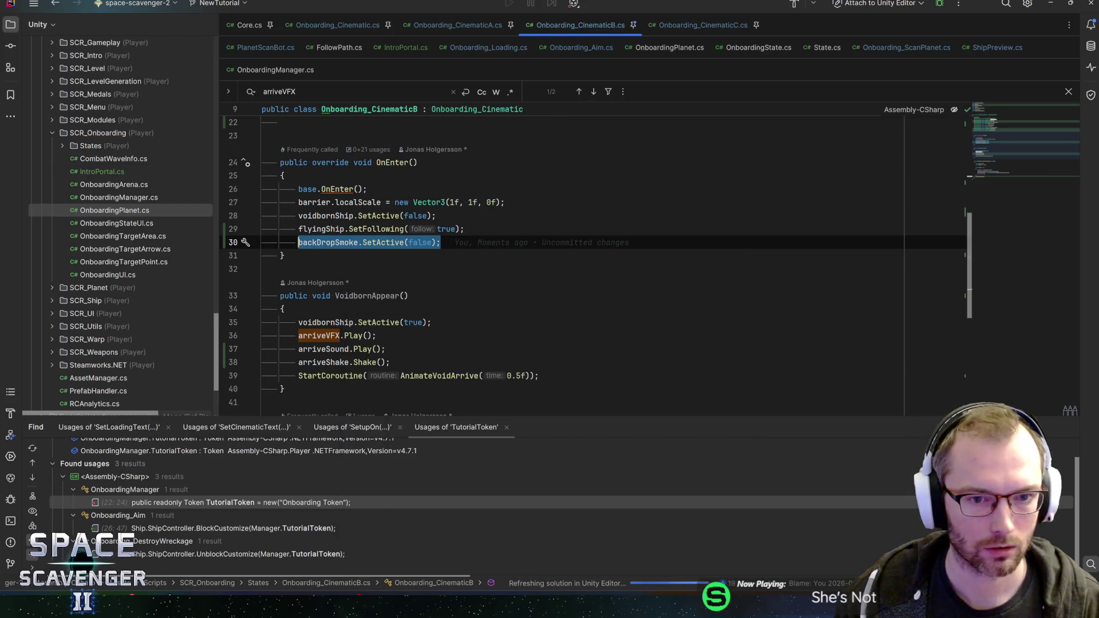
# Add an OnExit override calling backDropSmoke.SetActive(true), save, and return to Unity
pyautogui.scroll(-4, 572, 258)
pyautogui.scroll(4, 382, 247)
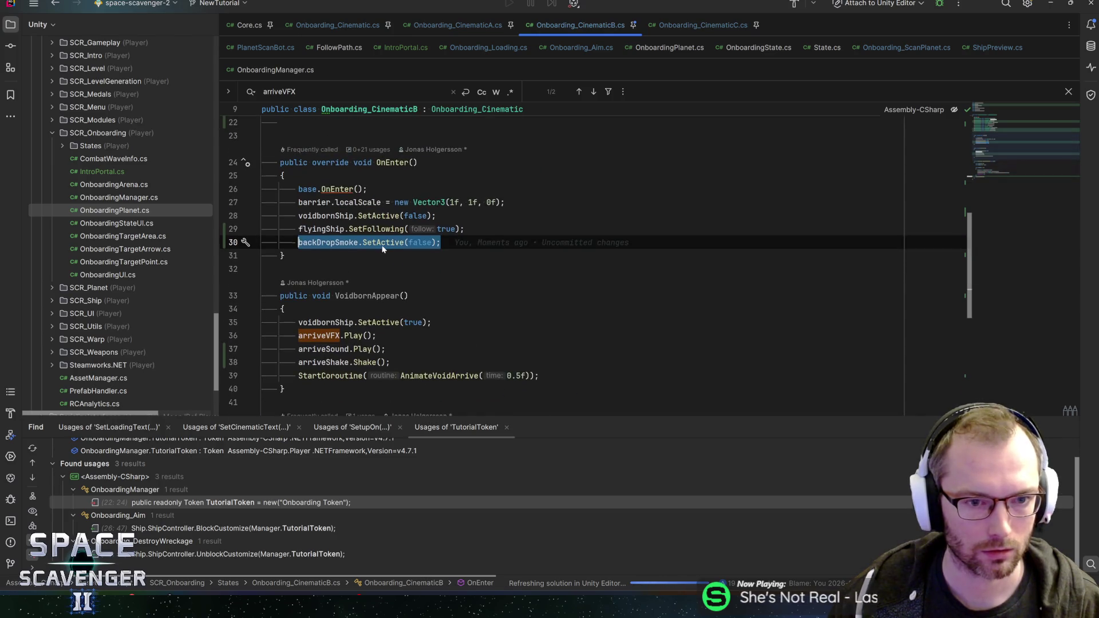
pyautogui.press('Down')
pyautogui.press('Return')
pyautogui.press('Return')
pyautogui.write('override one')
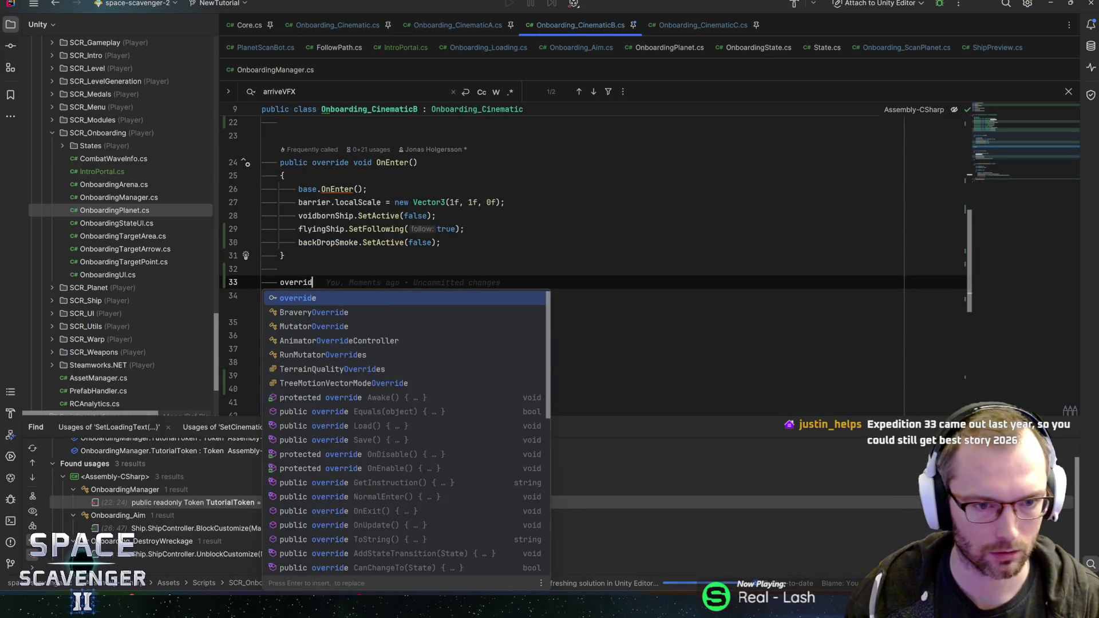
pyautogui.press('Down')
pyautogui.press('Return')
pyautogui.press('Return')
pyautogui.write('backDropSmoke.SetActive(false);')
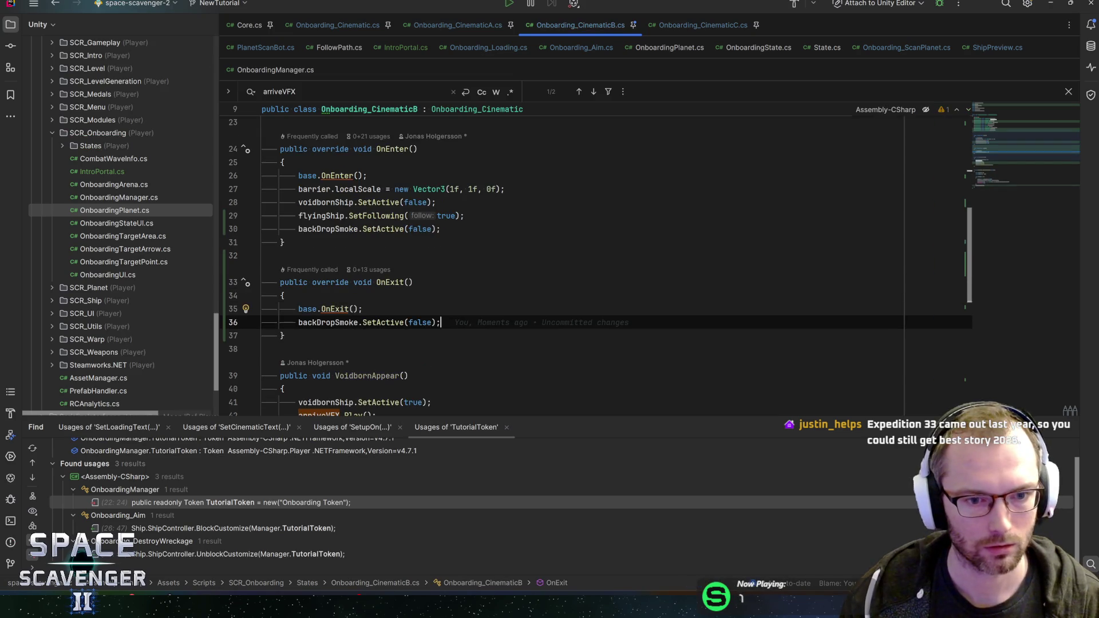
pyautogui.press('Left')
pyautogui.hotkey('ctrl', 'shift', 'Left')
pyautogui.write('true')
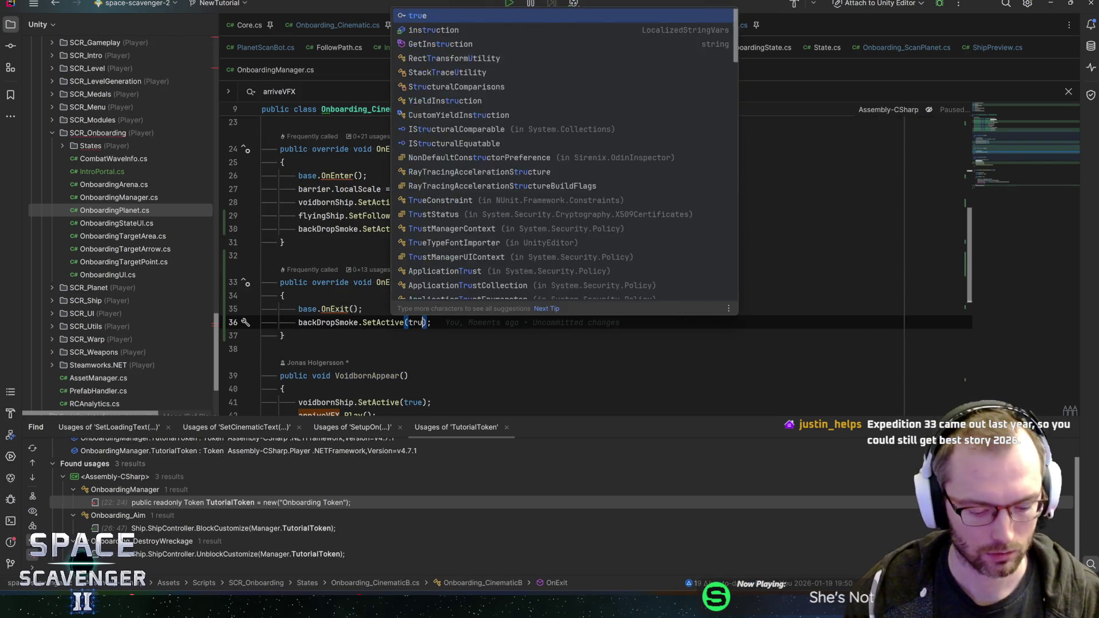
pyautogui.press('End')
pyautogui.hotkey('ctrl', 's')
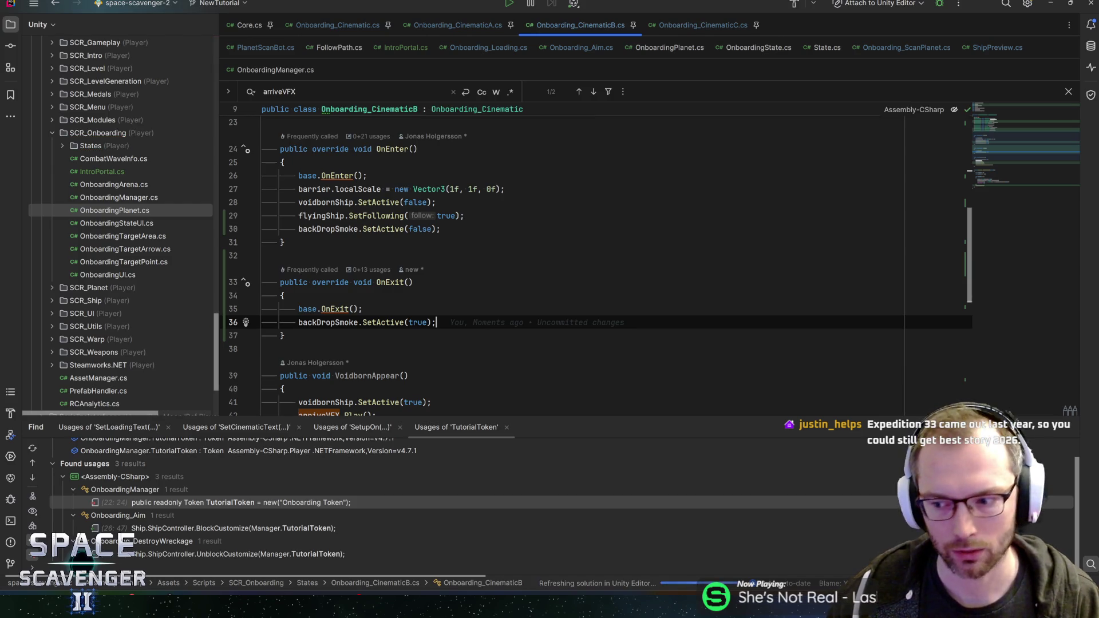
pyautogui.hotkey('alt', 'Tab')
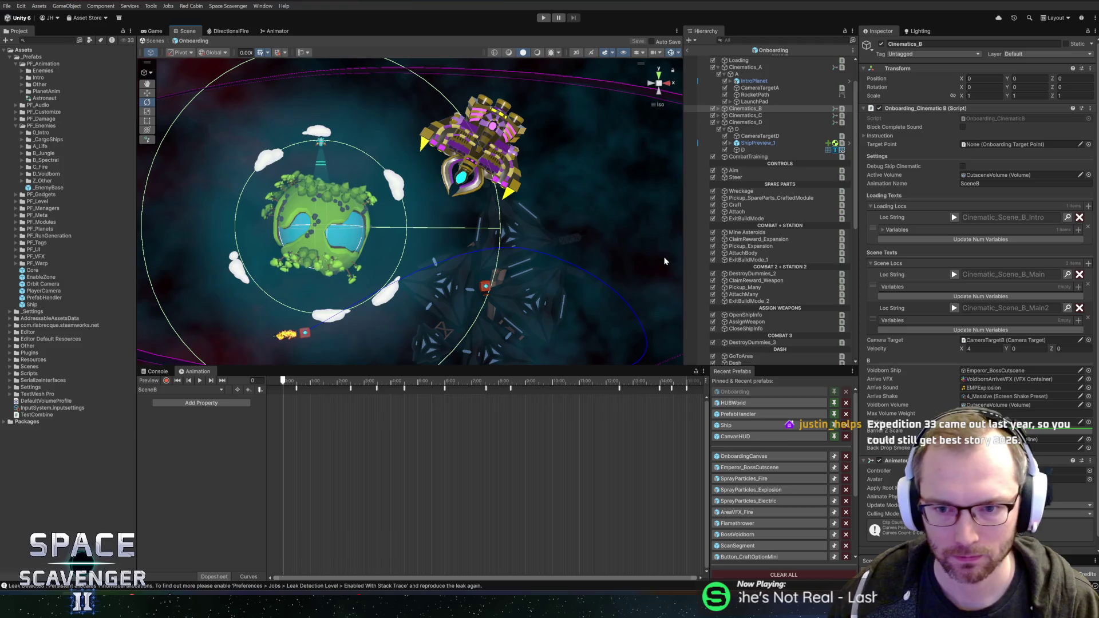
# Set Cinematics_D's velocity Y to 0.5 and save the prefab
pyautogui.click(745, 123)
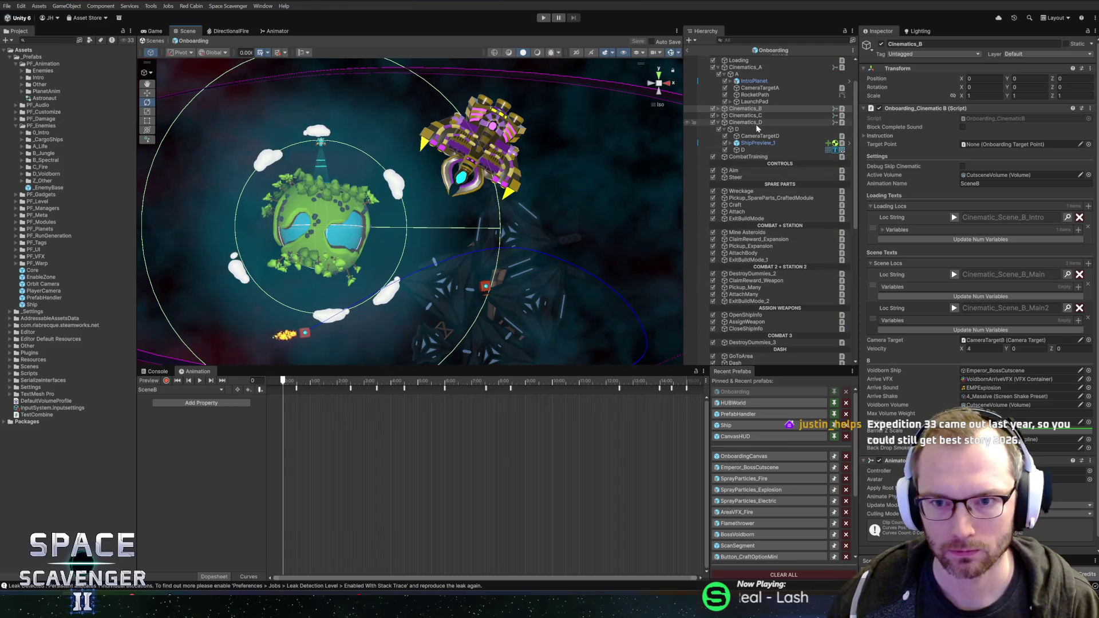
pyautogui.click(1047, 315)
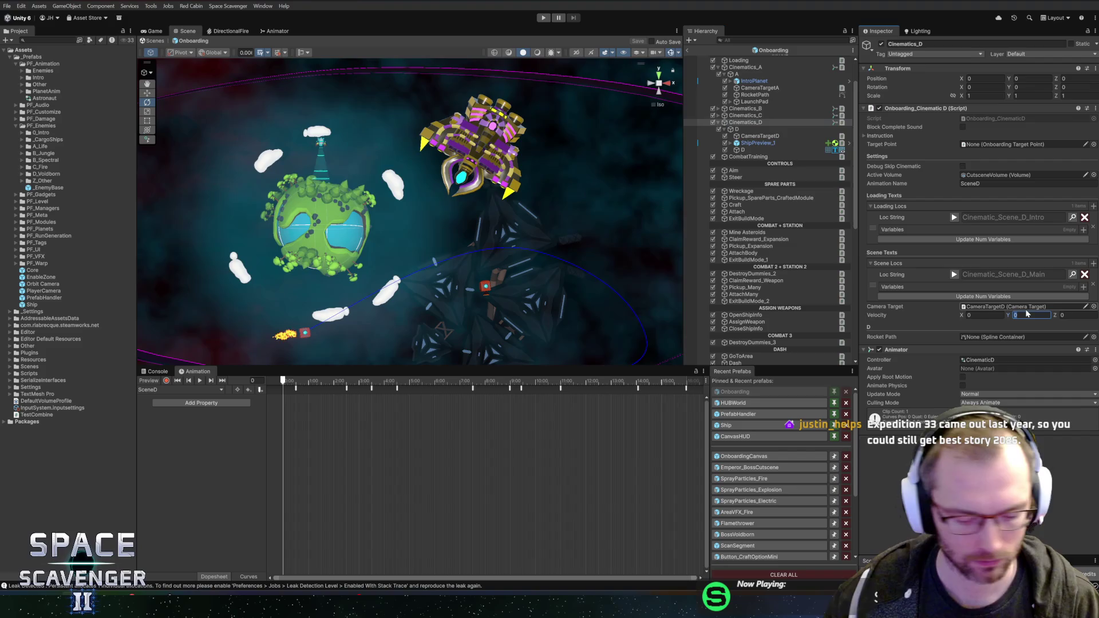
pyautogui.write('0.5')
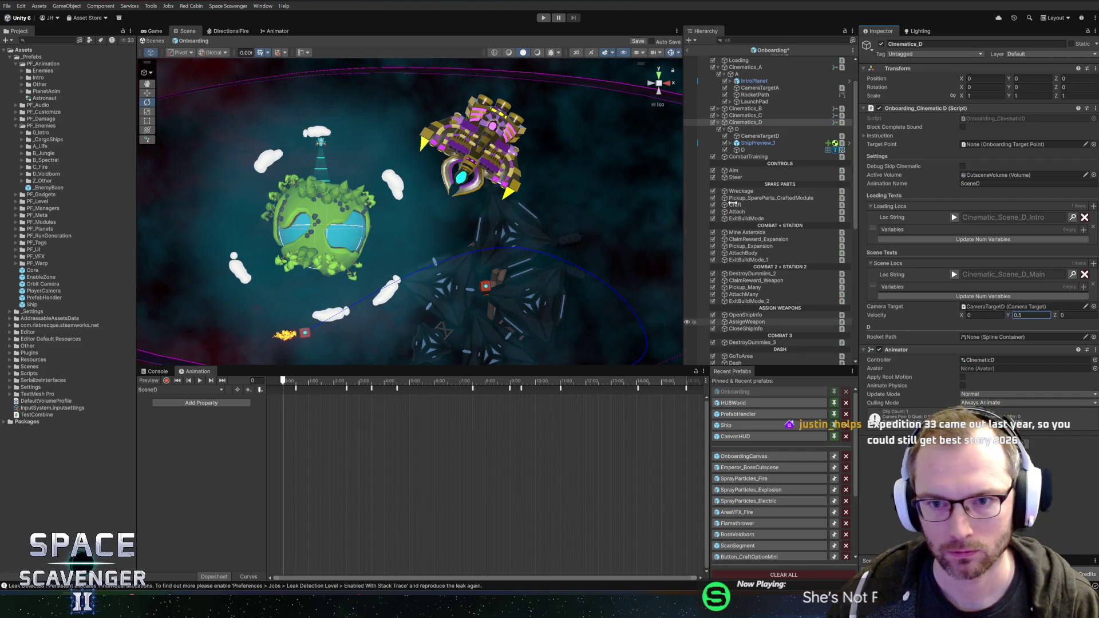
pyautogui.hotkey('ctrl', 's')
# Check Cinematics_B's fields, save the prefab, and jump to the backDropSmoke declaration in Rider
pyautogui.click(765, 162)
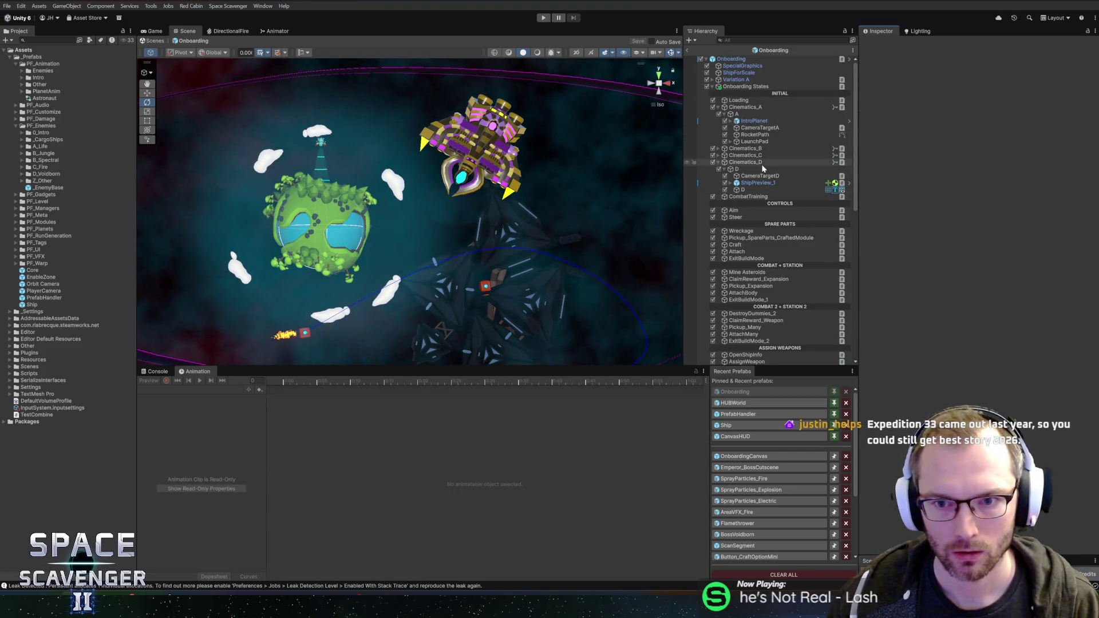
pyautogui.click(754, 148)
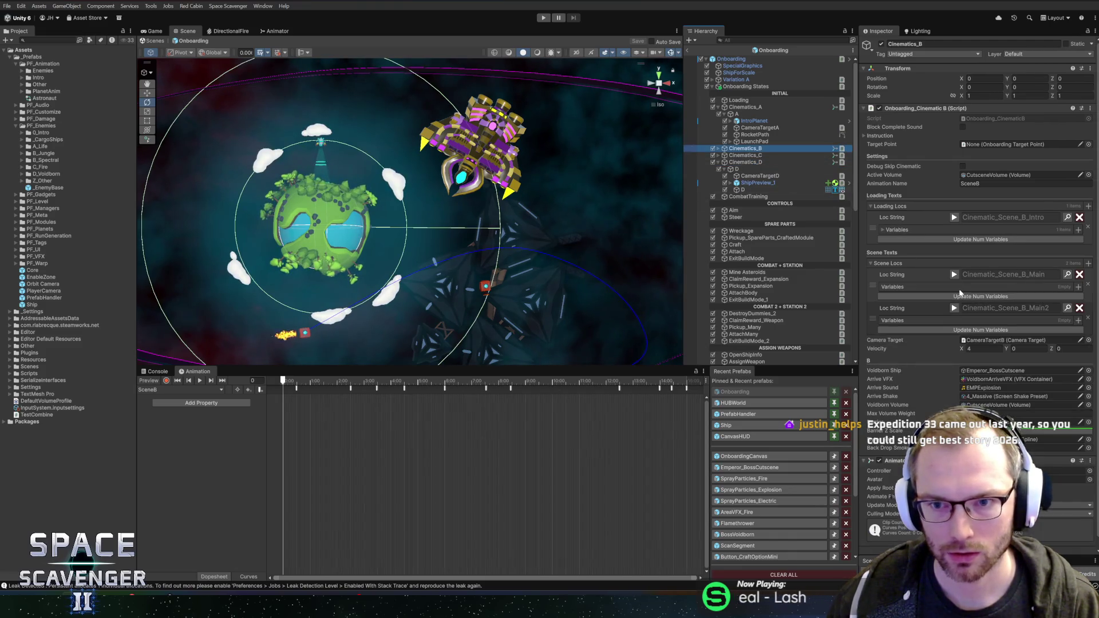
pyautogui.scroll(-1, 978, 348)
pyautogui.scroll(-10, 784, 269)
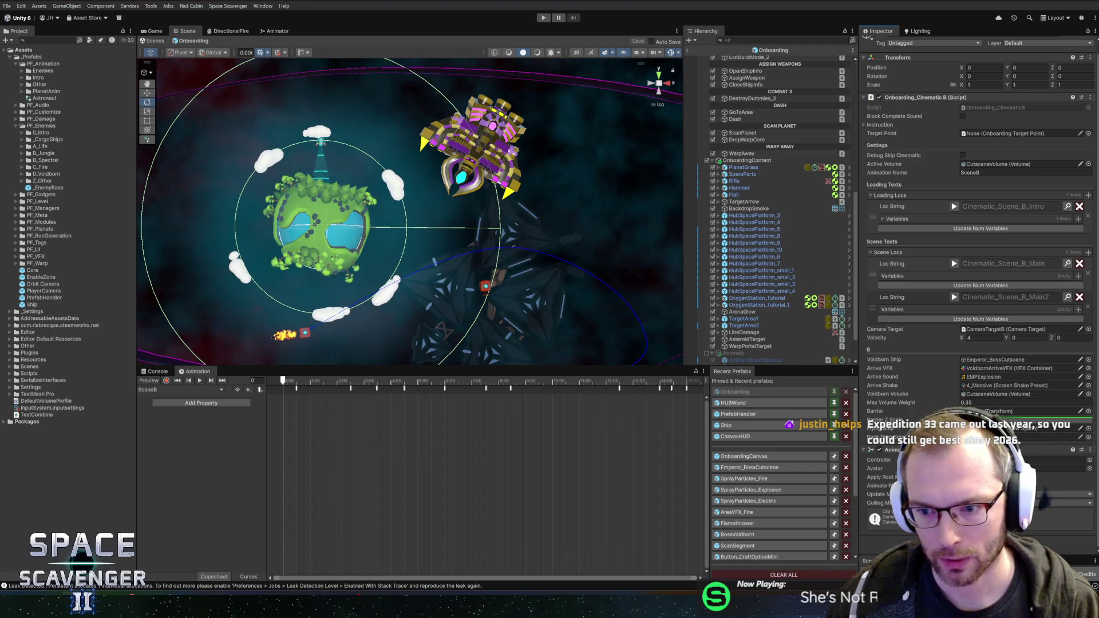
pyautogui.hotkey('ctrl', 's')
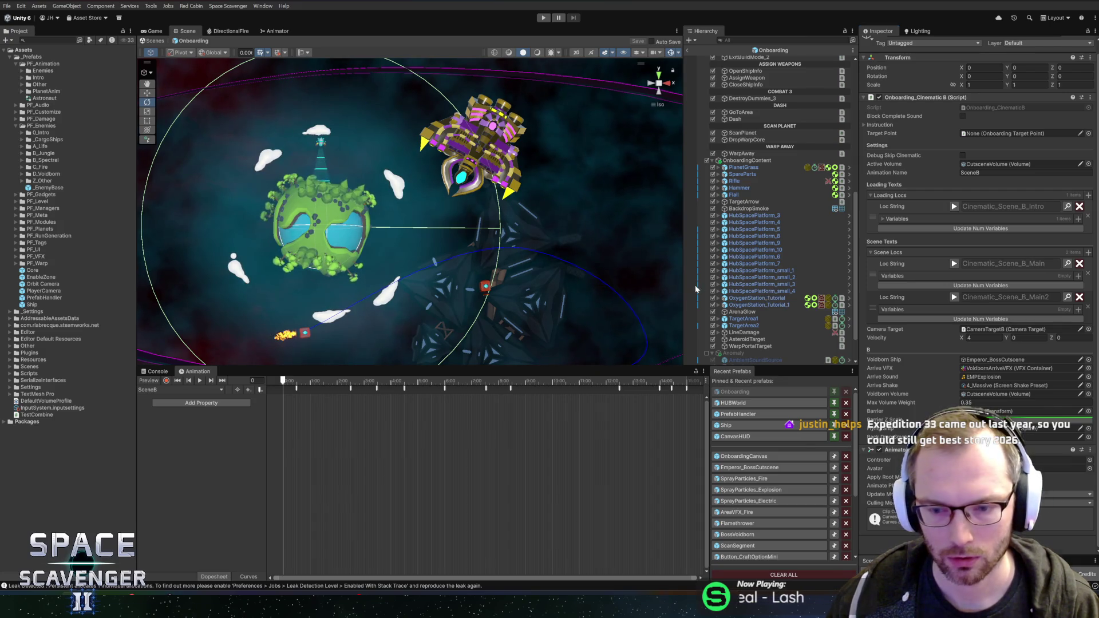
pyautogui.hotkey('alt', 'Tab')
pyautogui.press('Home')
pyautogui.hotkey('ctrl', 'b')
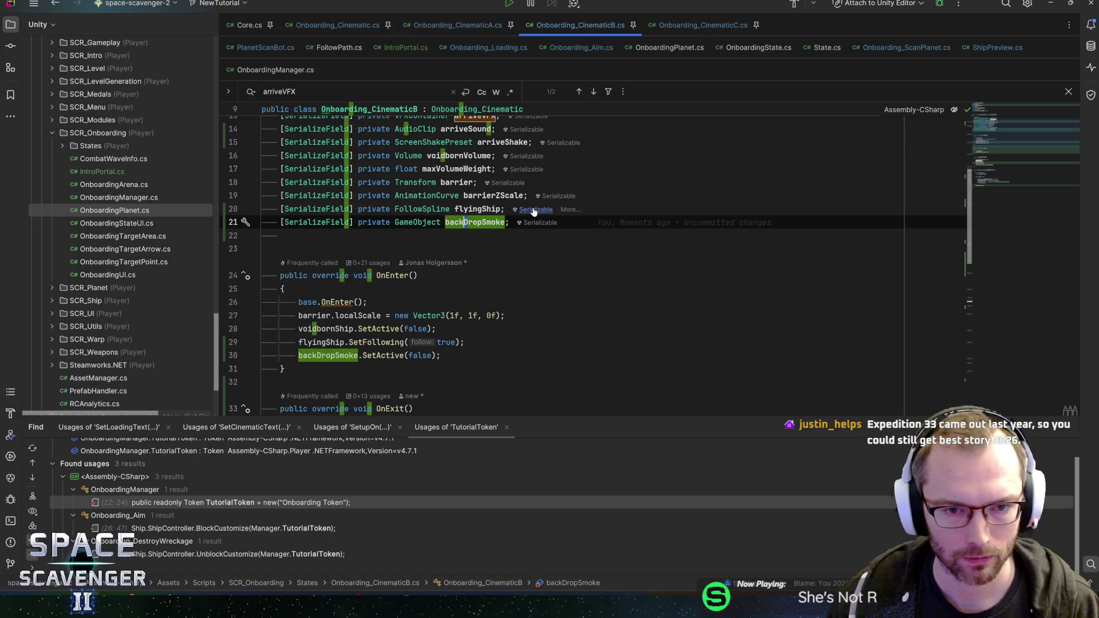
# Respell backDropSmoke as backdropSmoke in the declaration, OnEnter and OnExit, then return to Unity
pyautogui.press('BackSpace')
pyautogui.write('d')
pyautogui.press('End')
pyautogui.click(321, 355)
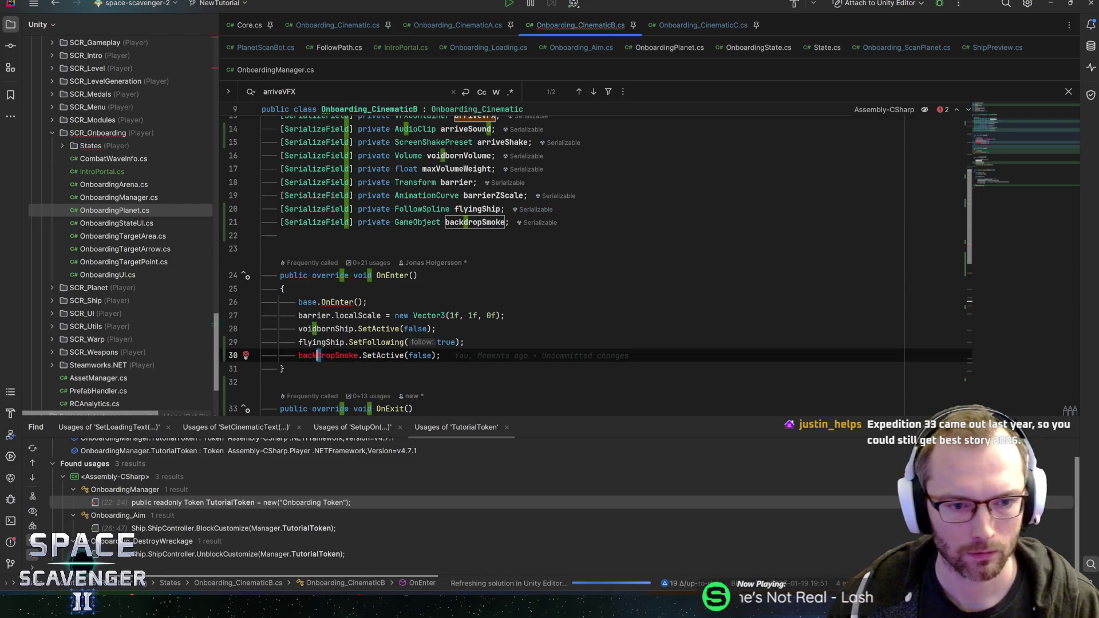
pyautogui.press('BackSpace')
pyautogui.write('d')
pyautogui.press('Escape')
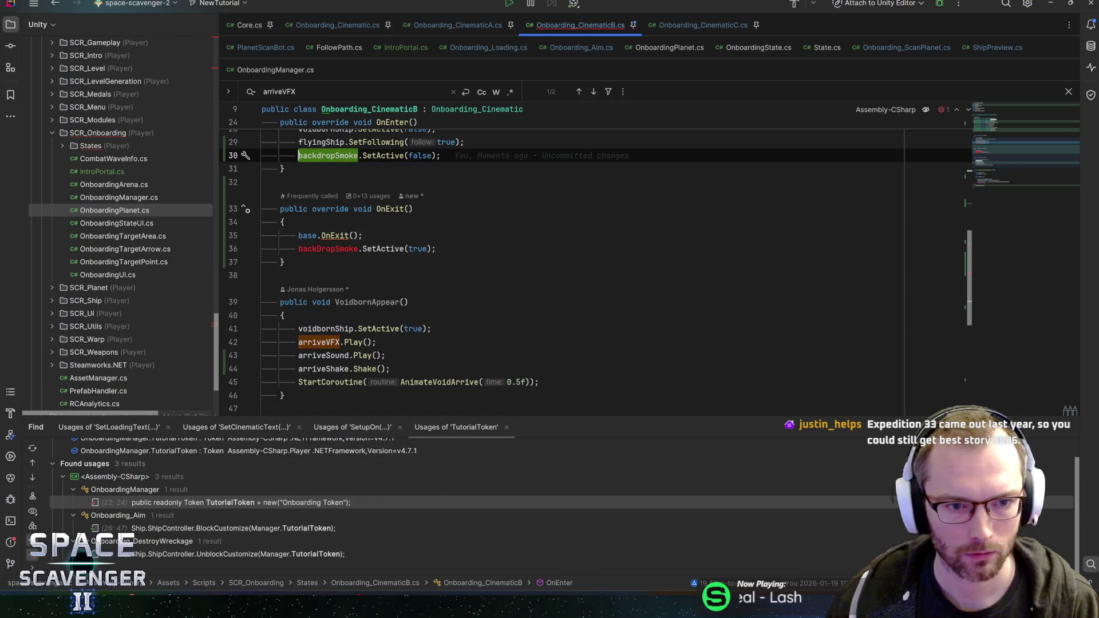
pyautogui.click(323, 249)
pyautogui.press('BackSpace')
pyautogui.write('d')
pyautogui.hotkey('alt', 'Tab')
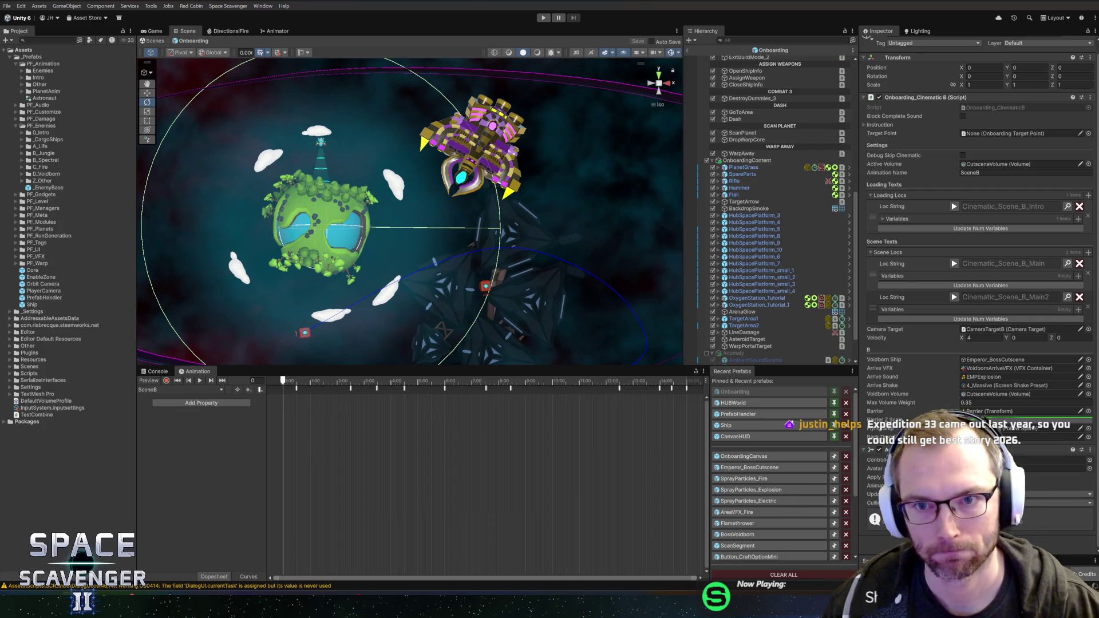
# Play-test the onboarding until the Steer objective appears, then stop play mode
pyautogui.hotkey('ctrl', 'p')
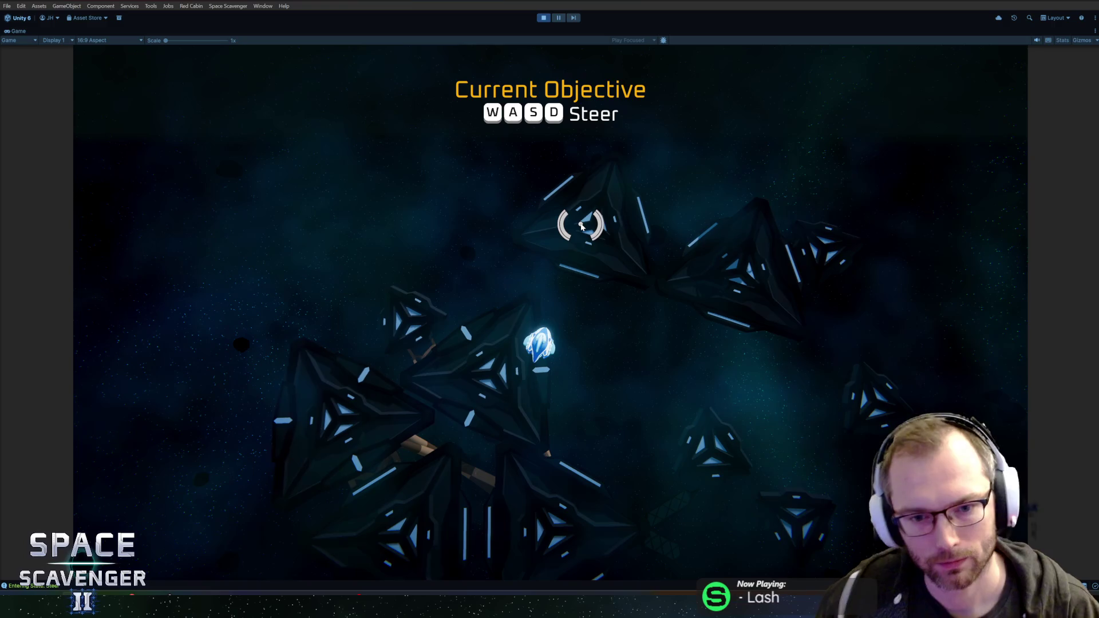
pyautogui.hotkey('ctrl', 'p')
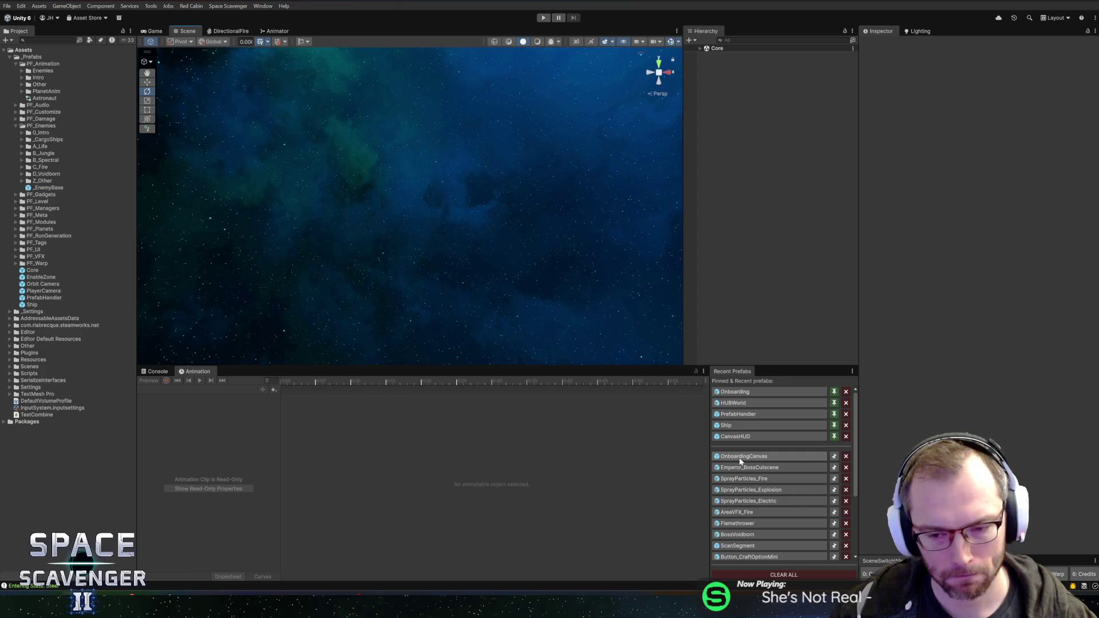
# Open the Onboarding prefab, inspect the 'Index out of bounds! 1 / 1' console warning, and select Cinematics_D
pyautogui.click(732, 392)
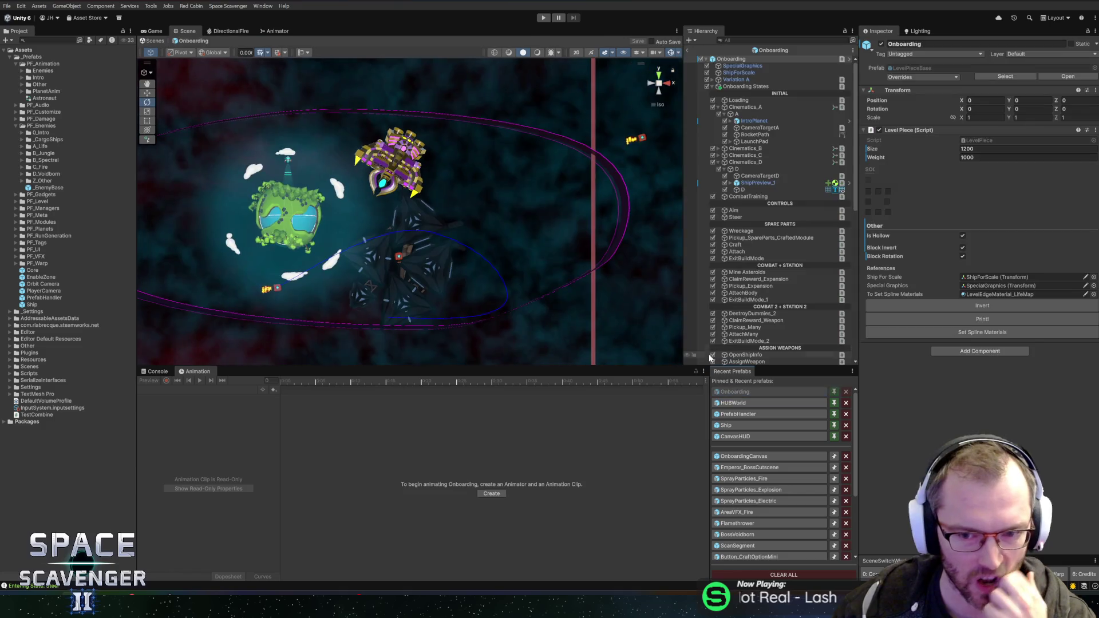
pyautogui.click(159, 371)
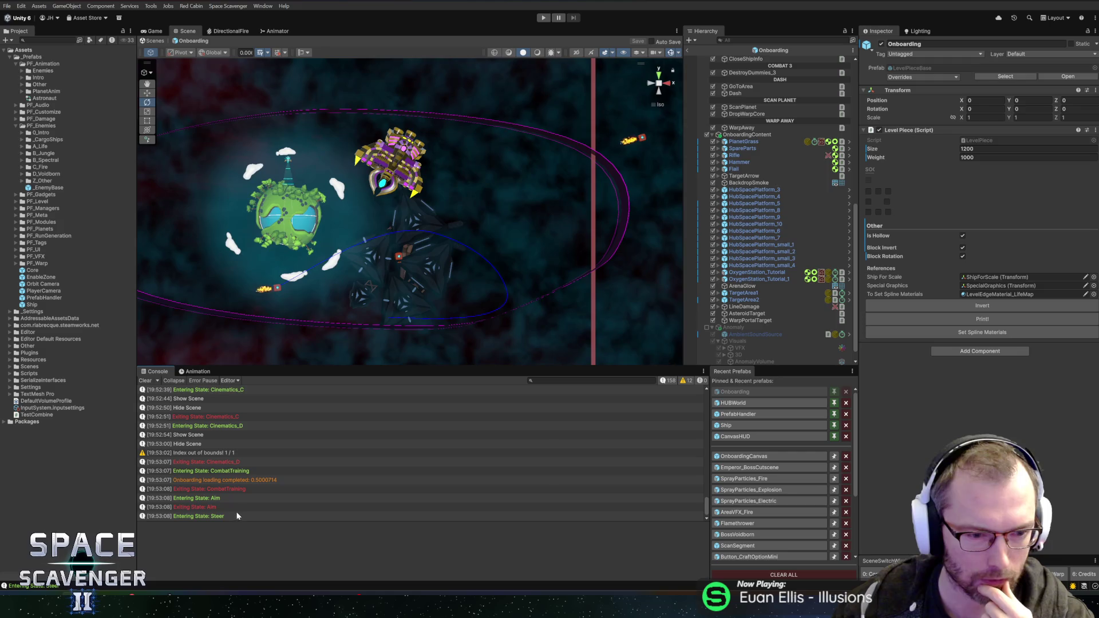
pyautogui.click(193, 454)
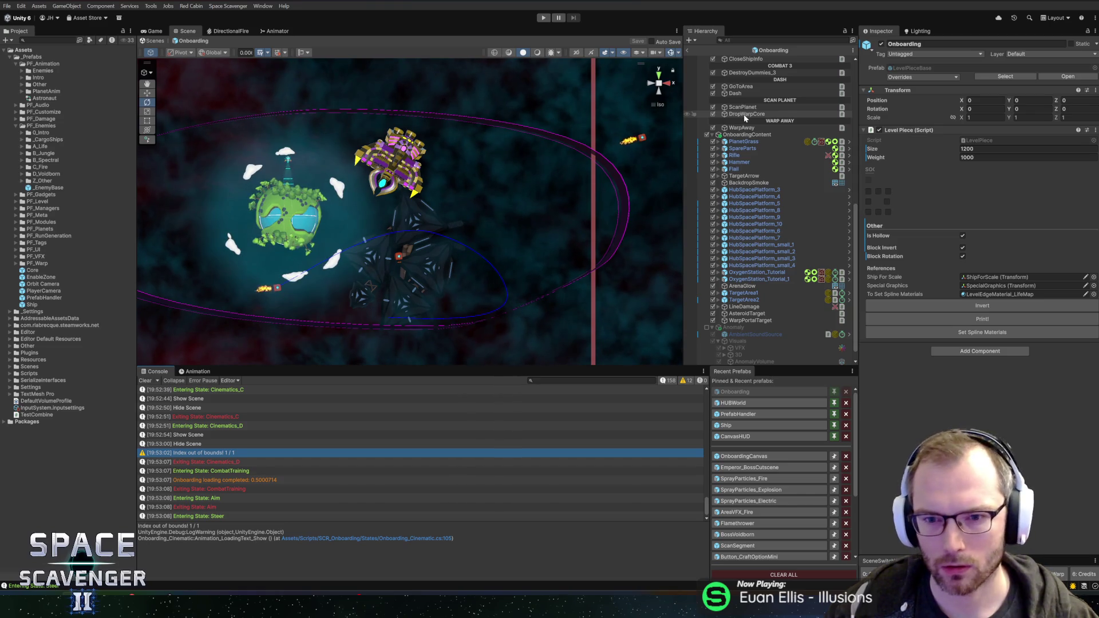
pyautogui.scroll(10, 746, 126)
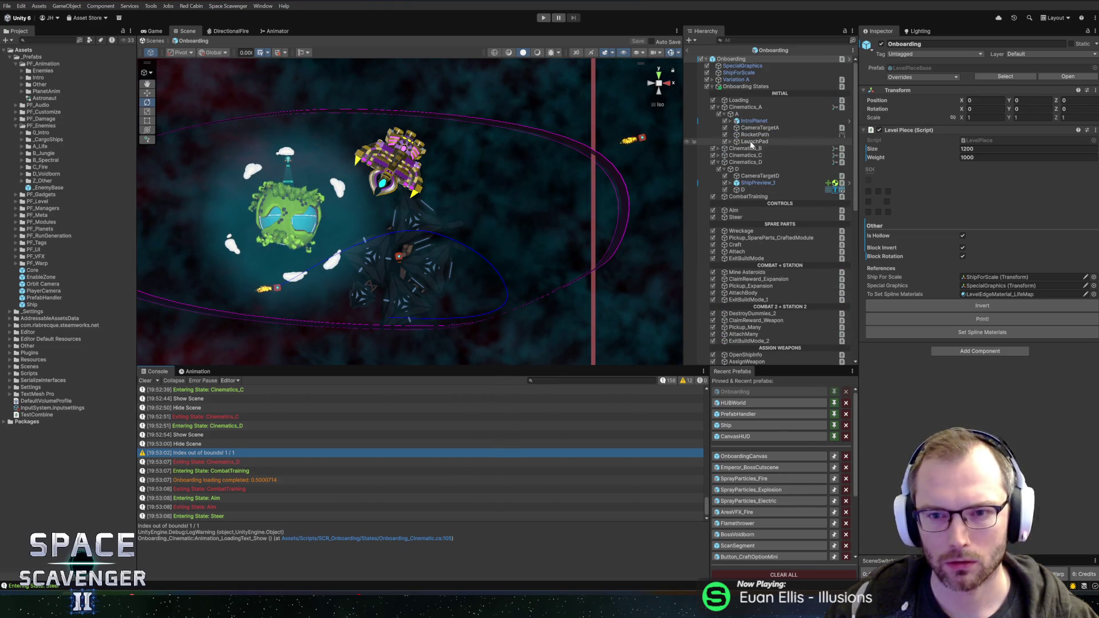
pyautogui.click(743, 163)
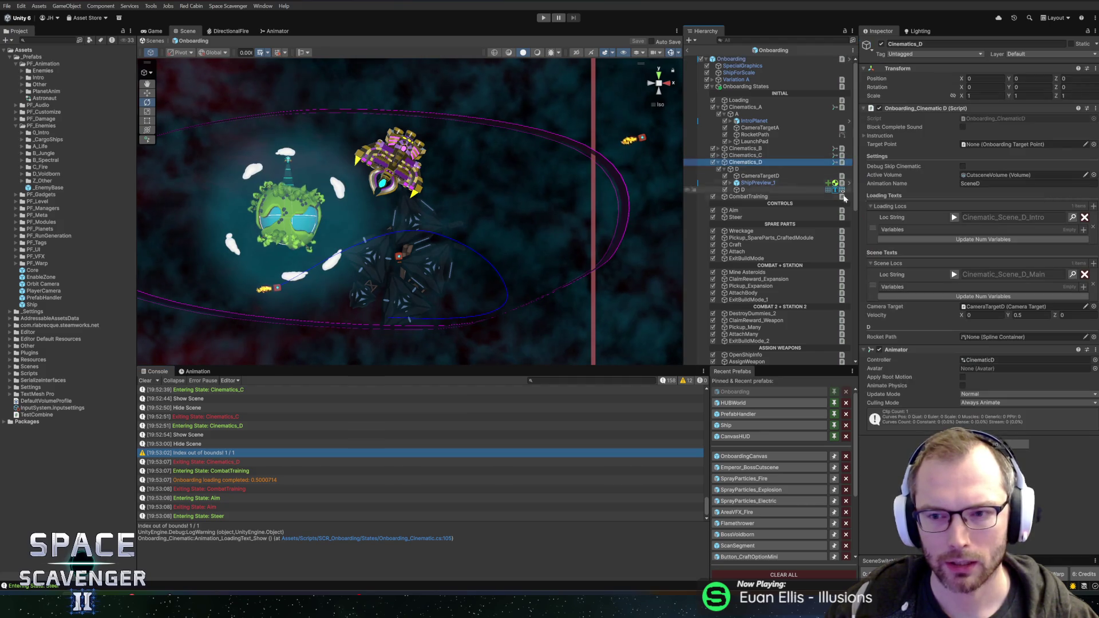
# Add a second loading Loc String to Cinematics_D, assign Cinematic_Scene_D_Outro by searching 'outro', and close the Localization Editor
pyautogui.click(1093, 206)
pyautogui.click(1072, 251)
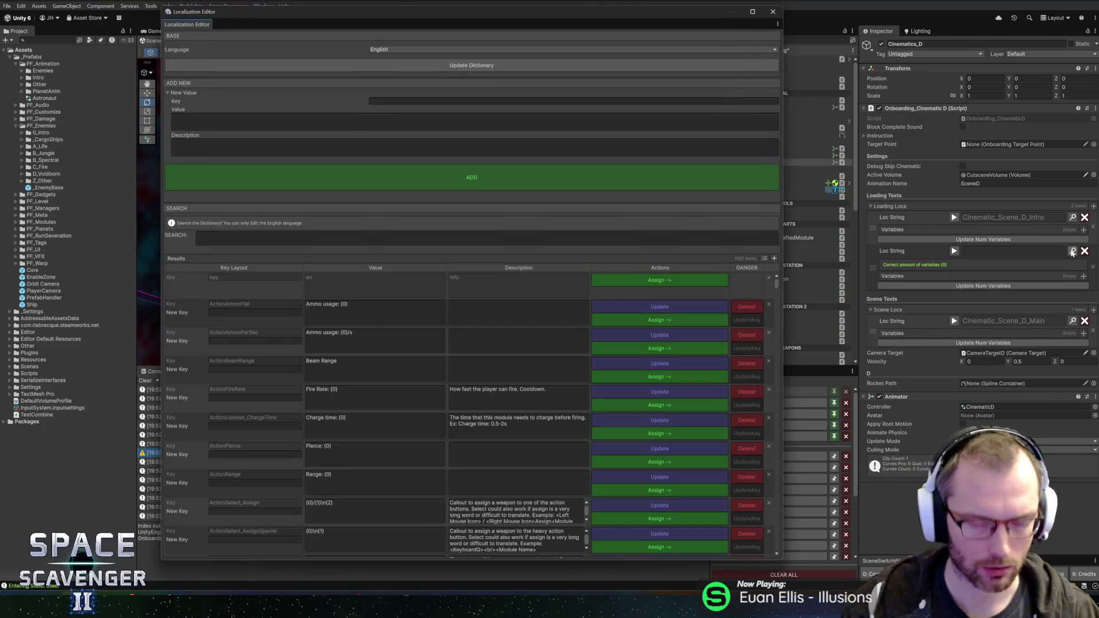
pyautogui.click(473, 238)
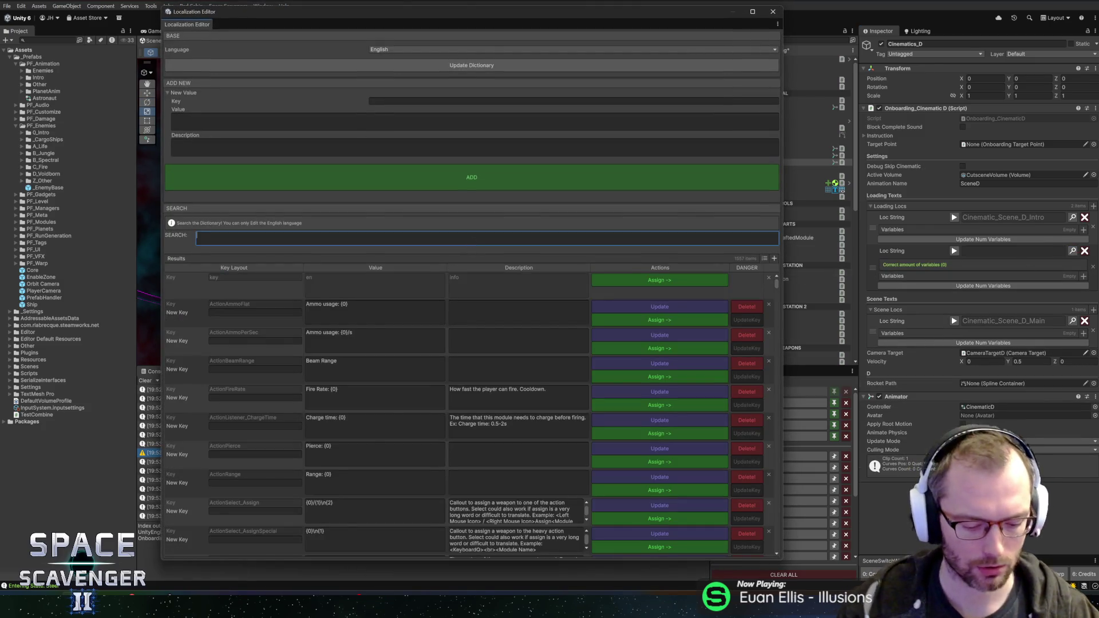
pyautogui.write('outry')
pyautogui.press('BackSpace')
pyautogui.write('o')
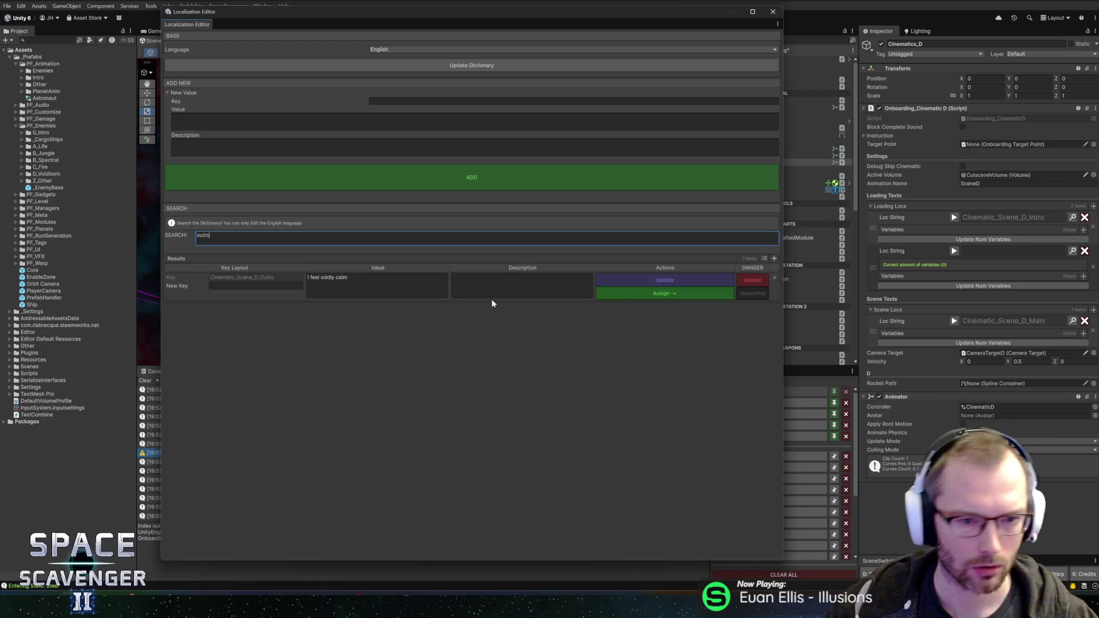
pyautogui.click(650, 293)
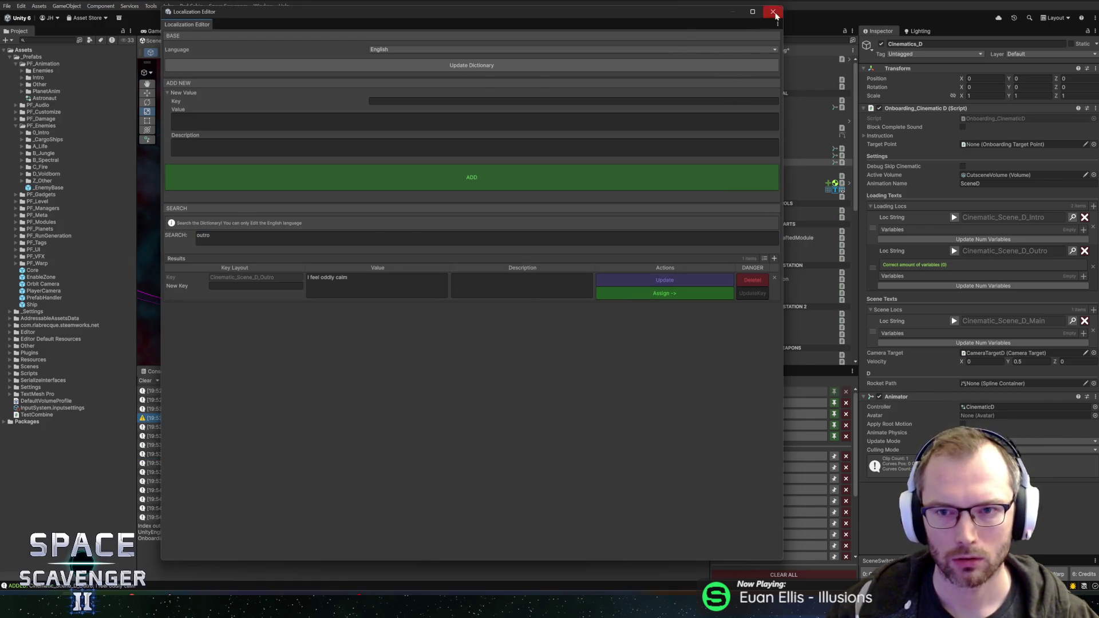
pyautogui.click(773, 12)
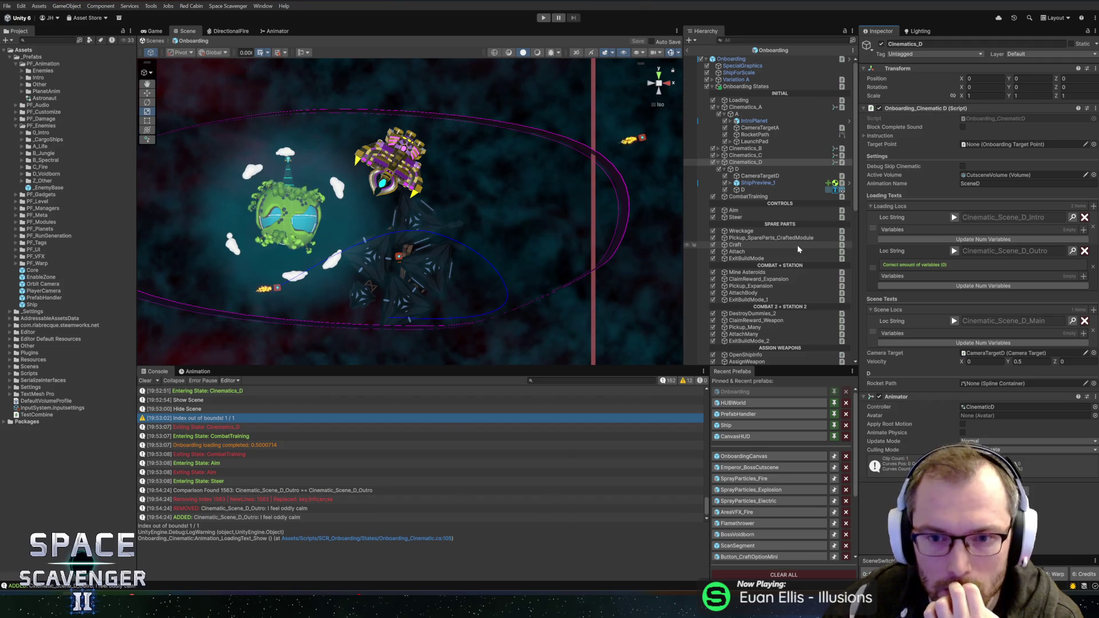
pyautogui.moveTo(618, 191)
pyautogui.mouseDown()
pyautogui.moveTo(338, 196)
pyautogui.moveTo(143, 263)
pyautogui.mouseUp()
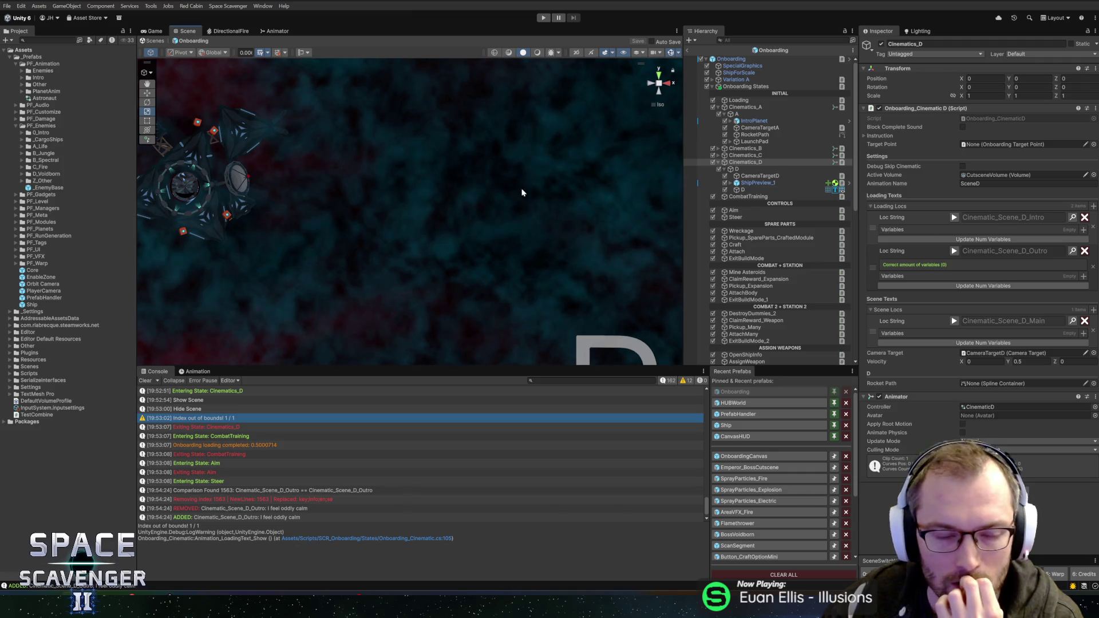
pyautogui.press('f')
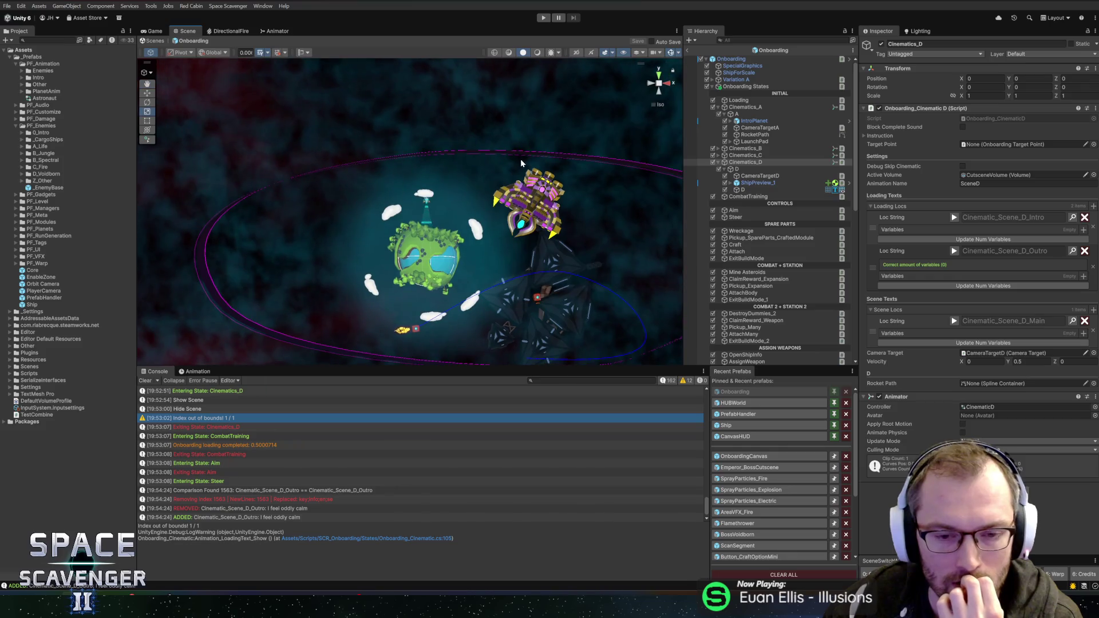
pyautogui.moveTo(385, 151); pyautogui.dragTo(395, 154)
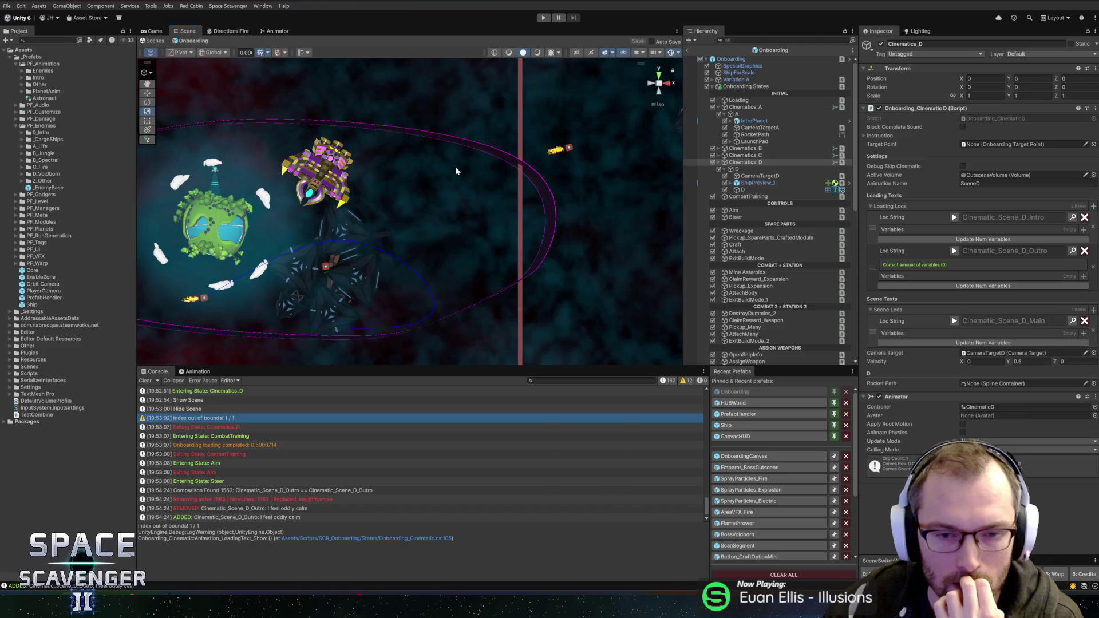
pyautogui.moveTo(578, 186); pyautogui.dragTo(333, 184)
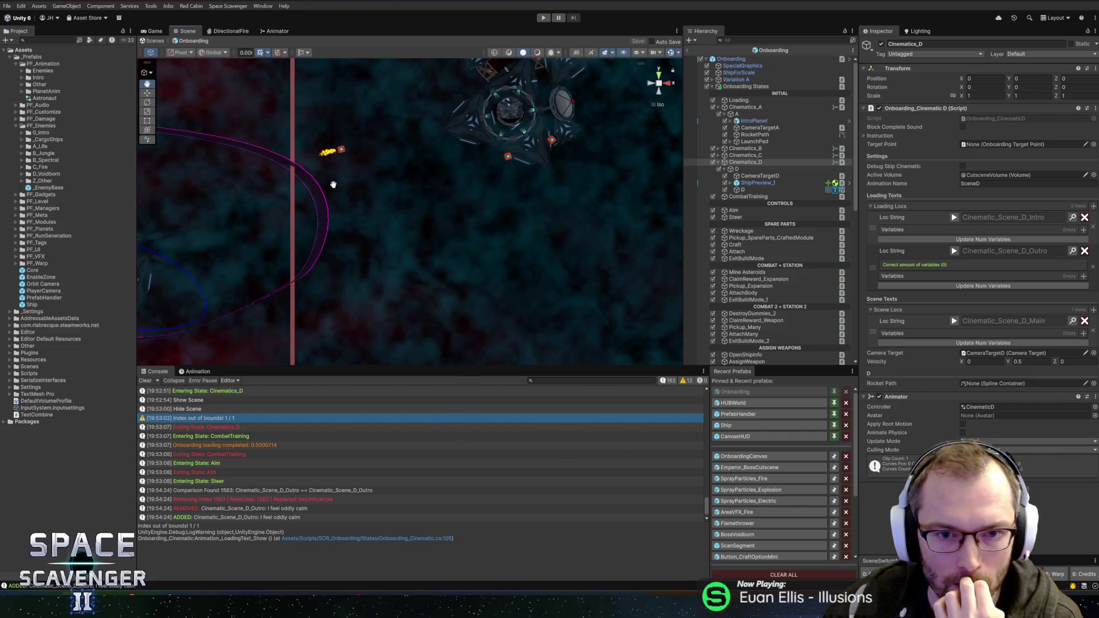
pyautogui.moveTo(333, 184)
pyautogui.mouseDown()
pyautogui.moveTo(300, 208)
pyautogui.moveTo(428, 231)
pyautogui.mouseUp()
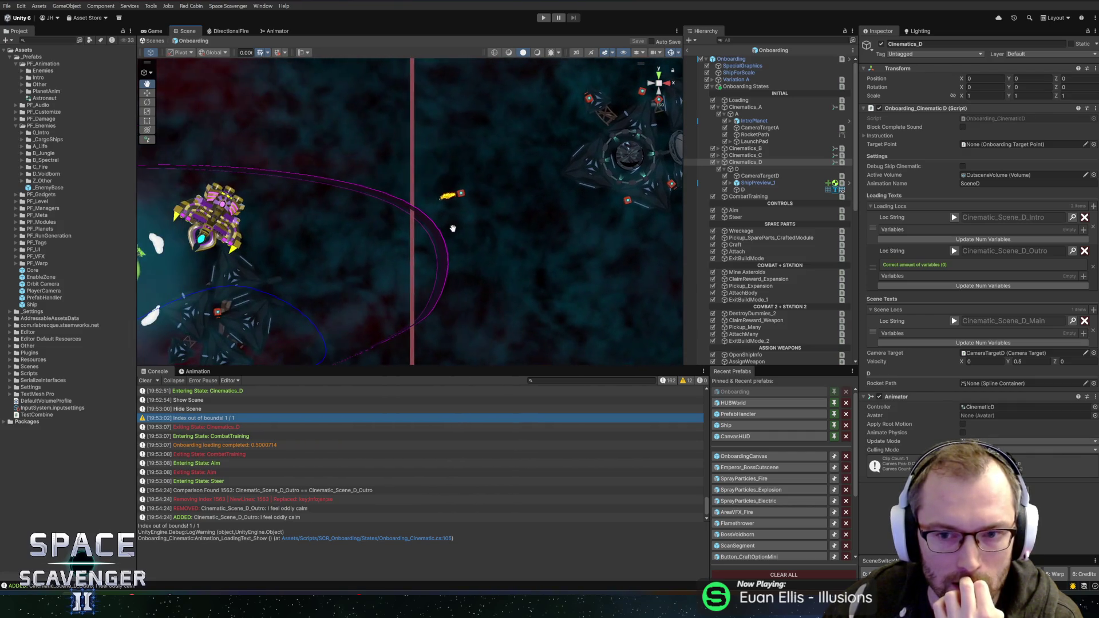
pyautogui.moveTo(585, 234)
pyautogui.mouseDown()
pyautogui.moveTo(368, 226)
pyautogui.moveTo(654, 201)
pyautogui.mouseUp()
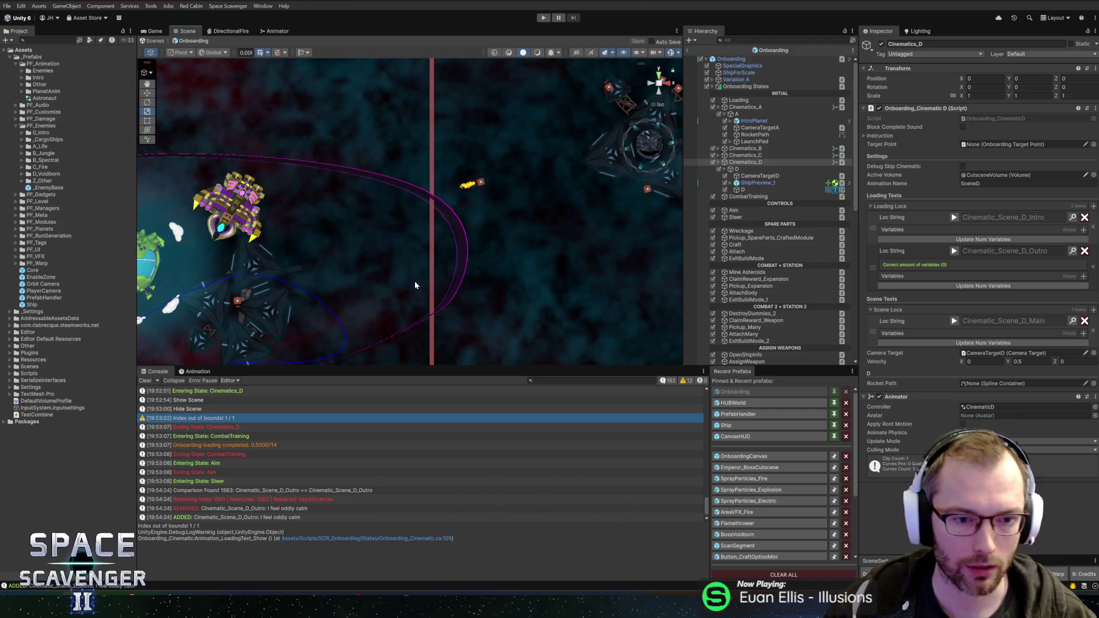
pyautogui.moveTo(356, 278); pyautogui.dragTo(508, 264)
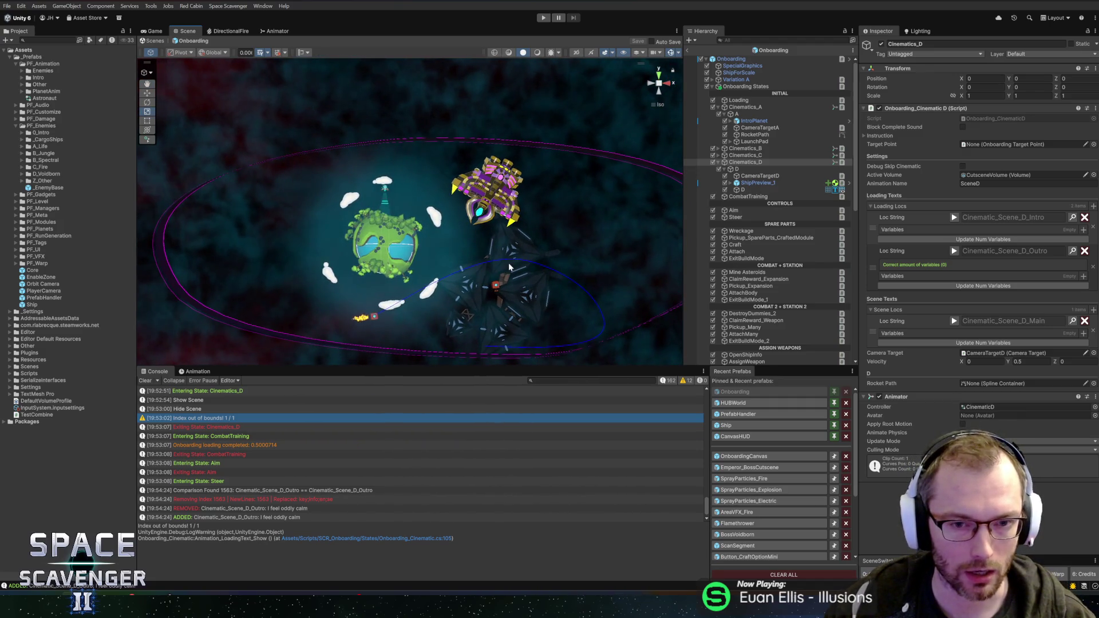
pyautogui.moveTo(633, 258); pyautogui.dragTo(346, 265)
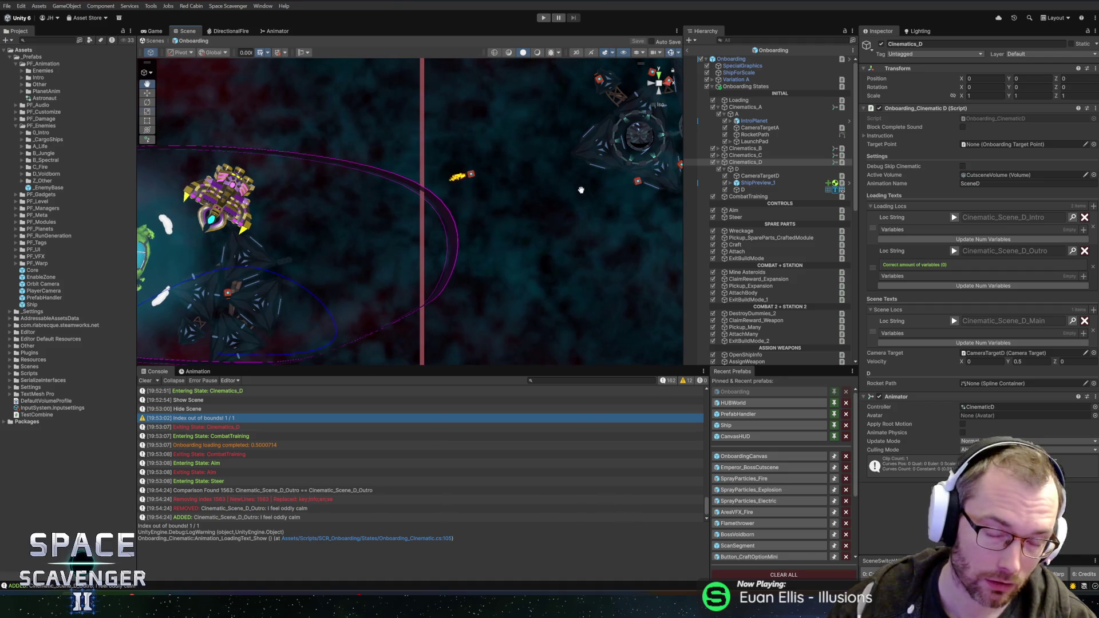
pyautogui.moveTo(586, 201); pyautogui.dragTo(388, 214)
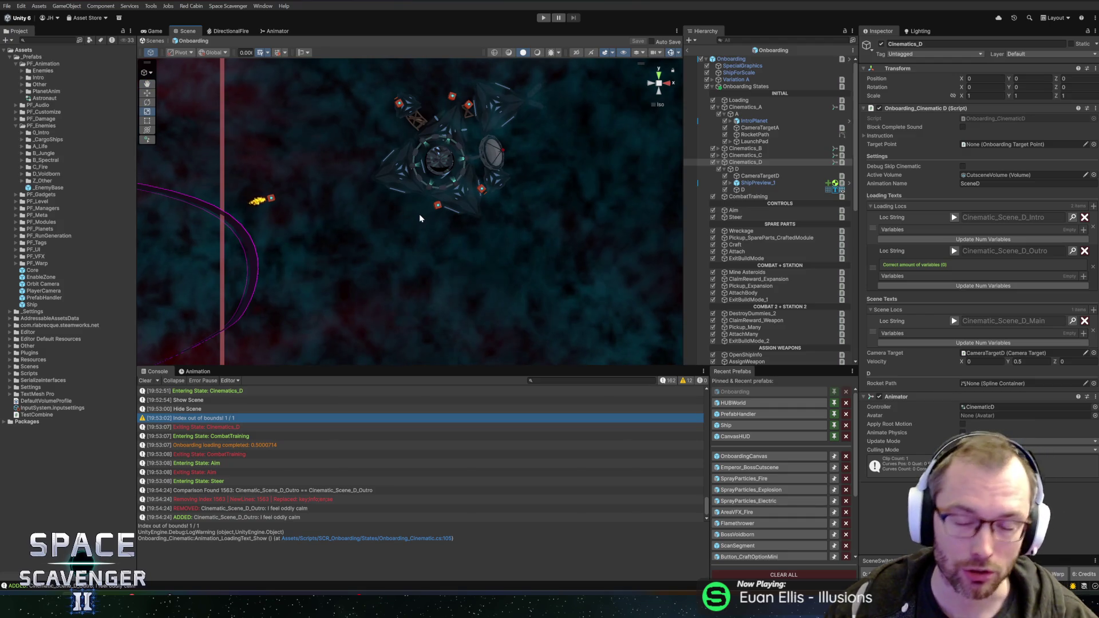
pyautogui.moveTo(290, 268); pyautogui.dragTo(550, 260)
# Zoom onto the green planet, select RocketPath, and enable Spline Edit Mode
pyautogui.moveTo(305, 248)
pyautogui.mouseDown()
pyautogui.moveTo(343, 250)
pyautogui.moveTo(392, 223)
pyautogui.moveTo(448, 256)
pyautogui.mouseUp()
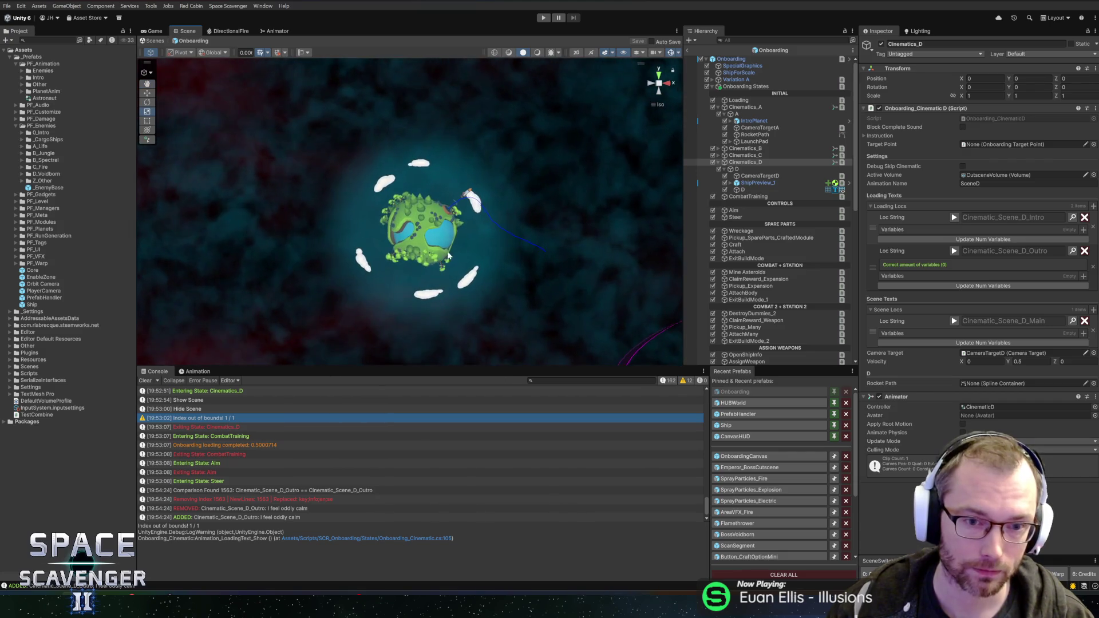
pyautogui.scroll(5, 448, 256)
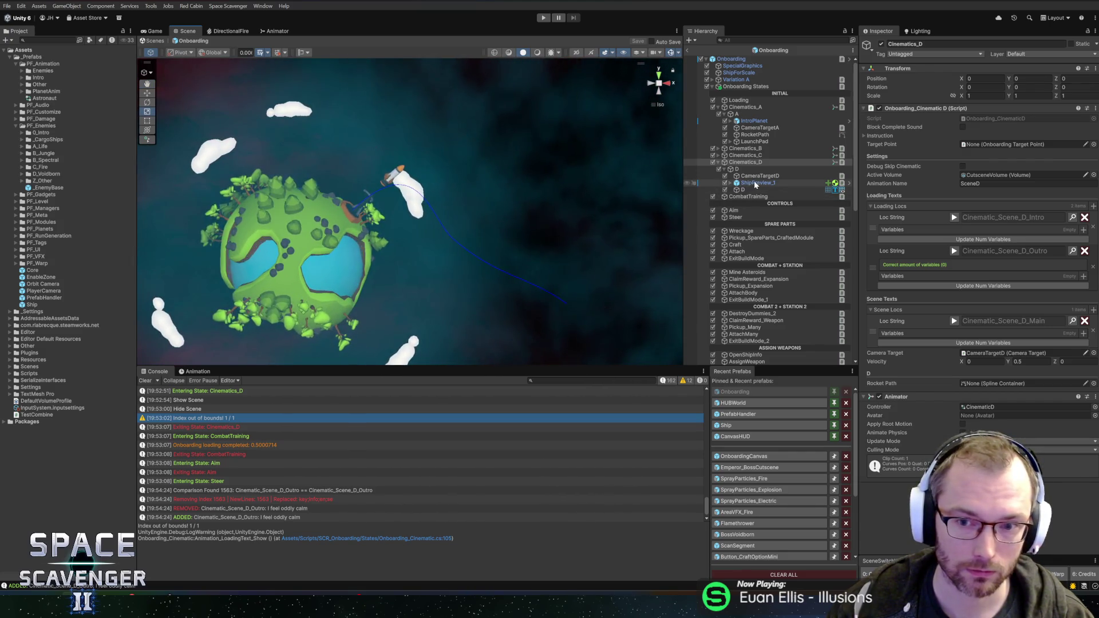
pyautogui.click(758, 135)
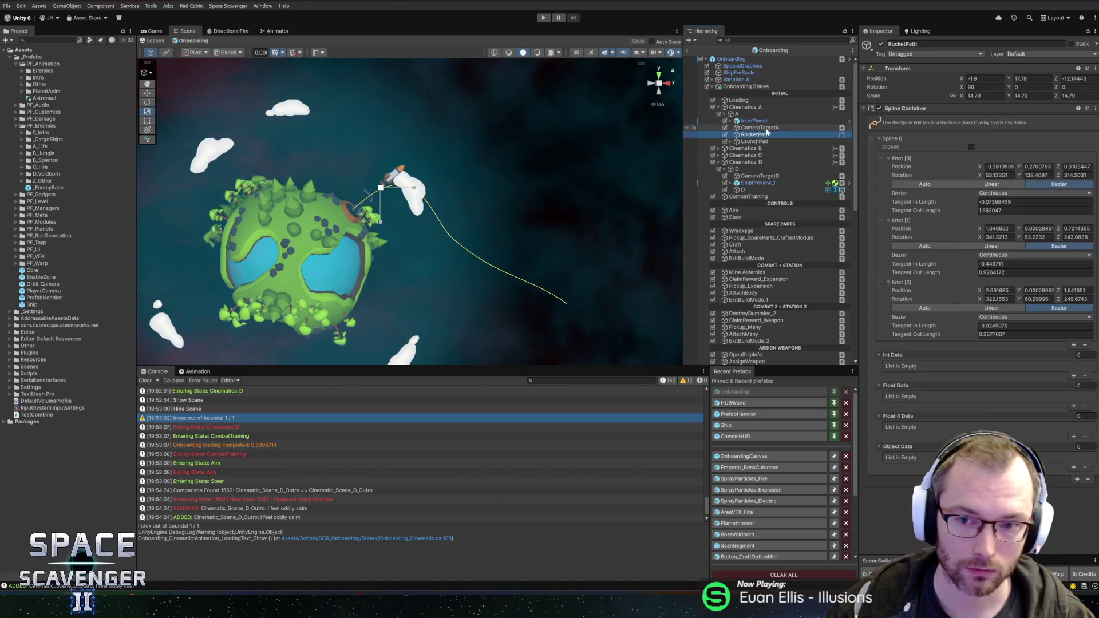
pyautogui.click(742, 129)
pyautogui.click(978, 145)
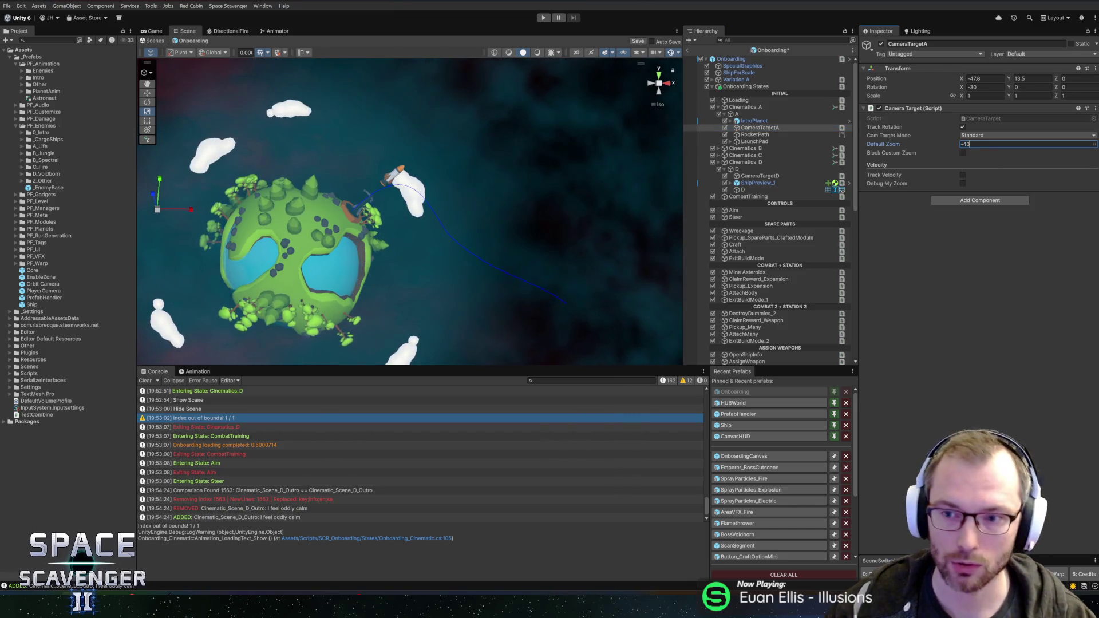
pyautogui.click(772, 135)
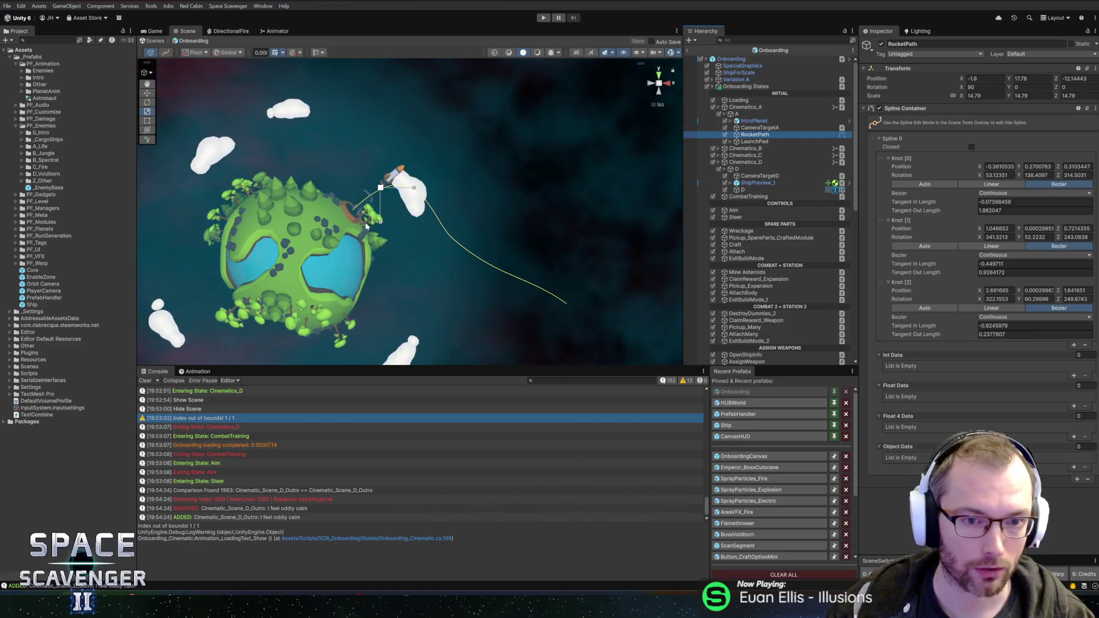
pyautogui.click(167, 53)
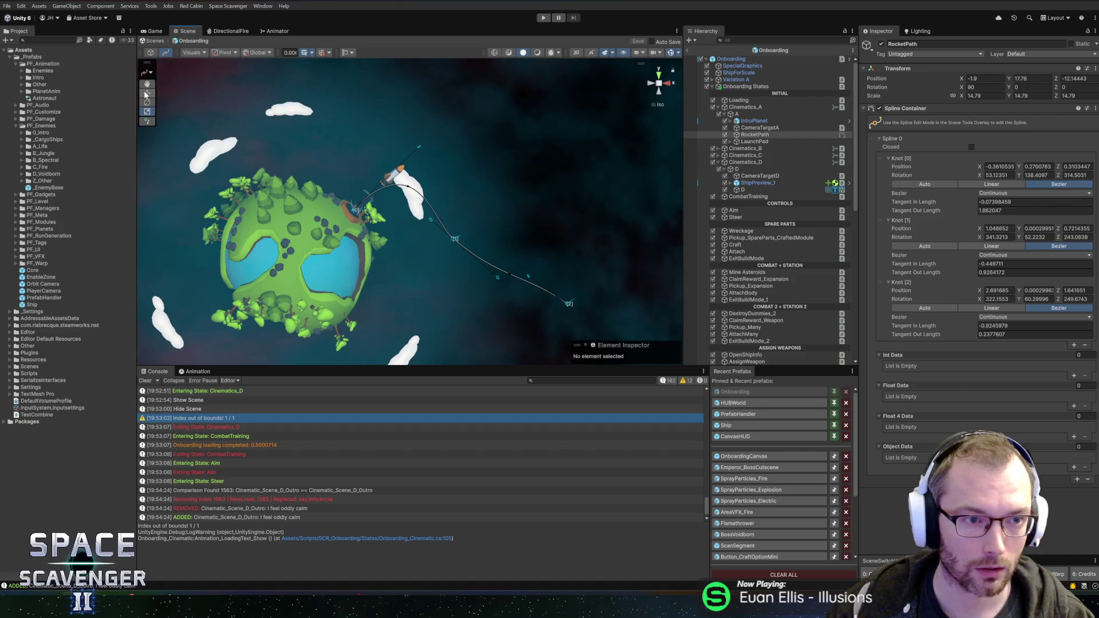
# Lengthen and swing Knot 0's outgoing tangent up-left, then move Knot 1 down and right
pyautogui.moveTo(406, 220); pyautogui.dragTo(435, 202)
pyautogui.moveTo(413, 152)
pyautogui.mouseDown()
pyautogui.moveTo(505, 123)
pyautogui.moveTo(483, 109)
pyautogui.moveTo(492, 91)
pyautogui.moveTo(575, 203)
pyautogui.moveTo(589, 204)
pyautogui.moveTo(559, 253)
pyautogui.moveTo(536, 343)
pyautogui.moveTo(503, 171)
pyautogui.moveTo(454, 166)
pyautogui.moveTo(450, 148)
pyautogui.mouseUp()
pyautogui.moveTo(460, 79)
pyautogui.mouseDown()
pyautogui.moveTo(381, 62)
pyautogui.moveTo(382, 28)
pyautogui.moveTo(406, 40)
pyautogui.moveTo(317, 167)
pyautogui.moveTo(428, 204)
pyautogui.moveTo(417, 198)
pyautogui.mouseUp()
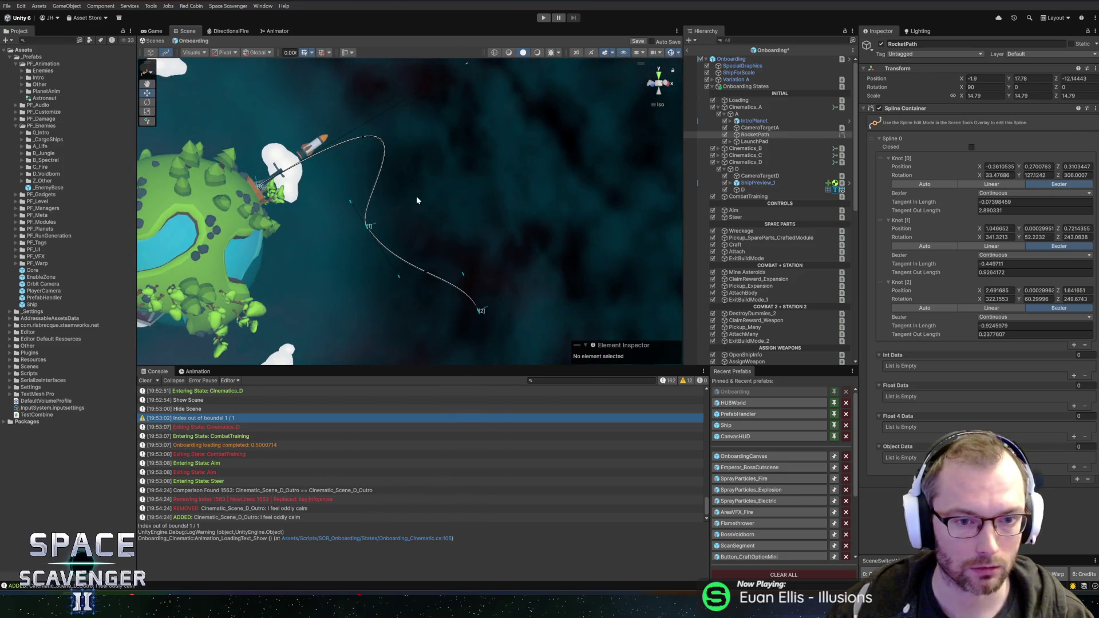
pyautogui.click(369, 228)
pyautogui.moveTo(461, 246)
pyautogui.mouseDown()
pyautogui.moveTo(422, 300)
pyautogui.moveTo(423, 344)
pyautogui.moveTo(400, 392)
pyautogui.moveTo(435, 257)
pyautogui.moveTo(411, 191)
pyautogui.mouseUp()
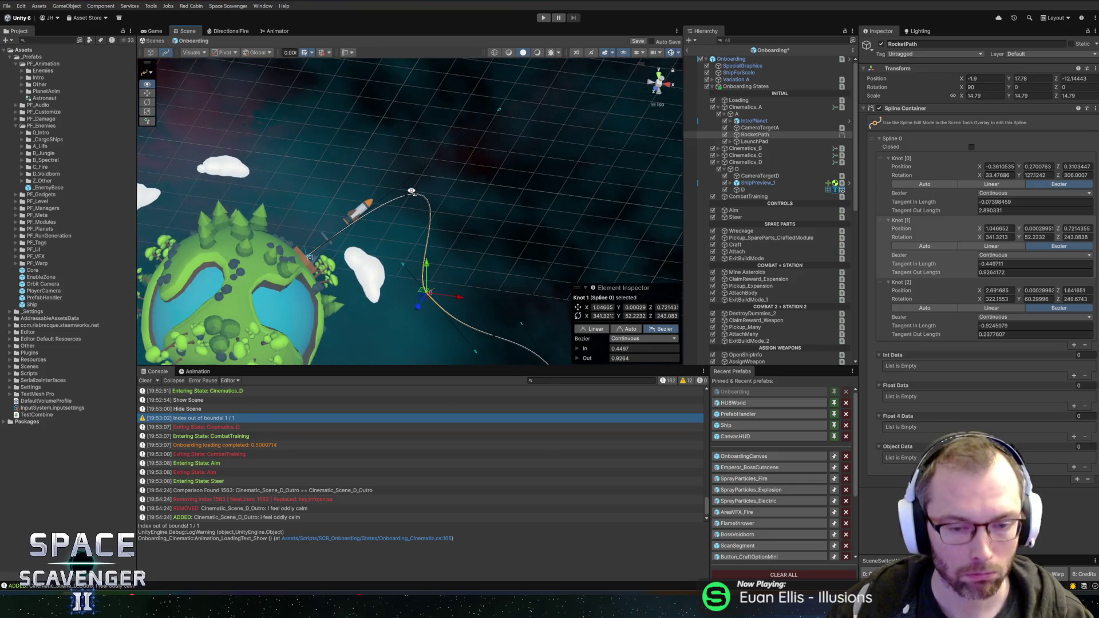
pyautogui.rightClick(411, 190)
pyautogui.press('Escape')
pyautogui.moveTo(458, 233); pyautogui.dragTo(442, 181)
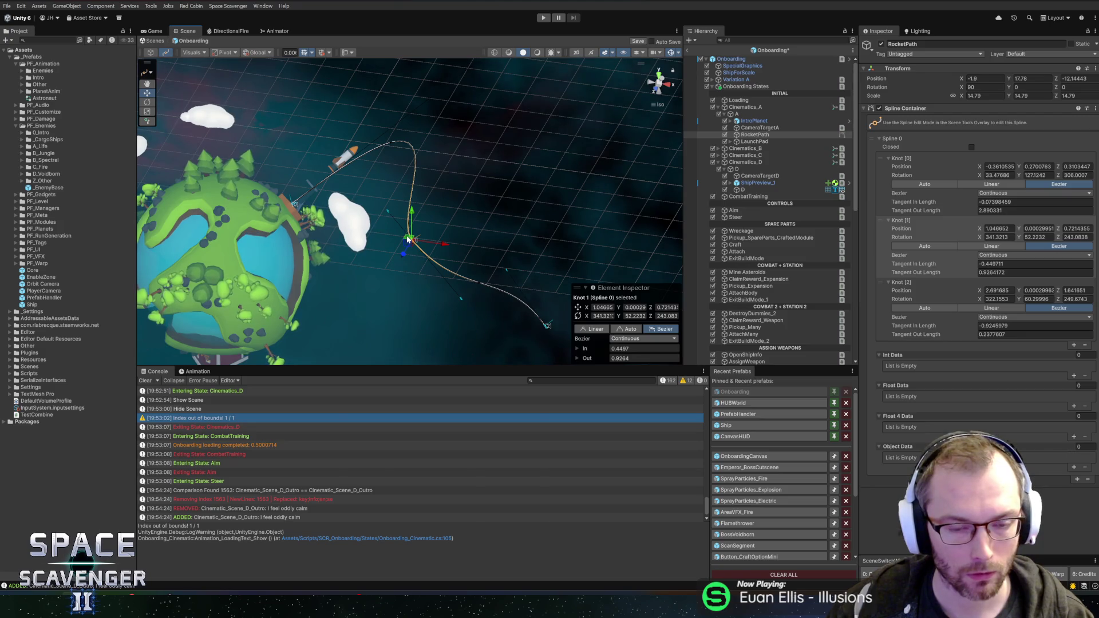
pyautogui.moveTo(408, 239)
pyautogui.mouseDown()
pyautogui.moveTo(425, 273)
pyautogui.moveTo(437, 259)
pyautogui.moveTo(422, 235)
pyautogui.moveTo(457, 227)
pyautogui.moveTo(464, 243)
pyautogui.mouseUp()
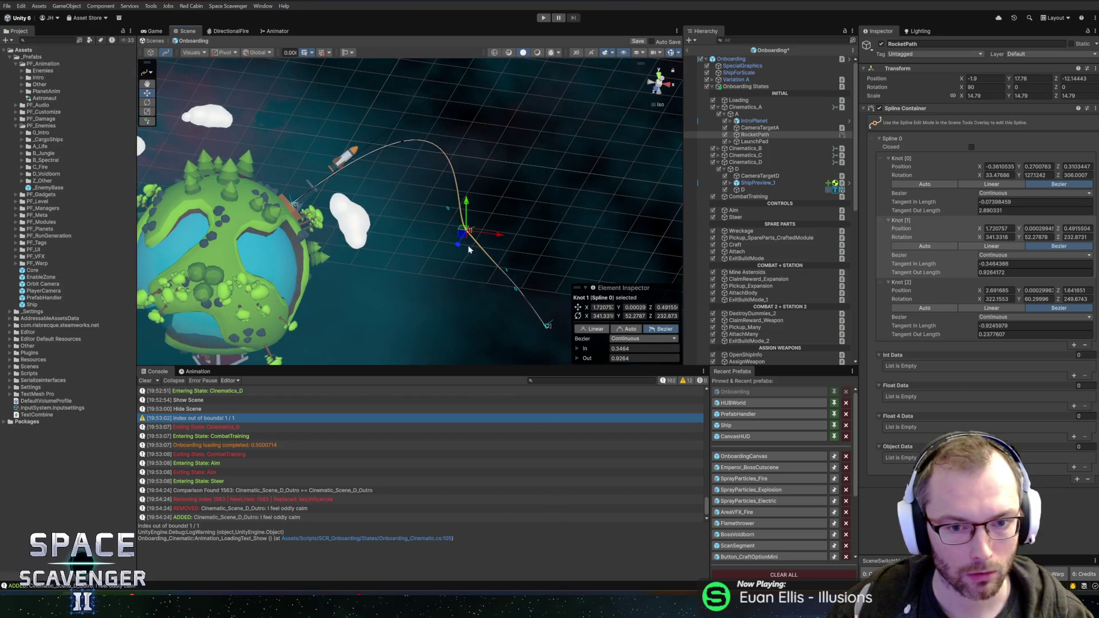
# Adjust Knot 1's tangent and reshape the curve into Knot 2, then exit spline editing
pyautogui.click(462, 308)
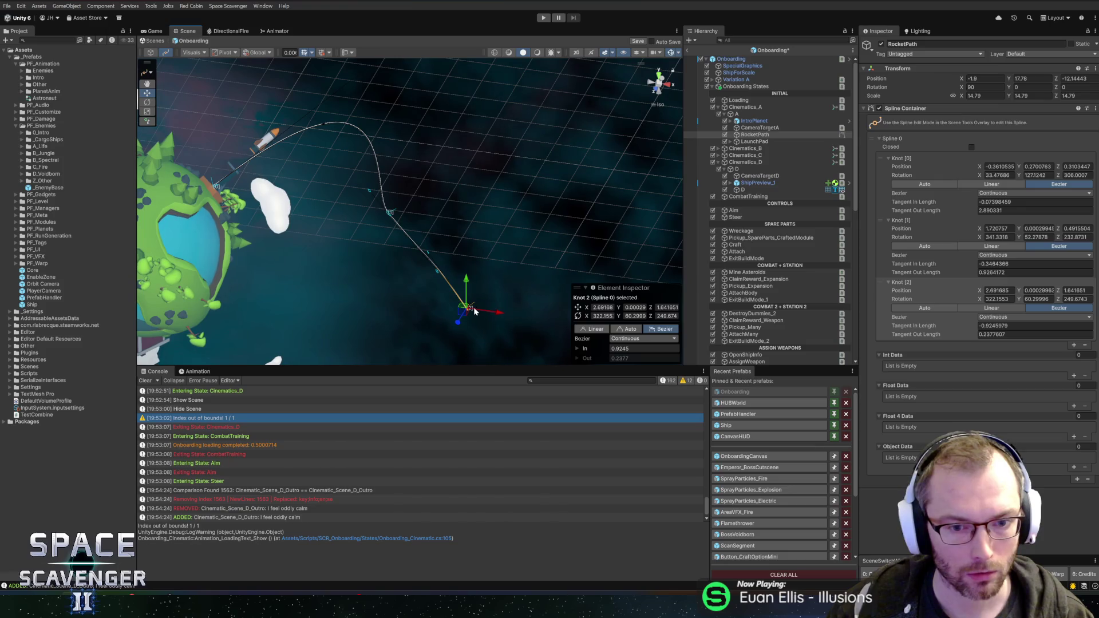
pyautogui.moveTo(439, 272); pyautogui.dragTo(427, 282)
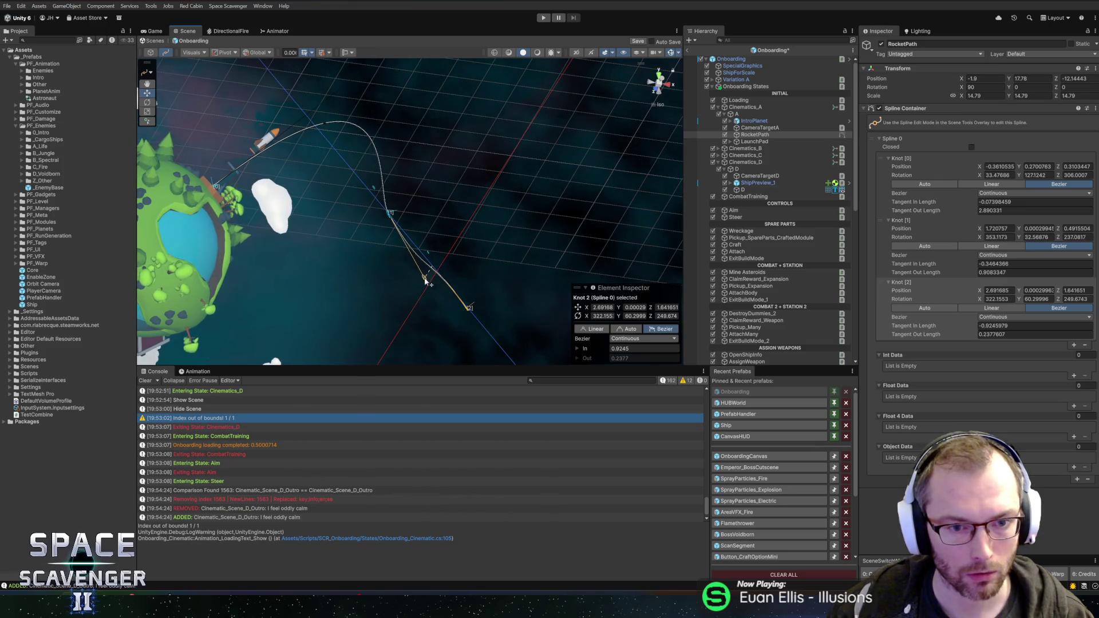
pyautogui.click(466, 308)
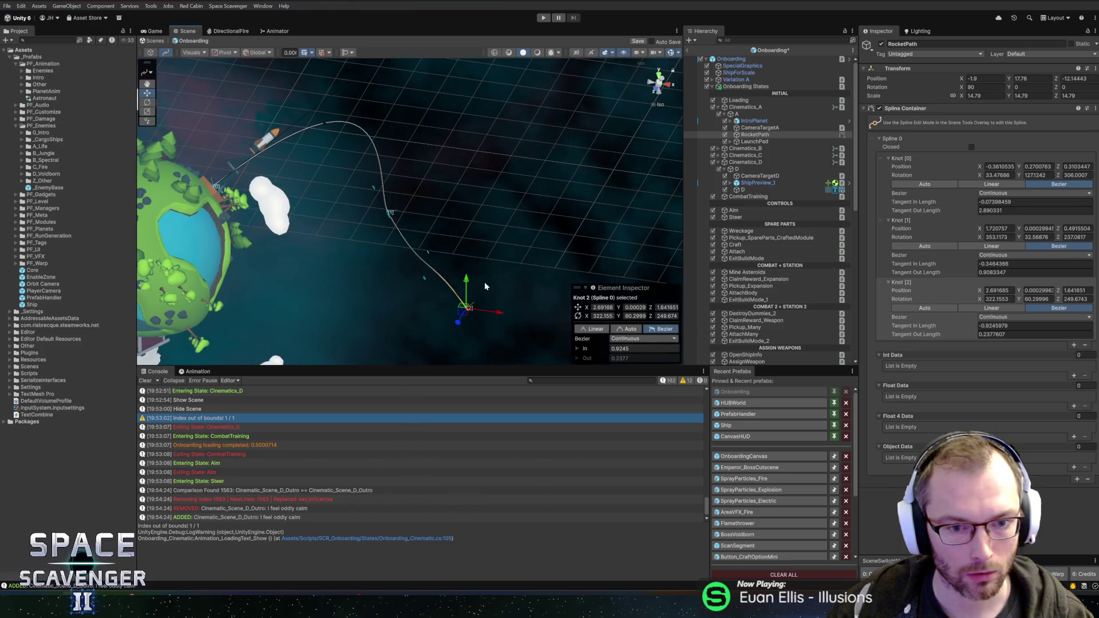
pyautogui.moveTo(486, 288); pyautogui.dragTo(447, 266)
pyautogui.moveTo(399, 241)
pyautogui.mouseDown()
pyautogui.moveTo(368, 265)
pyautogui.moveTo(424, 288)
pyautogui.mouseUp()
pyautogui.moveTo(554, 170)
pyautogui.mouseDown()
pyautogui.moveTo(475, 212)
pyautogui.moveTo(513, 275)
pyautogui.moveTo(496, 223)
pyautogui.moveTo(481, 248)
pyautogui.moveTo(446, 241)
pyautogui.moveTo(453, 256)
pyautogui.mouseUp()
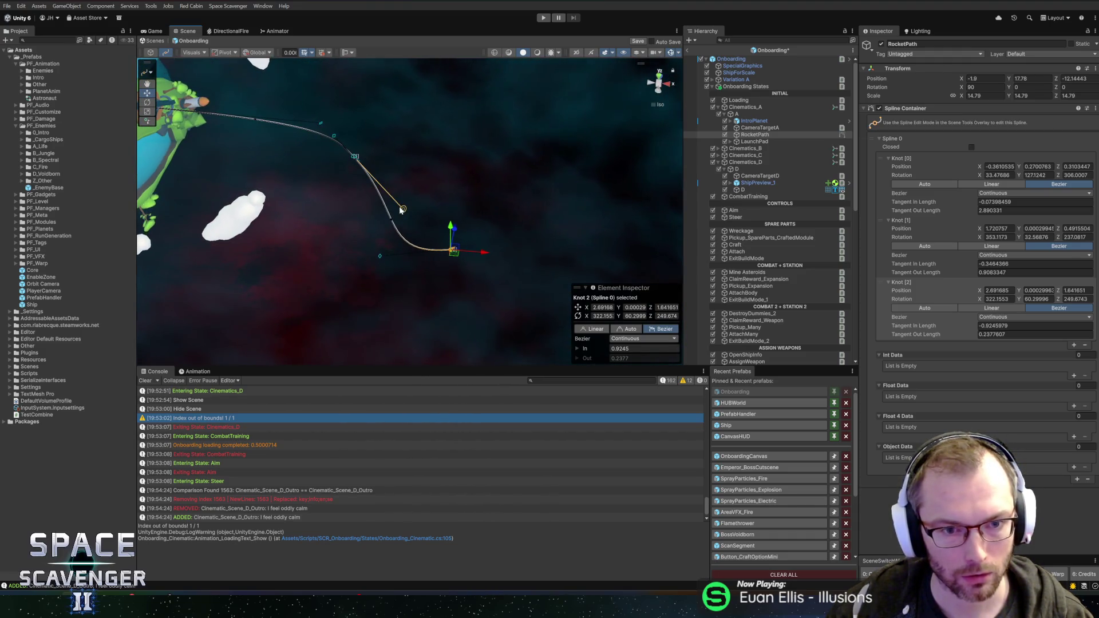
pyautogui.moveTo(381, 257)
pyautogui.mouseDown()
pyautogui.moveTo(385, 221)
pyautogui.moveTo(398, 216)
pyautogui.moveTo(375, 147)
pyautogui.moveTo(540, 147)
pyautogui.moveTo(587, 199)
pyautogui.mouseUp()
pyautogui.moveTo(284, 270)
pyautogui.mouseDown()
pyautogui.moveTo(296, 282)
pyautogui.moveTo(269, 283)
pyautogui.moveTo(454, 277)
pyautogui.moveTo(336, 221)
pyautogui.moveTo(403, 140)
pyautogui.moveTo(393, 185)
pyautogui.mouseUp()
pyautogui.scroll(5, 407, 220)
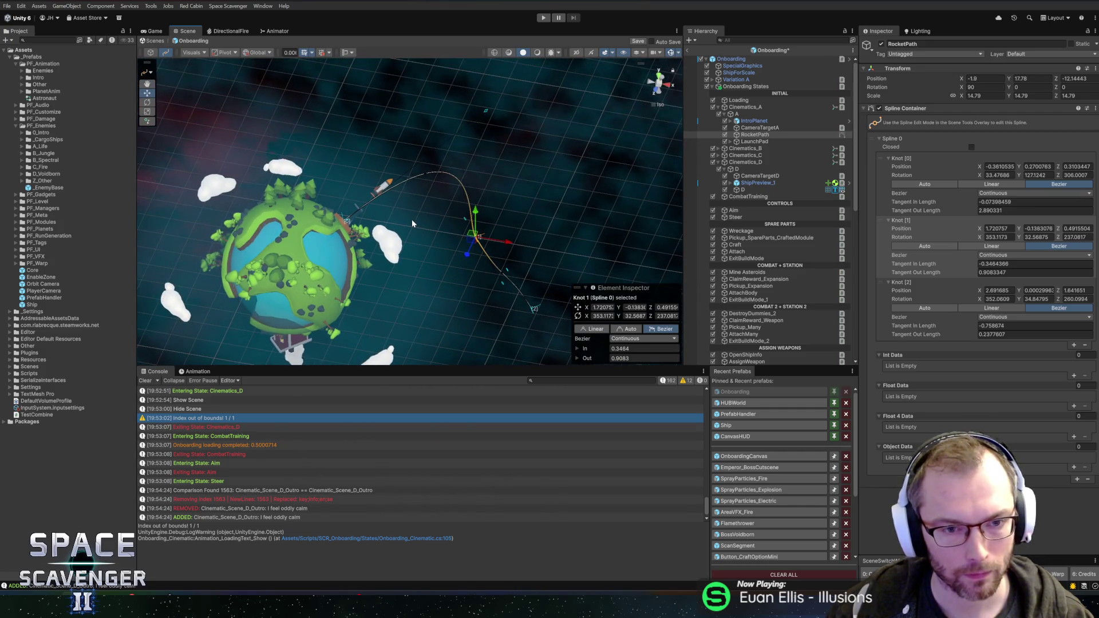
pyautogui.moveTo(403, 231)
pyautogui.mouseDown()
pyautogui.moveTo(355, 235)
pyautogui.moveTo(334, 110)
pyautogui.mouseUp()
pyautogui.press('Escape')
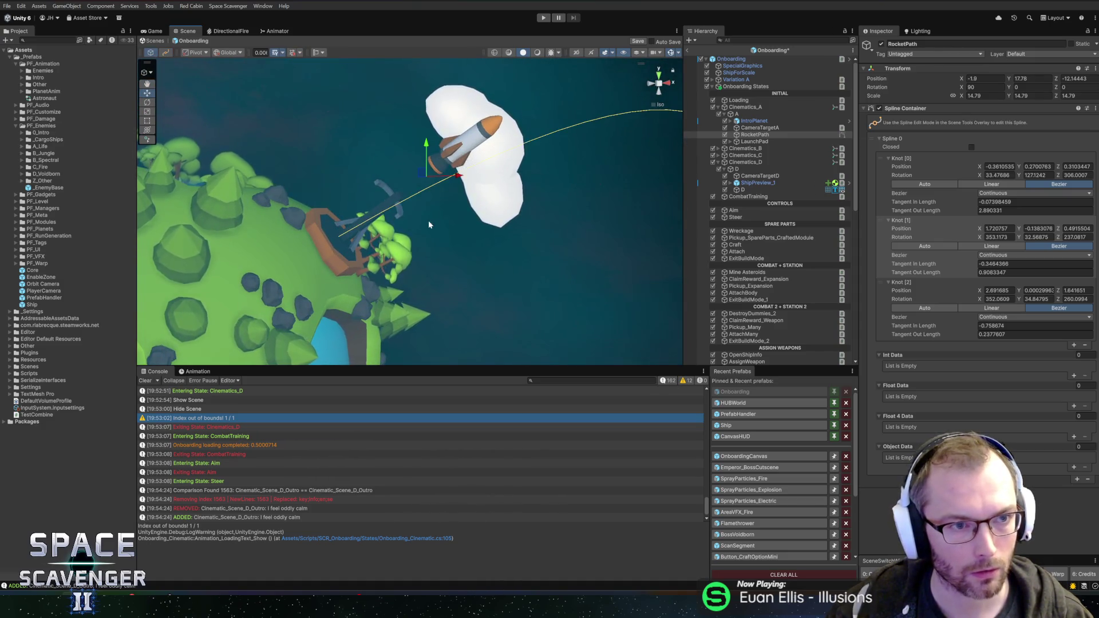
# Select LaunchPad_1's Visuals and rotate it with local handles to about -105.4 degrees
pyautogui.rightClick(330, 253)
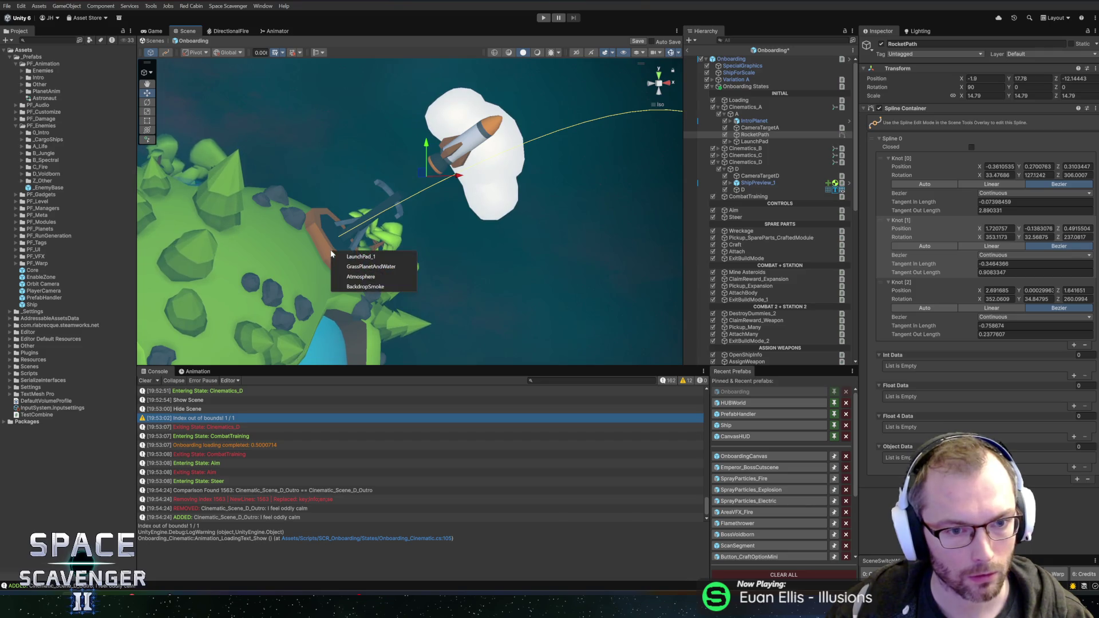
pyautogui.click(344, 256)
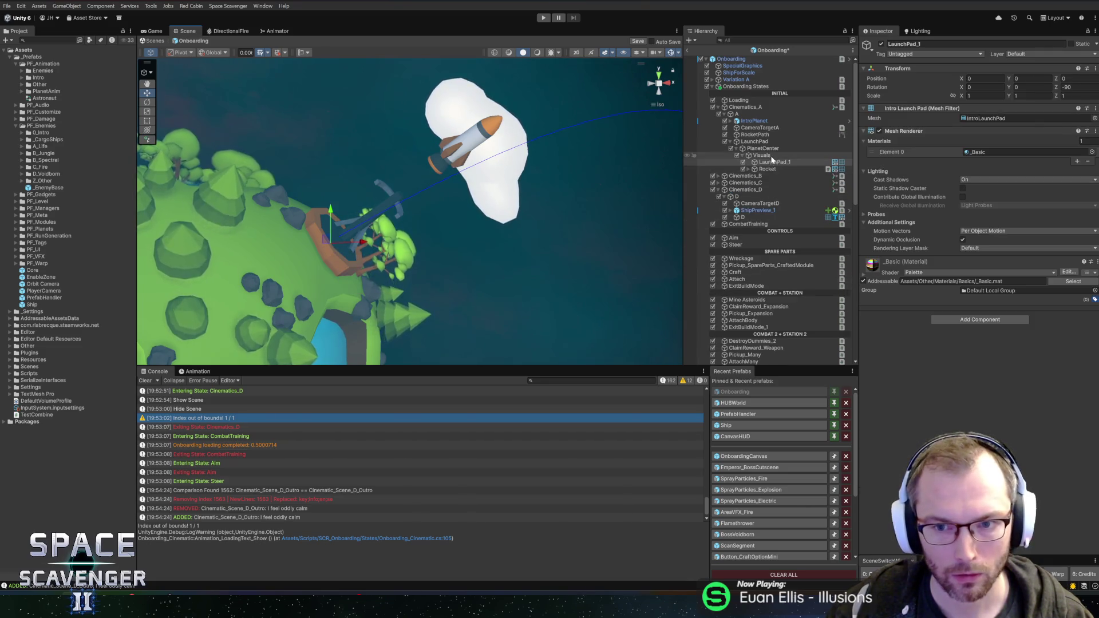
pyautogui.click(762, 156)
pyautogui.press('f')
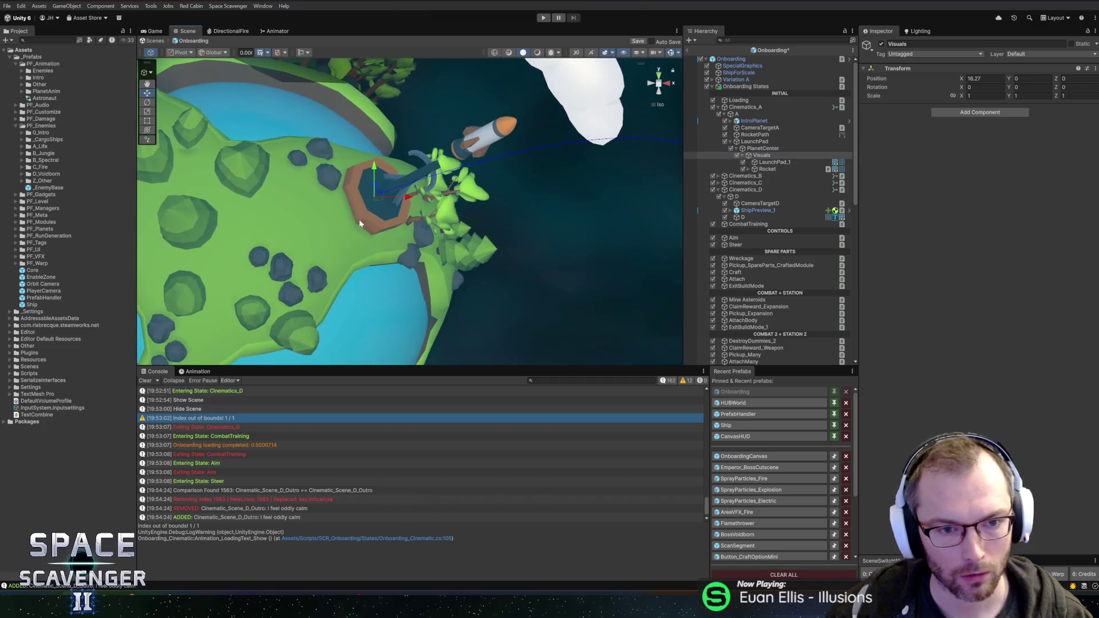
pyautogui.press('e')
pyautogui.click(214, 52)
pyautogui.click(219, 73)
pyautogui.moveTo(373, 223)
pyautogui.mouseDown()
pyautogui.moveTo(361, 254)
pyautogui.moveTo(411, 297)
pyautogui.moveTo(392, 298)
pyautogui.mouseUp()
pyautogui.scroll(-5, 491, 209)
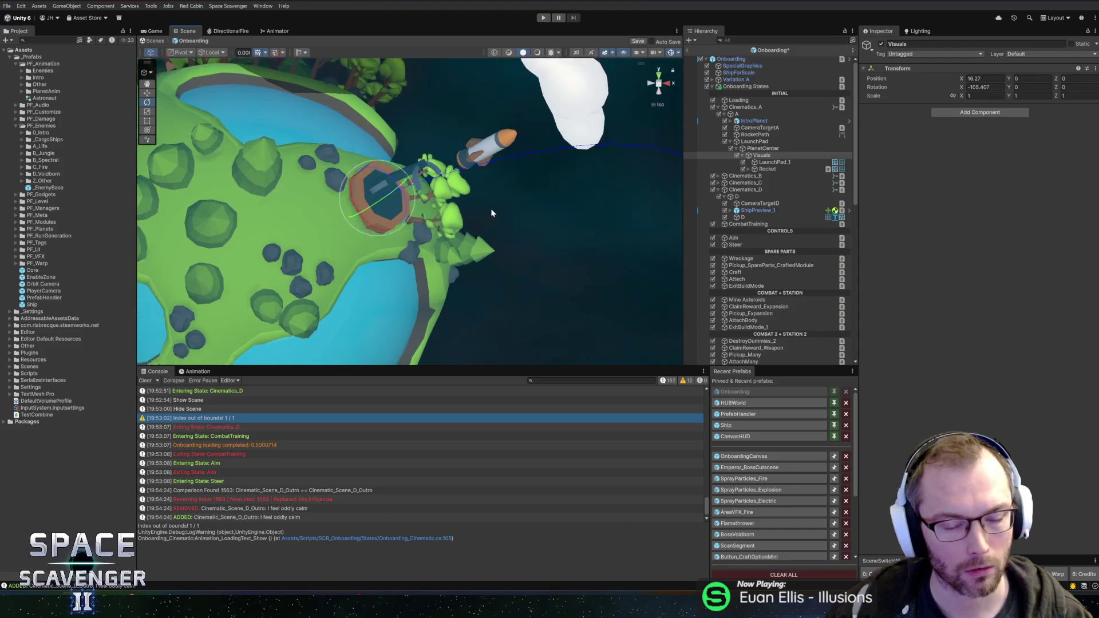
pyautogui.moveTo(486, 279)
pyautogui.mouseDown()
pyautogui.moveTo(455, 246)
pyautogui.moveTo(559, 257)
pyautogui.moveTo(498, 242)
pyautogui.moveTo(471, 267)
pyautogui.moveTo(469, 245)
pyautogui.moveTo(314, 233)
pyautogui.moveTo(482, 225)
pyautogui.moveTo(628, 243)
pyautogui.moveTo(486, 191)
pyautogui.moveTo(473, 245)
pyautogui.moveTo(509, 265)
pyautogui.moveTo(489, 223)
pyautogui.moveTo(399, 211)
pyautogui.moveTo(409, 219)
pyautogui.mouseUp()
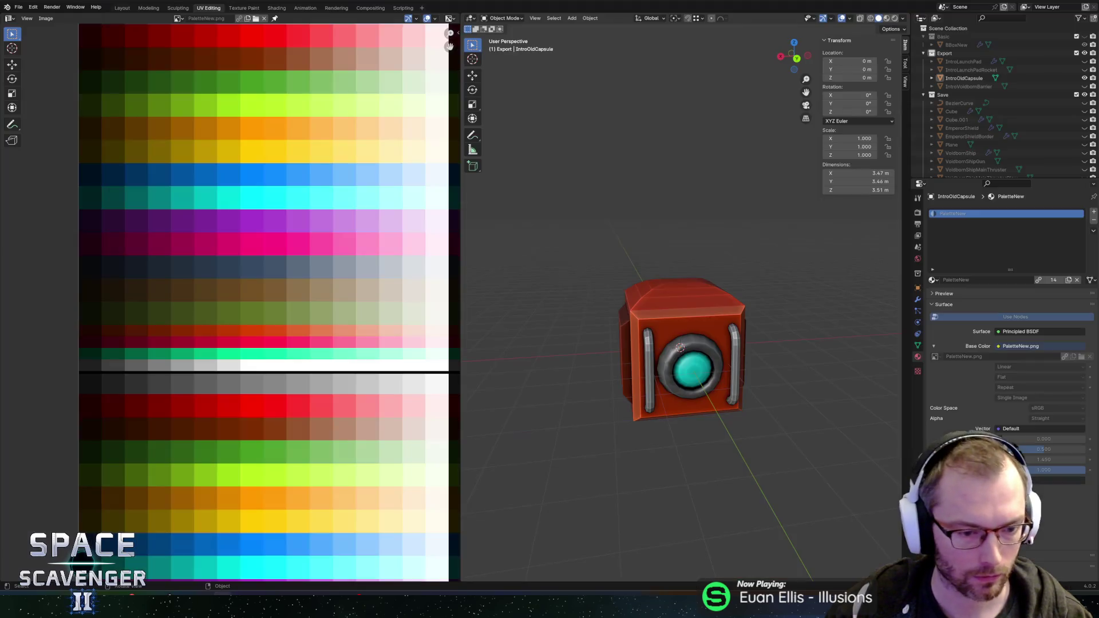
# Save the current Cutscene.blend file
pyautogui.scroll(-8, 653, 249)
pyautogui.scroll(8, 667, 260)
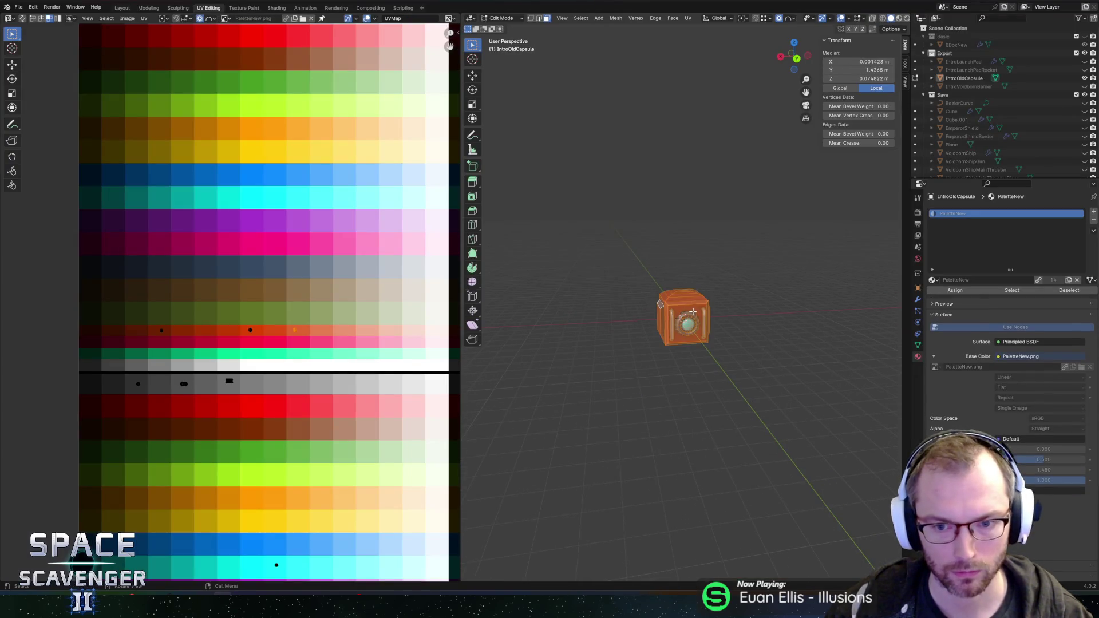
pyautogui.moveTo(734, 265); pyautogui.dragTo(682, 225)
pyautogui.hotkey('ctrl', 's')
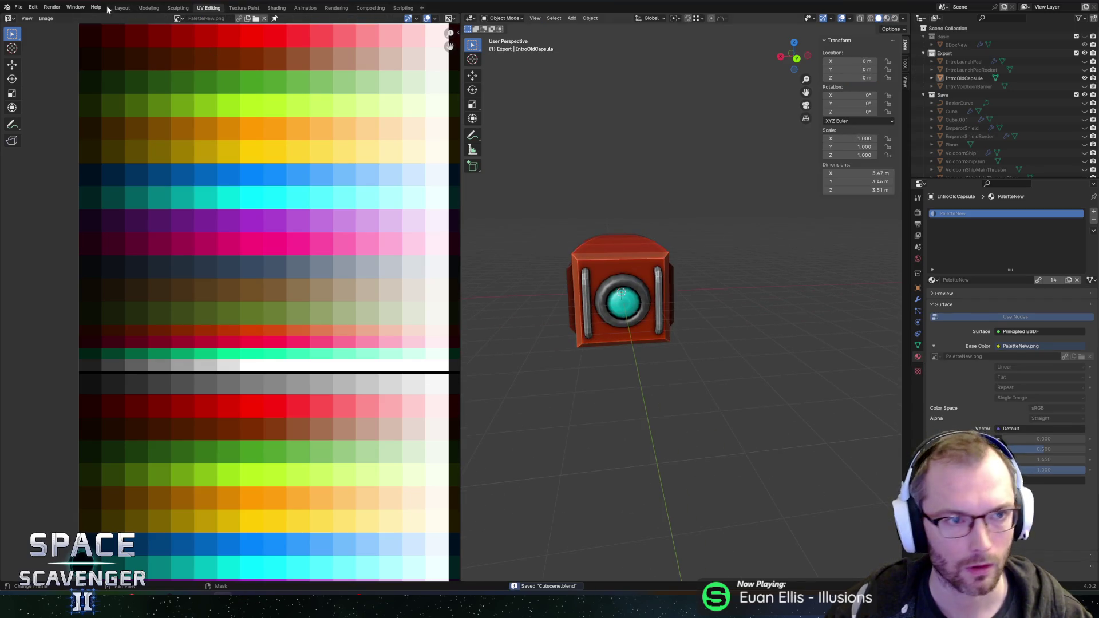
# Open AllCapsules2025.blend from the Scavenger 2 folder
pyautogui.click(19, 8)
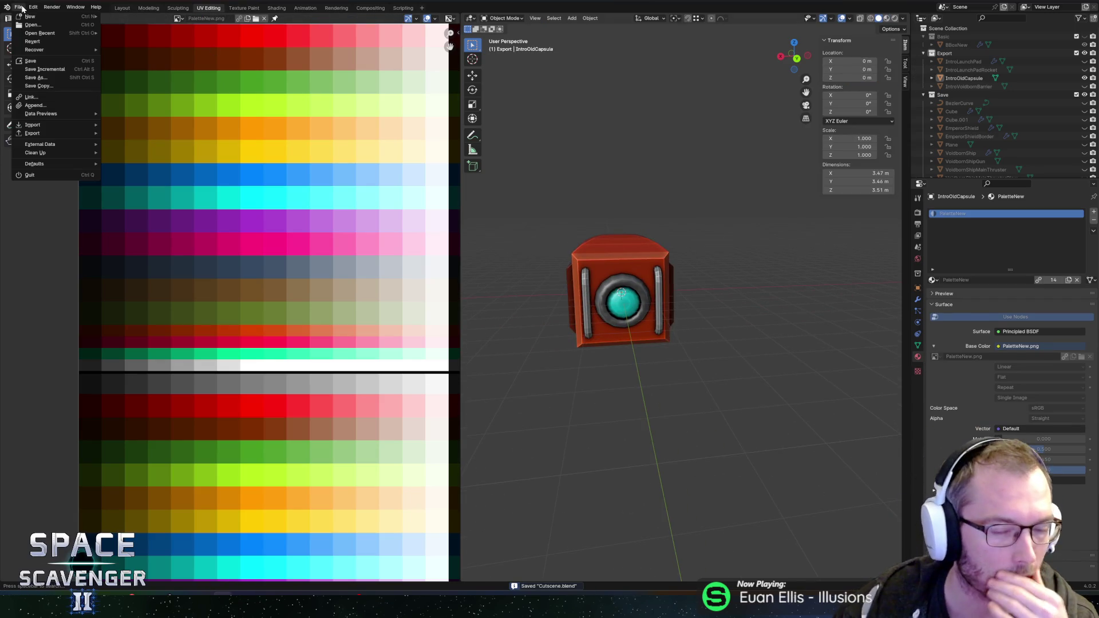
pyautogui.click(32, 24)
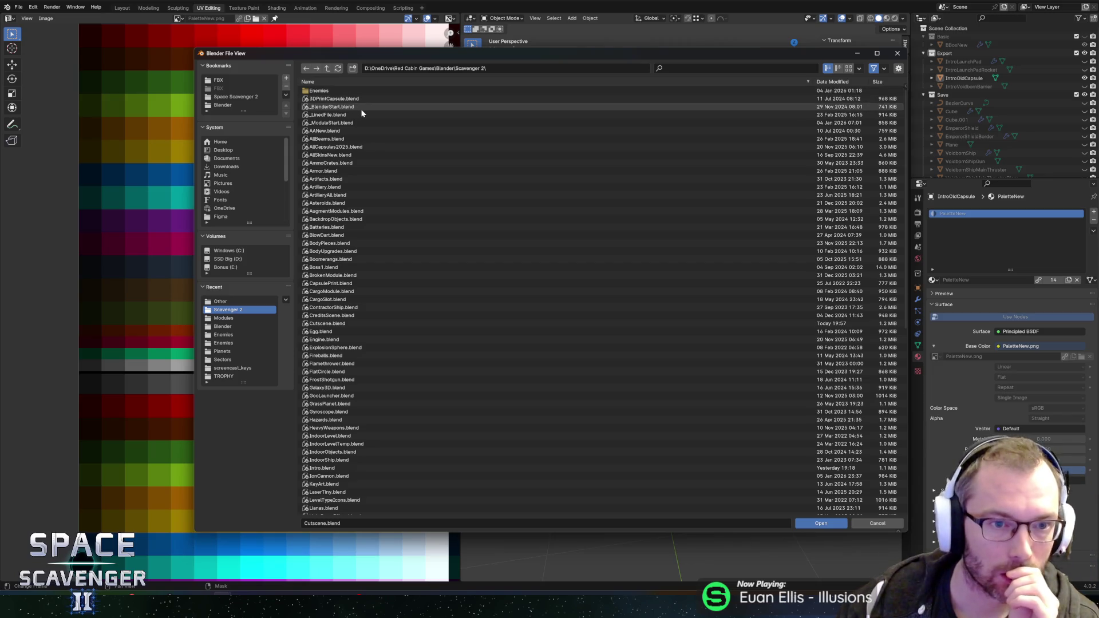
pyautogui.click(357, 150)
pyautogui.doubleClick(357, 148)
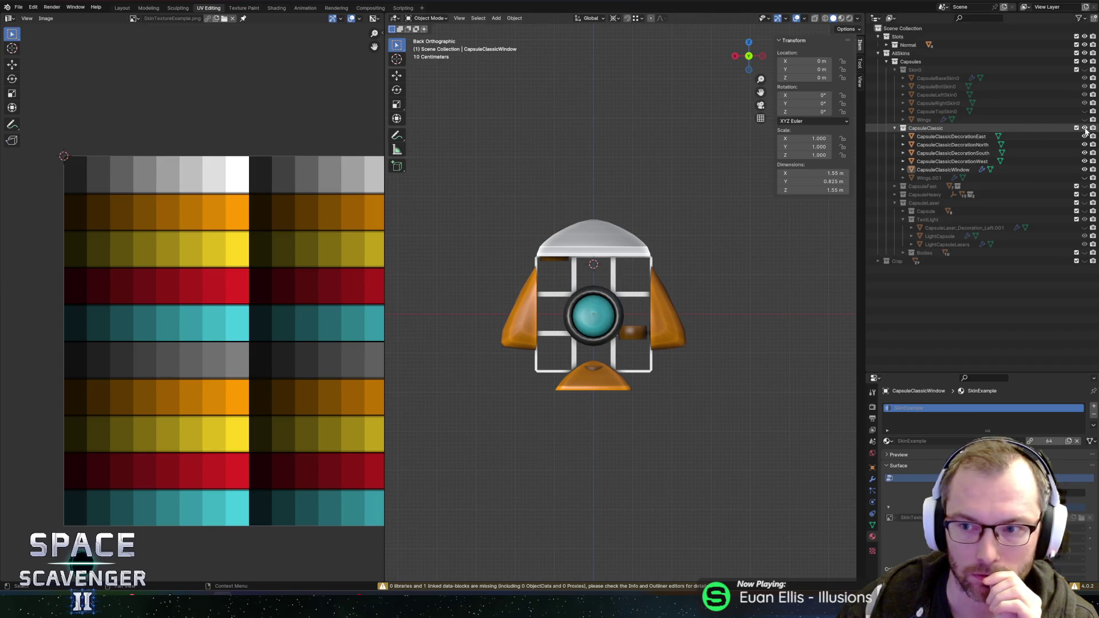
# Hide CapsuleClassic and Skin0 so only the CapsuleFast collection is visible
pyautogui.click(1083, 128)
pyautogui.click(1084, 69)
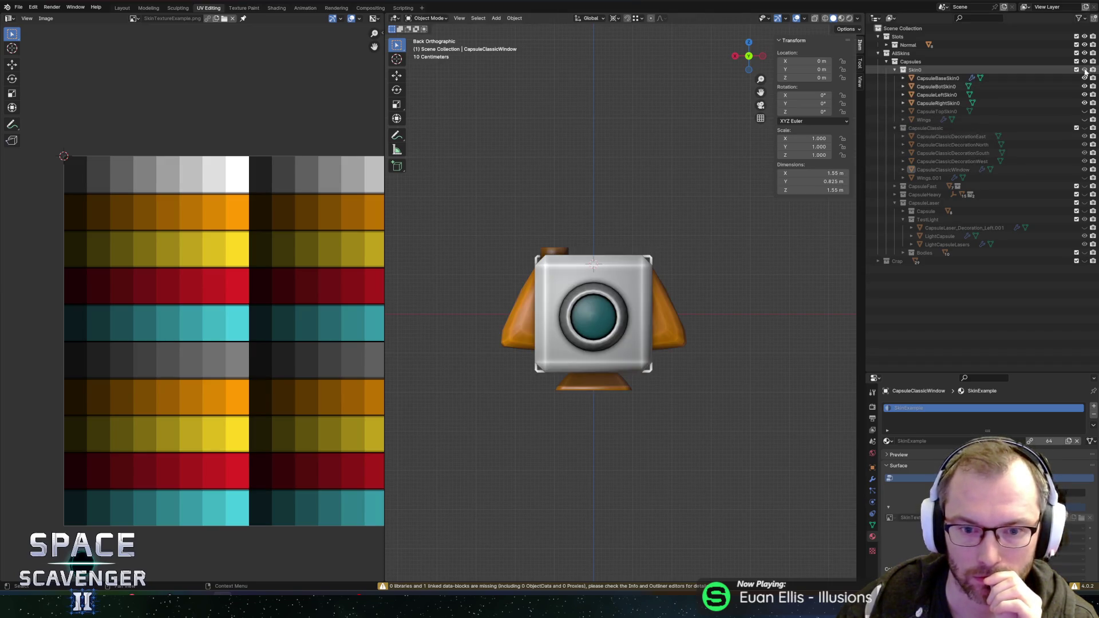
pyautogui.click(1084, 70)
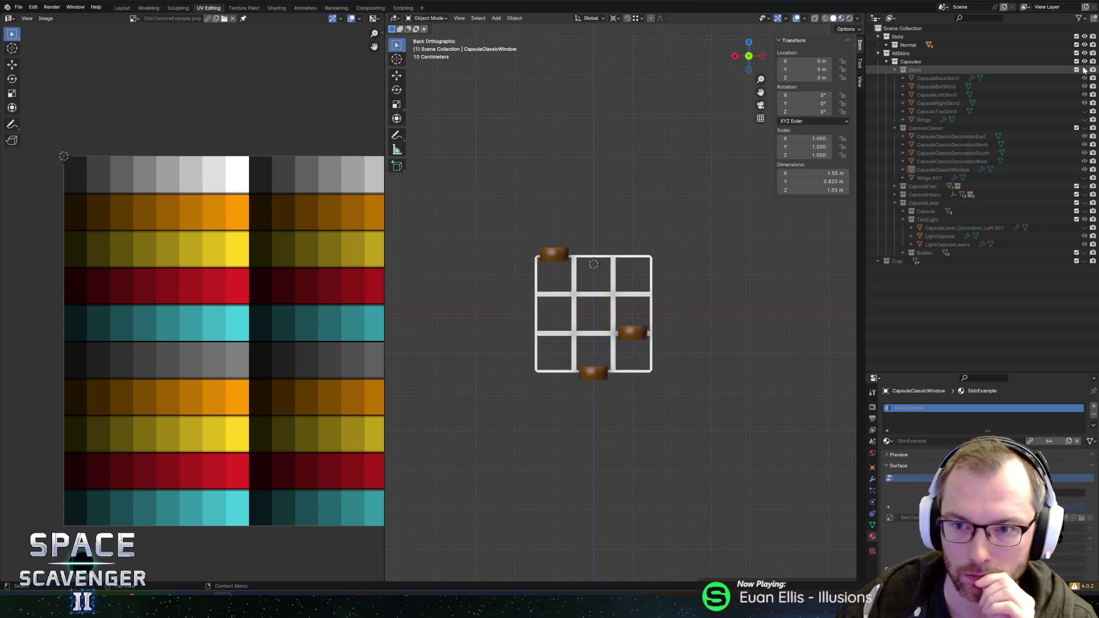
pyautogui.click(1084, 187)
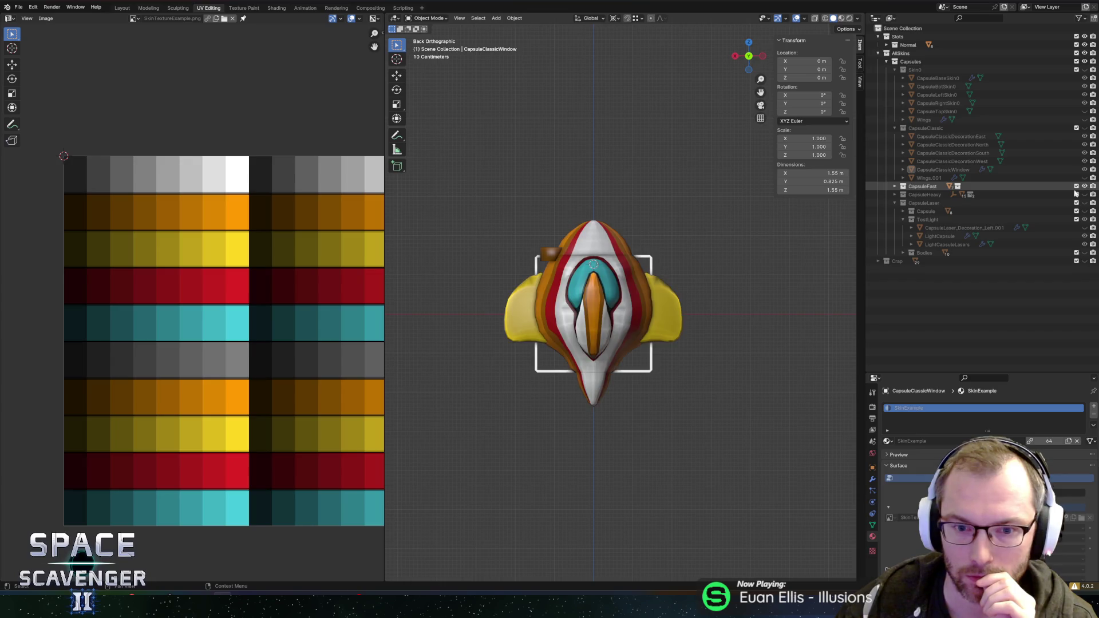
# Select the CapsuleFast ship's body, top piece and wings, orbiting to inspect them
pyautogui.click(575, 315)
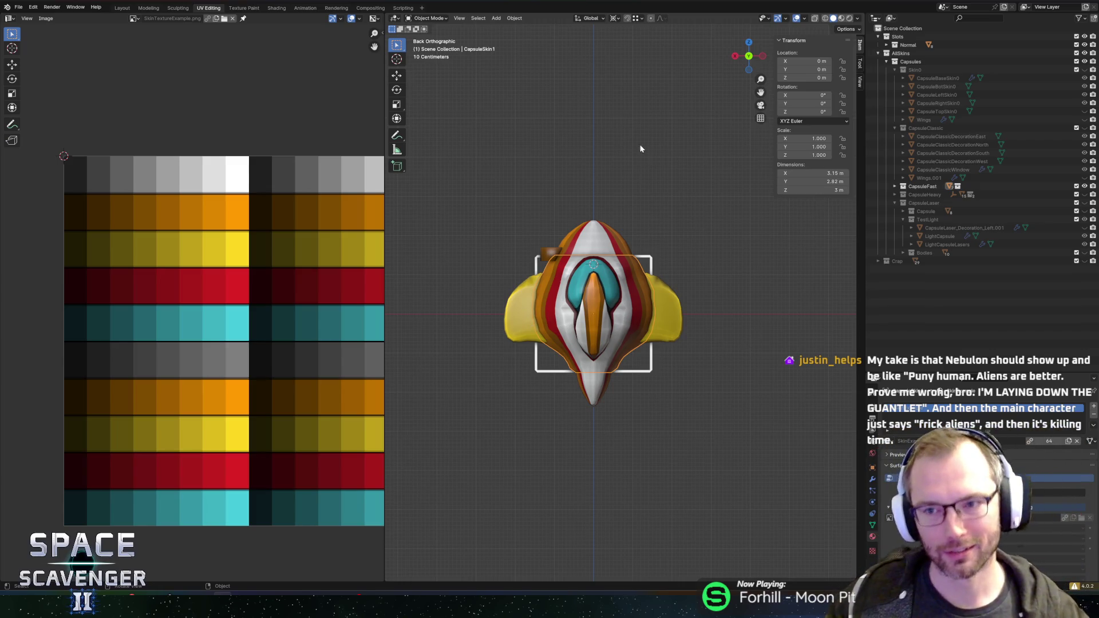
pyautogui.click(573, 240)
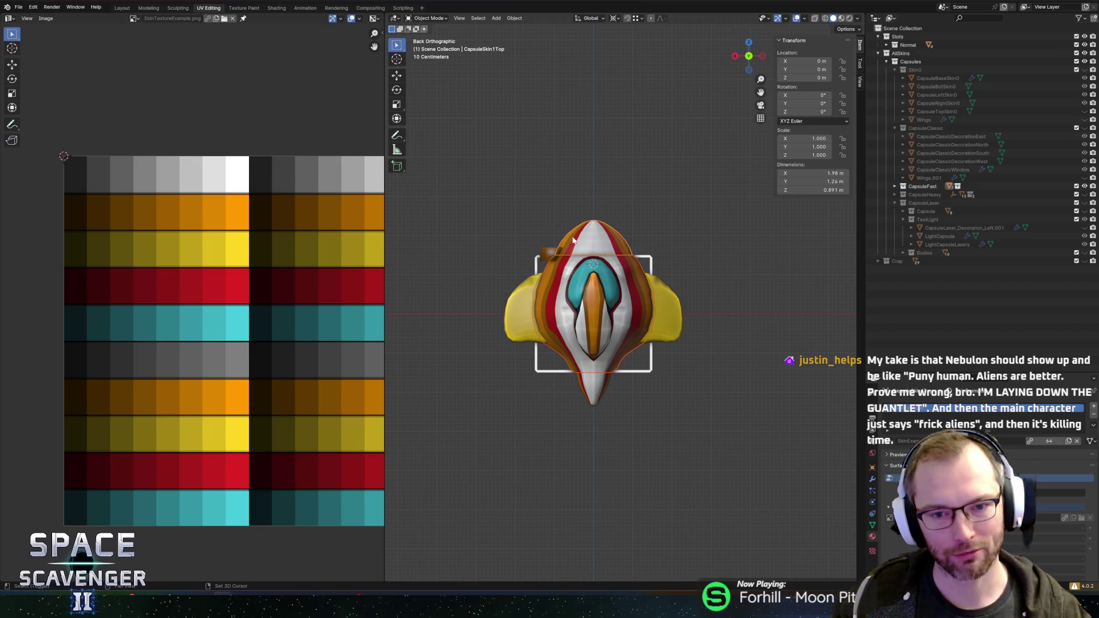
pyautogui.click(587, 374)
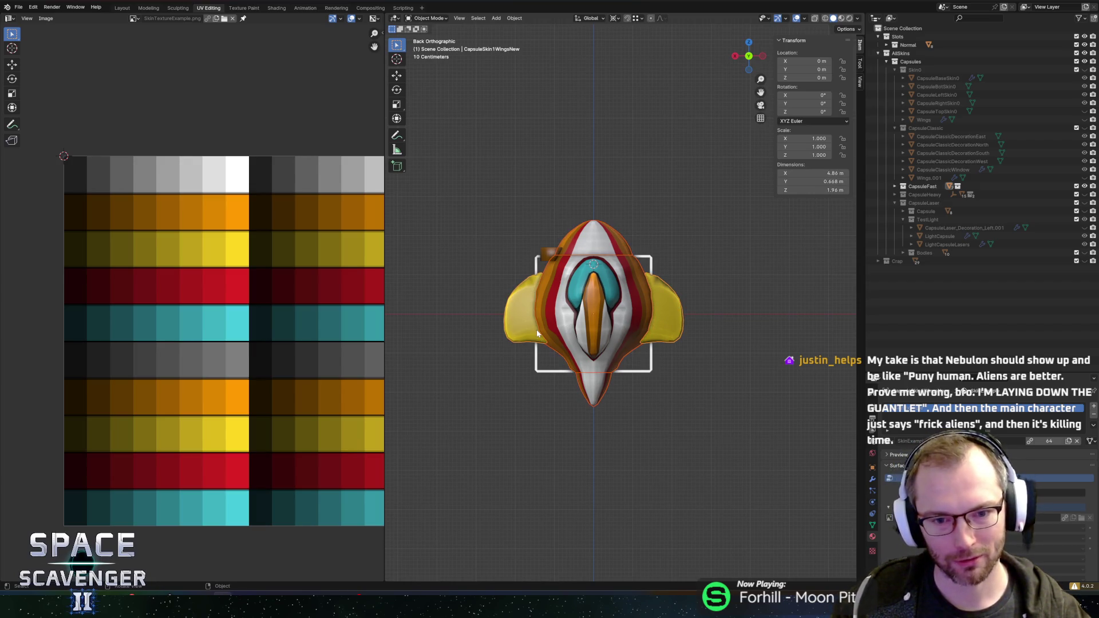
pyautogui.moveTo(586, 373); pyautogui.dragTo(561, 346)
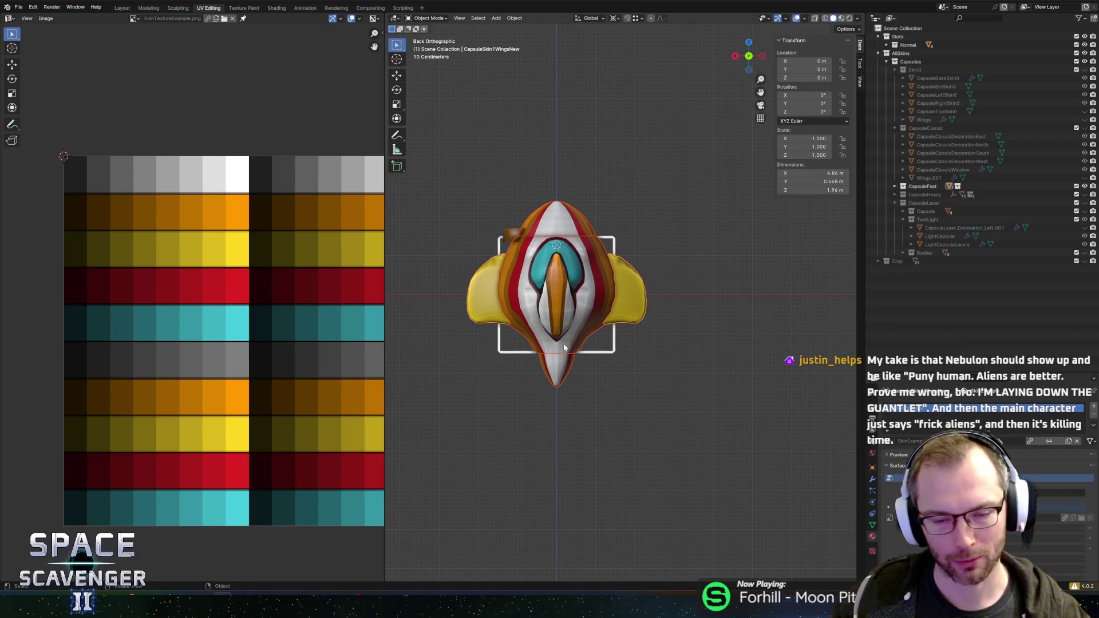
pyautogui.moveTo(490, 200)
pyautogui.mouseDown()
pyautogui.moveTo(582, 239)
pyautogui.moveTo(733, 220)
pyautogui.moveTo(661, 223)
pyautogui.moveTo(567, 261)
pyautogui.mouseUp()
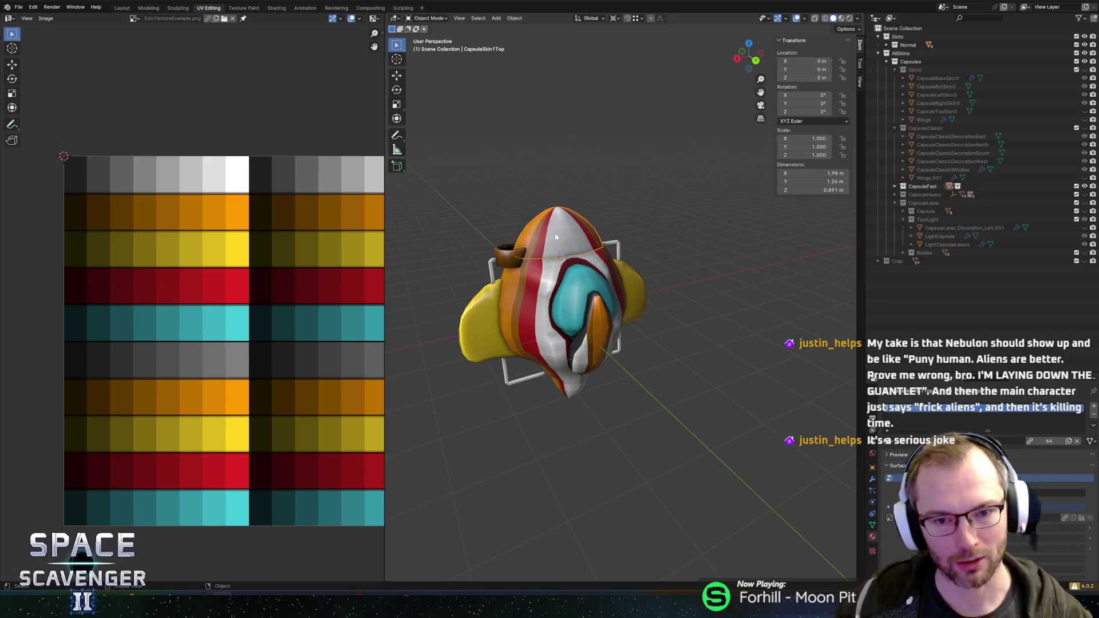
pyautogui.moveTo(551, 266)
pyautogui.mouseDown()
pyautogui.moveTo(609, 269)
pyautogui.moveTo(601, 252)
pyautogui.moveTo(576, 249)
pyautogui.moveTo(578, 335)
pyautogui.mouseUp()
# Add the glass canopy, body and top to the selection and copy the five pieces
pyautogui.click(610, 268)
pyautogui.click(594, 202)
pyautogui.click(529, 258)
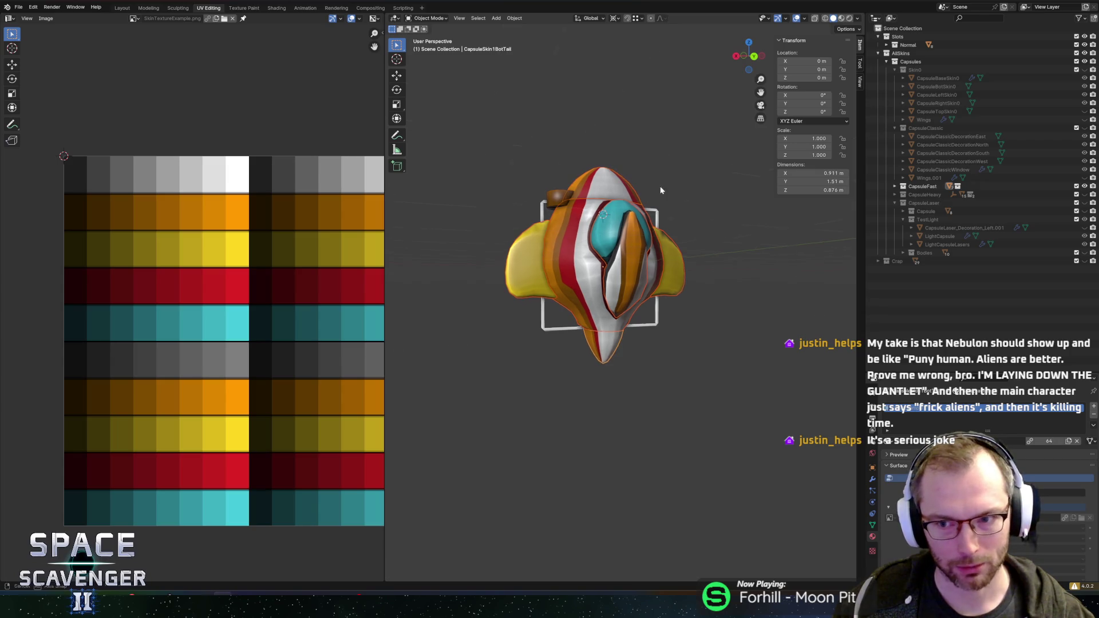
pyautogui.moveTo(659, 190); pyautogui.dragTo(673, 218)
pyautogui.hotkey('ctrl', 'c')
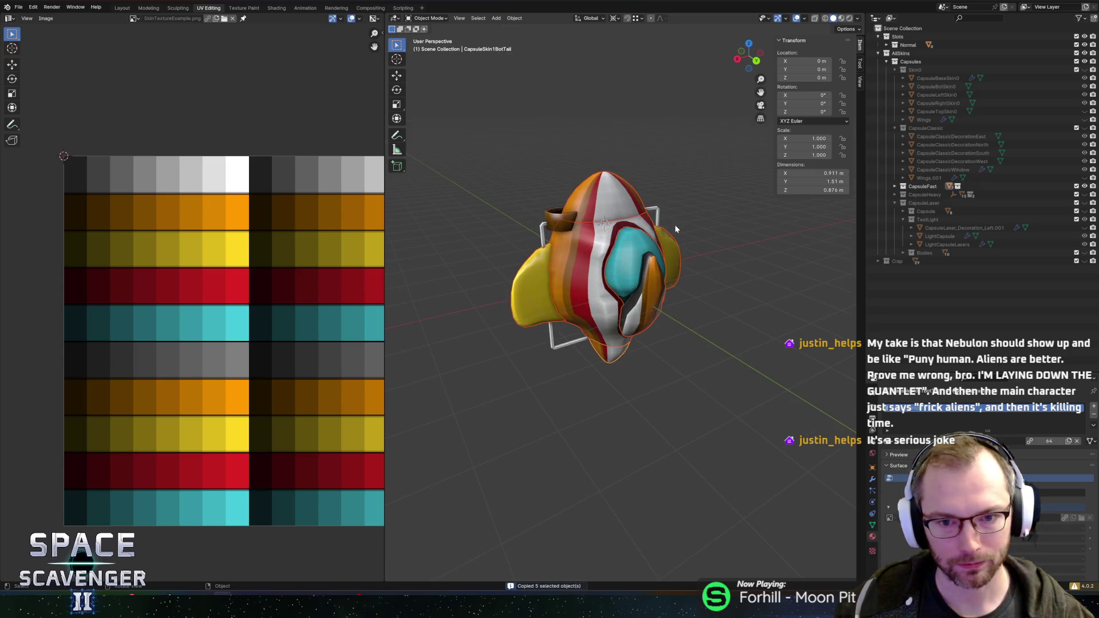
pyautogui.moveTo(673, 227)
pyautogui.mouseDown()
pyautogui.moveTo(704, 233)
pyautogui.moveTo(572, 229)
pyautogui.moveTo(715, 214)
pyautogui.moveTo(697, 226)
pyautogui.mouseUp()
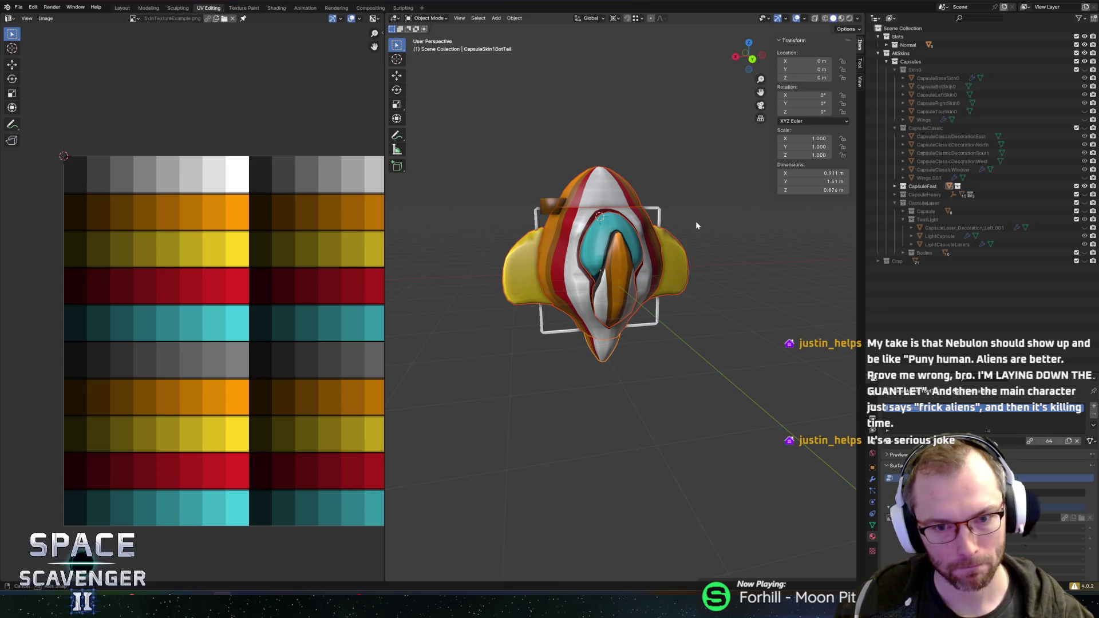
pyautogui.click(18, 7)
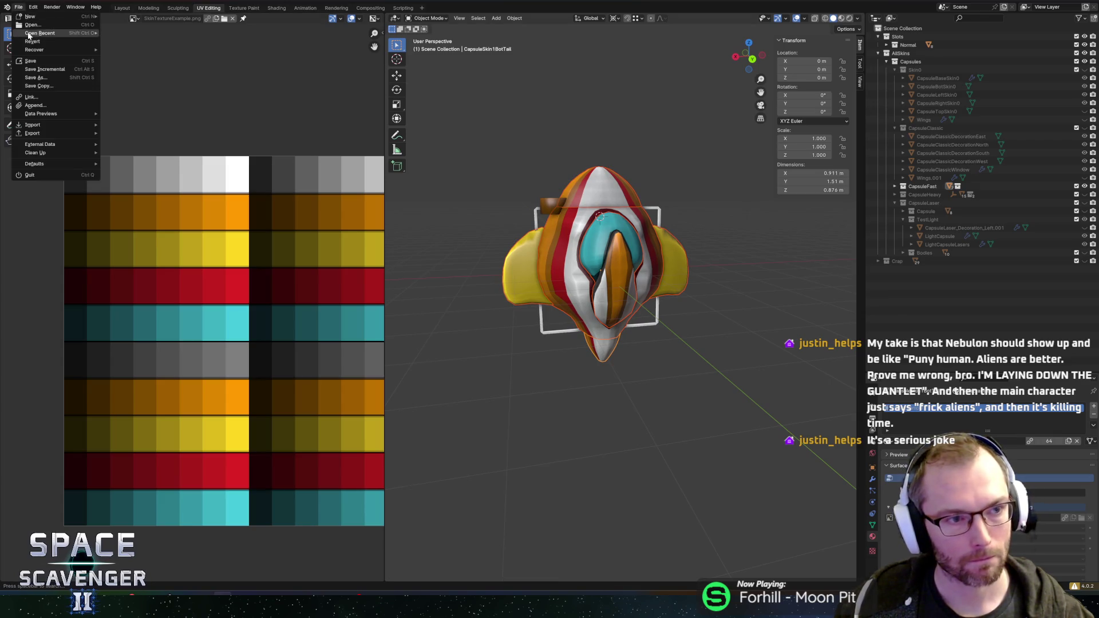
# Open AllSkinsNew.blend, answering the save prompt
pyautogui.click(35, 28)
pyautogui.click(558, 316)
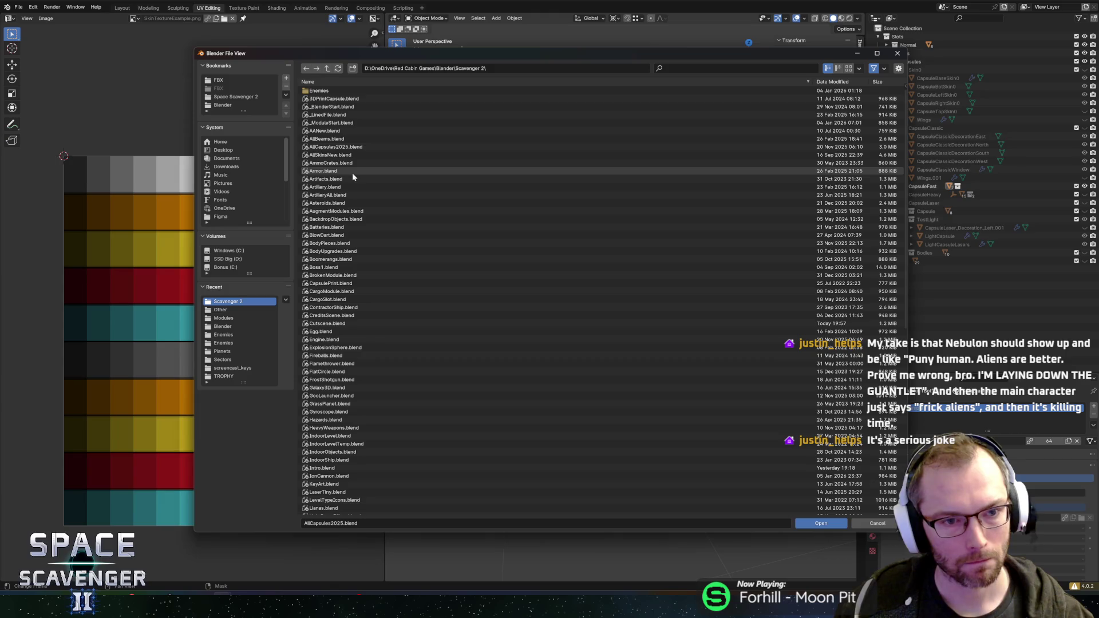
pyautogui.doubleClick(344, 155)
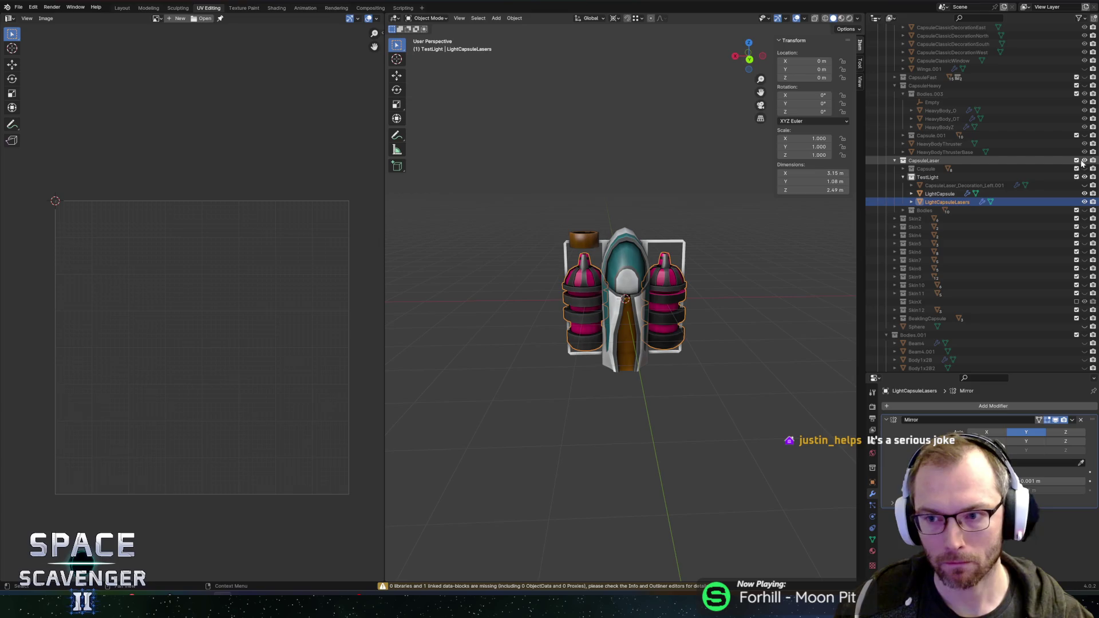
# Show CapsuleFast, hide CapsuleLaser, and expand Capsule.002 to list its pieces
pyautogui.click(1084, 77)
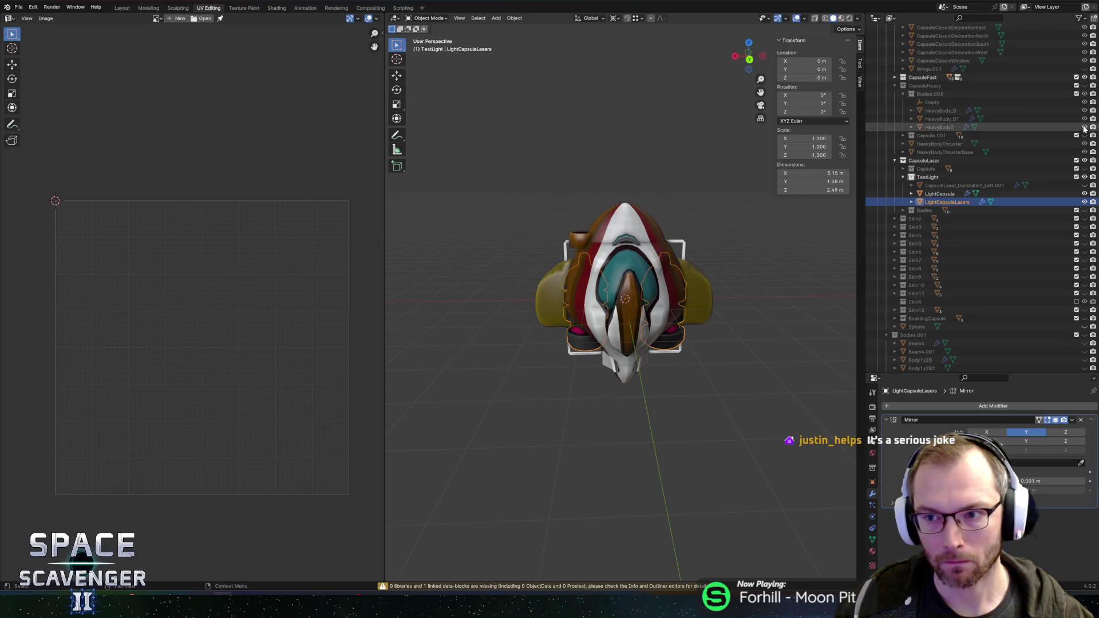
pyautogui.click(1084, 161)
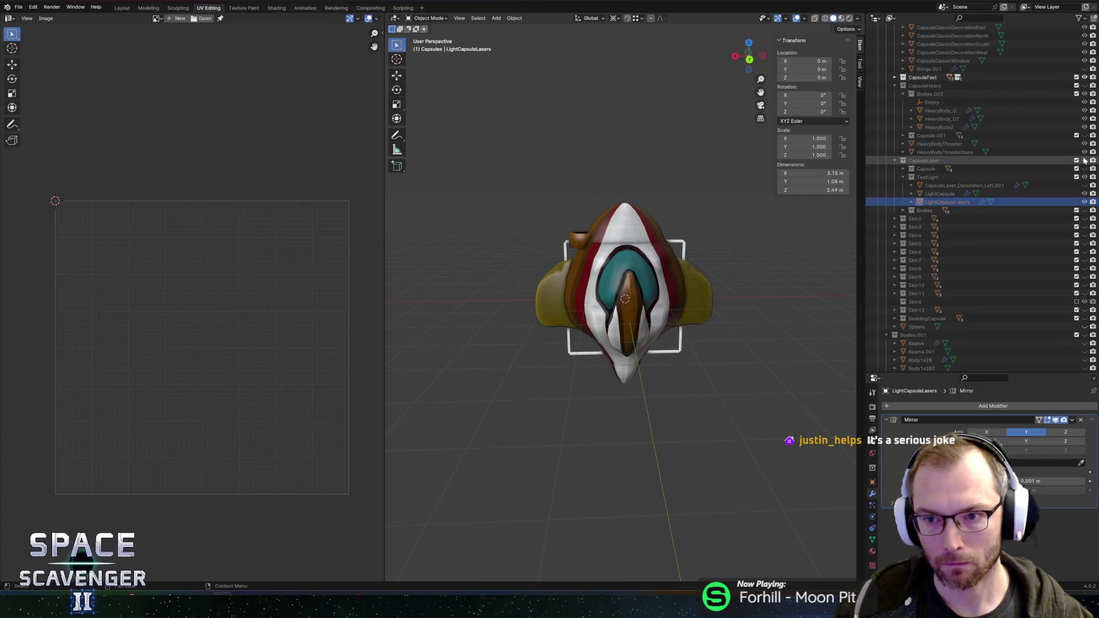
pyautogui.click(901, 80)
pyautogui.click(895, 77)
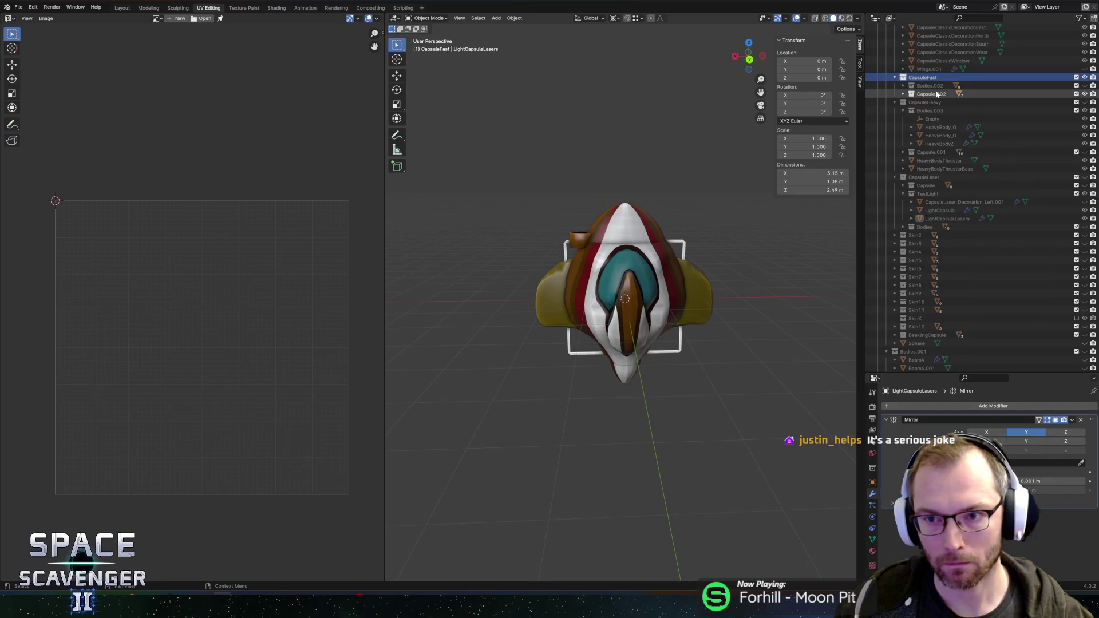
pyautogui.click(903, 94)
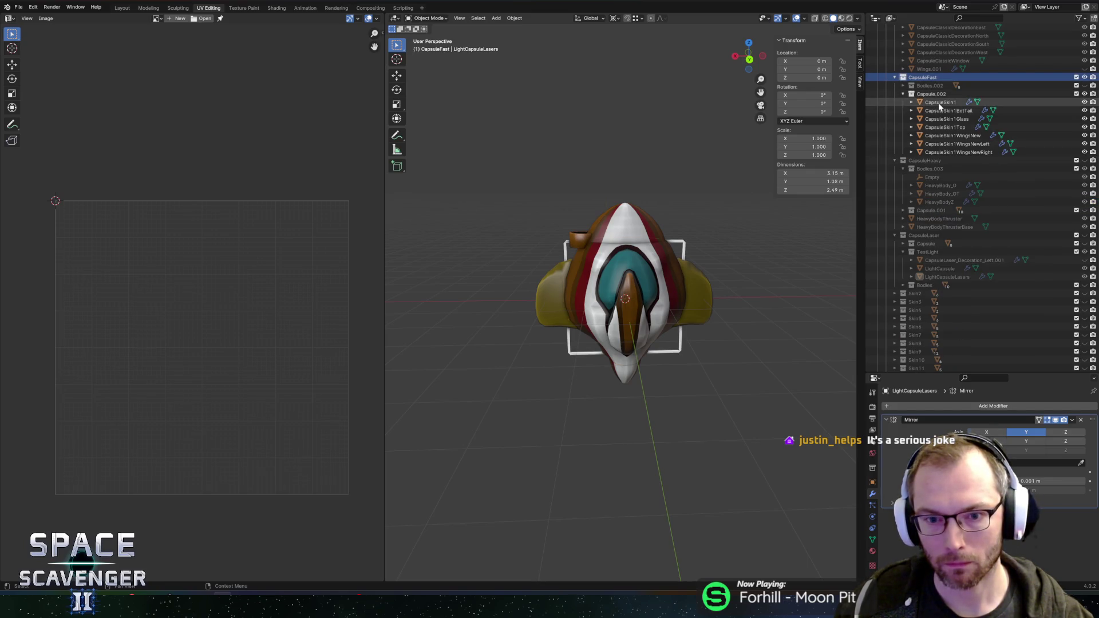
# Select the CapsuleSkin1 body, Top, BotTail, WingsNew and WingsNewLeft pieces
pyautogui.click(612, 252)
pyautogui.click(636, 227)
pyautogui.keyDown('shift'); pyautogui.click(703, 289); pyautogui.keyUp('shift')
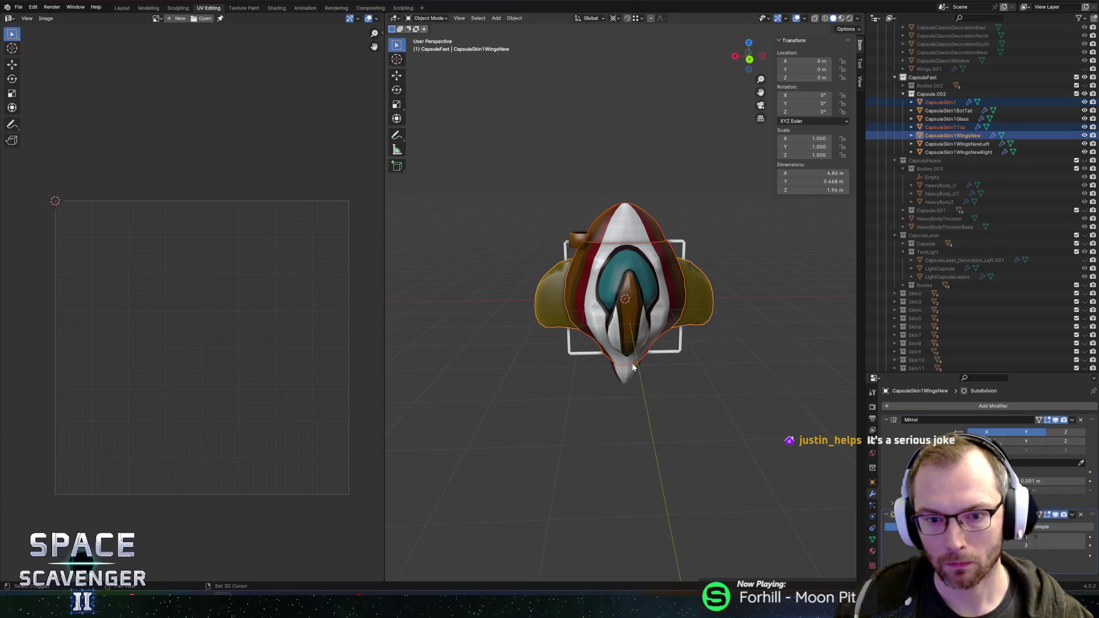
pyautogui.keyDown('shift'); pyautogui.click(624, 364); pyautogui.keyUp('shift')
pyautogui.keyDown('shift'); pyautogui.click(624, 376); pyautogui.keyUp('shift')
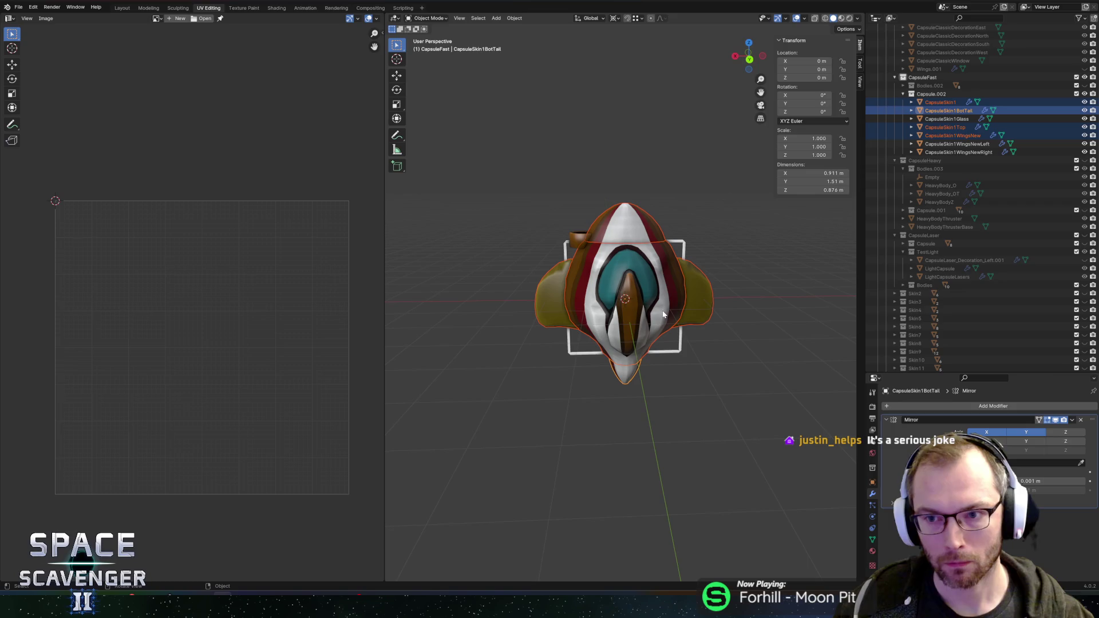
pyautogui.keyDown('shift'); pyautogui.click(541, 299); pyautogui.keyUp('shift')
pyautogui.keyDown('shift'); pyautogui.click(542, 299); pyautogui.keyUp('shift')
# Complete the six-object skin selection, adding CapsuleSkin1WingsNewRight with WingsNew active
pyautogui.keyDown('shift'); pyautogui.click(542, 299); pyautogui.keyUp('shift')
pyautogui.keyDown('shift'); pyautogui.click(542, 299); pyautogui.keyUp('shift')
pyautogui.keyDown('shift'); pyautogui.click(542, 299); pyautogui.keyUp('shift')
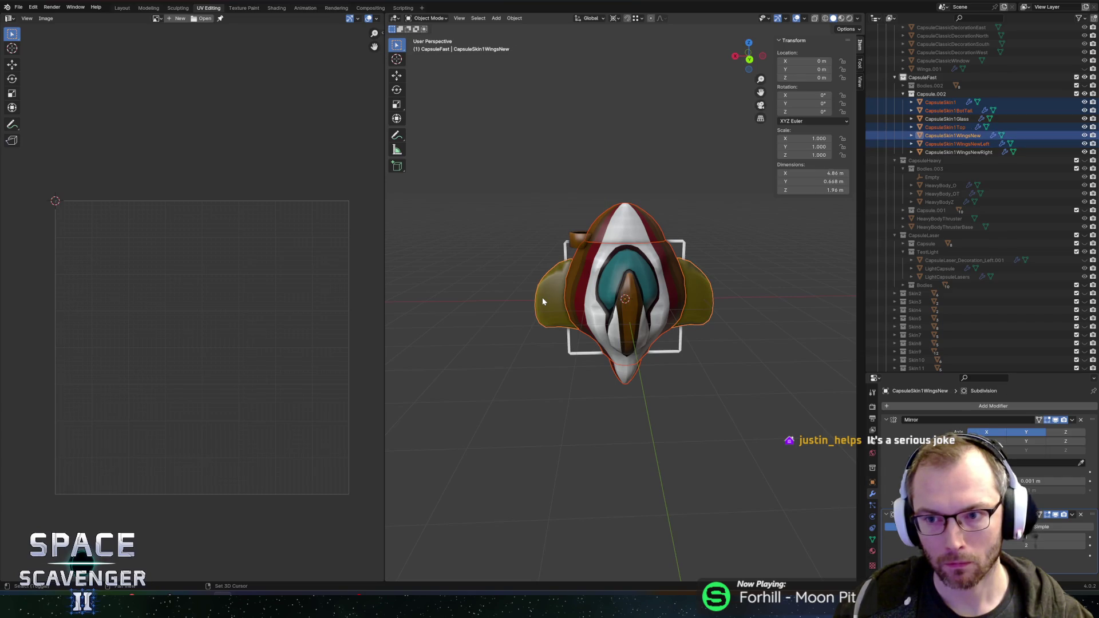
pyautogui.keyDown('shift'); pyautogui.click(542, 299); pyautogui.keyUp('shift')
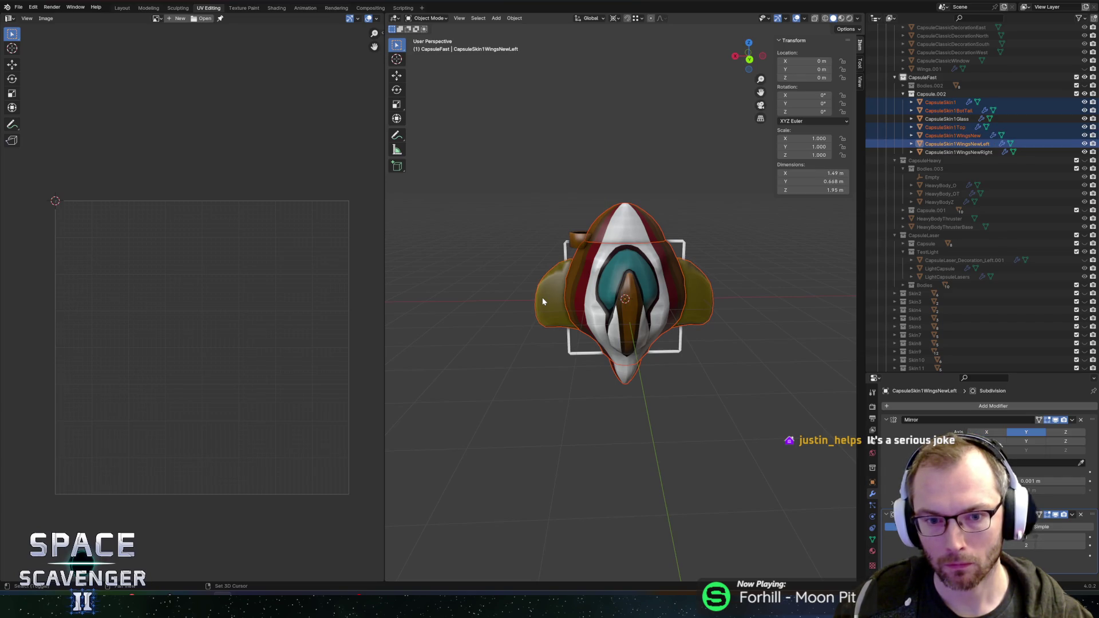
pyautogui.keyDown('ctrl'); pyautogui.click(960, 152); pyautogui.keyUp('ctrl')
pyautogui.keyDown('ctrl'); pyautogui.click(955, 136); pyautogui.keyUp('ctrl')
pyautogui.moveTo(682, 229)
pyautogui.mouseDown()
pyautogui.moveTo(686, 177)
pyautogui.moveTo(709, 186)
pyautogui.mouseUp()
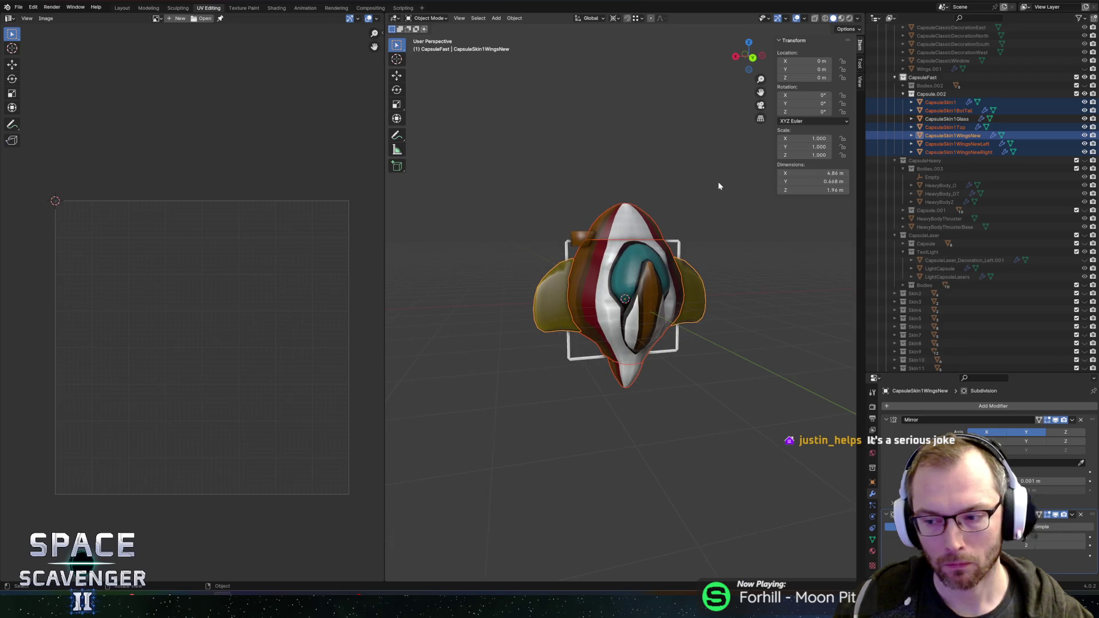
# Copy all seven skin objects, adding CapsuleSkin1Glass to the selection
pyautogui.hotkey('ctrl', 'c')
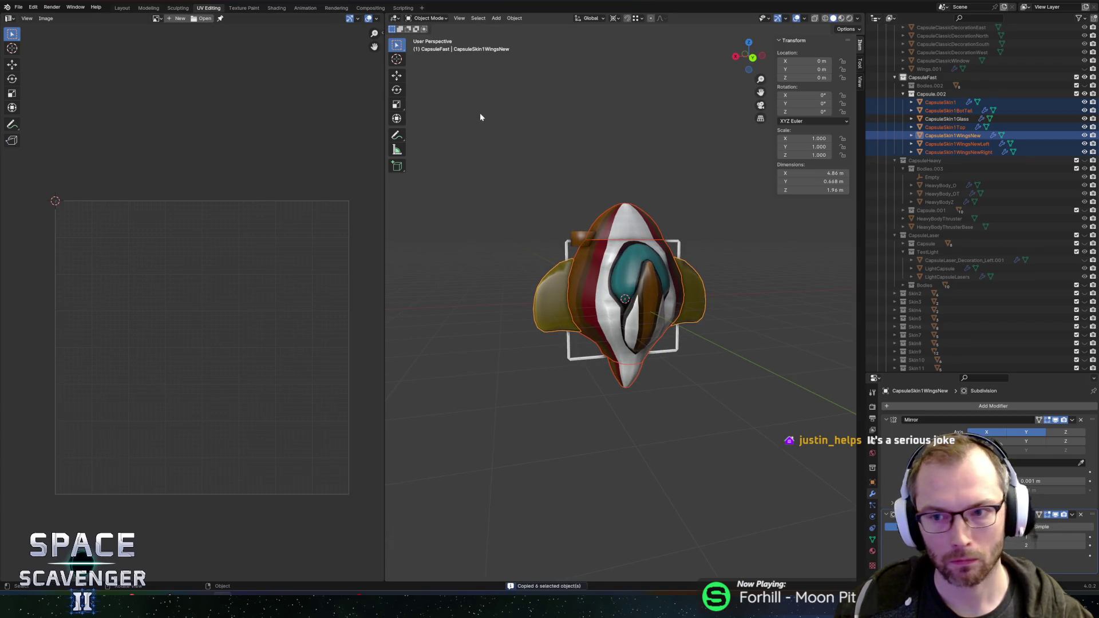
pyautogui.keyDown('ctrl'); pyautogui.click(946, 118); pyautogui.keyUp('ctrl')
pyautogui.hotkey('ctrl', 'c')
# Reopen Cutscene.blend from the recent files without saving changes
pyautogui.click(18, 6)
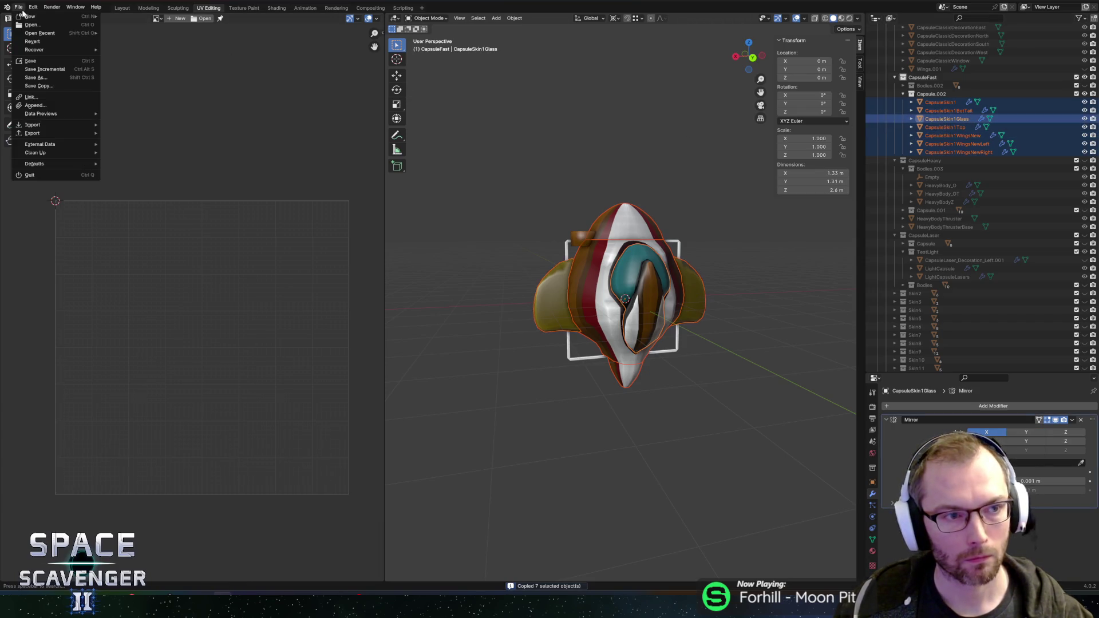
pyautogui.moveTo(52, 32)
pyautogui.click(122, 50)
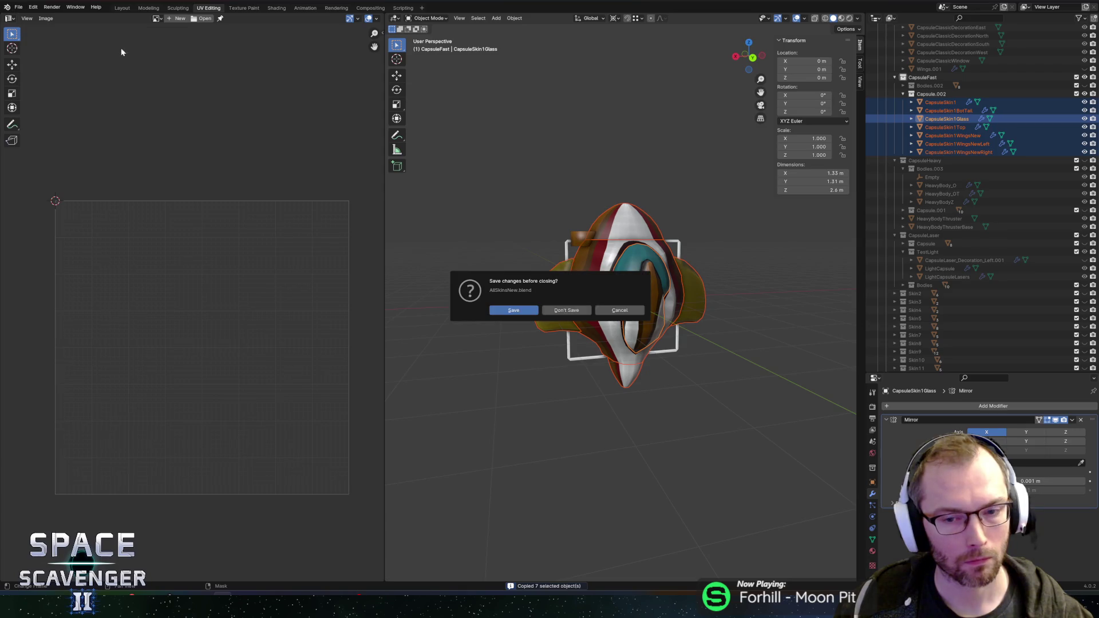
pyautogui.click(587, 311)
# Paste the seven skin objects and hide the old IntroOldCapsule box model
pyautogui.hotkey('ctrl', 'v')
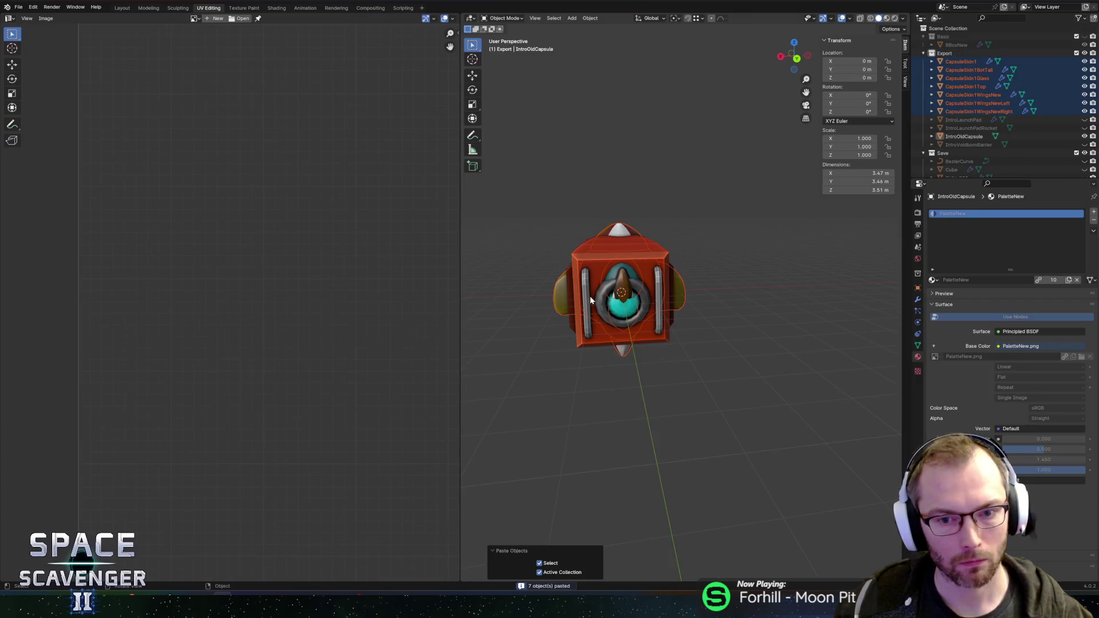
pyautogui.click(656, 261)
pyautogui.press('h')
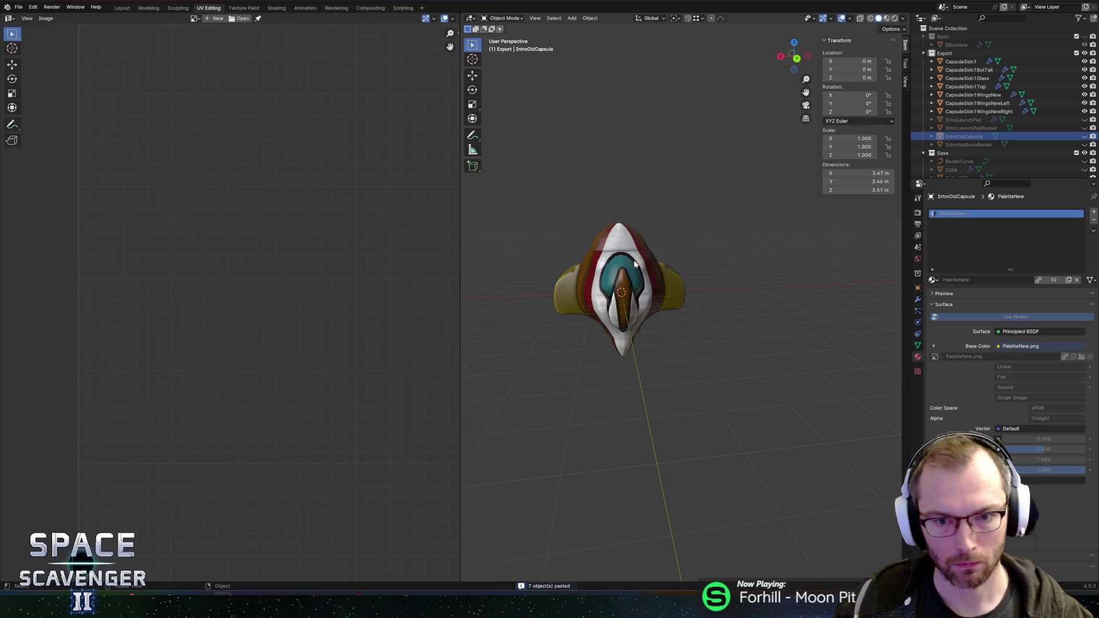
pyautogui.click(640, 262)
pyautogui.press('KP_Decimal')
pyautogui.press('Tab')
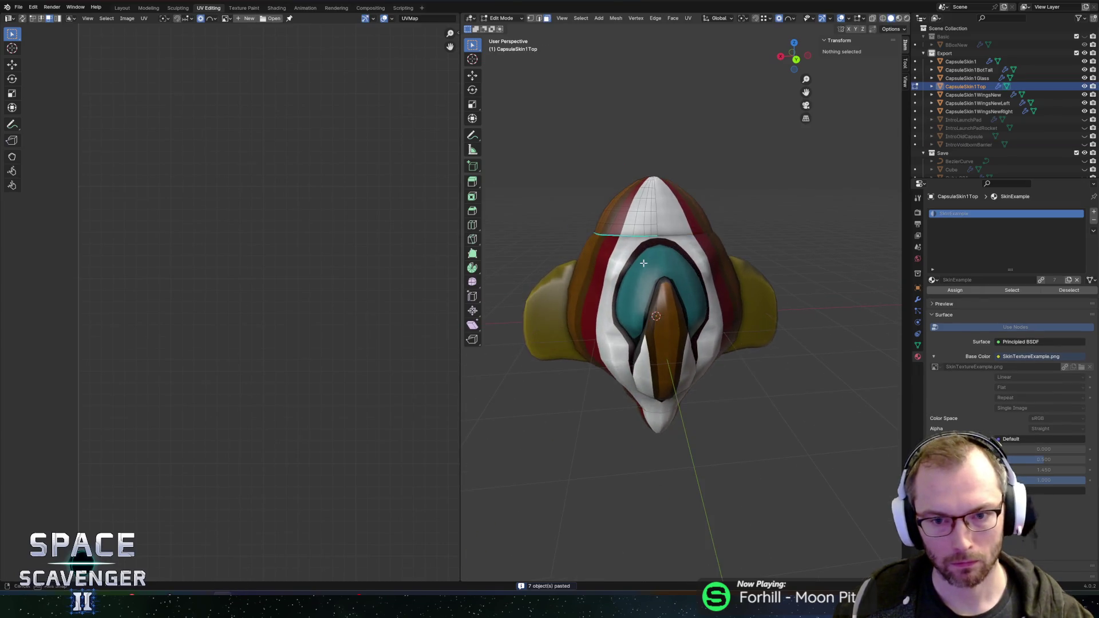
pyautogui.press('Tab')
# Join CapsuleSkin1Top into the CapsuleSkin1 body with Ctrl+J
pyautogui.click(626, 256)
pyautogui.press('Tab')
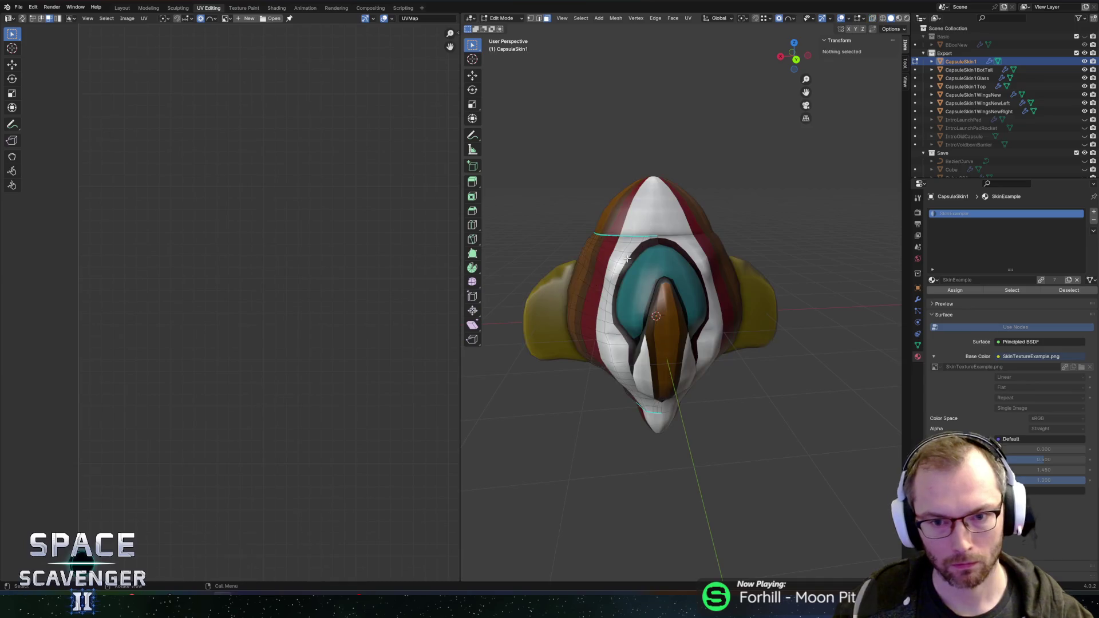
pyautogui.press('Tab')
pyautogui.click(635, 249)
pyautogui.click(613, 261)
pyautogui.keyDown('shift'); pyautogui.click(638, 212); pyautogui.keyUp('shift')
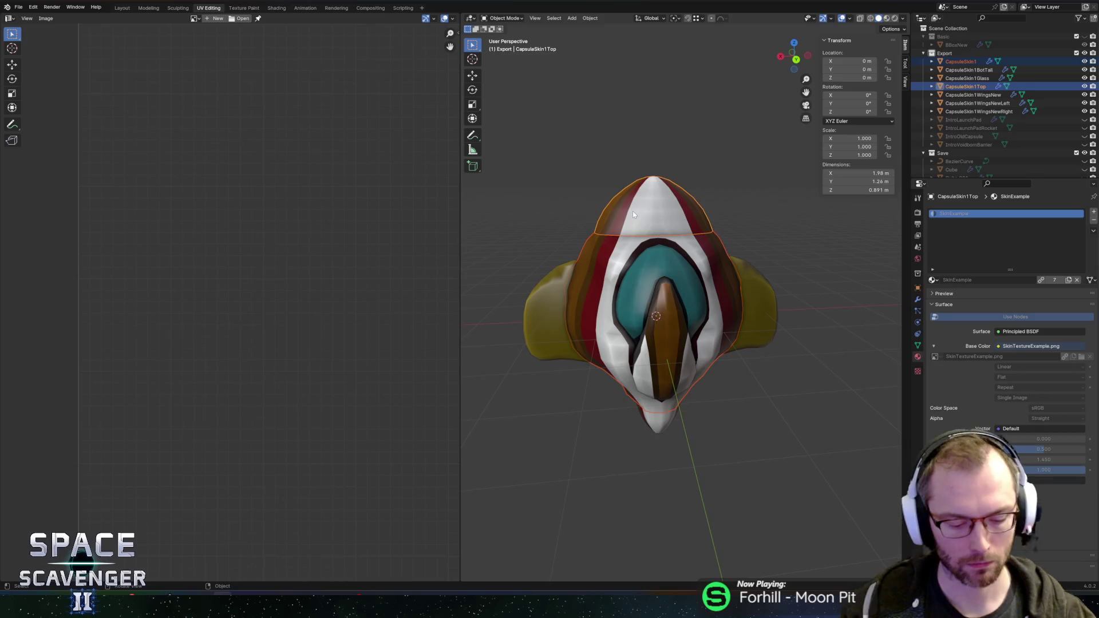
pyautogui.keyDown('shift'); pyautogui.click(594, 262); pyautogui.keyUp('shift')
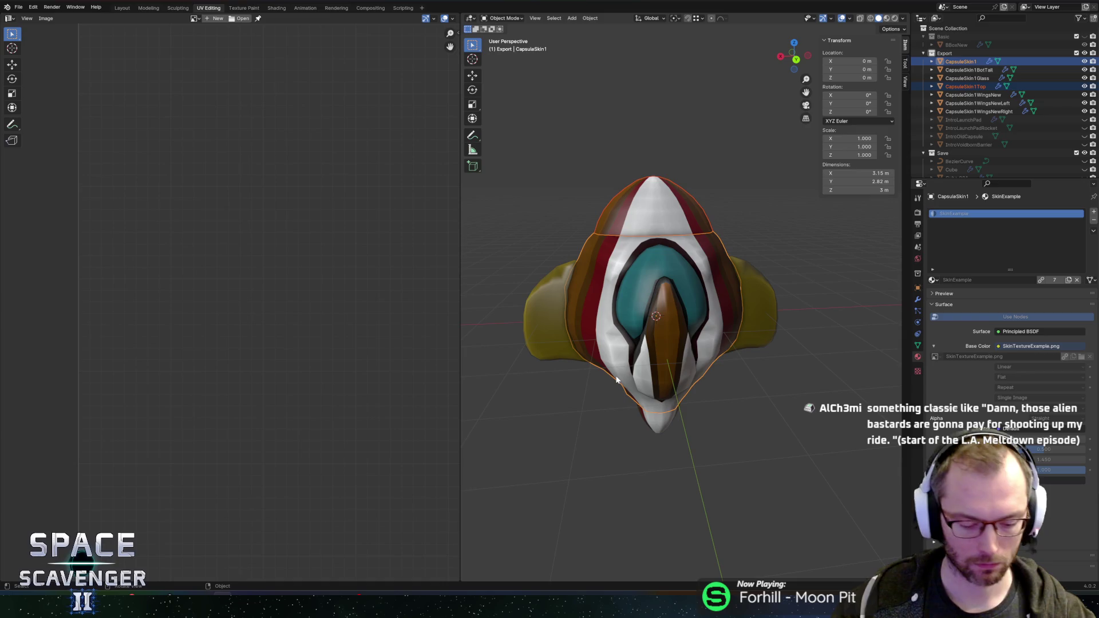
pyautogui.hotkey('ctrl', 'j')
# Join CapsuleSkin1BotTail into CapsuleSkin1 and switch on X-ray view
pyautogui.click(663, 425)
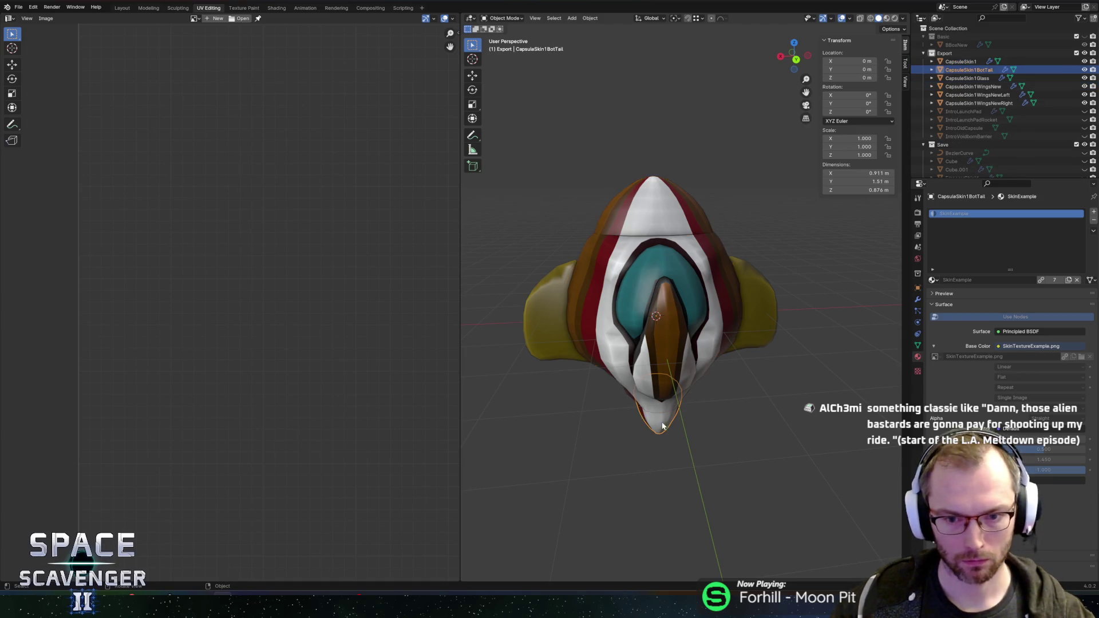
pyautogui.keyDown('shift'); pyautogui.click(607, 352); pyautogui.keyUp('shift')
pyautogui.hotkey('ctrl', 'j')
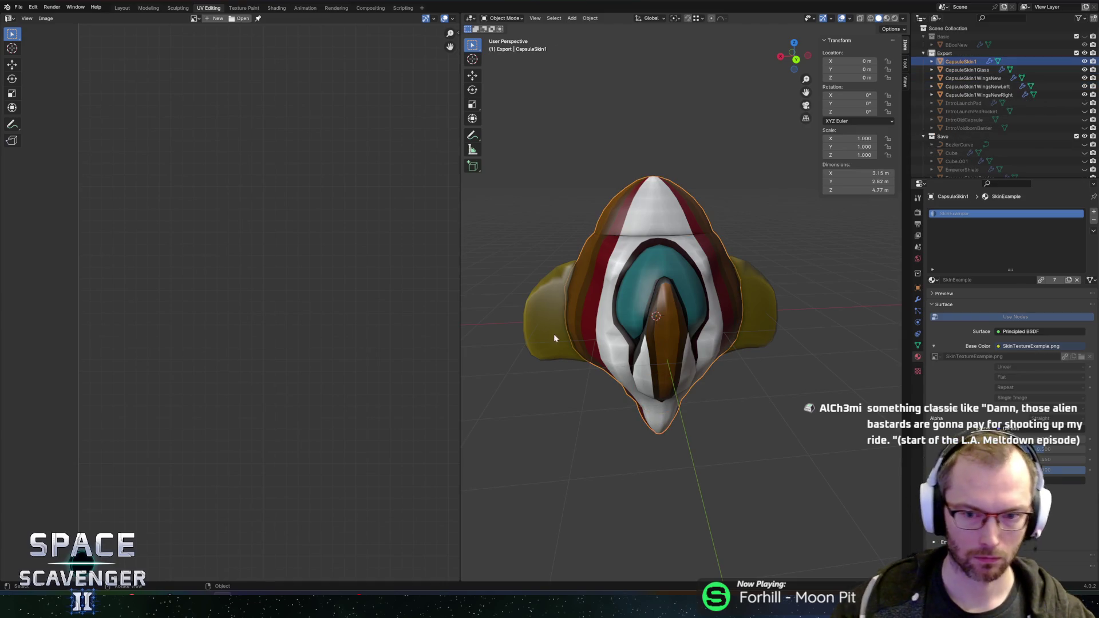
pyautogui.hotkey('alt', 'z')
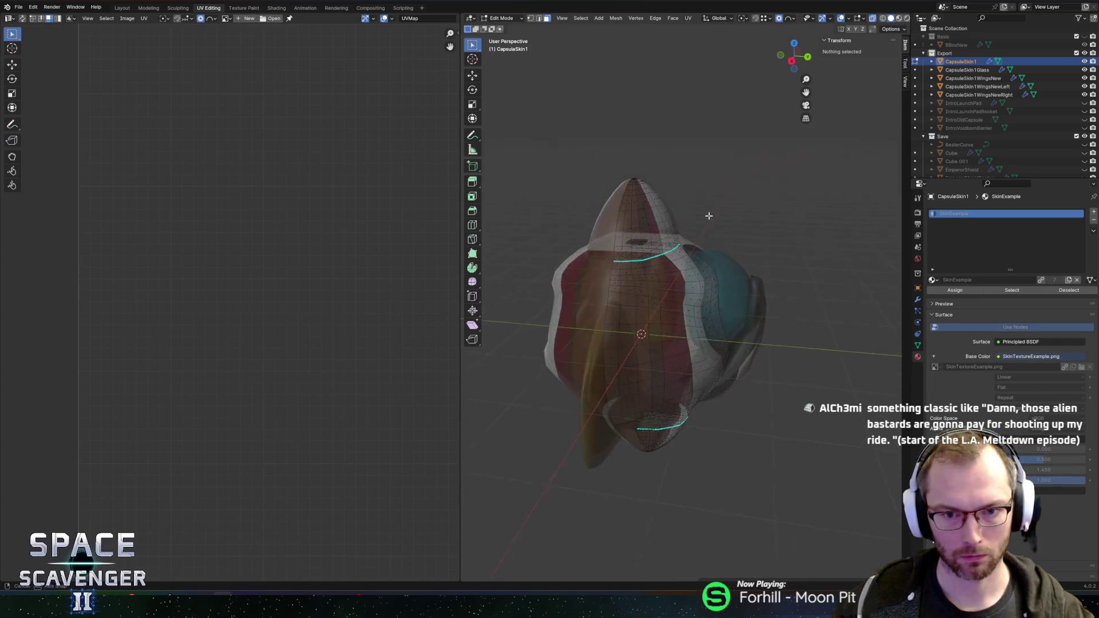
# In Edit Mode, circle-select the first patch of inner faces and delete them
pyautogui.press('Tab')
pyautogui.scroll(5, 708, 256)
pyautogui.moveTo(707, 255)
pyautogui.mouseDown()
pyautogui.moveTo(775, 277)
pyautogui.moveTo(643, 285)
pyautogui.moveTo(696, 267)
pyautogui.moveTo(685, 304)
pyautogui.moveTo(750, 336)
pyautogui.moveTo(780, 336)
pyautogui.moveTo(738, 263)
pyautogui.moveTo(741, 52)
pyautogui.moveTo(698, 48)
pyautogui.moveTo(565, 219)
pyautogui.mouseUp()
pyautogui.hotkey('alt', 'z')
pyautogui.scroll(3, 736, 273)
pyautogui.click(753, 277)
pyautogui.press('c')
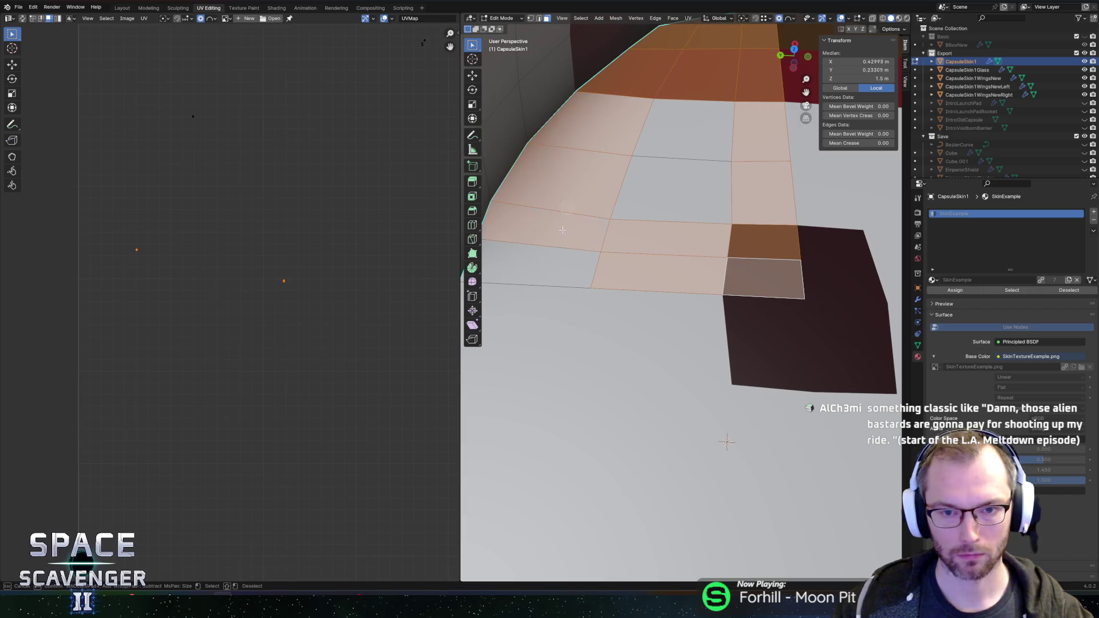
pyautogui.press('Escape')
pyautogui.hotkey('alt', 'z')
pyautogui.hotkey('alt', 'z')
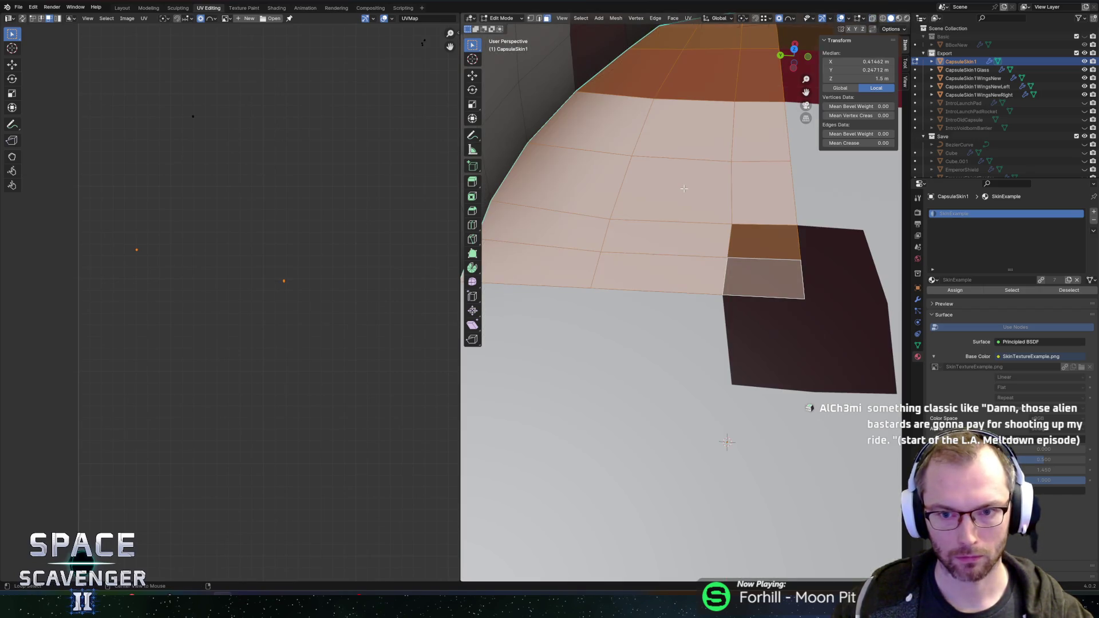
pyautogui.press('x')
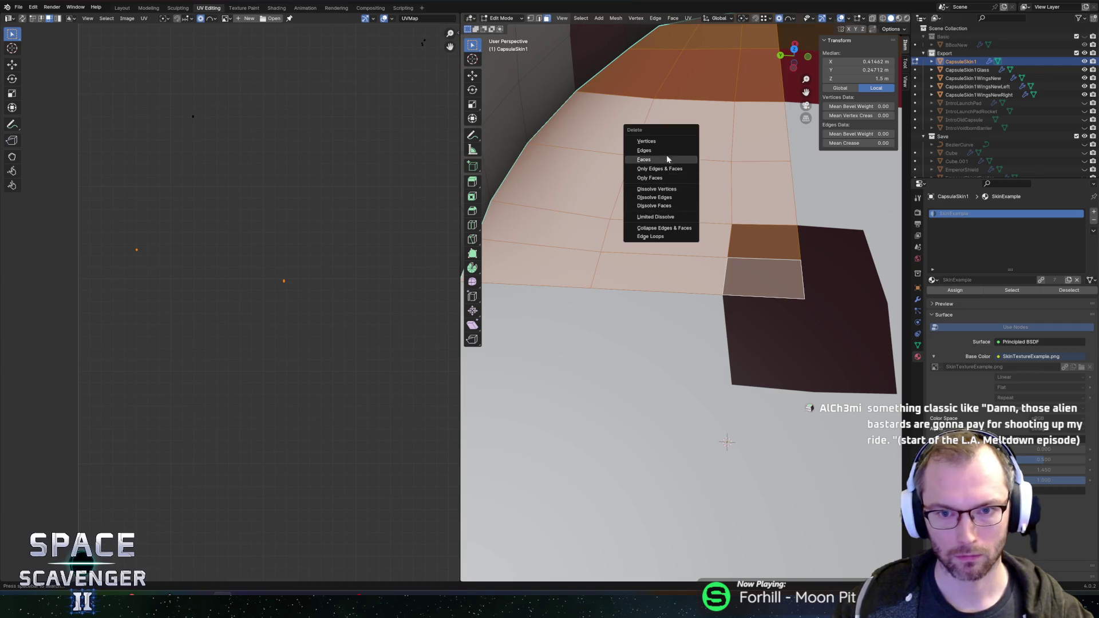
pyautogui.click(658, 166)
# Circle-select a second block of inner faces and delete them
pyautogui.press('c')
pyautogui.moveTo(703, 196)
pyautogui.mouseDown()
pyautogui.moveTo(748, 270)
pyautogui.moveTo(739, 35)
pyautogui.moveTo(663, 69)
pyautogui.moveTo(567, 204)
pyautogui.mouseUp()
pyautogui.click(691, 124)
pyautogui.rightClick(692, 121)
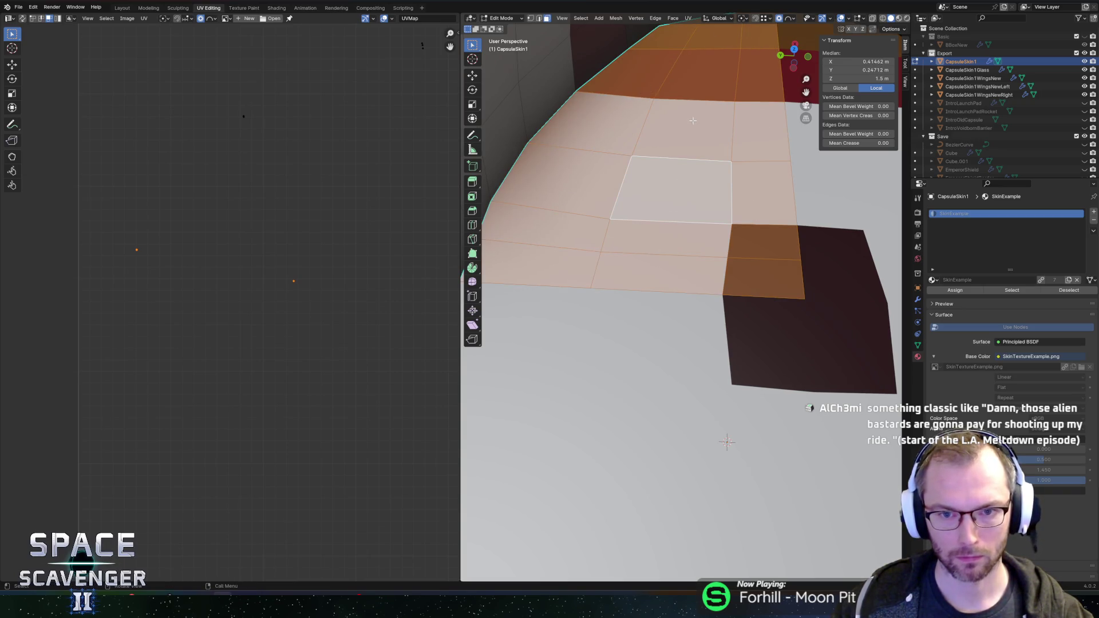
pyautogui.press('x')
pyautogui.click(655, 123)
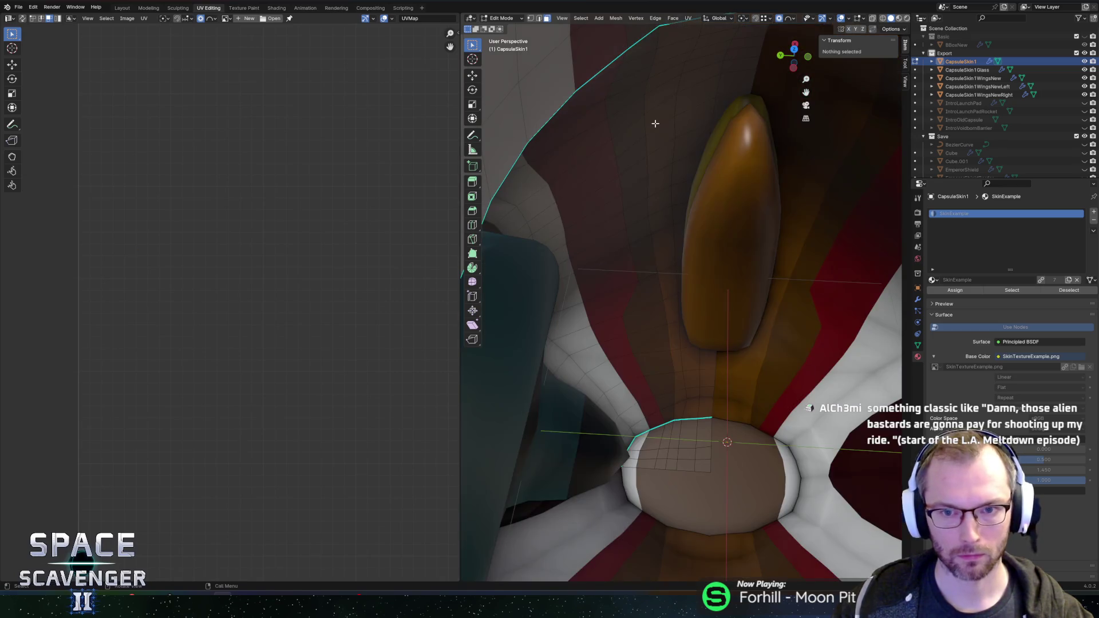
# Delete the faces around CapsuleSkin1's bottom opening
pyautogui.click(704, 453)
pyautogui.press('c')
pyautogui.moveTo(703, 455)
pyautogui.mouseDown()
pyautogui.moveTo(675, 440)
pyautogui.moveTo(638, 455)
pyautogui.mouseUp()
pyautogui.rightClick(638, 455)
pyautogui.press('x')
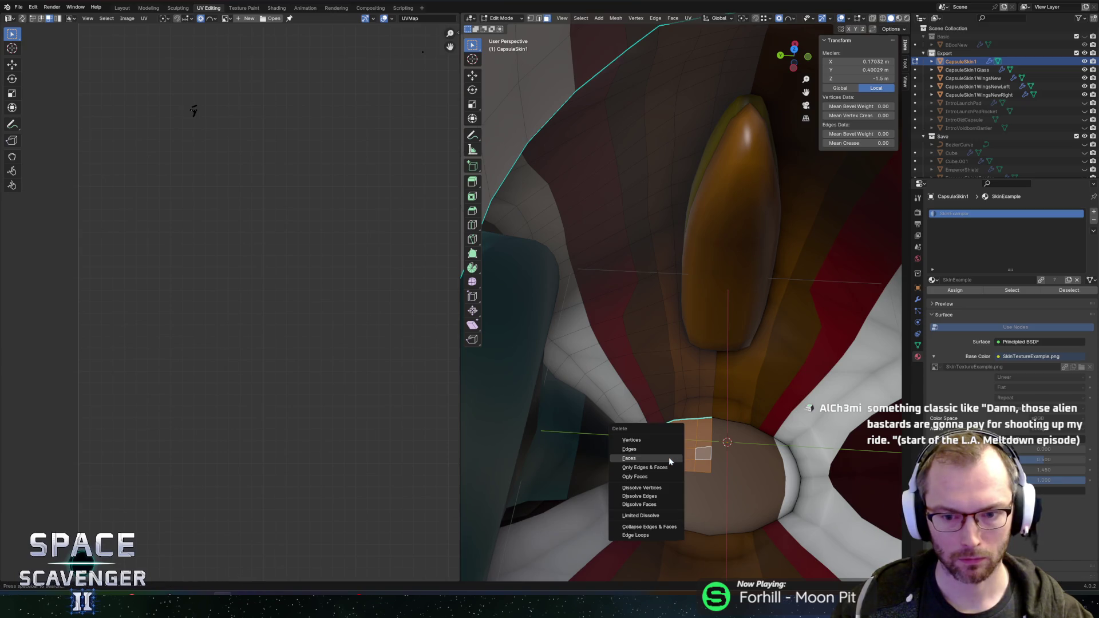
pyautogui.click(634, 457)
# Delete a further strip of faces and the faces at the bottom tip
pyautogui.click(703, 453)
pyautogui.press('c')
pyautogui.moveTo(703, 454)
pyautogui.mouseDown()
pyautogui.moveTo(643, 447)
pyautogui.moveTo(658, 462)
pyautogui.moveTo(640, 462)
pyautogui.moveTo(653, 437)
pyautogui.moveTo(643, 442)
pyautogui.mouseUp()
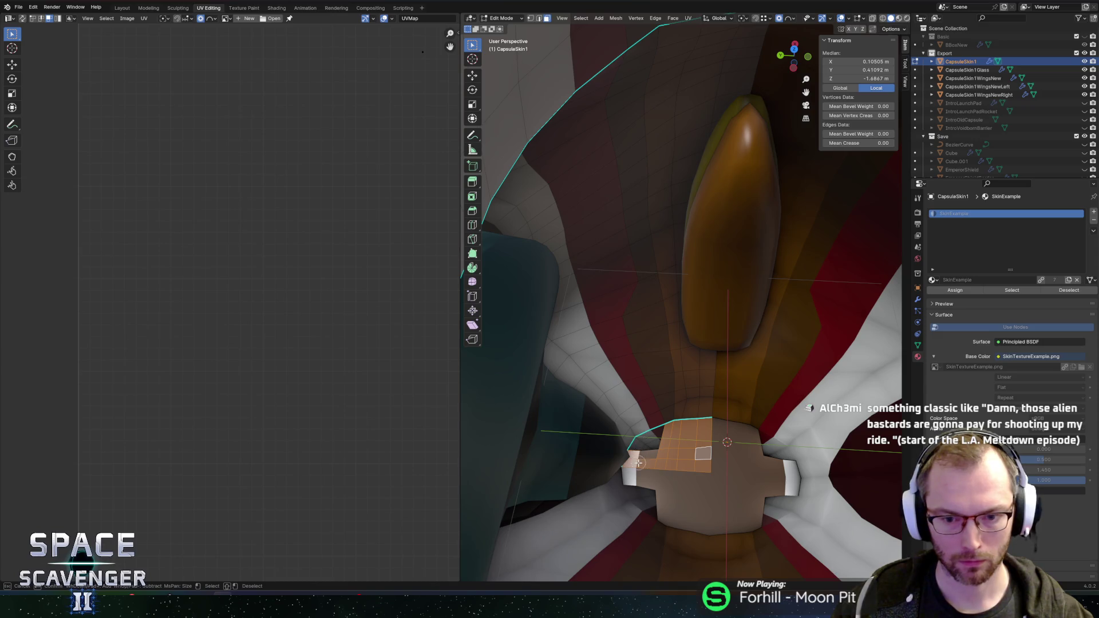
pyautogui.scroll(-3, 627, 417)
pyautogui.scroll(6, 687, 435)
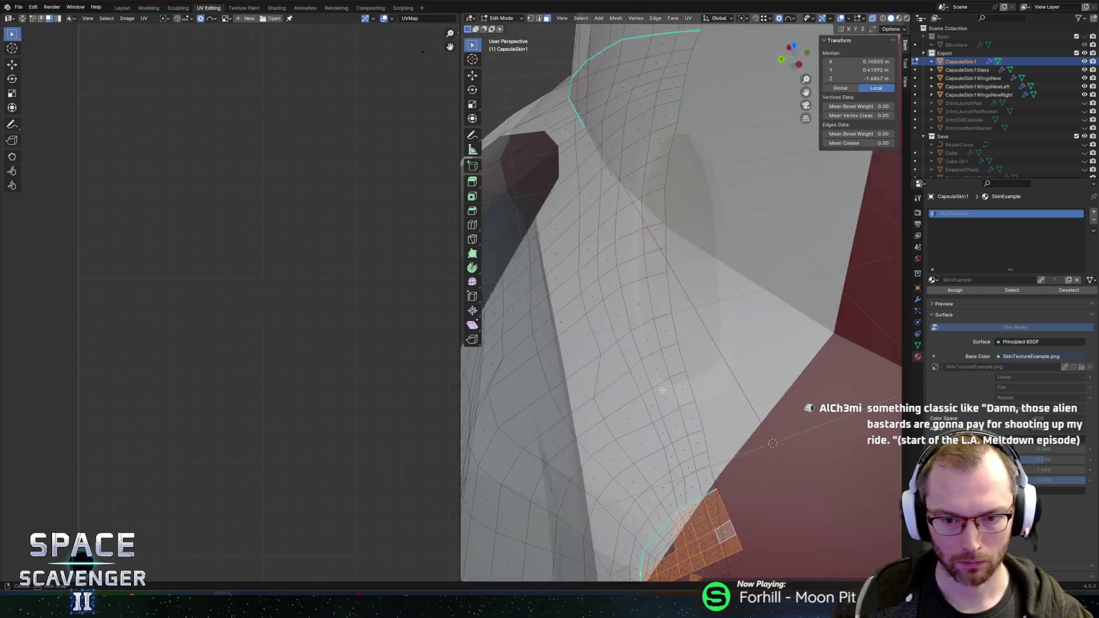
pyautogui.scroll(-5, 729, 253)
pyautogui.scroll(5, 711, 282)
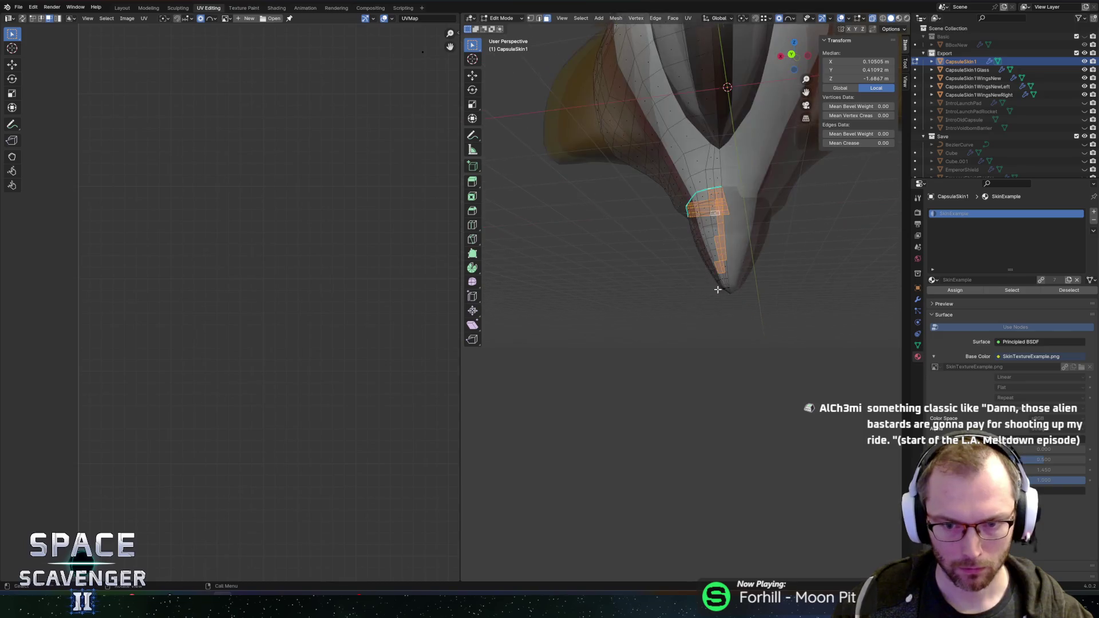
pyautogui.keyDown('alt'); pyautogui.click(757, 310); pyautogui.keyUp('alt')
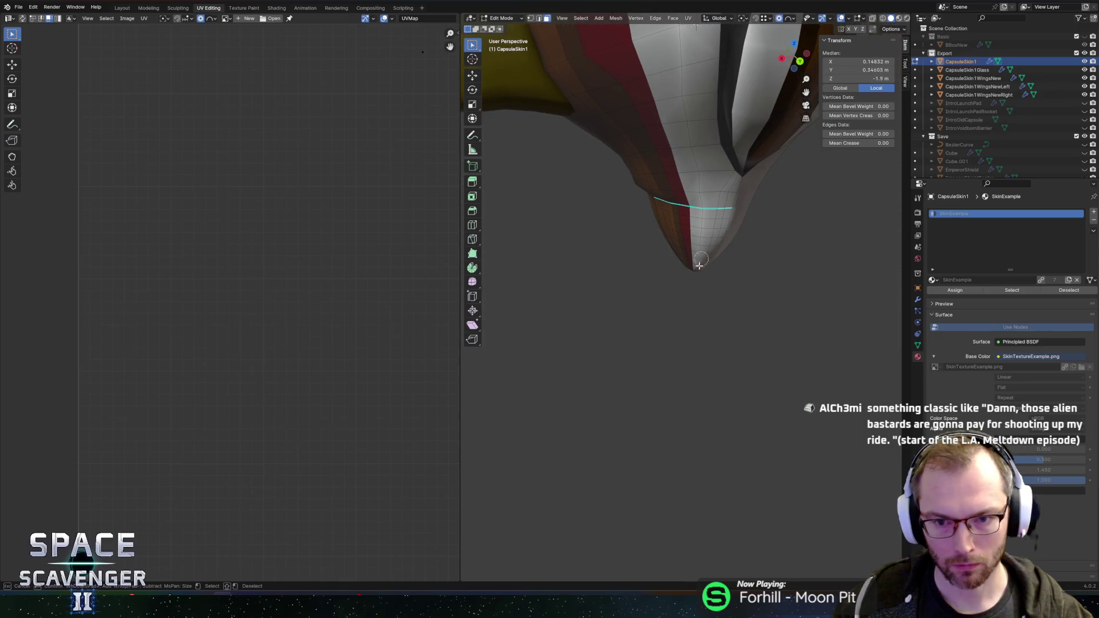
pyautogui.hotkey('alt', 'z')
pyautogui.press('x')
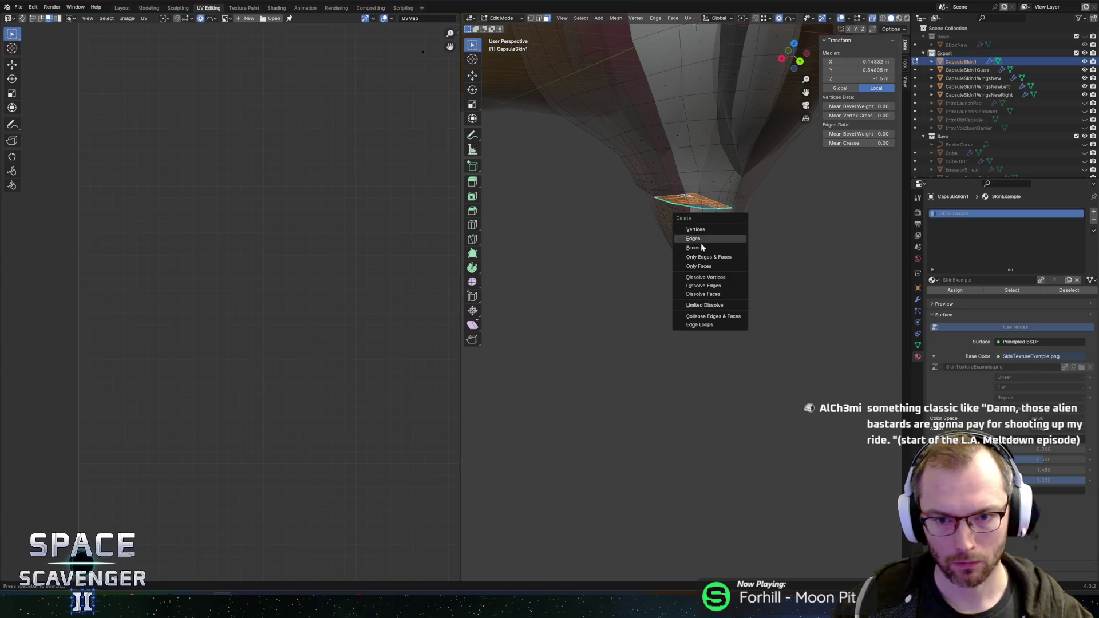
pyautogui.click(702, 249)
# Merge the whole mesh by distance, removing 19 vertices, and return to Object Mode
pyautogui.press('a')
pyautogui.press('m')
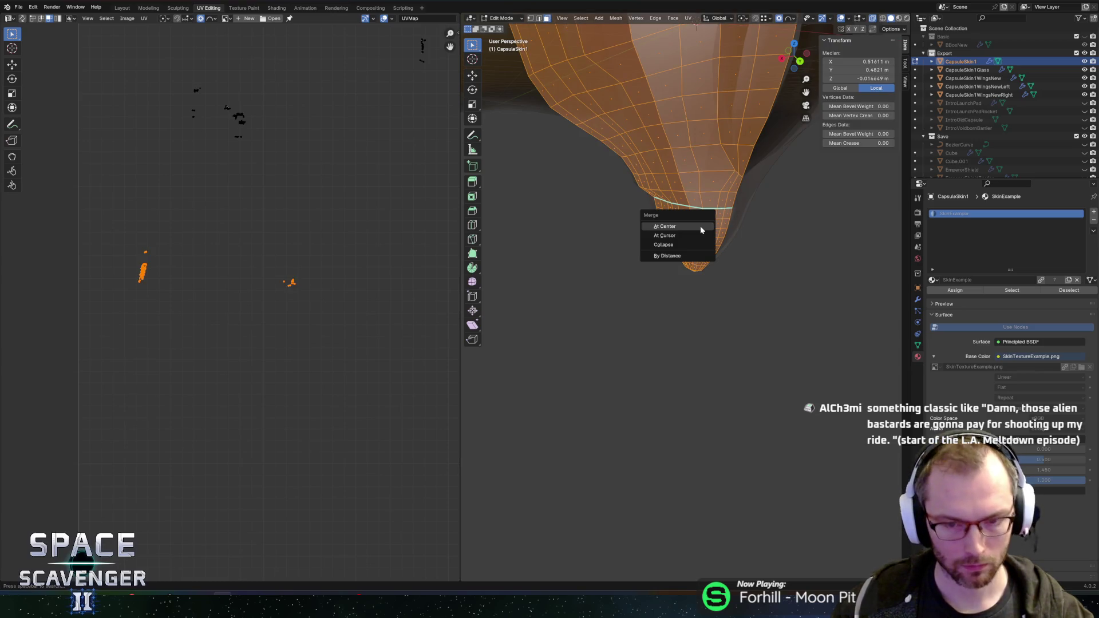
pyautogui.click(670, 256)
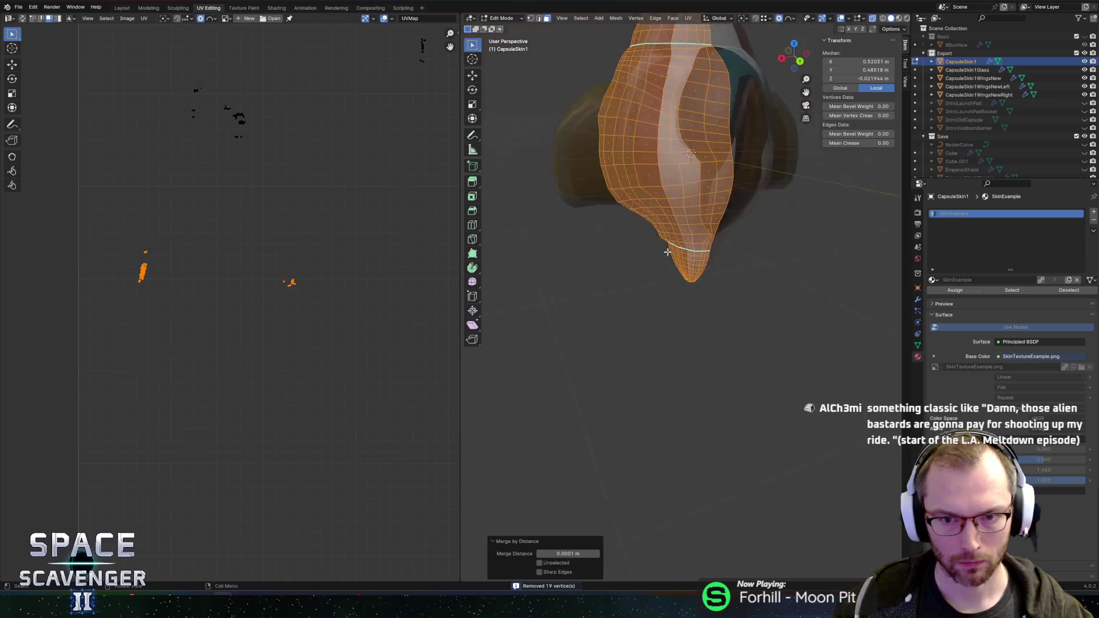
pyautogui.scroll(-3, 664, 248)
pyautogui.scroll(4, 639, 239)
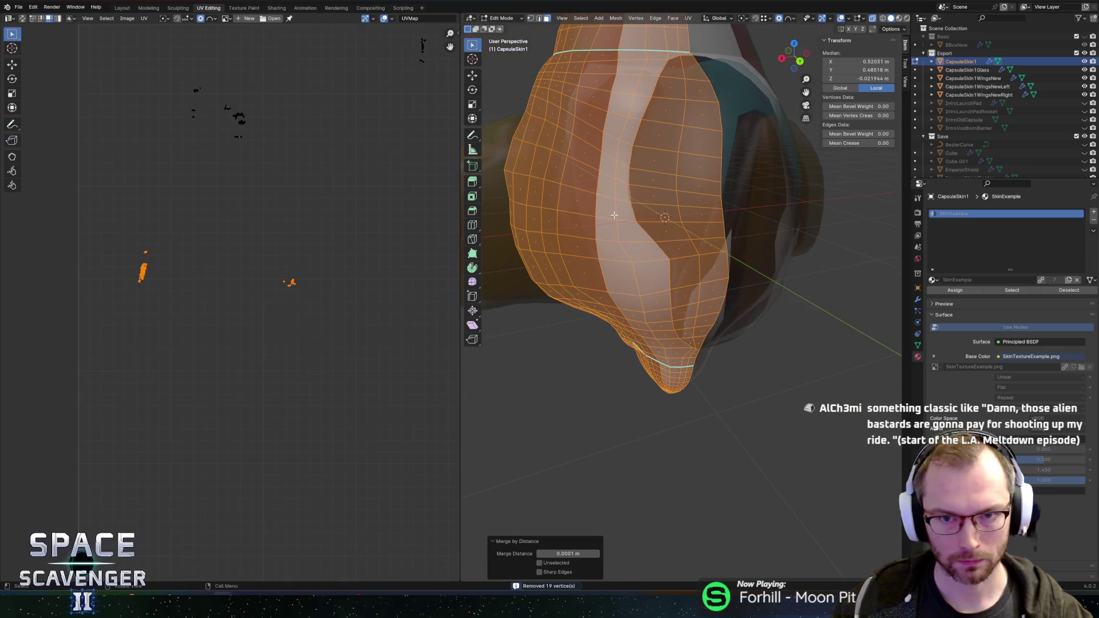
pyautogui.hotkey('ctrl', 'f')
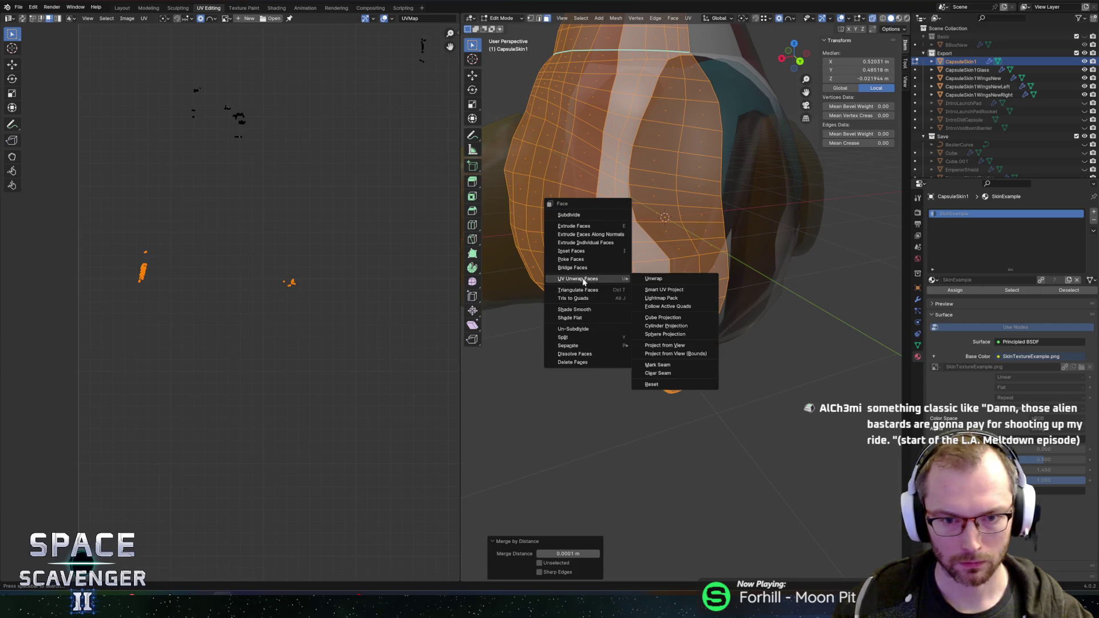
pyautogui.press('Escape')
pyautogui.press('2')
pyautogui.hotkey('ctrl', 'e')
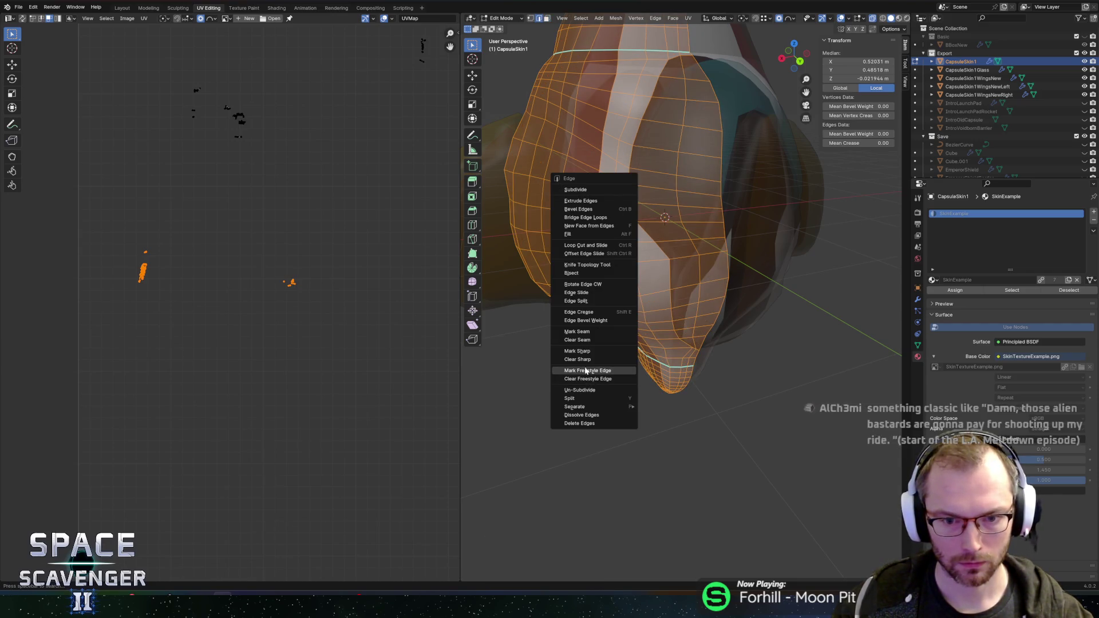
pyautogui.press('Escape')
pyautogui.press('Tab')
pyautogui.scroll(-5, 702, 331)
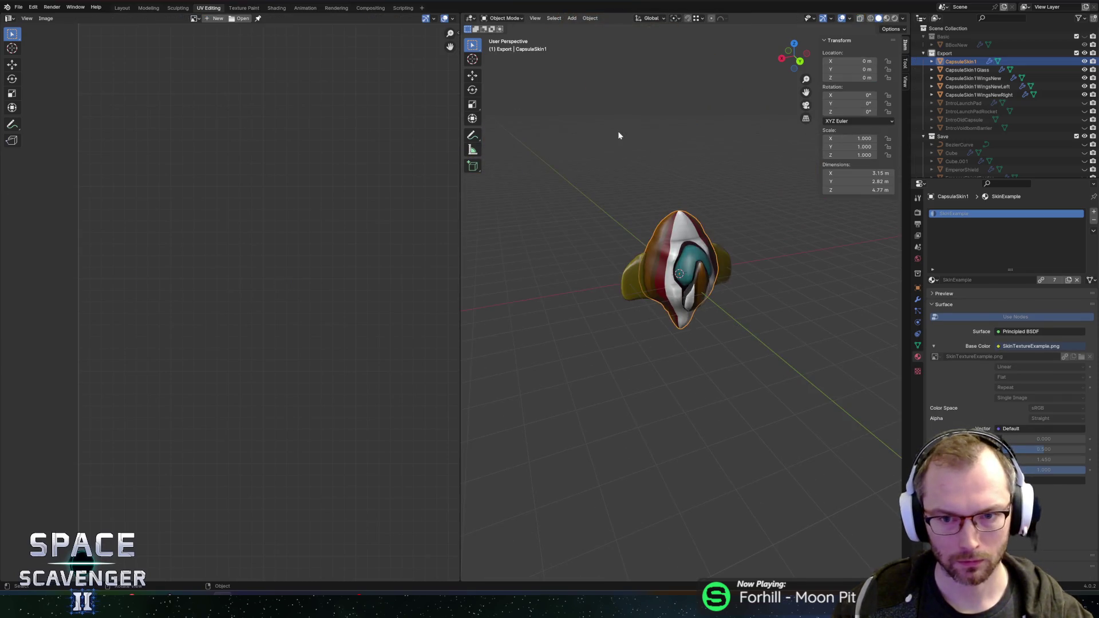
# Select the glass canopy, cancel an X-axis rotation, and zoom out to the whole ship
pyautogui.click(672, 261)
pyautogui.moveTo(673, 260)
pyautogui.mouseDown()
pyautogui.moveTo(726, 181)
pyautogui.moveTo(731, 211)
pyautogui.moveTo(694, 210)
pyautogui.moveTo(659, 189)
pyautogui.moveTo(544, 237)
pyautogui.moveTo(665, 209)
pyautogui.mouseUp()
pyautogui.scroll(4, 696, 235)
pyautogui.scroll(5, 665, 209)
pyautogui.press('r')
pyautogui.press('x')
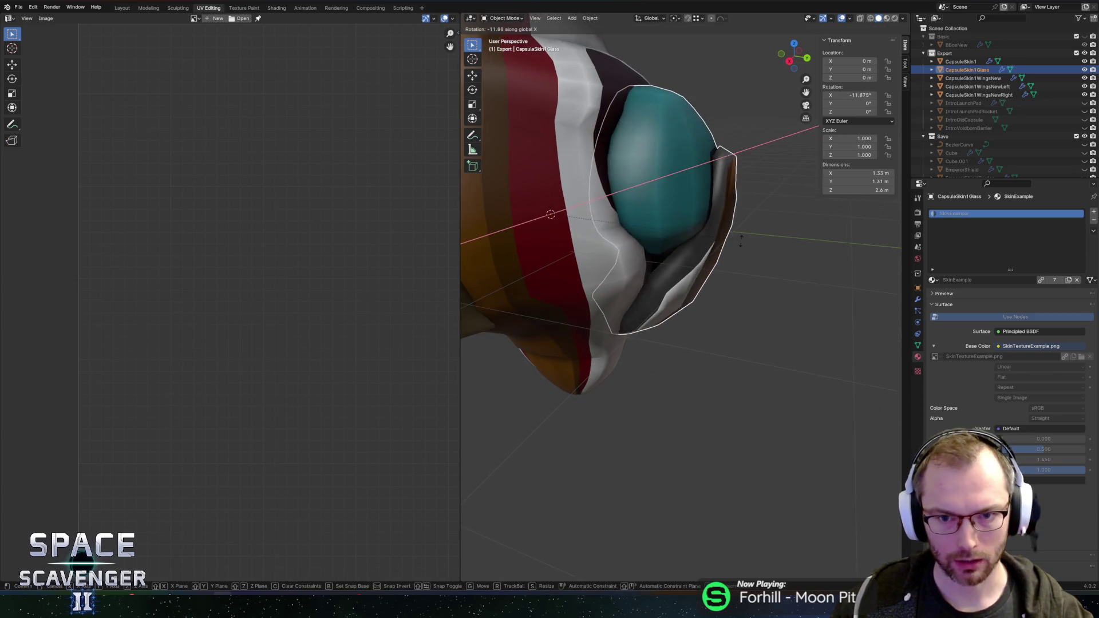
pyautogui.press('Escape')
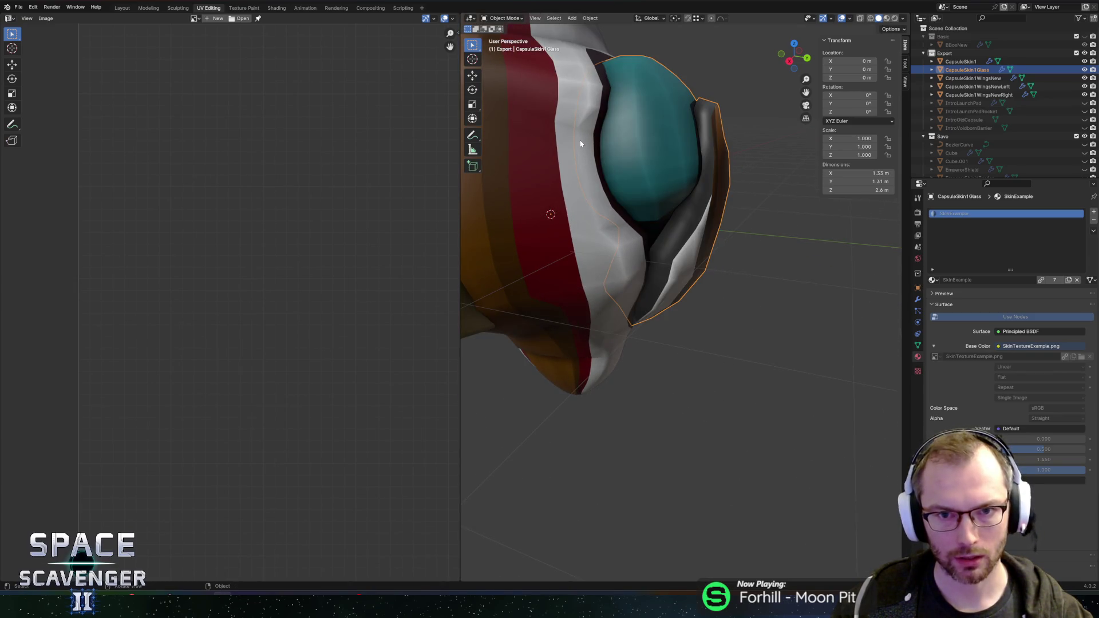
pyautogui.scroll(-6, 580, 143)
pyautogui.moveTo(607, 170)
pyautogui.mouseDown()
pyautogui.moveTo(716, 199)
pyautogui.moveTo(699, 193)
pyautogui.moveTo(723, 182)
pyautogui.moveTo(544, 237)
pyautogui.mouseUp()
# Hide CapsuleSkin1WingsNewLeft and CapsuleSkin1WingsNewRight, leaving CapsuleSkin1WingsNew selected
pyautogui.click(675, 206)
pyautogui.press('Tab')
pyautogui.press('Tab')
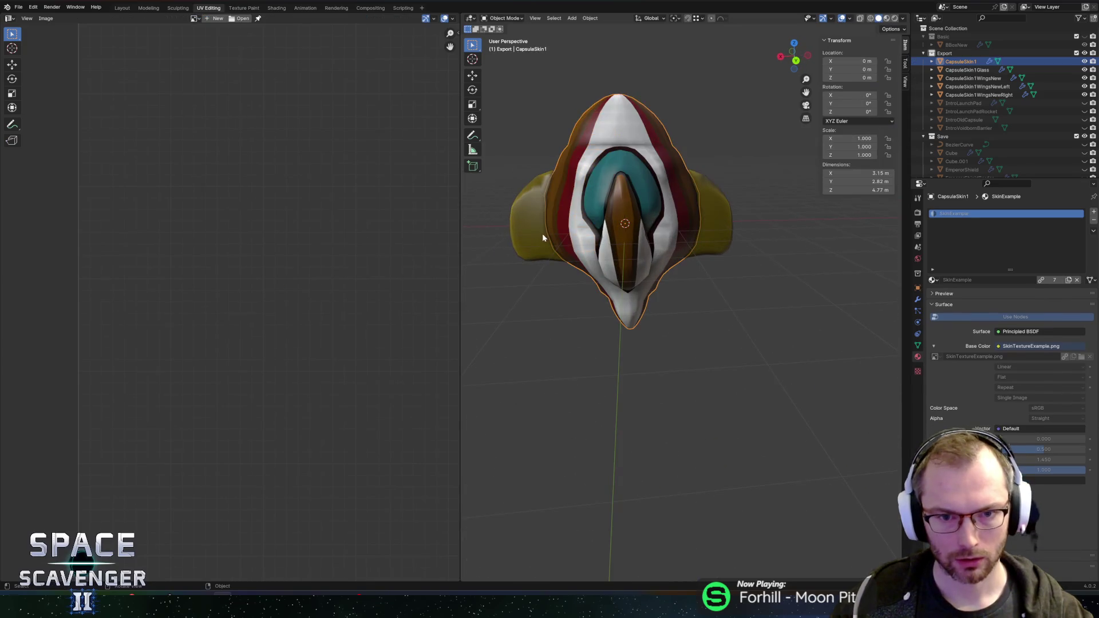
pyautogui.click(527, 224)
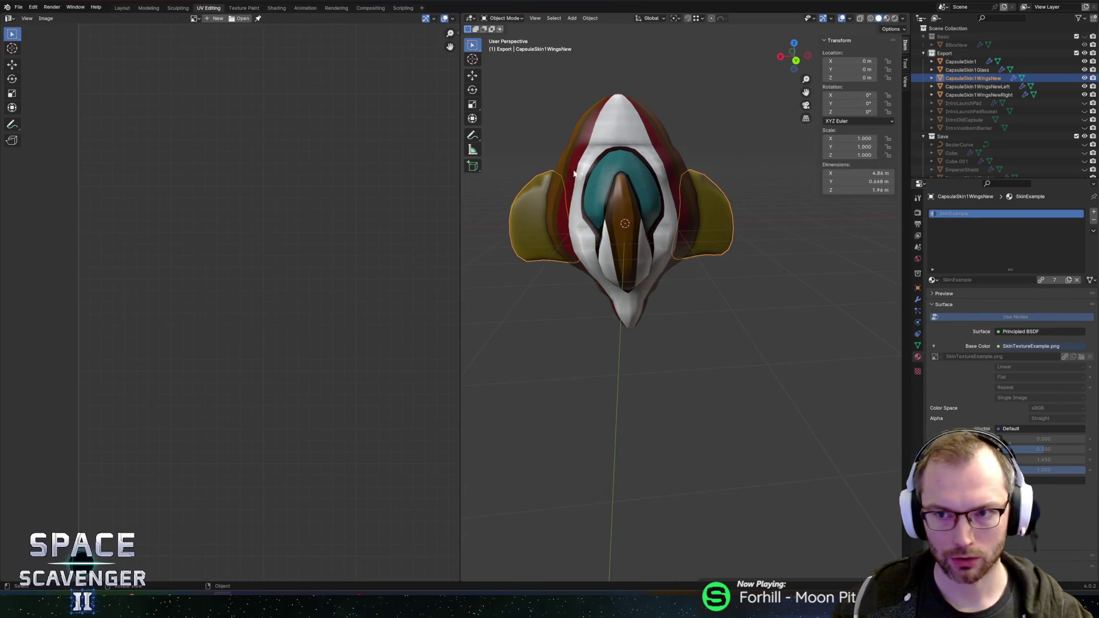
pyautogui.click(1084, 86)
pyautogui.click(1083, 95)
pyautogui.moveTo(583, 222); pyautogui.dragTo(598, 206)
pyautogui.click(601, 204)
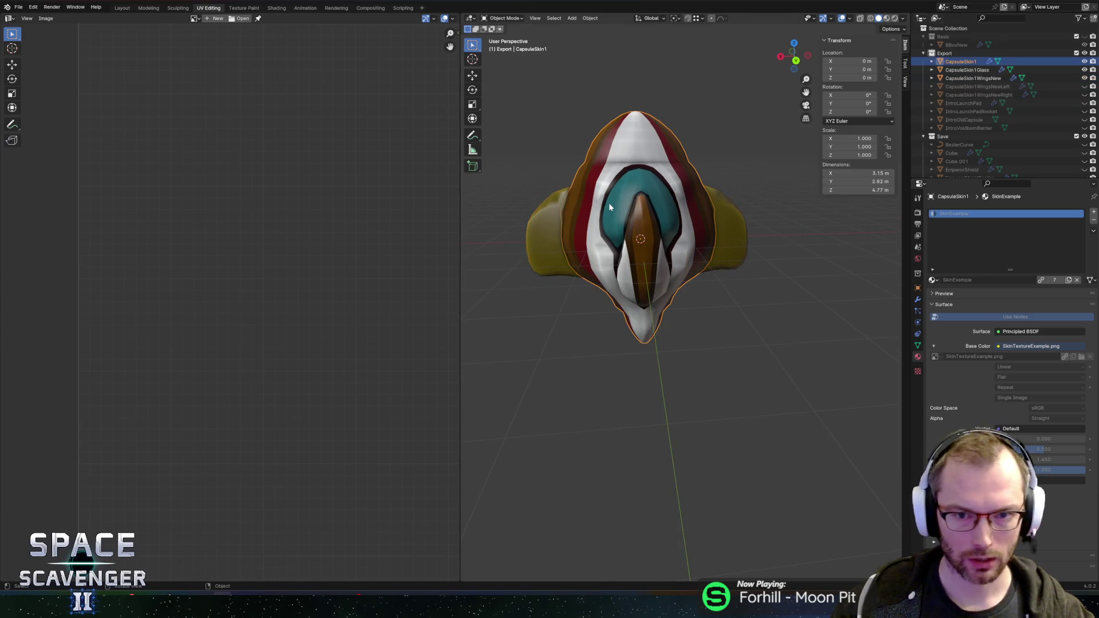
pyautogui.click(533, 221)
# Select the CapsuleSkin1WingsNew wings and show their modifier stack
pyautogui.press('Tab')
pyautogui.moveTo(534, 221)
pyautogui.mouseDown()
pyautogui.moveTo(645, 184)
pyautogui.moveTo(649, 221)
pyautogui.moveTo(684, 198)
pyautogui.mouseUp()
pyautogui.hotkey('ctrl', 'l')
pyautogui.click(918, 300)
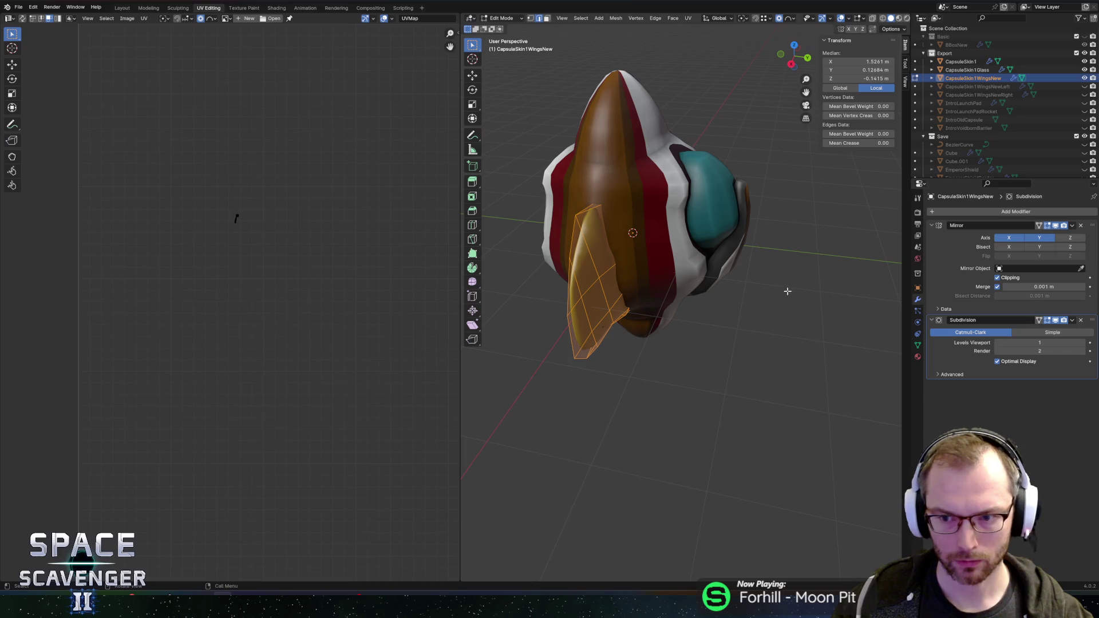
pyautogui.moveTo(797, 306); pyautogui.dragTo(641, 212)
pyautogui.click(641, 212)
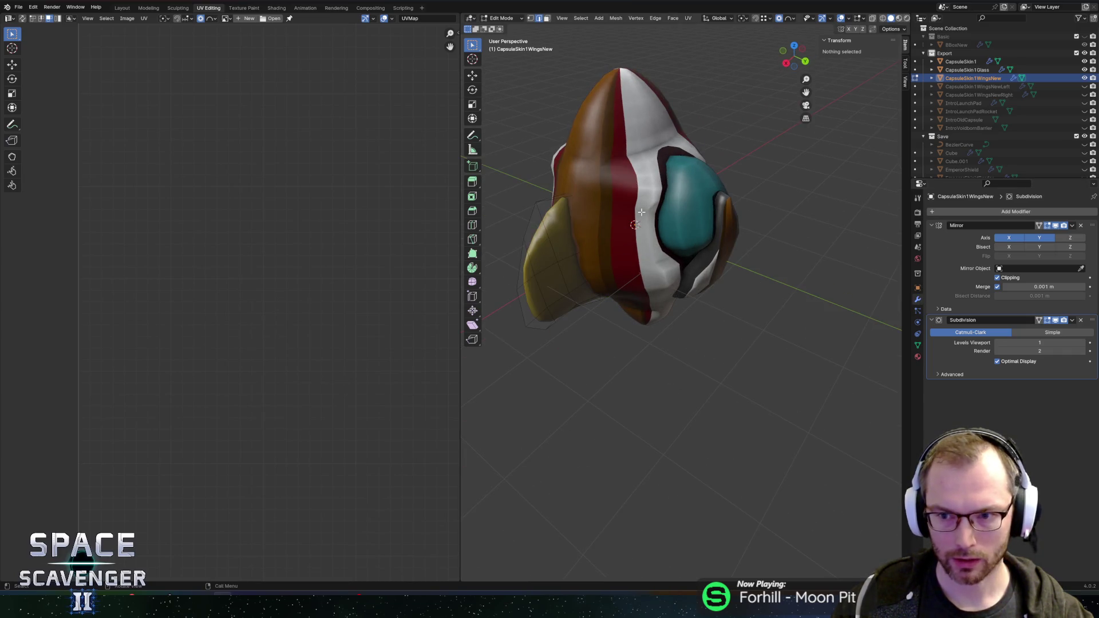
pyautogui.press('Tab')
pyautogui.click(629, 195)
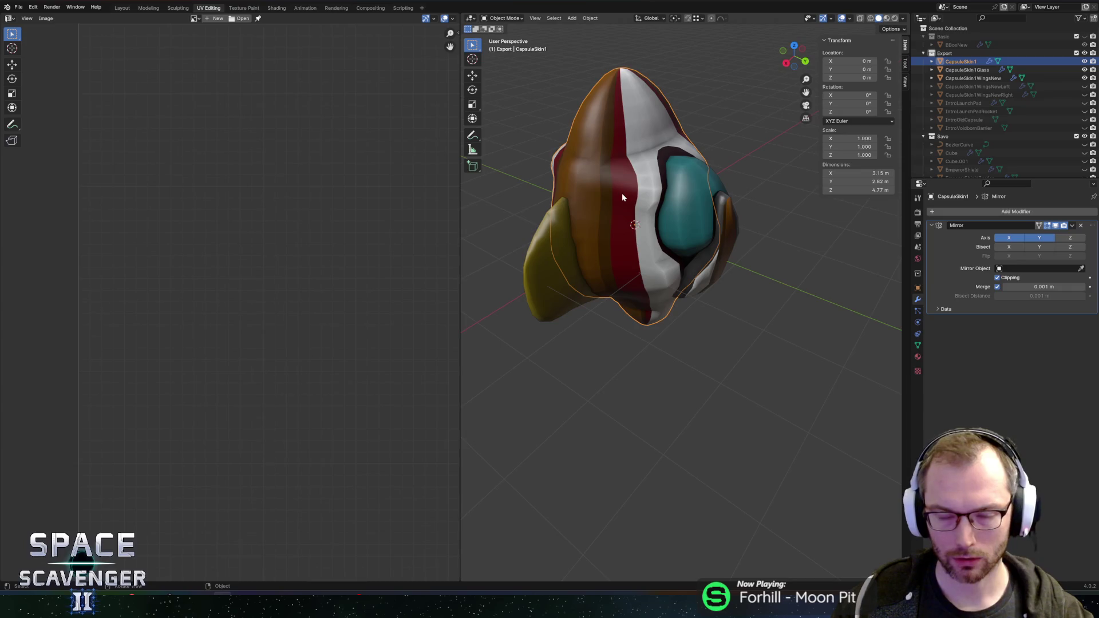
pyautogui.click(547, 250)
# Apply the wings' Subdivision modifier, check the result, then undo it
pyautogui.hotkey('ctrl', 'a')
pyautogui.moveTo(536, 269)
pyautogui.mouseDown()
pyautogui.moveTo(609, 266)
pyautogui.moveTo(488, 216)
pyautogui.moveTo(484, 190)
pyautogui.mouseUp()
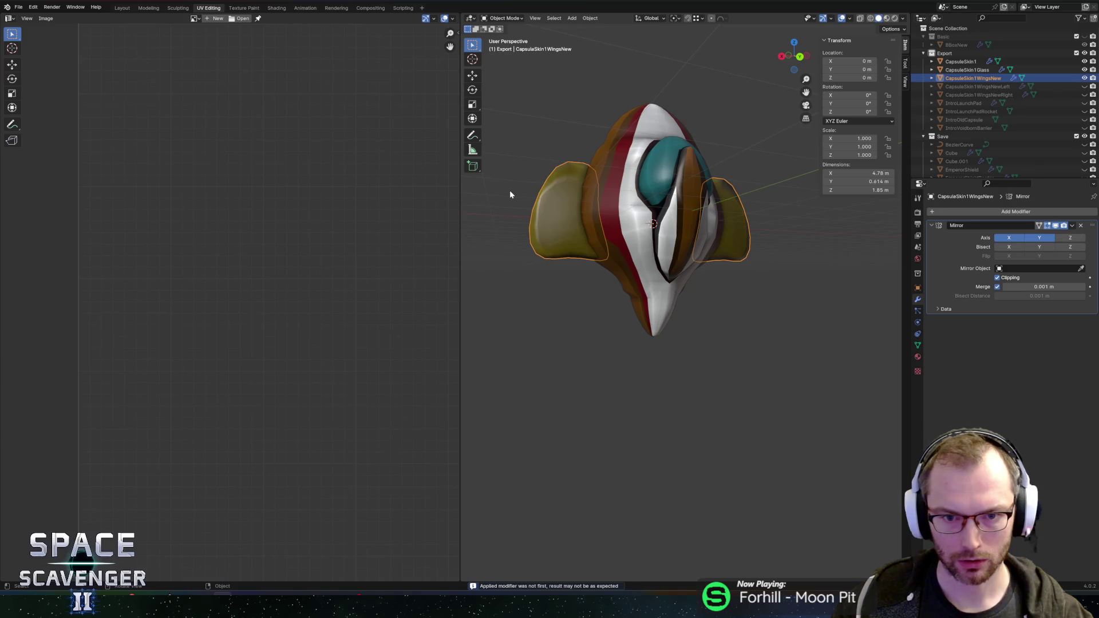
pyautogui.hotkey('ctrl', 'z')
pyautogui.moveTo(548, 208)
pyautogui.mouseDown()
pyautogui.moveTo(554, 223)
pyautogui.moveTo(722, 303)
pyautogui.mouseUp()
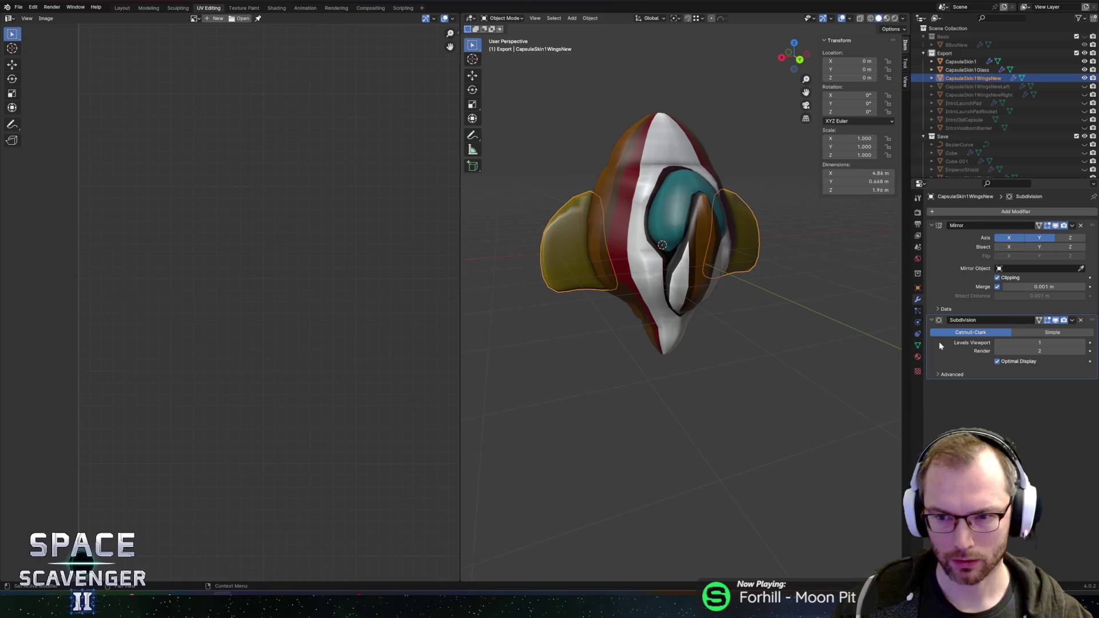
# Move Subdivision above and back below Mirror, then toggle Mirror's X and Y axes
pyautogui.moveTo(1091, 323); pyautogui.dragTo(1081, 223)
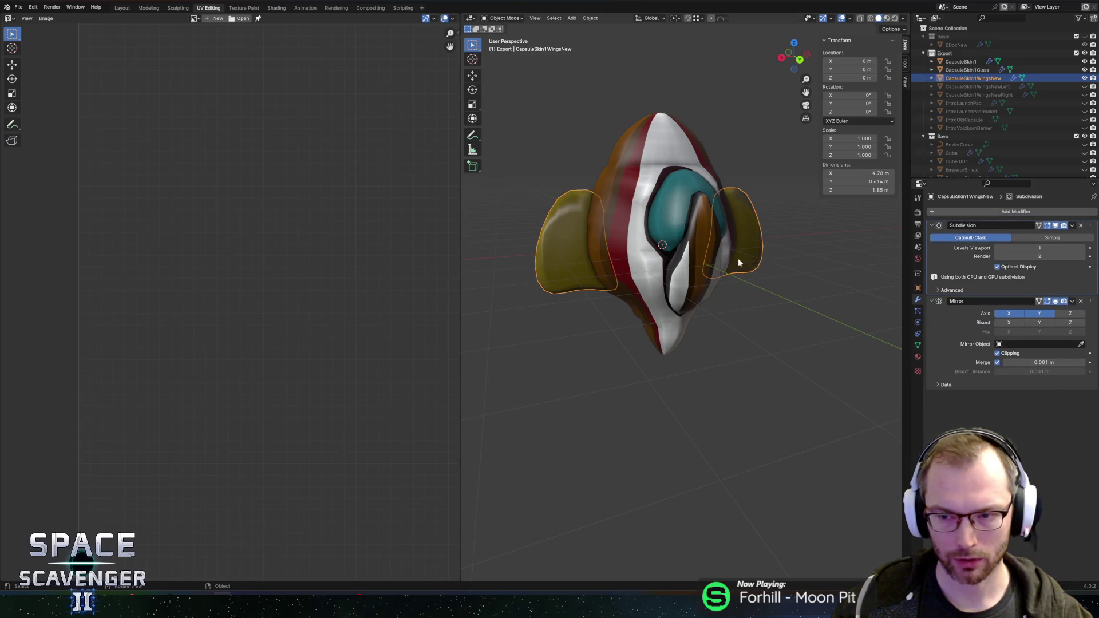
pyautogui.moveTo(1093, 225); pyautogui.dragTo(982, 262)
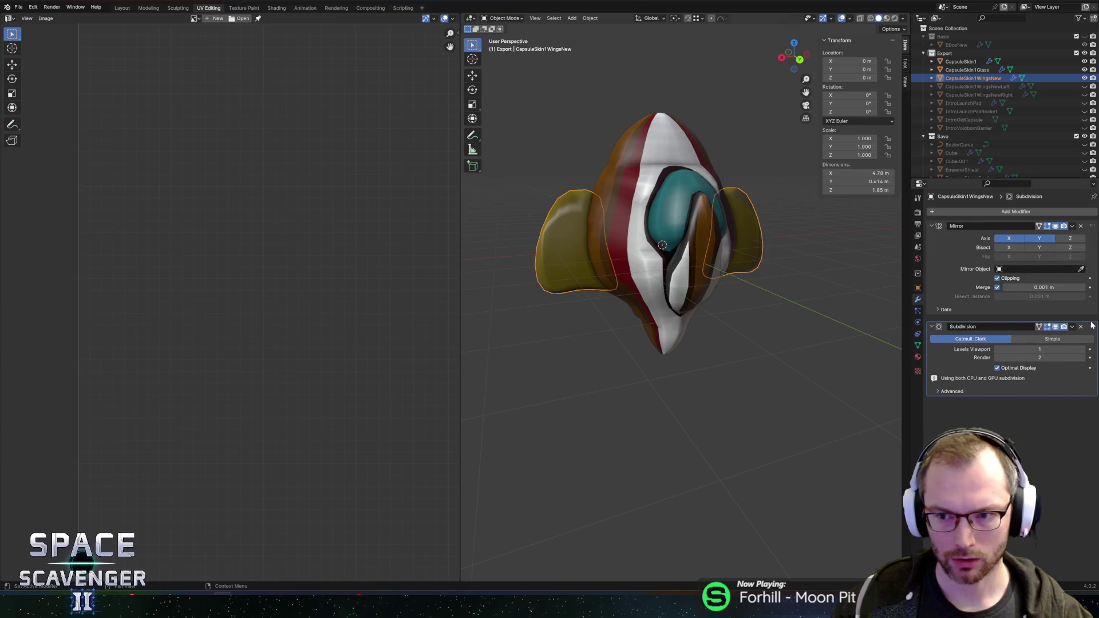
pyautogui.click(1019, 241)
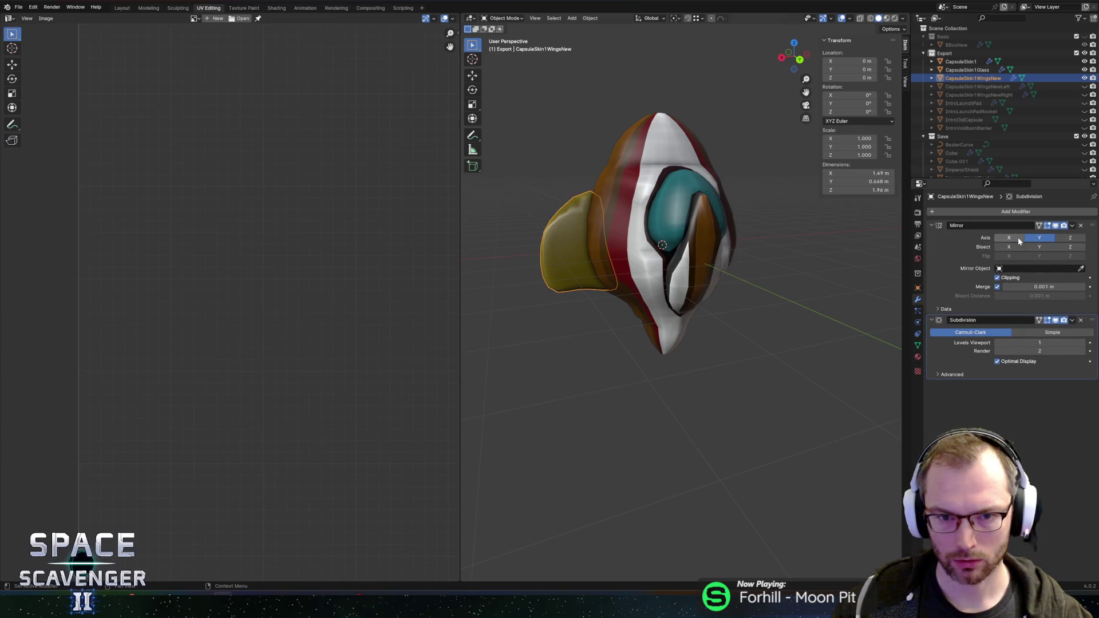
pyautogui.click(1019, 241)
pyautogui.click(1040, 241)
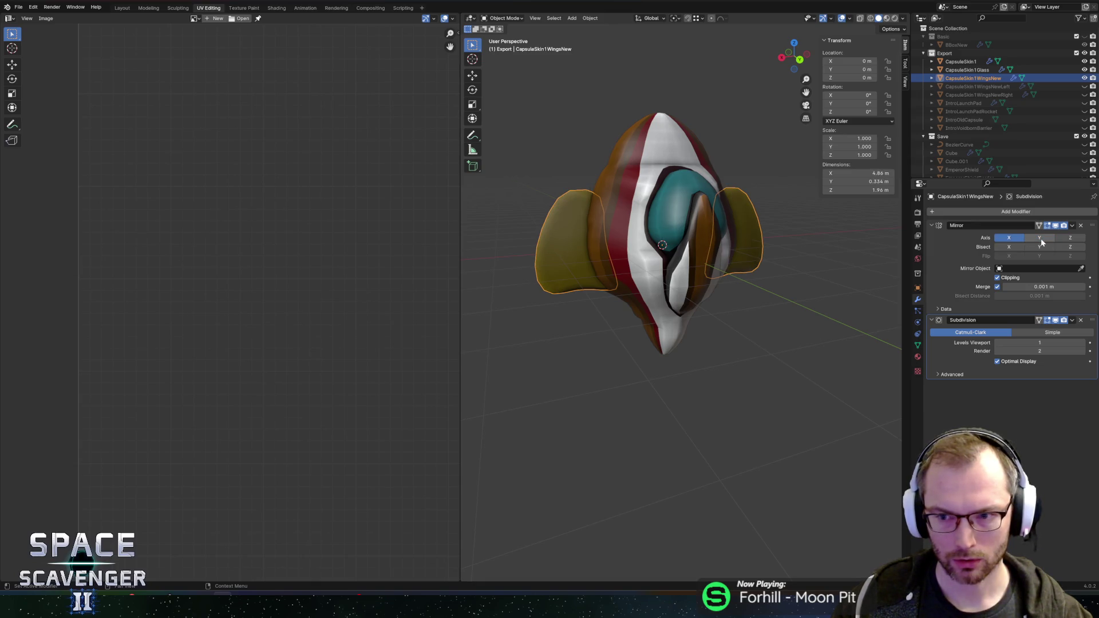
pyautogui.click(1040, 241)
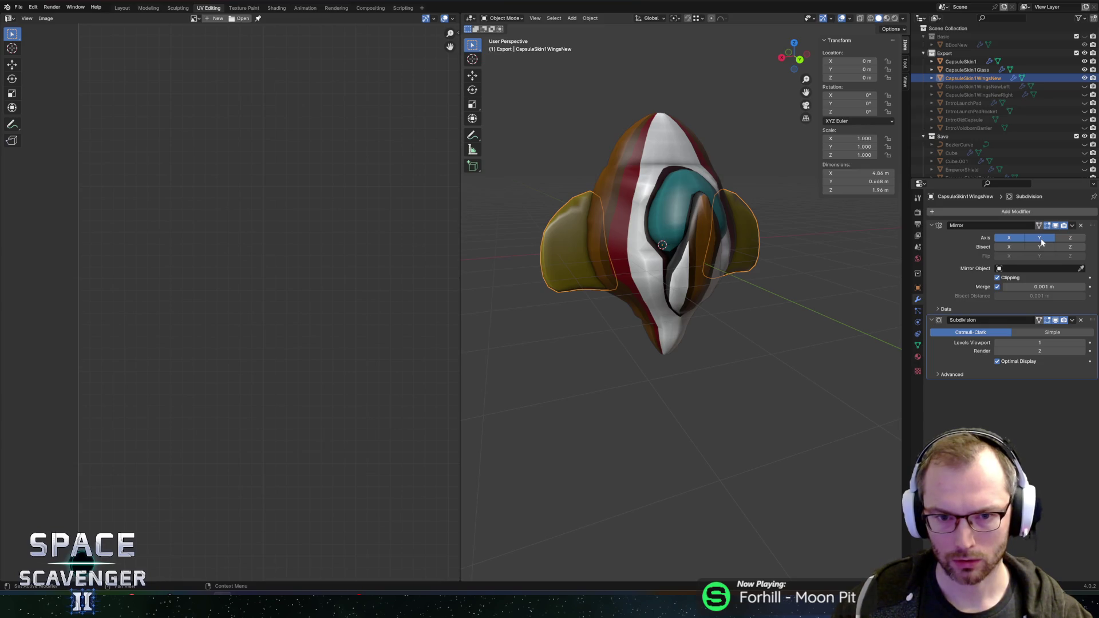
# Apply the wings' Mirror and Subdivision modifiers with Ctrl+A
pyautogui.hotkey('ctrl', 'a')
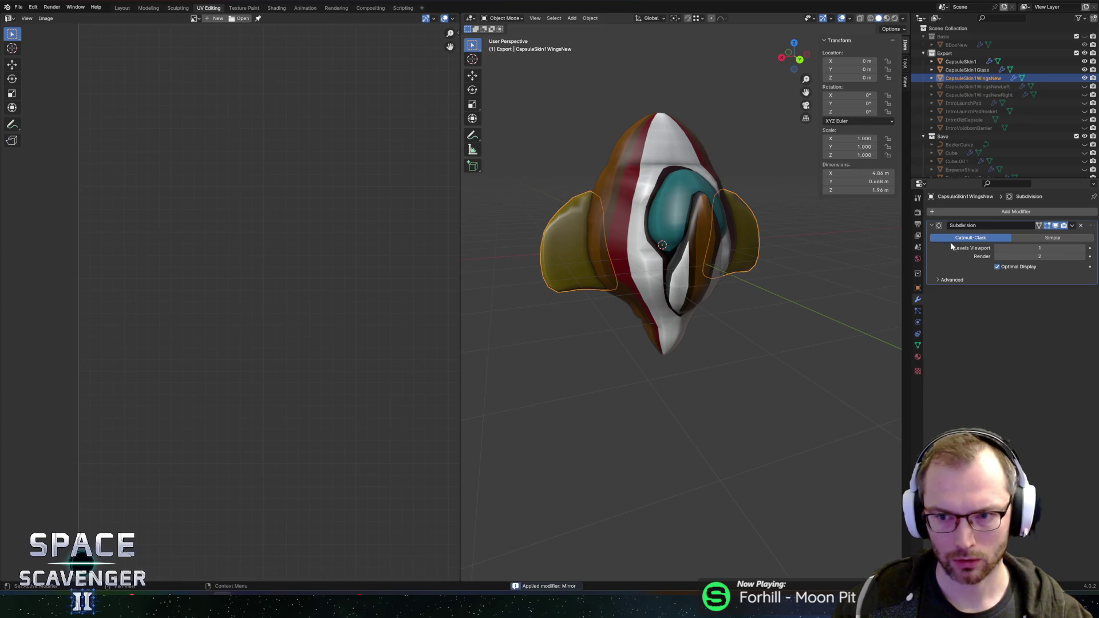
pyautogui.hotkey('ctrl', 'a')
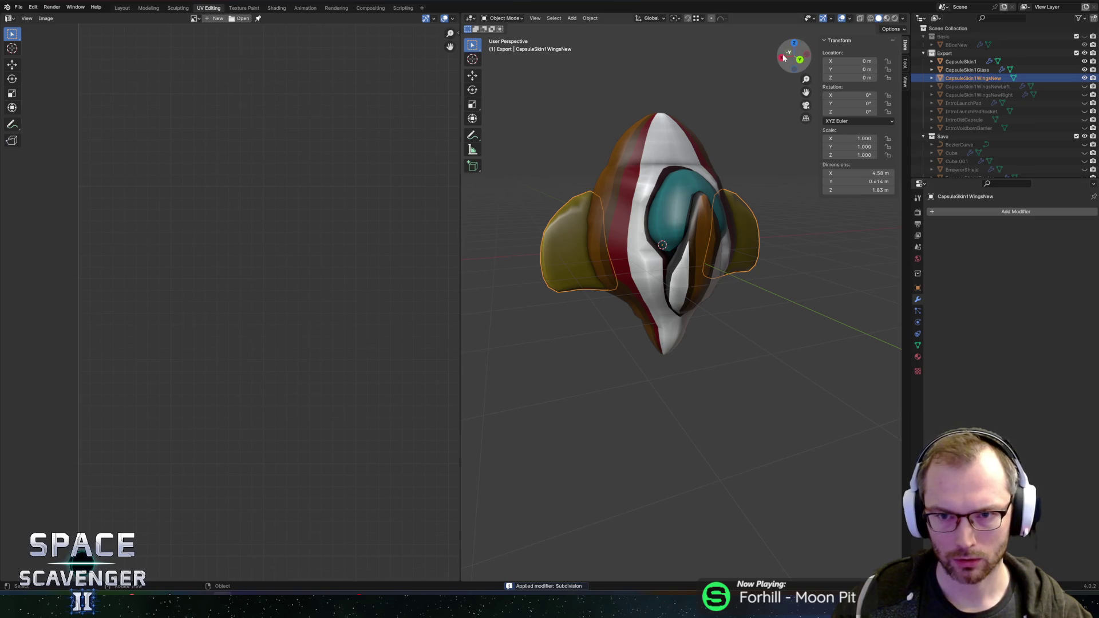
pyautogui.click(781, 57)
pyautogui.press('1')
pyautogui.press('2')
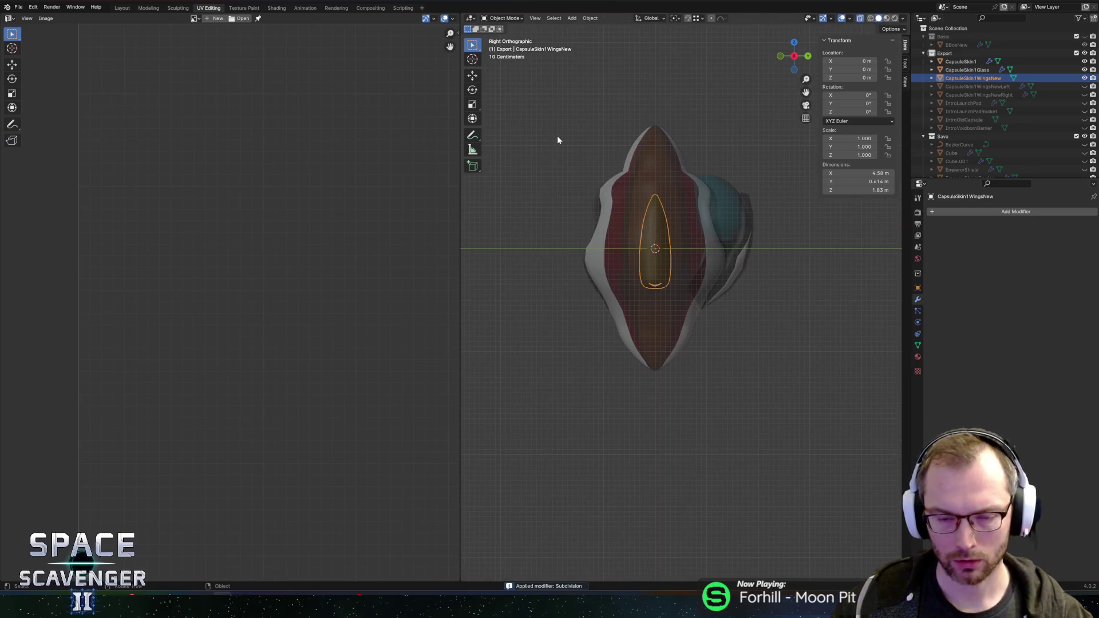
# Box-select and delete the right wing's vertices in see-through Edit Mode
pyautogui.press('Tab')
pyautogui.hotkey('alt', 'z')
pyautogui.hotkey('alt', 'z')
pyautogui.moveTo(539, 74)
pyautogui.mouseDown()
pyautogui.moveTo(629, 380)
pyautogui.moveTo(601, 380)
pyautogui.mouseUp()
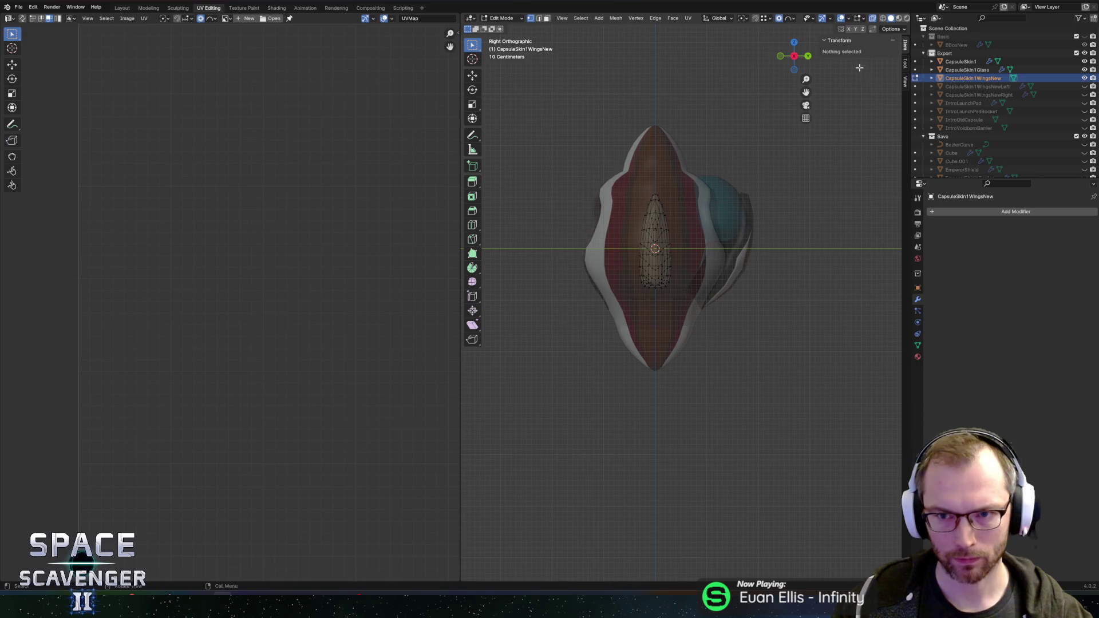
pyautogui.click(808, 56)
pyautogui.moveTo(704, 146)
pyautogui.mouseDown()
pyautogui.moveTo(835, 340)
pyautogui.moveTo(812, 314)
pyautogui.mouseUp()
pyautogui.press('x')
pyautogui.click(744, 269)
# Add a fresh Mirror modifier to the wings in Object Mode
pyautogui.press('Tab')
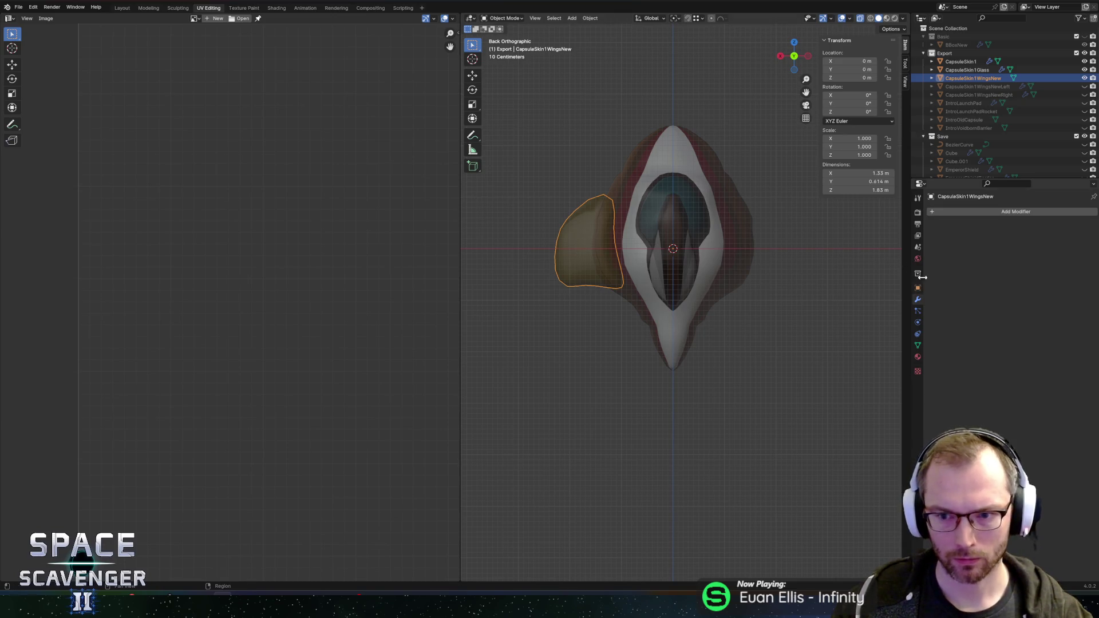
pyautogui.click(957, 213)
pyautogui.write('mirror')
pyautogui.press('Return')
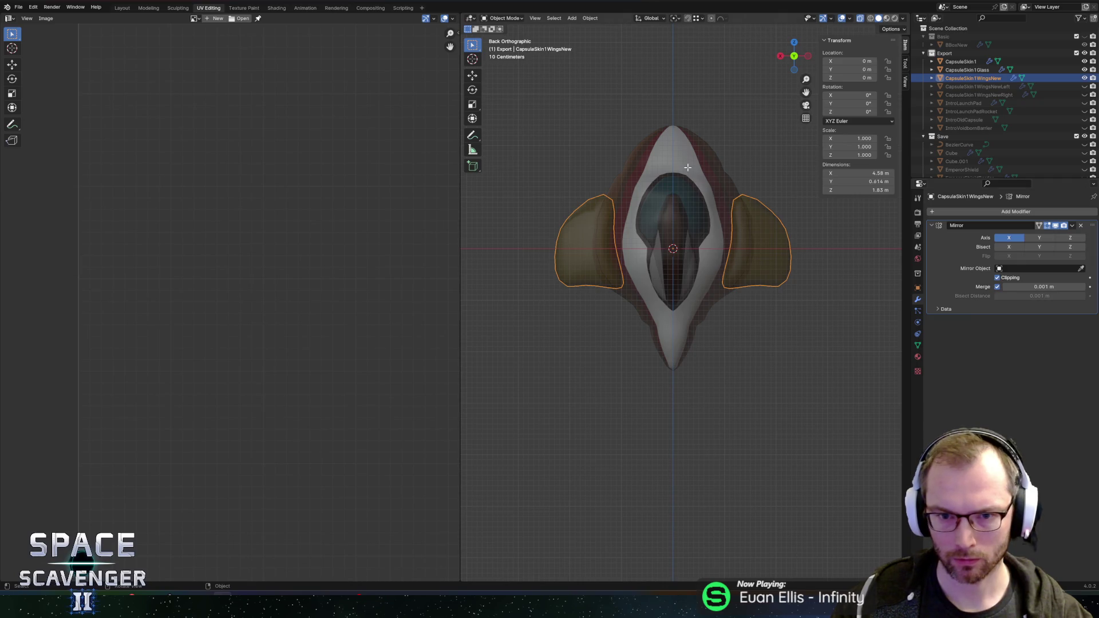
# Select the CapsuleSkin1 body and untick its Mirror modifier's X axis
pyautogui.press('Tab')
pyautogui.press('Tab')
pyautogui.press('Tab')
pyautogui.press('Tab')
pyautogui.click(659, 166)
pyautogui.press('Tab')
pyautogui.press('Tab')
pyautogui.moveTo(614, 125); pyautogui.dragTo(689, 151)
pyautogui.click(1009, 240)
pyautogui.moveTo(823, 202)
pyautogui.mouseDown()
pyautogui.moveTo(683, 197)
pyautogui.moveTo(800, 200)
pyautogui.mouseUp()
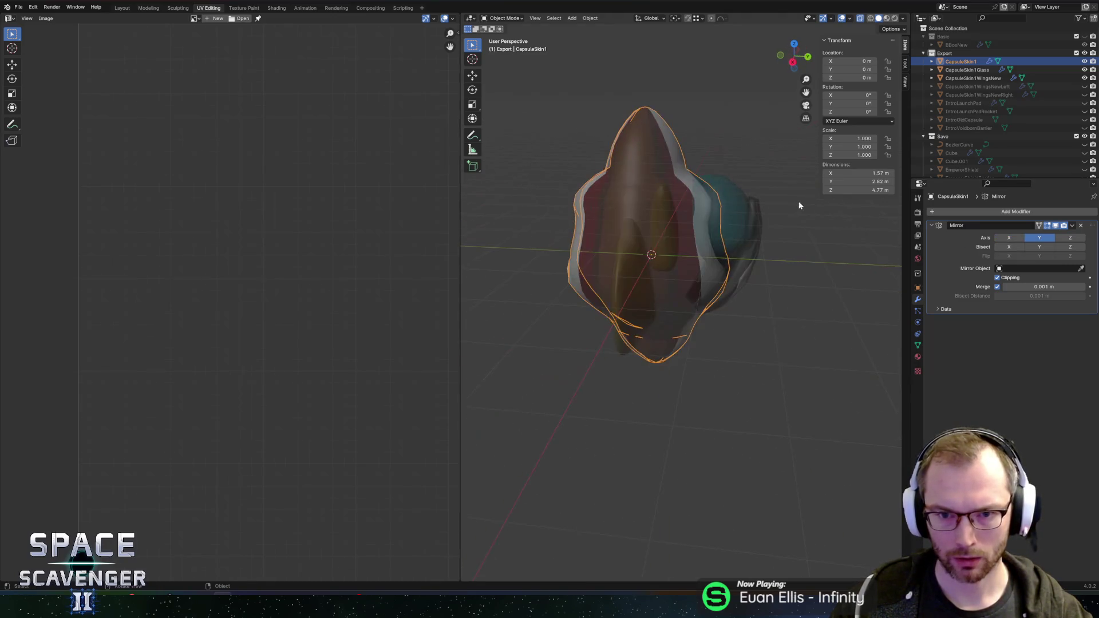
# Apply the body's old Mirror modifier and add a new Mirror modifier
pyautogui.hotkey('alt', 'z')
pyautogui.hotkey('ctrl', 'a')
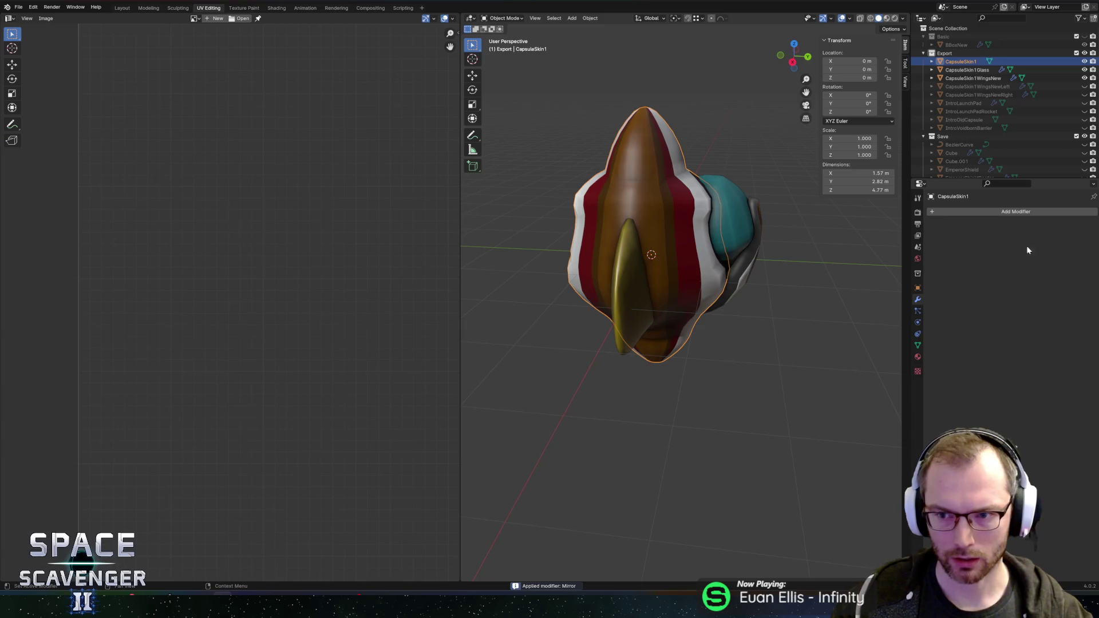
pyautogui.click(1038, 213)
pyautogui.write('mir')
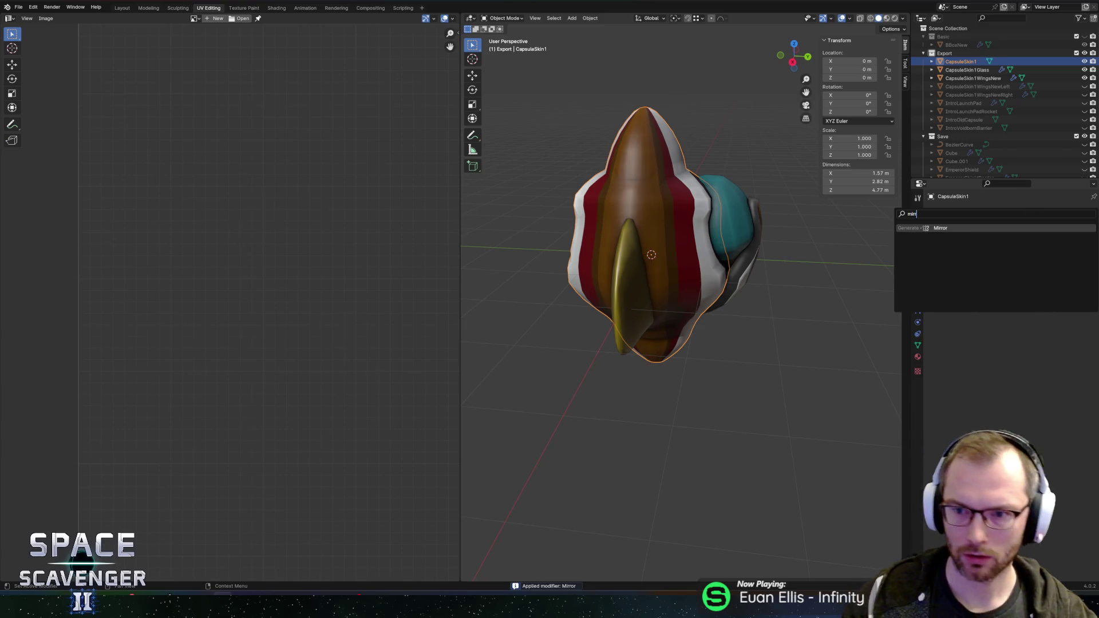
pyautogui.press('Return')
# Join the CapsuleSkin1WingsNew wings into the CapsuleSkin1 body with Ctrl+J
pyautogui.click(619, 300)
pyautogui.keyDown('shift'); pyautogui.click(640, 218); pyautogui.keyUp('shift')
pyautogui.hotkey('ctrl', 'j')
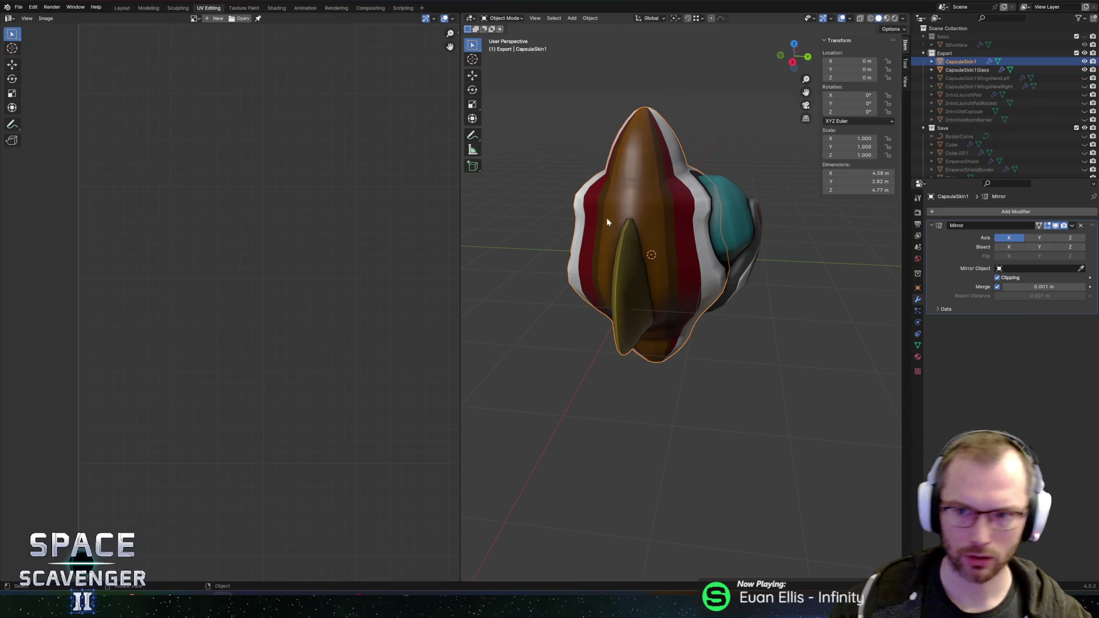
pyautogui.press('Tab')
pyautogui.moveTo(600, 219)
pyautogui.mouseDown()
pyautogui.moveTo(637, 256)
pyautogui.moveTo(786, 239)
pyautogui.mouseUp()
pyautogui.press('Tab')
pyautogui.press('Tab')
# Circle-select faces around the canopy opening in face mode
pyautogui.click(701, 211)
pyautogui.press('3')
pyautogui.press('c')
pyautogui.moveTo(701, 177)
pyautogui.mouseDown()
pyautogui.moveTo(726, 229)
pyautogui.moveTo(693, 312)
pyautogui.mouseUp()
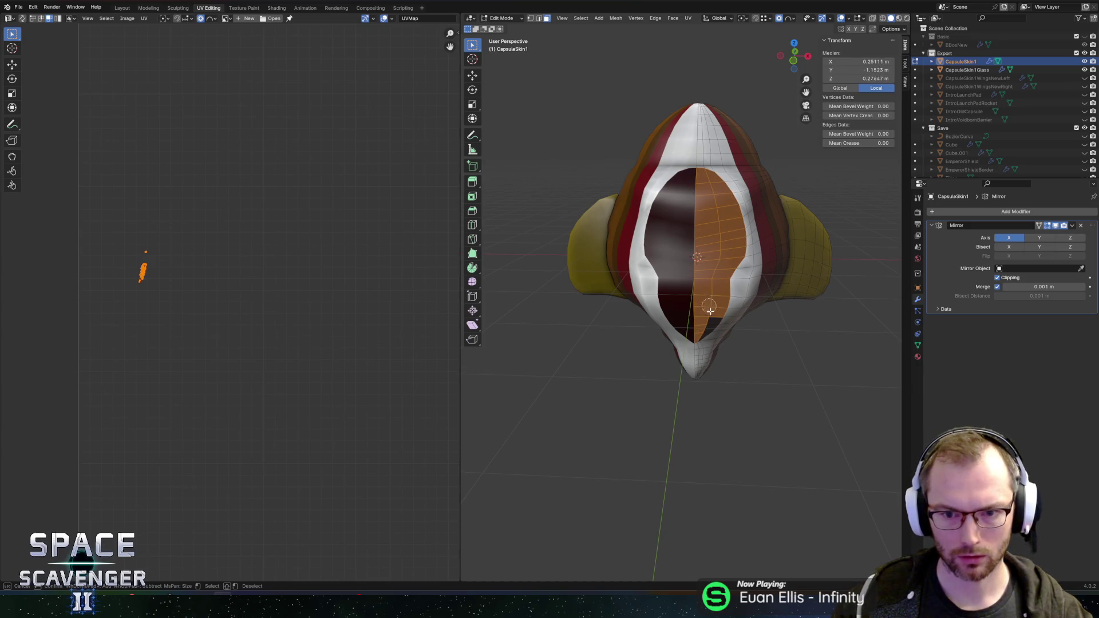
# Display the SkinTextureExample.png palette behind the UVs in the UV Editor
pyautogui.rightClick(564, 313)
pyautogui.scroll(-3, 166, 253)
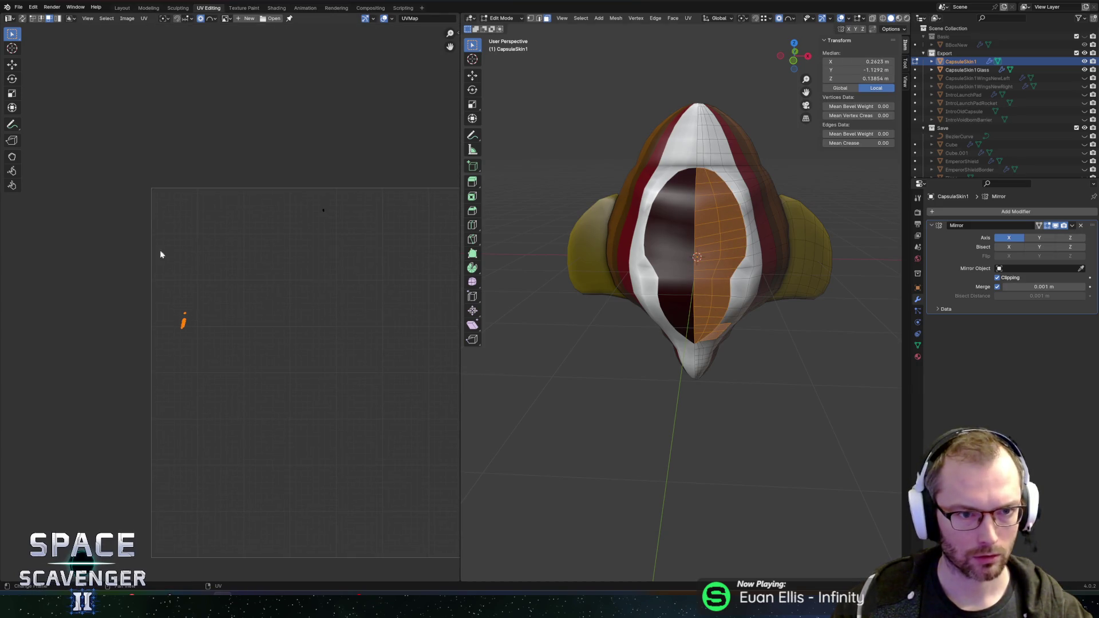
pyautogui.click(165, 18)
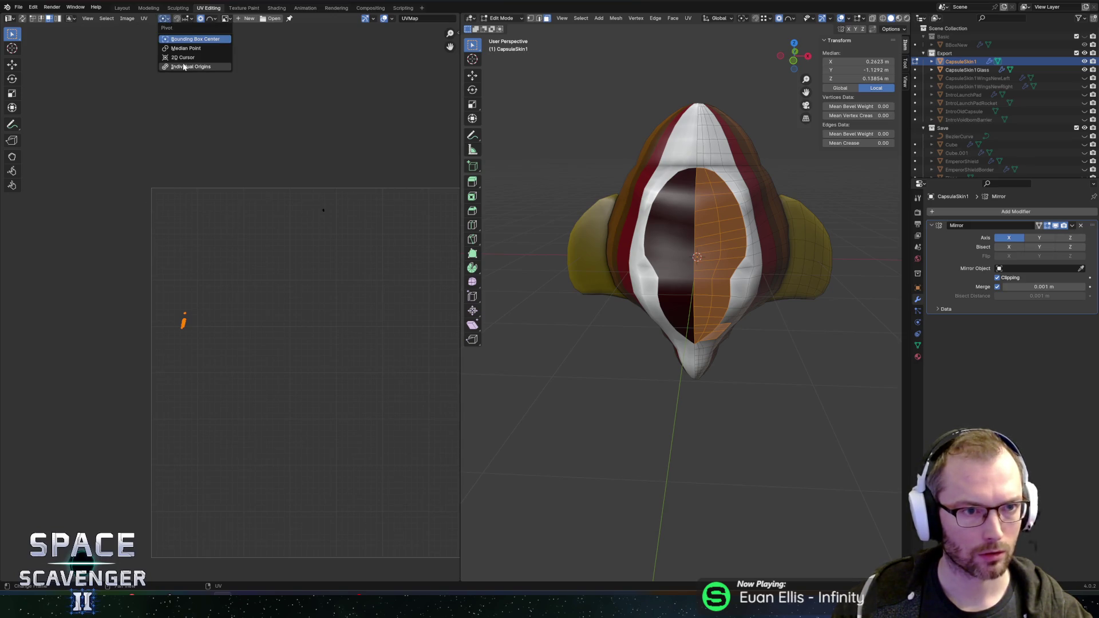
pyautogui.click(226, 18)
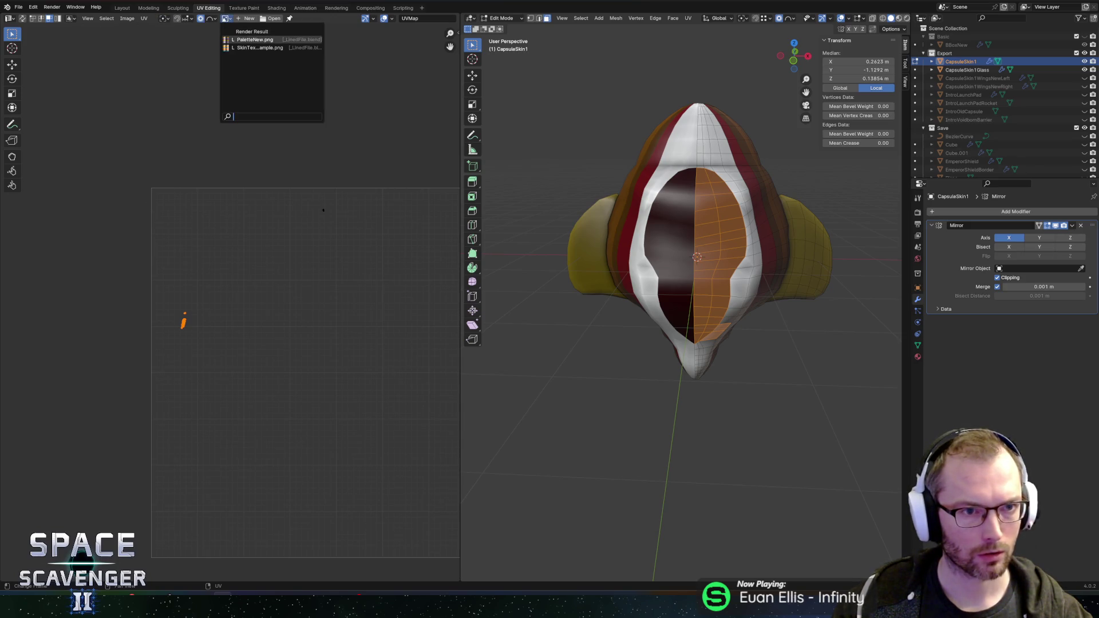
pyautogui.click(257, 41)
pyautogui.scroll(2, 274, 278)
# Move the front faces' UV island onto the white swatch, then add the lower tip faces
pyautogui.press('g')
pyautogui.click(391, 173)
pyautogui.scroll(-5, 708, 181)
pyautogui.scroll(5, 708, 180)
pyautogui.hscroll(3, 664, 205)
pyautogui.hscroll(-5, 664, 205)
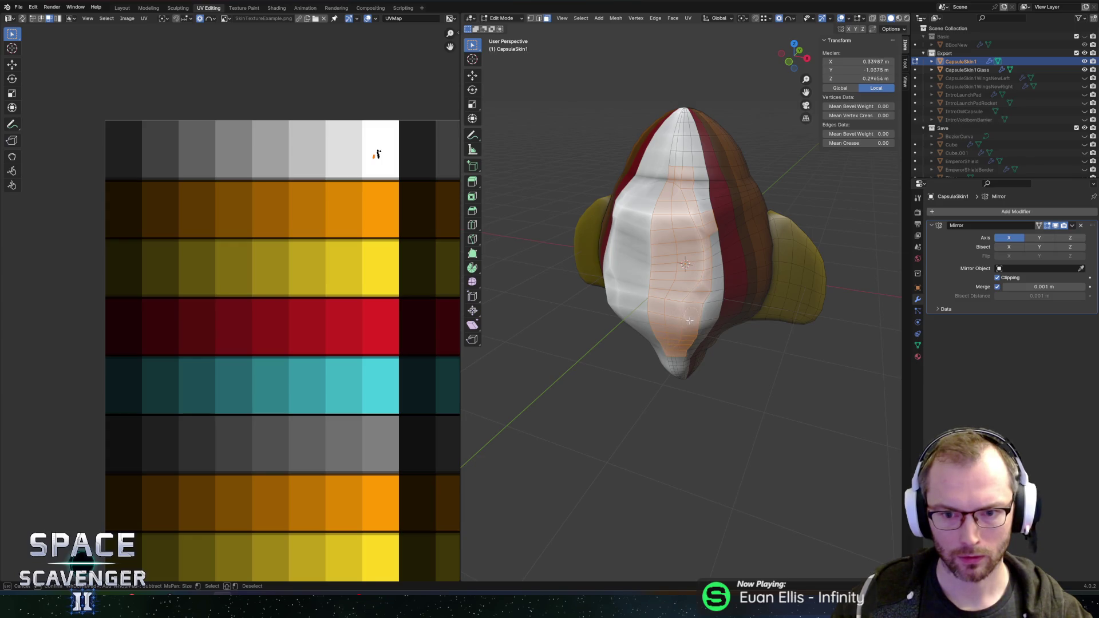
pyautogui.click(672, 349)
pyautogui.press('Escape')
# Smooth the selected faces, then add and slide a horizontal edge loop
pyautogui.click(472, 283)
pyautogui.moveTo(673, 301)
pyautogui.mouseDown()
pyautogui.moveTo(812, 318)
pyautogui.moveTo(590, 288)
pyautogui.moveTo(646, 319)
pyautogui.moveTo(679, 358)
pyautogui.mouseUp()
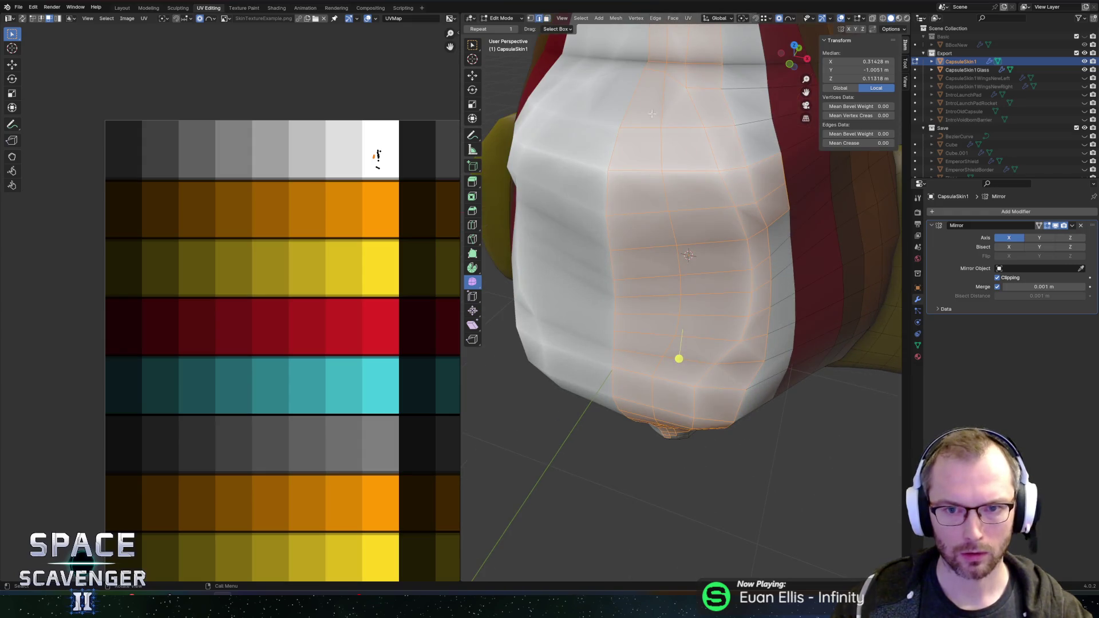
pyautogui.hotkey('ctrl', 'r')
pyautogui.click(646, 81)
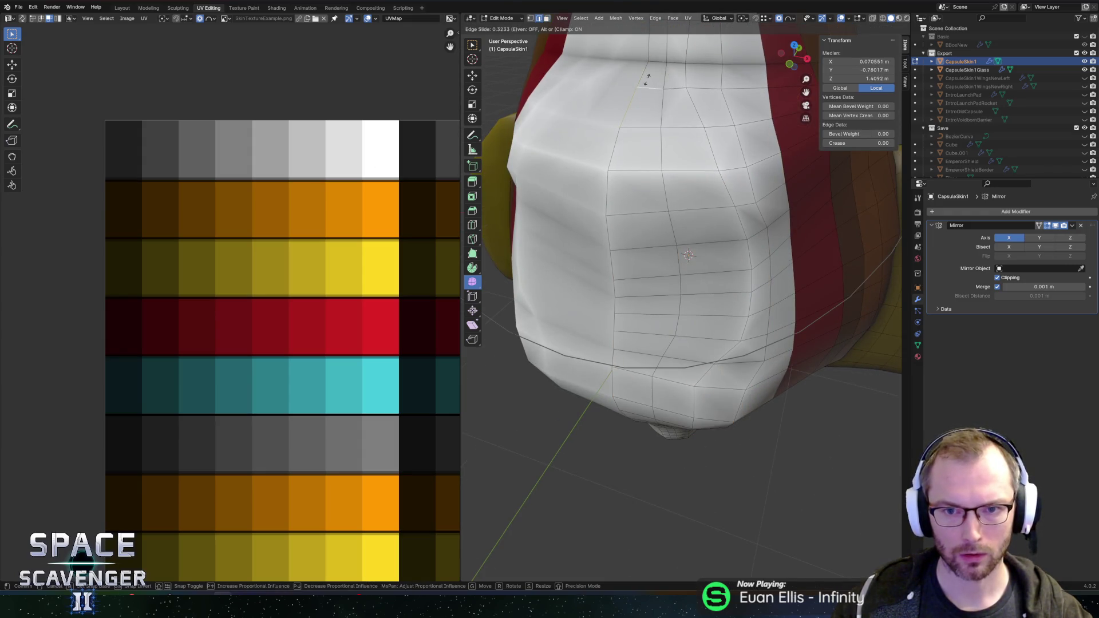
pyautogui.click(647, 80)
pyautogui.scroll(-5, 652, 166)
pyautogui.moveTo(653, 166); pyautogui.dragTo(620, 140)
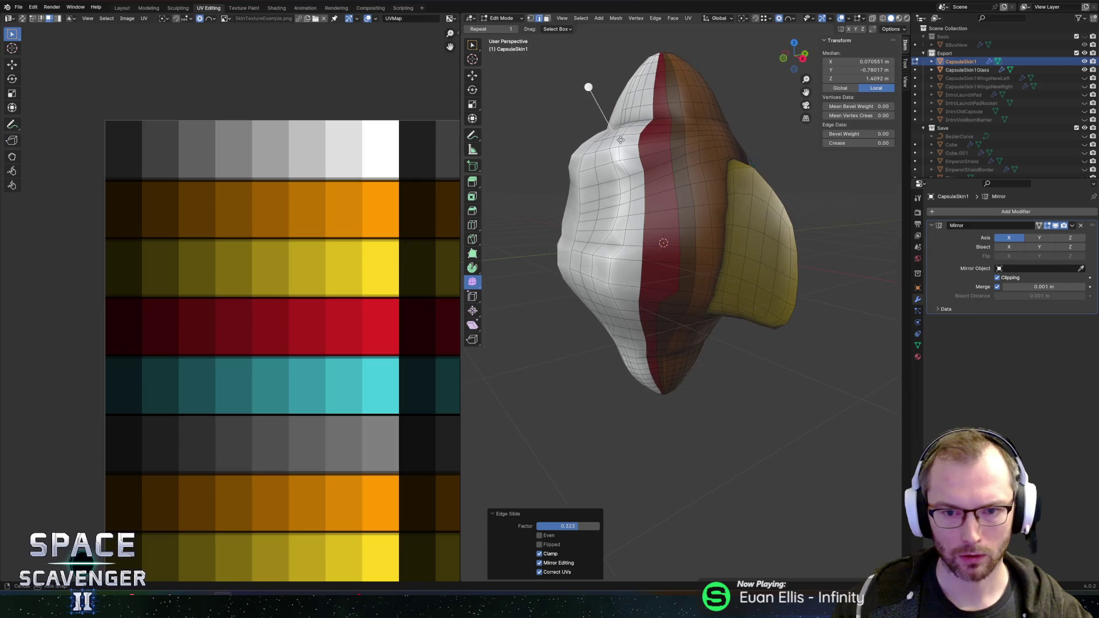
# Bulge a face on the white side outward along Y with proportional editing
pyautogui.press('3')
pyautogui.click(581, 218)
pyautogui.moveTo(582, 217); pyautogui.dragTo(565, 215)
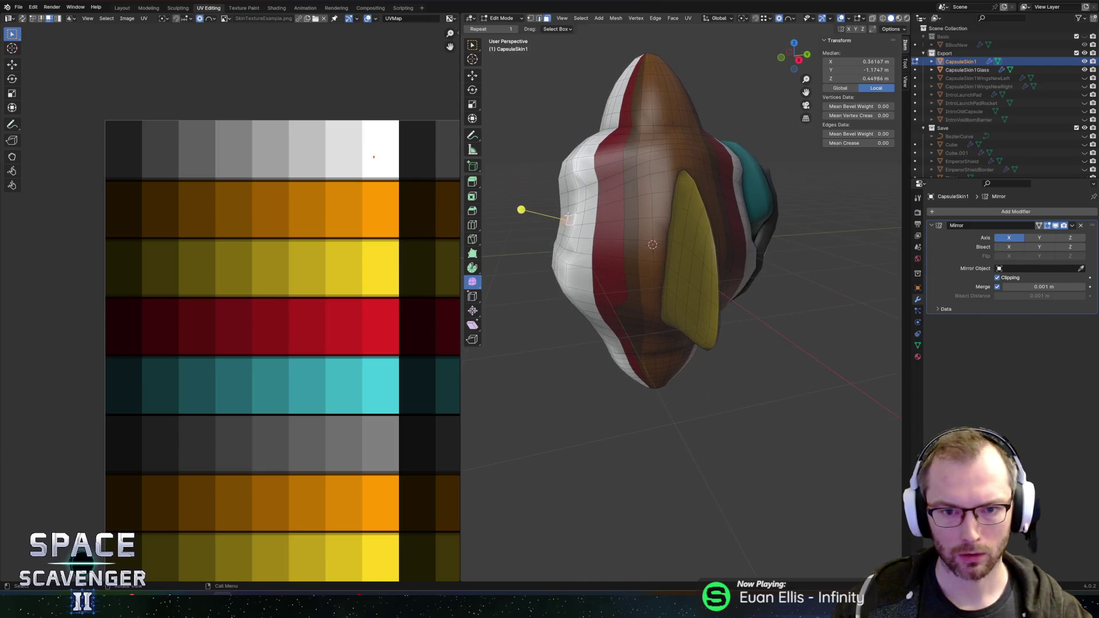
pyautogui.press('g')
pyautogui.press('y')
pyautogui.scroll(10, 564, 217)
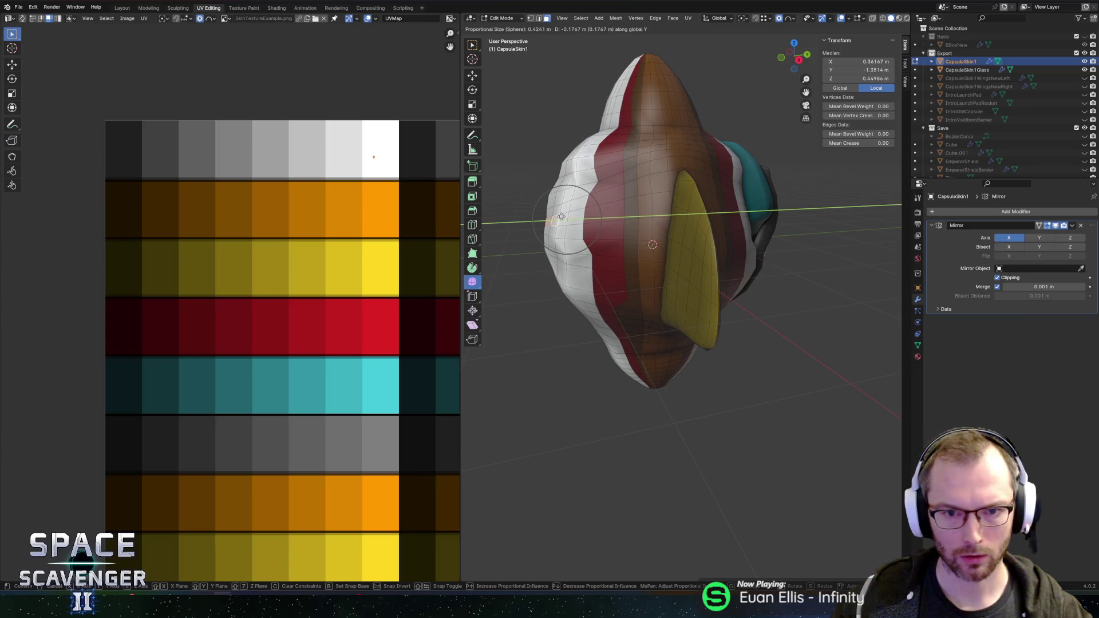
pyautogui.scroll(-2, 561, 217)
pyautogui.click(561, 216)
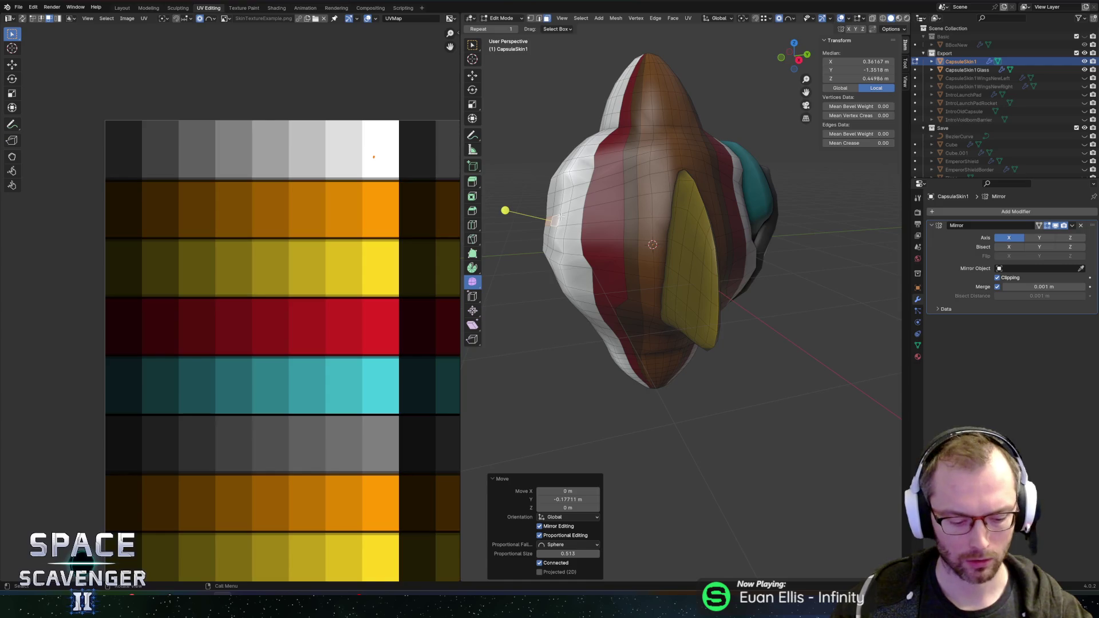
# Push the same face along Y again for a second proportional bulge
pyautogui.press('g')
pyautogui.press('y')
pyautogui.scroll(5, 555, 218)
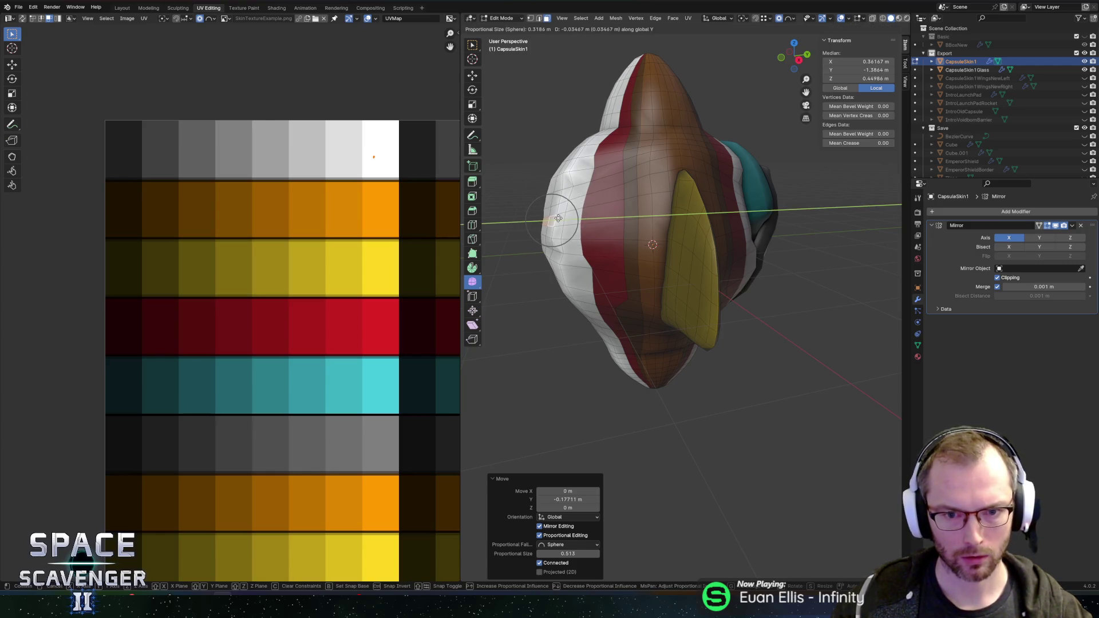
pyautogui.click(558, 218)
pyautogui.hscroll(-10, 595, 177)
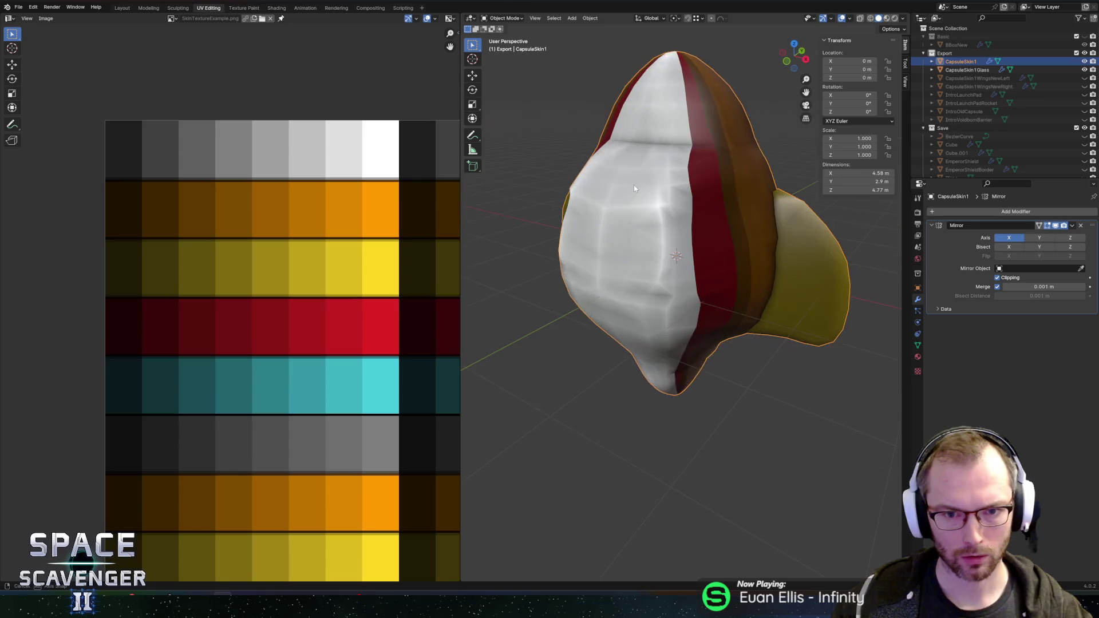
# Circle-select lower-middle faces and a vertical strip, then slide them along the mesh
pyautogui.click(647, 213)
pyautogui.press('c')
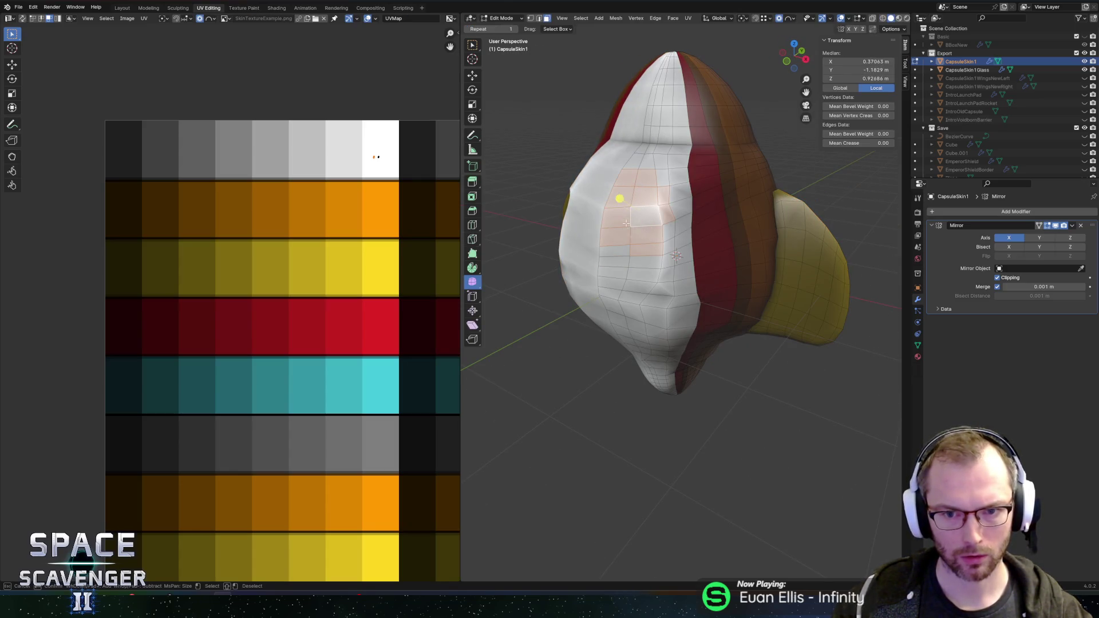
pyautogui.moveTo(649, 296); pyautogui.dragTo(641, 300)
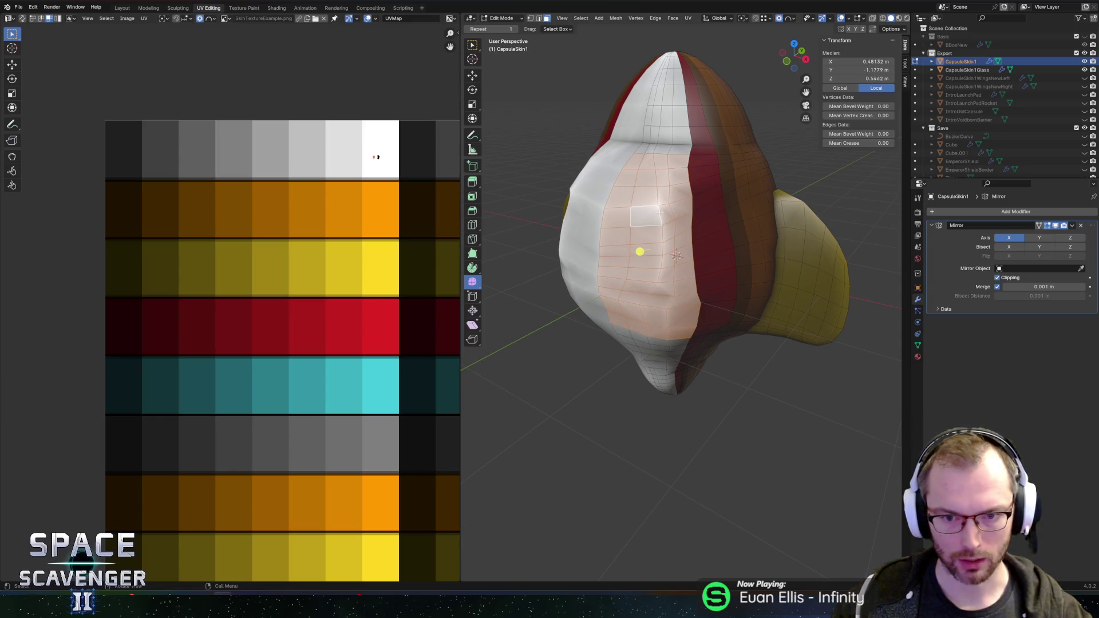
pyautogui.hscroll(5, 673, 318)
pyautogui.moveTo(674, 172)
pyautogui.mouseDown()
pyautogui.moveTo(660, 298)
pyautogui.moveTo(658, 173)
pyautogui.mouseUp()
pyautogui.hscroll(10, 657, 172)
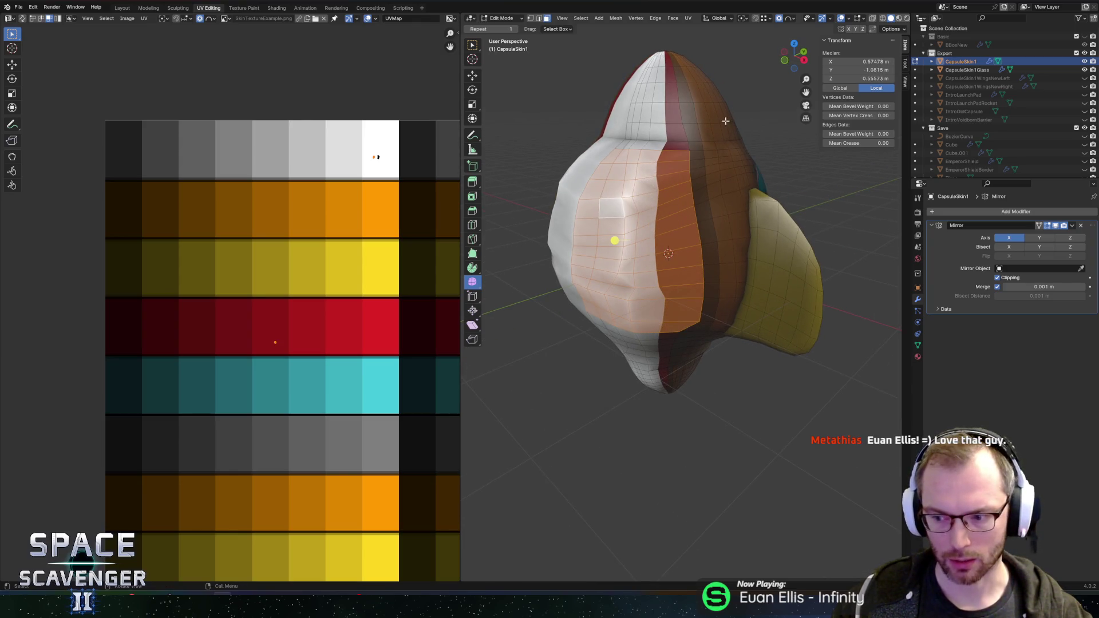
pyautogui.hscroll(10, 728, 127)
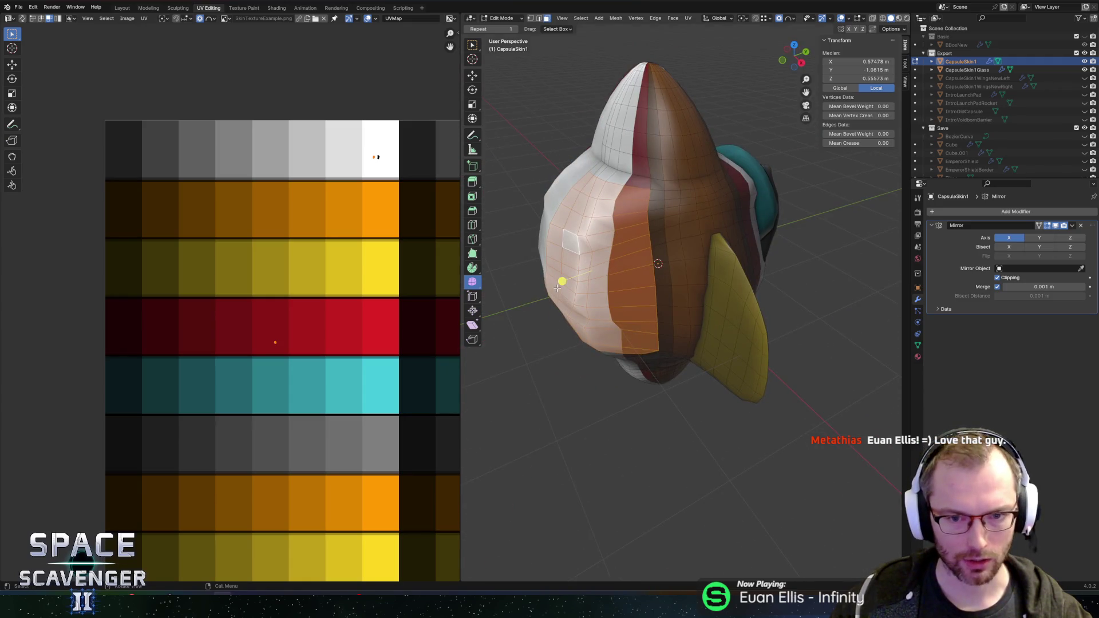
pyautogui.press('g')
pyautogui.press('g')
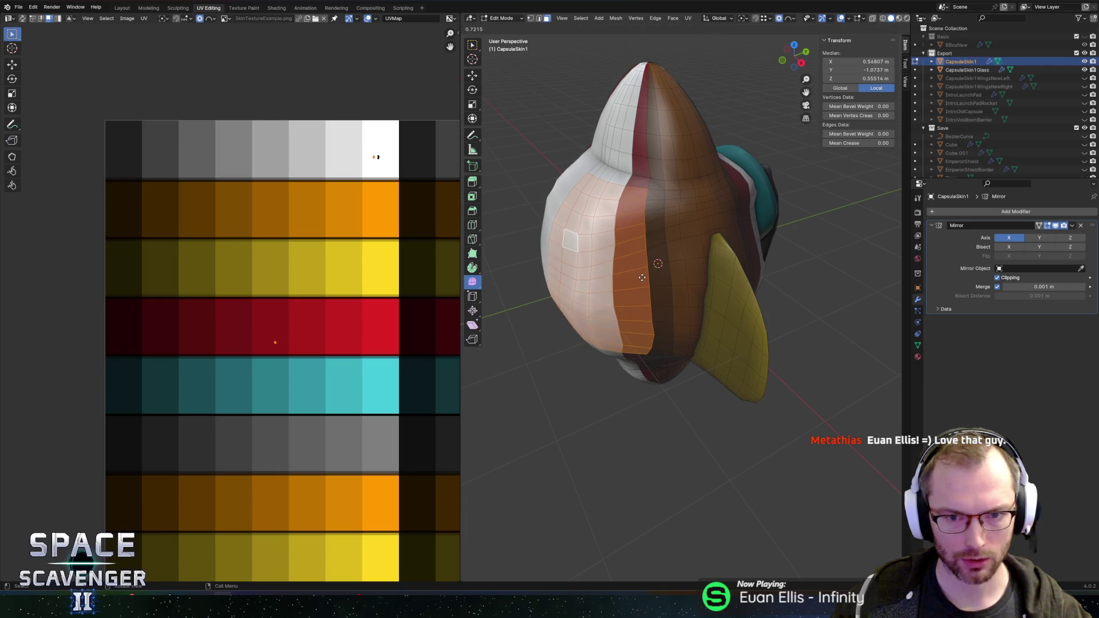
pyautogui.click(649, 277)
# Select an edge on the capsule front and edge-slide it
pyautogui.hscroll(-10, 673, 172)
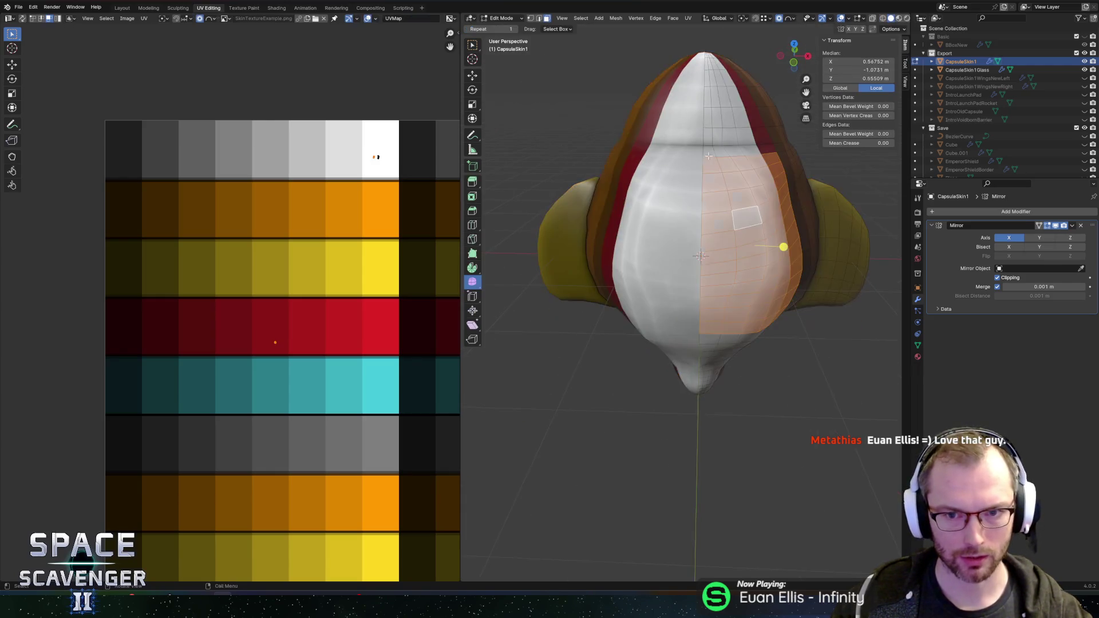
pyautogui.press('2')
pyautogui.click(660, 187)
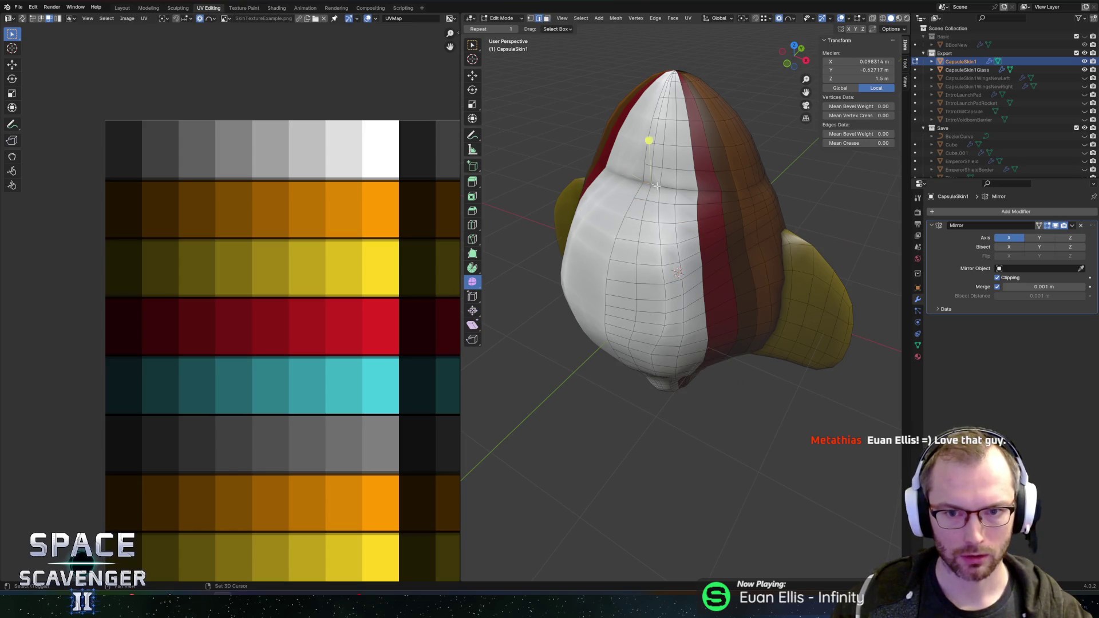
pyautogui.hscroll(-5, 674, 188)
pyautogui.press('g')
pyautogui.press('y')
pyautogui.scroll(1, 598, 183)
pyautogui.press('g')
pyautogui.click(595, 182)
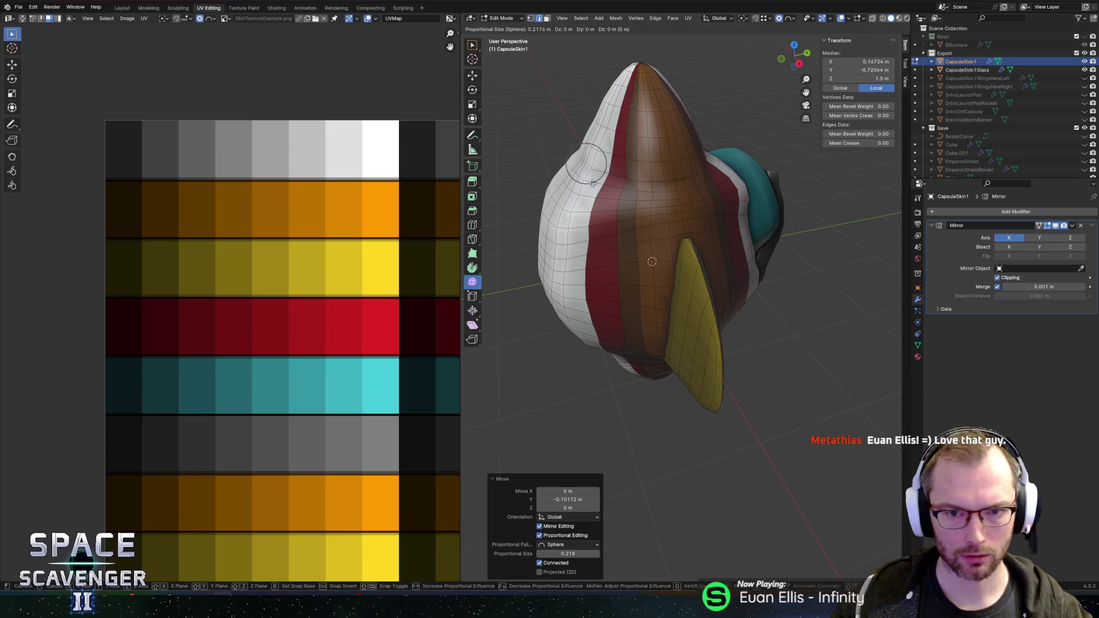
# Move an edge loop on the brown side with proportional falloff
pyautogui.hscroll(-5, 596, 182)
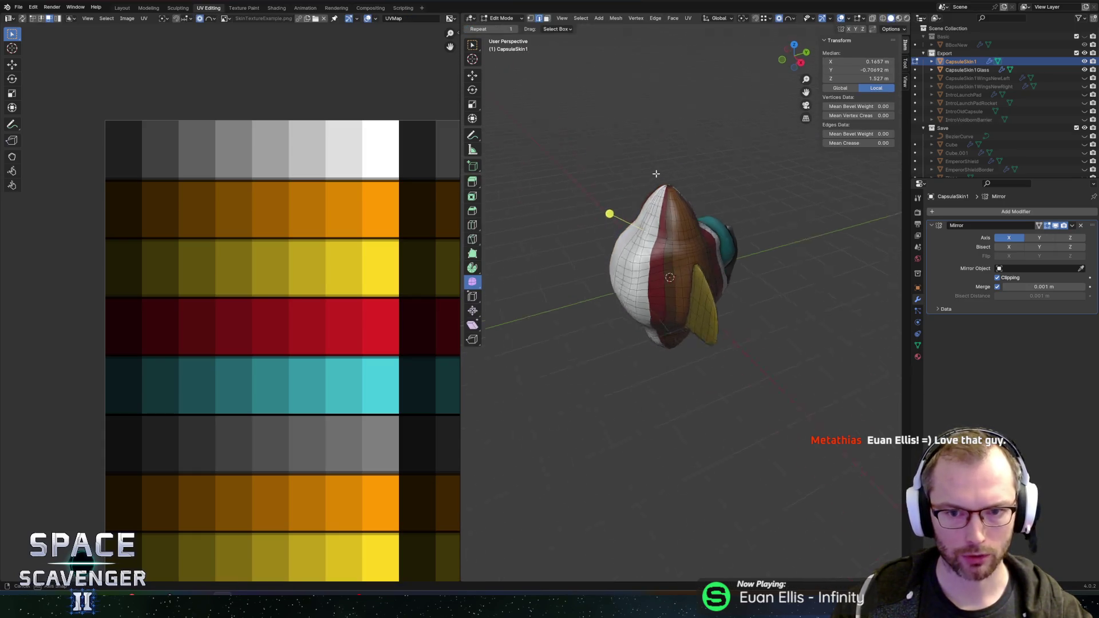
pyautogui.scroll(5, 682, 191)
pyautogui.hscroll(5, 699, 155)
pyautogui.keyDown('alt'); pyautogui.click(584, 137); pyautogui.keyUp('alt')
pyautogui.press('g')
pyautogui.click(584, 138)
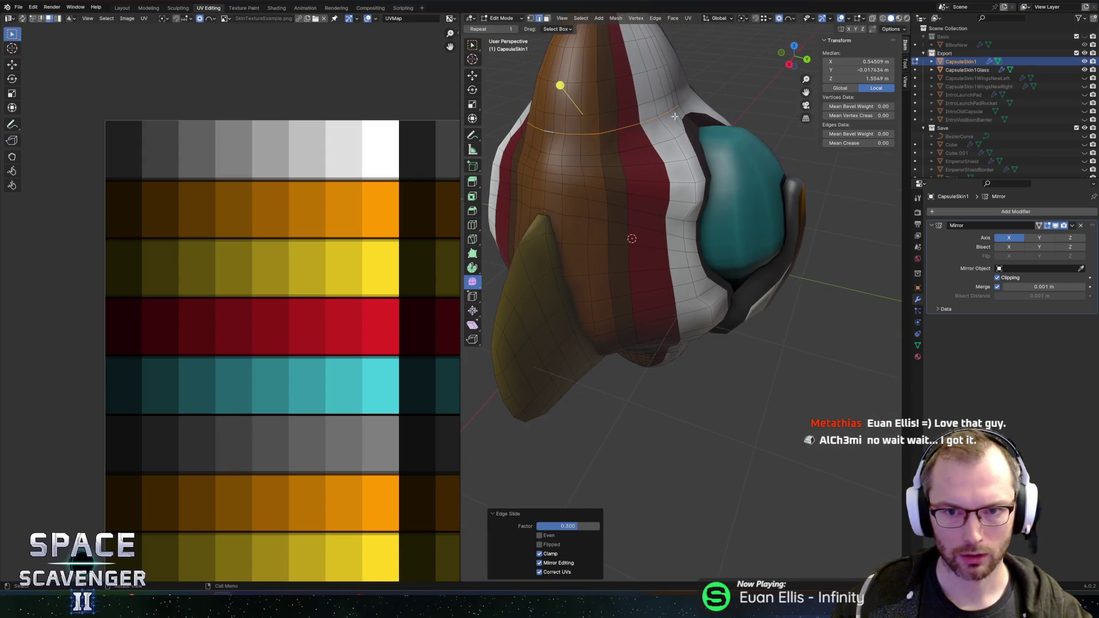
# Scale the body's mid-section slightly along Y with proportional editing
pyautogui.press('Tab')
pyautogui.scroll(-5, 590, 142)
pyautogui.press('Tab')
pyautogui.hscroll(5, 621, 133)
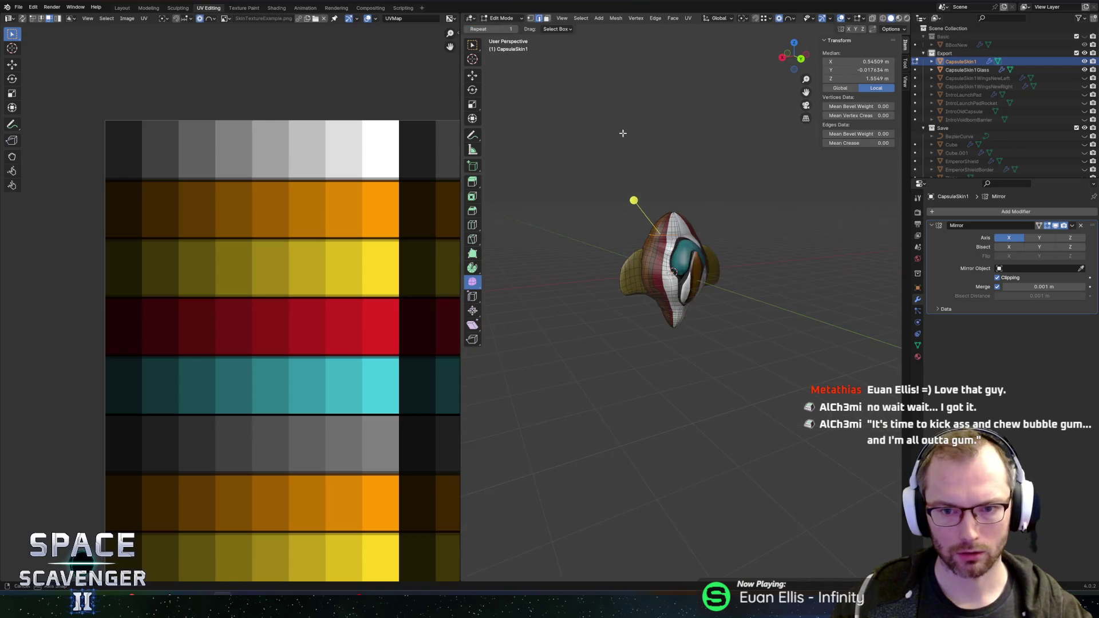
pyautogui.scroll(5, 599, 120)
pyautogui.hscroll(5, 688, 117)
pyautogui.hscroll(3, 687, 117)
pyautogui.press('s')
pyautogui.press('y')
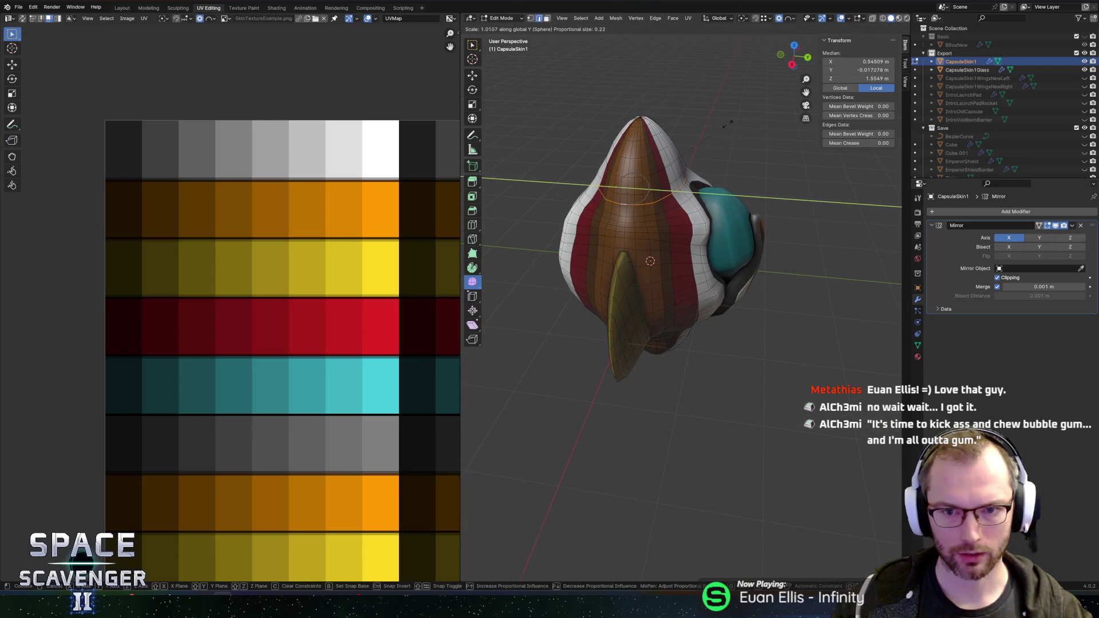
pyautogui.click(734, 123)
pyautogui.hscroll(-5, 687, 109)
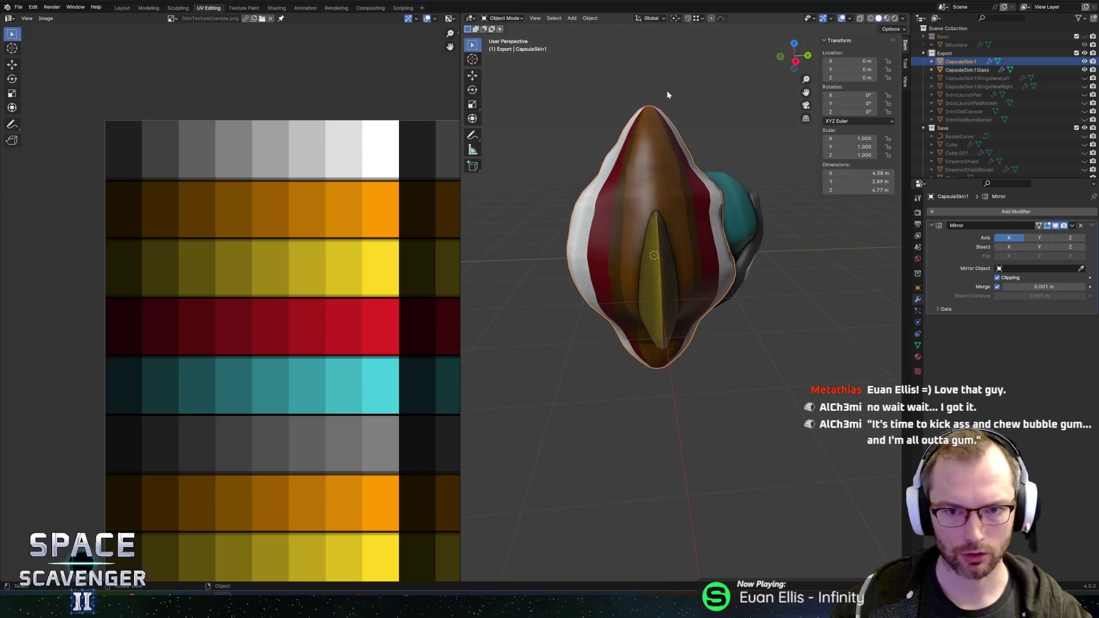
# Review the capsule skin shape outside Edit Mode, then return to Edit Mode
pyautogui.press('Tab')
pyautogui.scroll(-5, 706, 184)
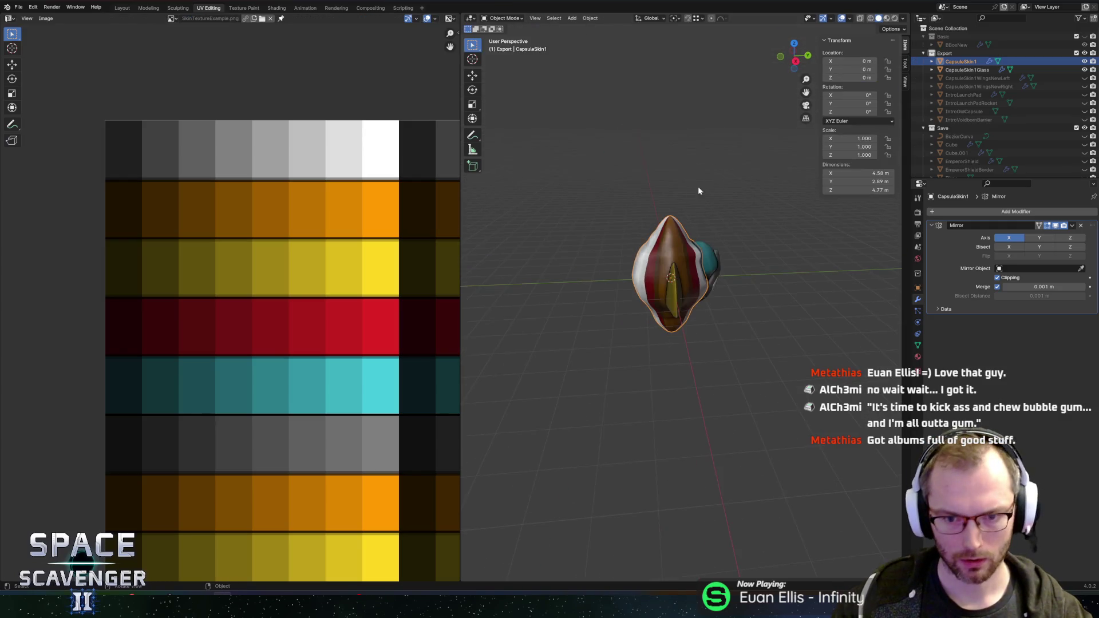
pyautogui.hscroll(5, 658, 258)
pyautogui.scroll(10, 681, 311)
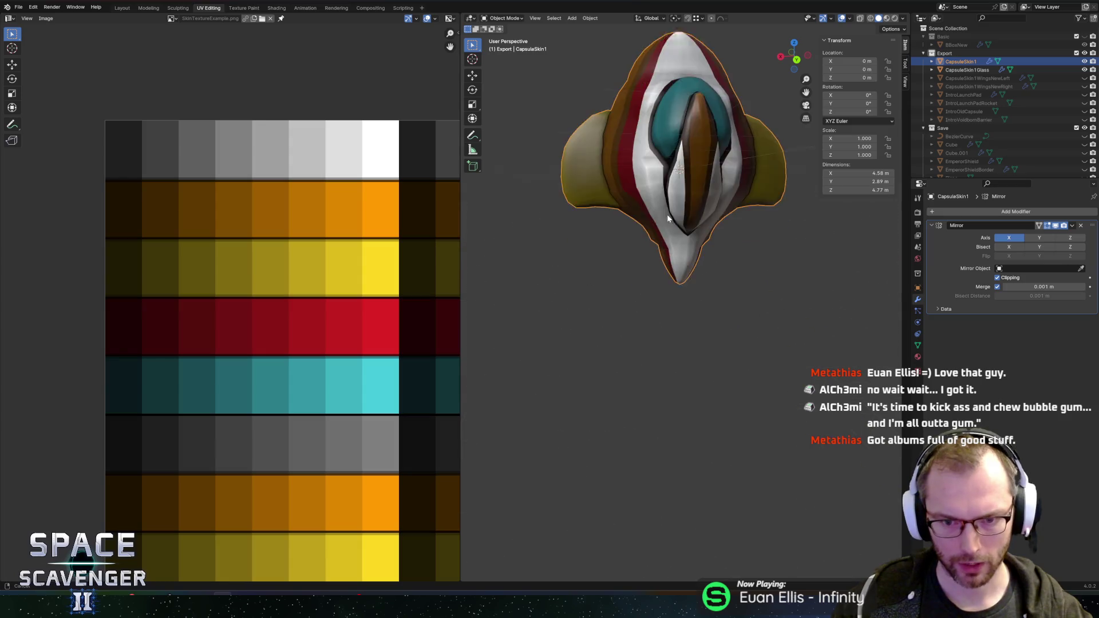
pyautogui.press('Tab')
pyautogui.scroll(3, 687, 229)
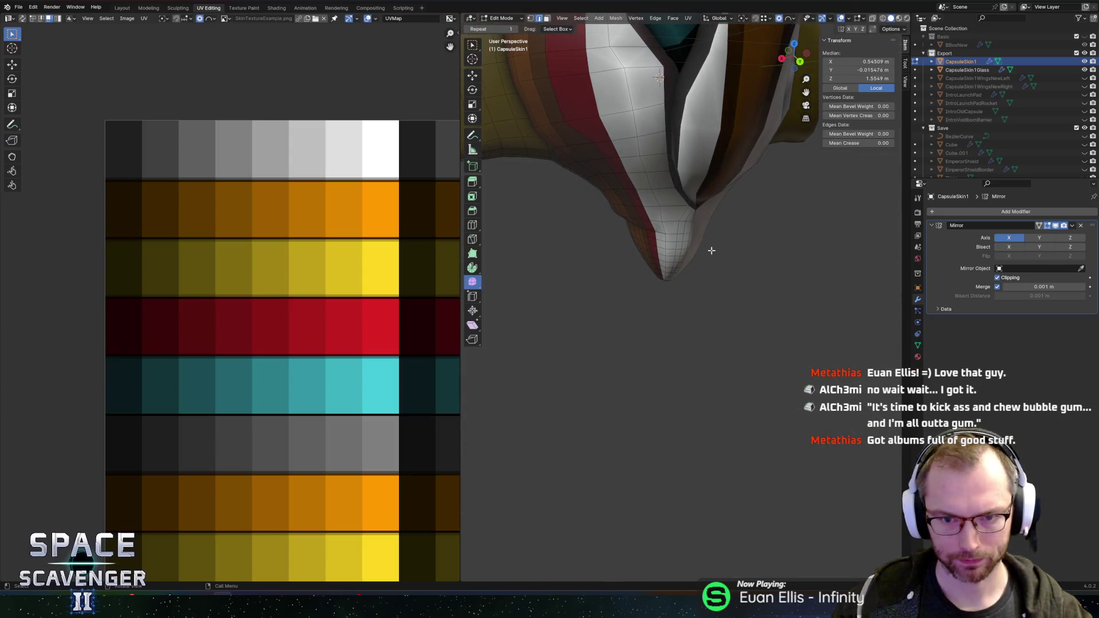
pyautogui.hscroll(-5, 657, 225)
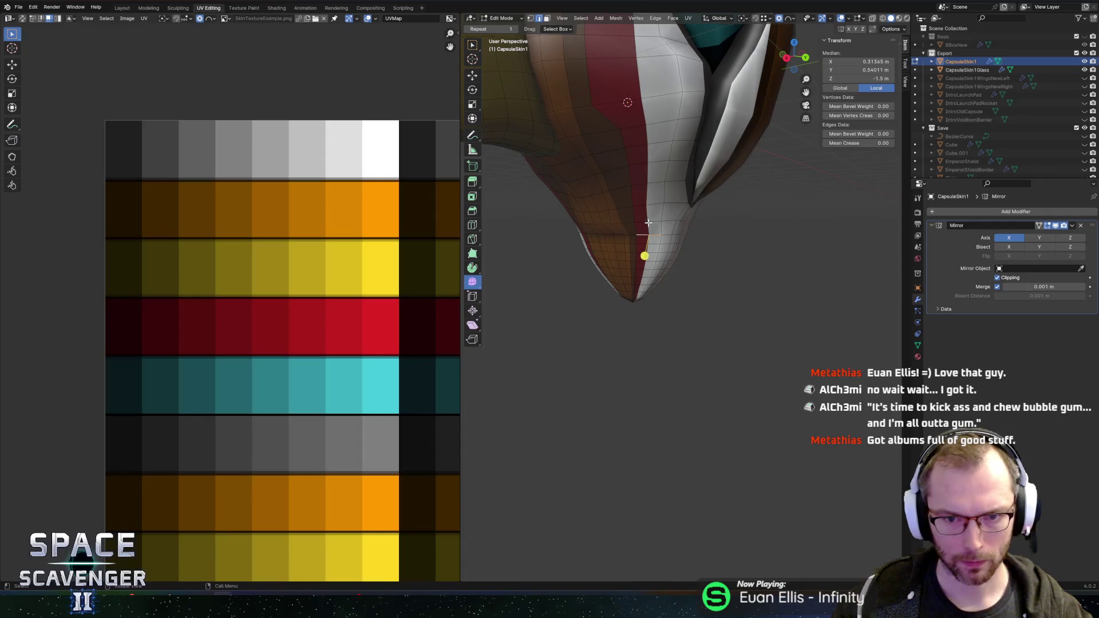
# Select the whole CapsuleSkin1 mesh and run Merge by Distance, framing the selection
pyautogui.press('a')
pyautogui.click(610, 177)
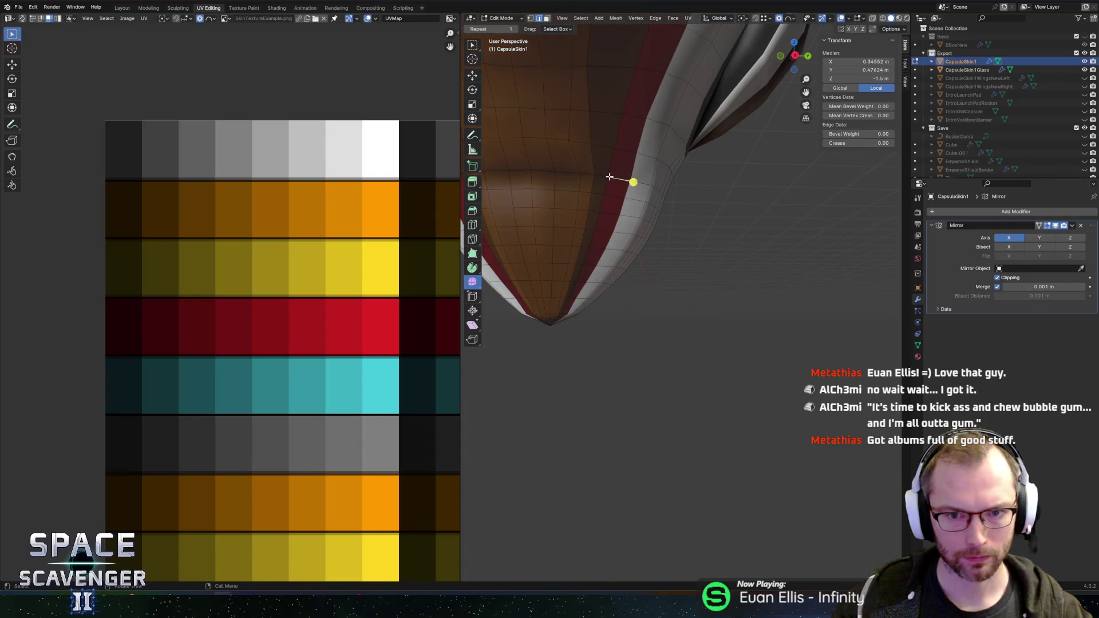
pyautogui.hscroll(-5, 697, 178)
pyautogui.press('a')
pyautogui.press('m')
pyautogui.click(624, 213)
pyautogui.press('KP_Decimal')
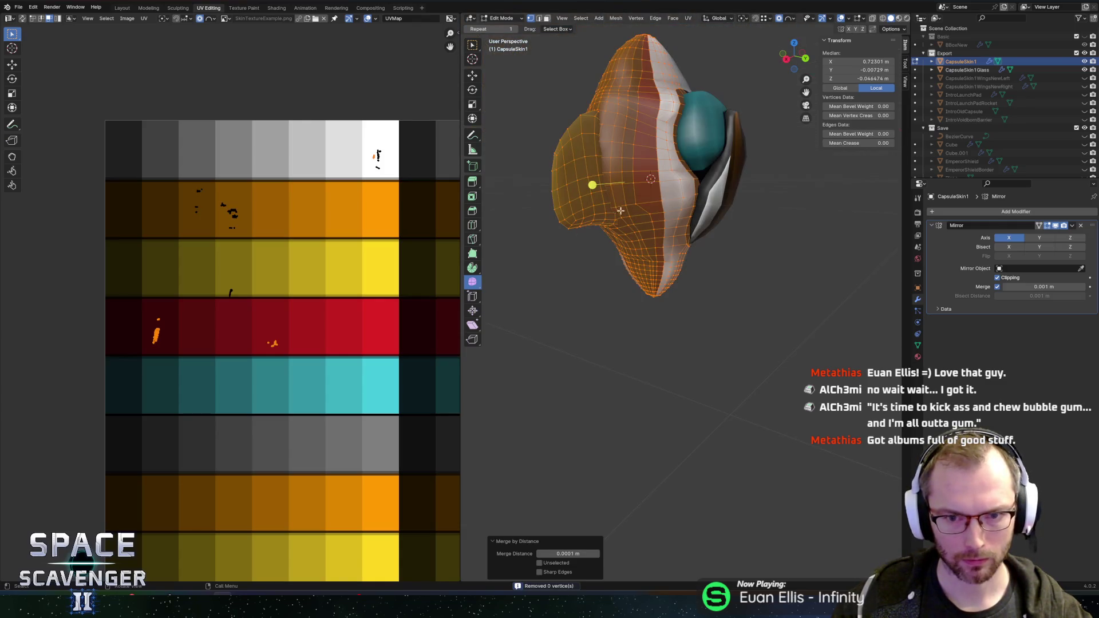
# Try a 0.0101 m merge distance, set it back to 0.0001 m, then deselect all
pyautogui.click(597, 554)
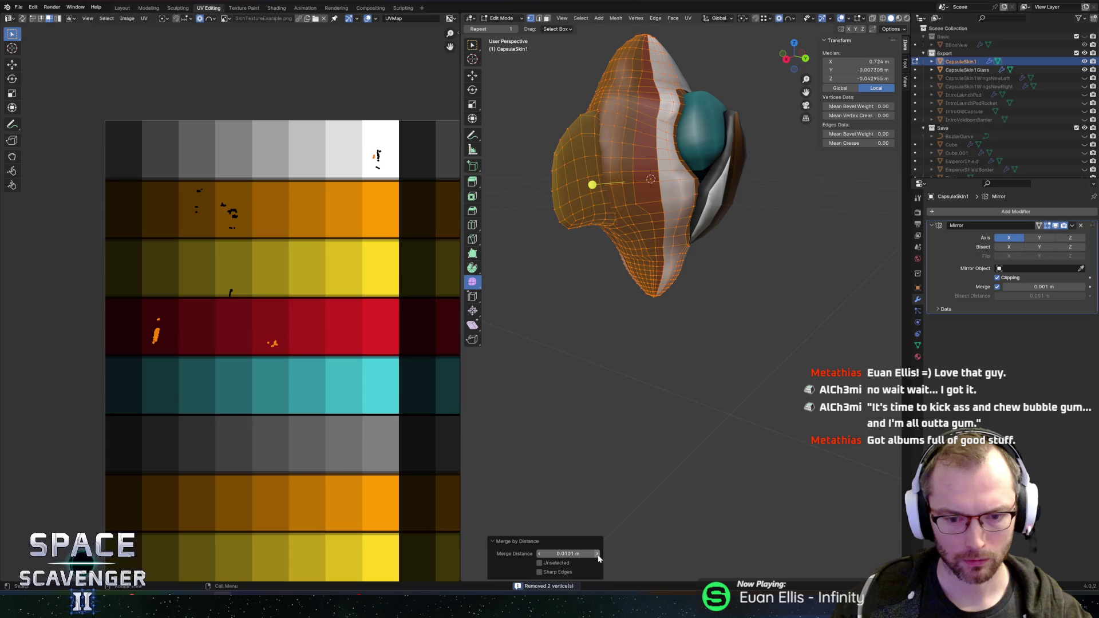
pyautogui.click(538, 554)
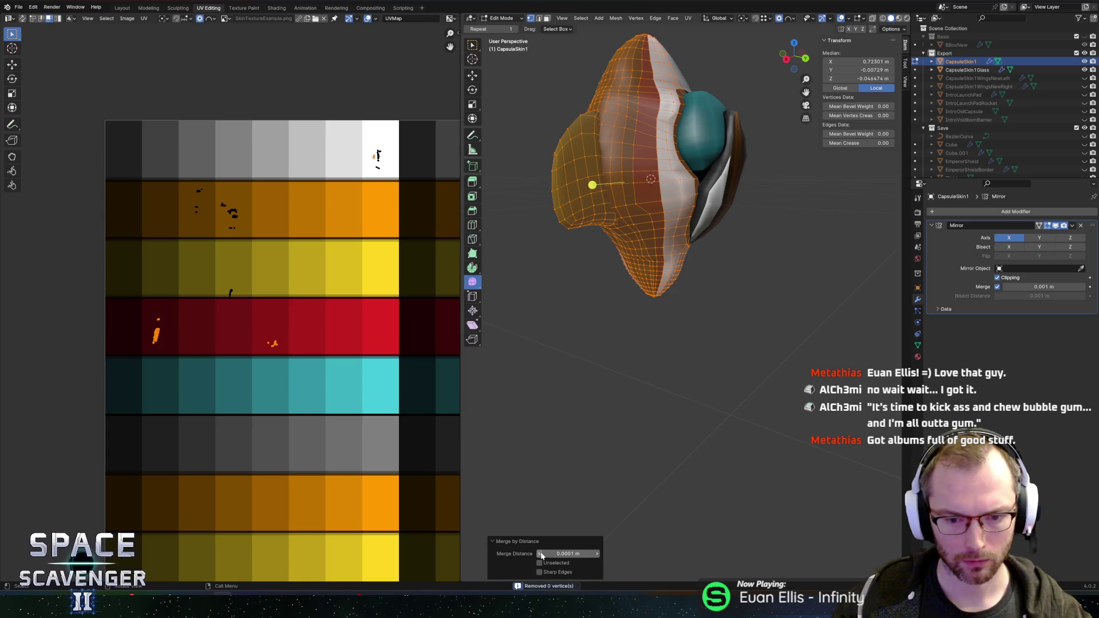
pyautogui.click(751, 294)
pyautogui.moveTo(768, 285)
pyautogui.mouseDown()
pyautogui.moveTo(763, 214)
pyautogui.moveTo(744, 215)
pyautogui.mouseUp()
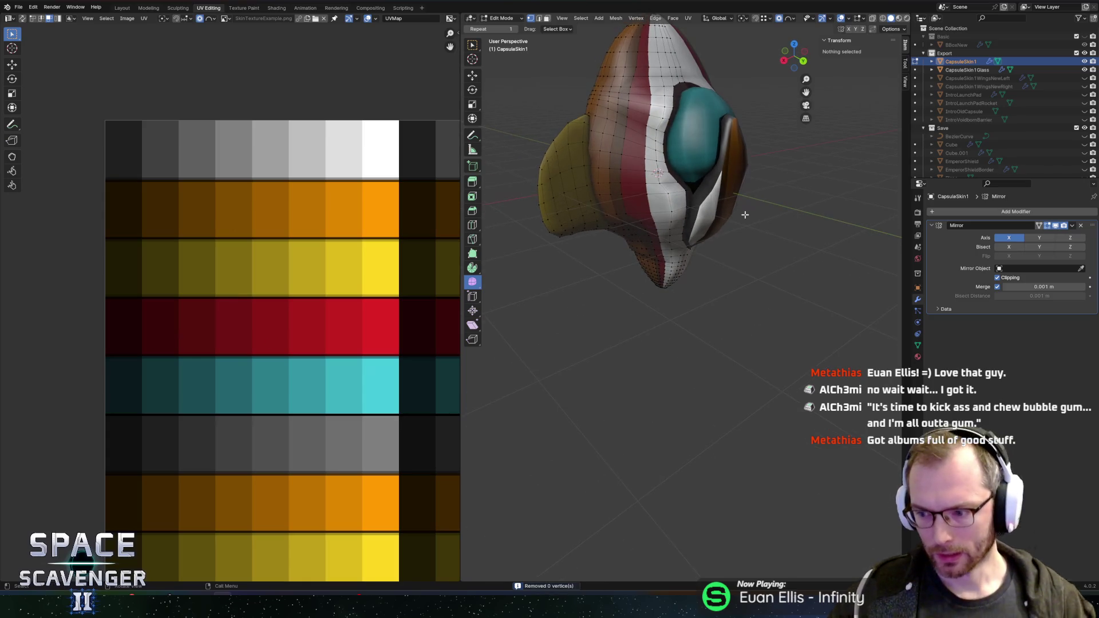
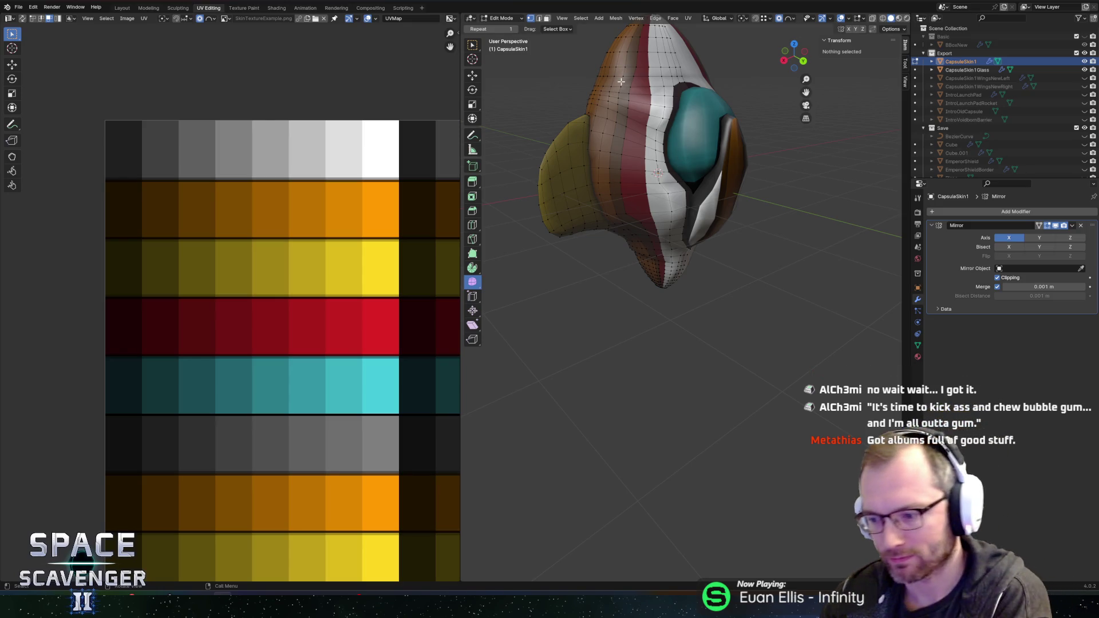
# Hide the CapsuleSkin1Glass cockpit glass and switch back to editing the capsule hull
pyautogui.moveTo(632, 88); pyautogui.dragTo(689, 137)
pyautogui.hotkey('alt', 'q')
pyautogui.hotkey('alt', 'a')
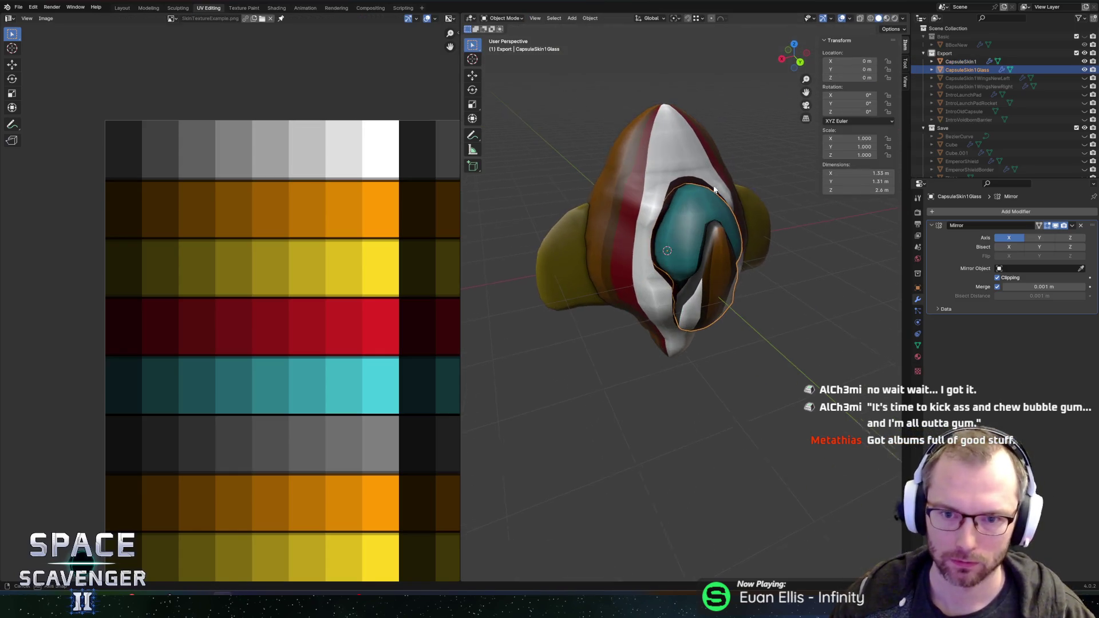
pyautogui.hotkey('shift', 'h')
pyautogui.hotkey('alt', 'q')
# Circle-select the hull's cockpit panel faces with X-ray, then extrude them inward
pyautogui.moveTo(687, 210); pyautogui.dragTo(658, 189)
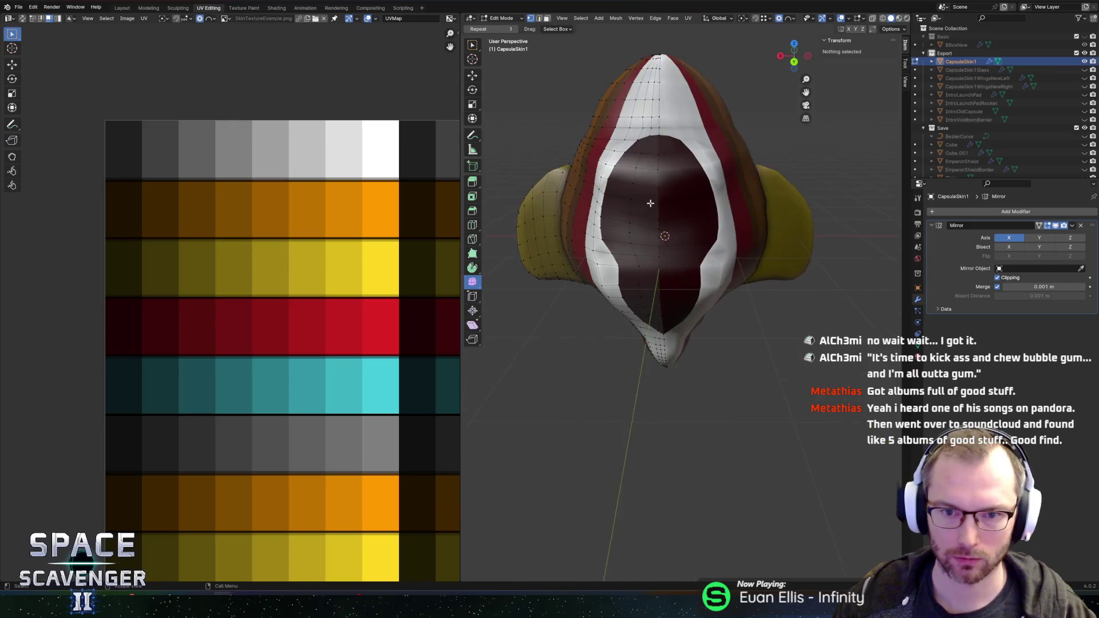
pyautogui.scroll(3, 654, 166)
pyautogui.press('c')
pyautogui.click(635, 120)
pyautogui.moveTo(635, 119)
pyautogui.mouseDown()
pyautogui.moveTo(621, 206)
pyautogui.moveTo(644, 292)
pyautogui.moveTo(633, 311)
pyautogui.moveTo(610, 300)
pyautogui.moveTo(794, 240)
pyautogui.mouseUp()
pyautogui.press('Escape')
pyautogui.hotkey('alt', 'z')
pyautogui.hotkey('alt', 'z')
pyautogui.hotkey('alt', 'z')
pyautogui.press('c')
pyautogui.moveTo(583, 97)
pyautogui.mouseDown()
pyautogui.moveTo(546, 217)
pyautogui.moveTo(829, 252)
pyautogui.mouseUp()
pyautogui.press('Escape')
pyautogui.hotkey('alt', 'z')
pyautogui.press('e')
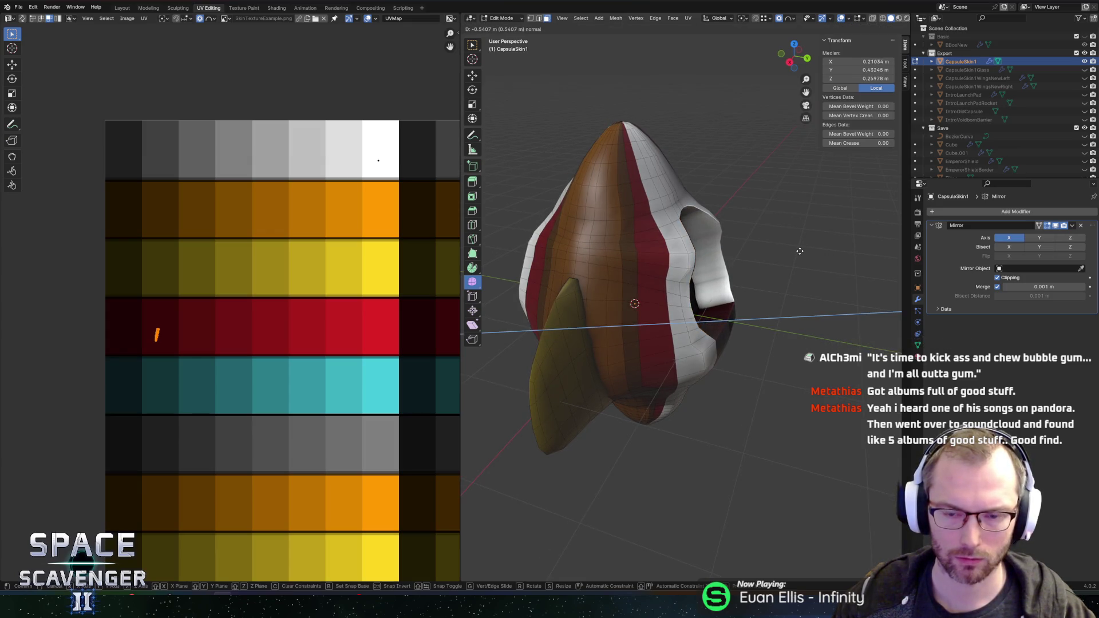
# Confirm the inward extrusion and add three centred edge loops around the cockpit opening
pyautogui.click(797, 251)
pyautogui.moveTo(797, 250); pyautogui.dragTo(660, 244)
pyautogui.hotkey('ctrl', 'r')
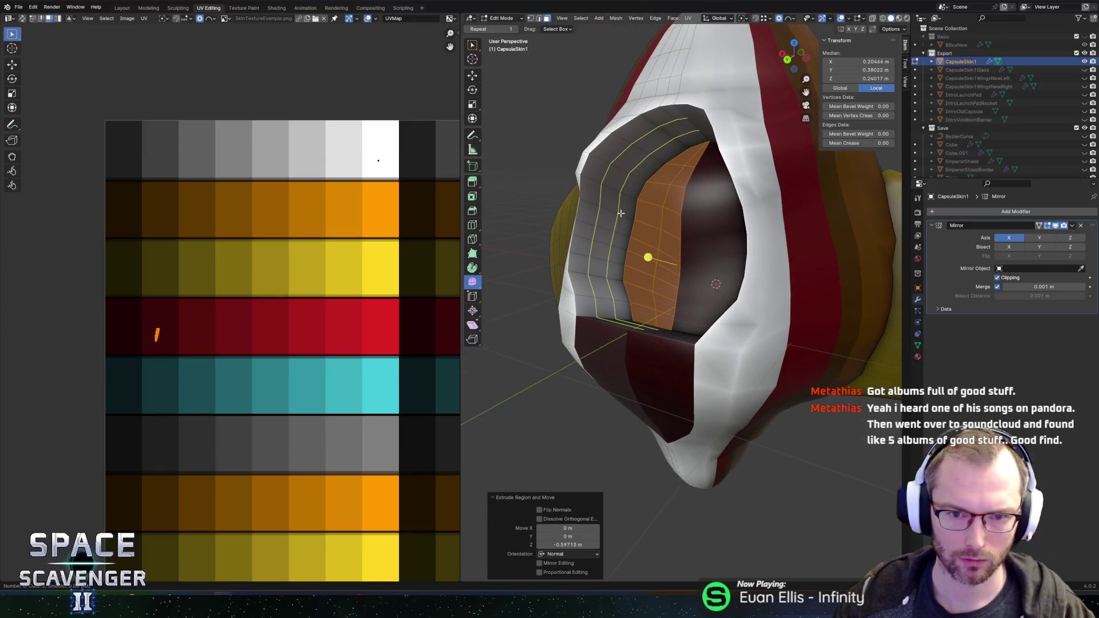
pyautogui.click(621, 212)
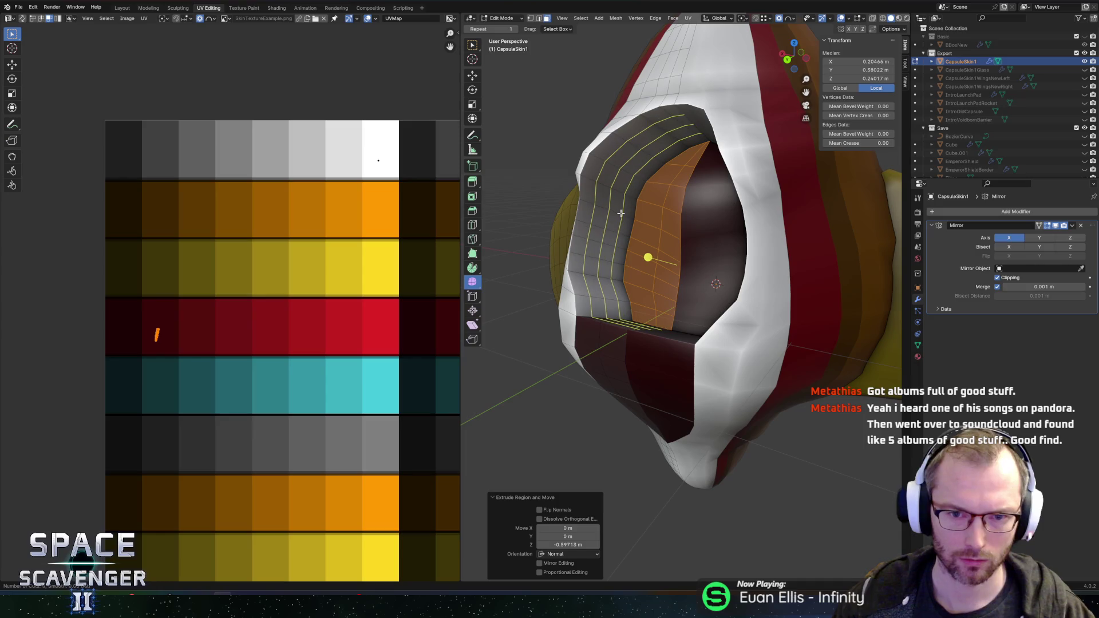
pyautogui.rightClick(621, 213)
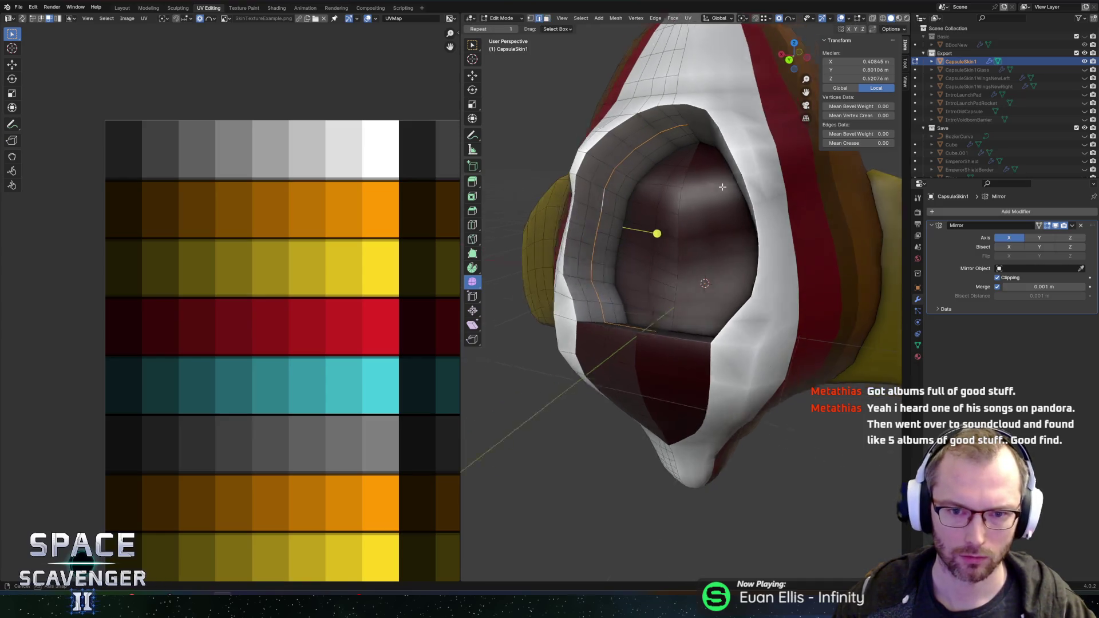
# Widen the new loops along X, pivoting around the 3D cursor
pyautogui.press('s')
pyautogui.press('x')
pyautogui.rightClick(781, 202)
pyautogui.press('.')
pyautogui.click(784, 208)
pyautogui.press('s')
pyautogui.press('x')
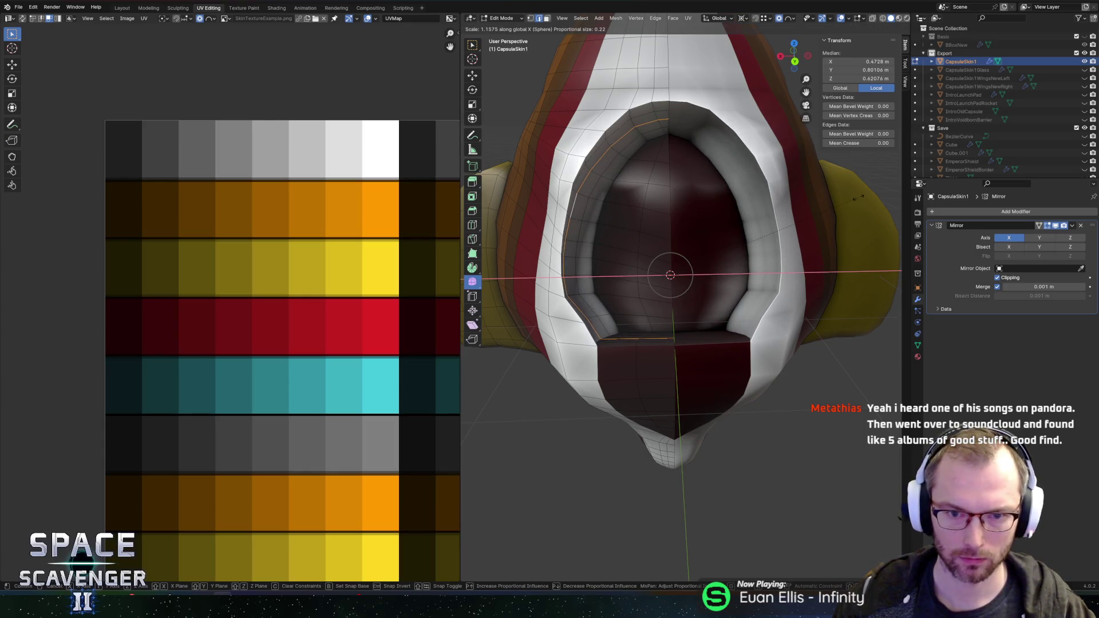
pyautogui.click(868, 196)
# Select the cockpit recess's inner faces, growing the rim loops and circle-selecting the rest
pyautogui.moveTo(868, 196); pyautogui.dragTo(634, 180)
pyautogui.click(641, 191)
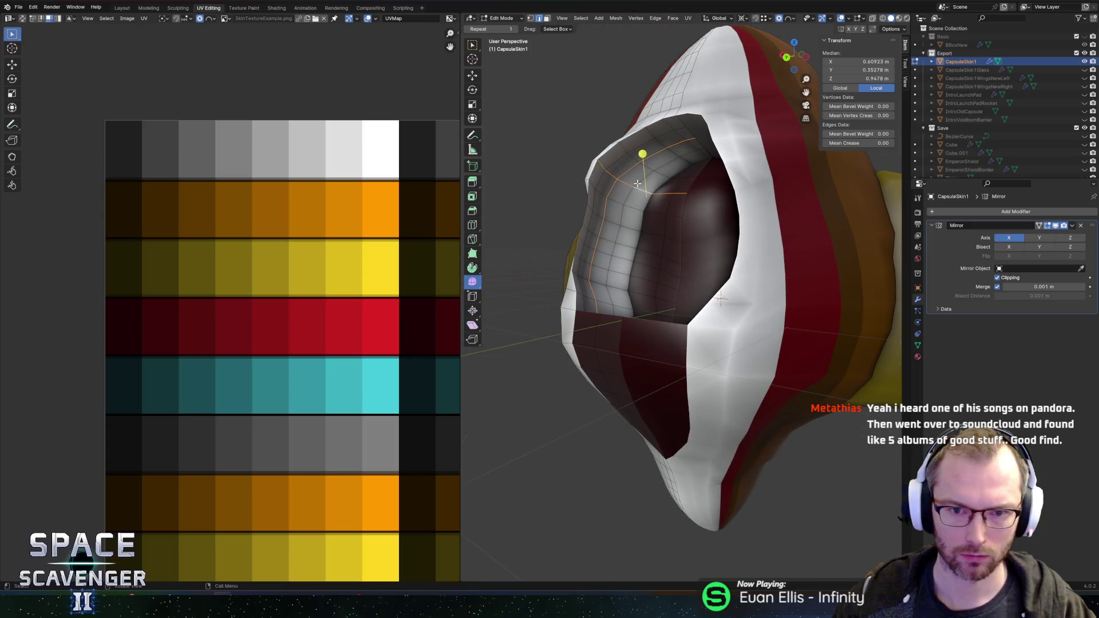
pyautogui.keyDown('alt'); pyautogui.click(601, 165); pyautogui.keyUp('alt')
pyautogui.press('l')
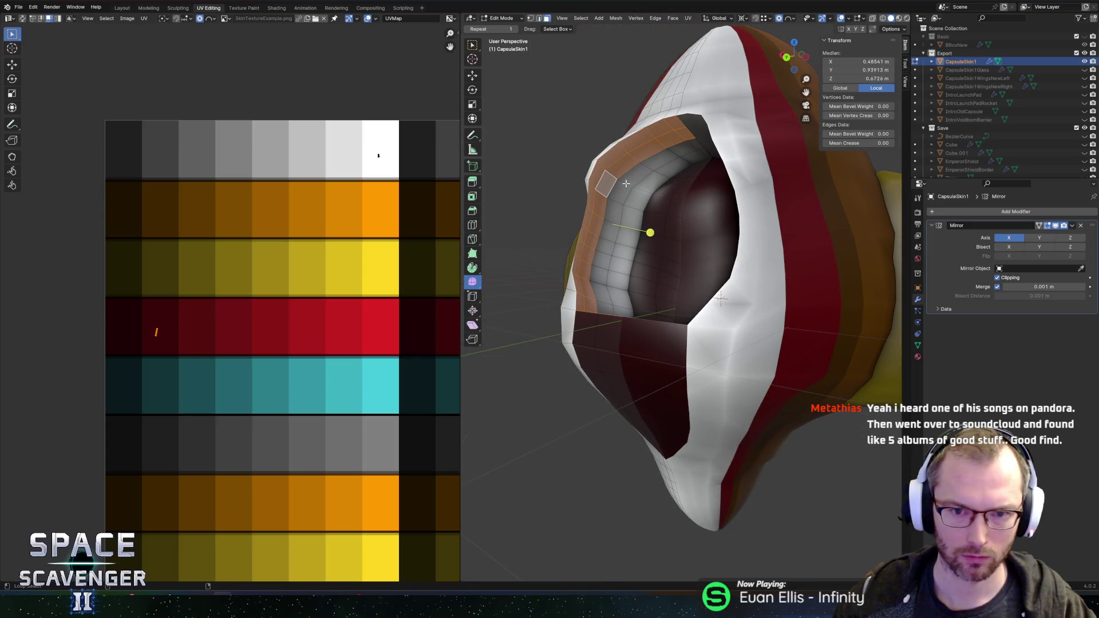
pyautogui.press('l')
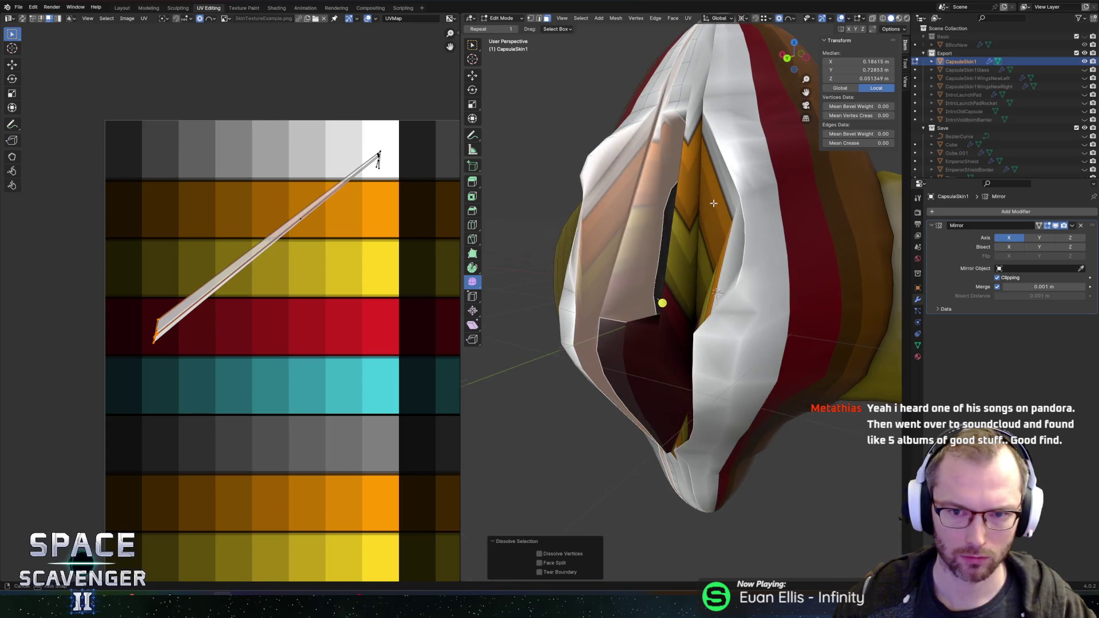
pyautogui.press('c')
pyautogui.moveTo(681, 174)
pyautogui.mouseDown()
pyautogui.moveTo(652, 172)
pyautogui.moveTo(650, 296)
pyautogui.mouseUp()
pyautogui.press('Escape')
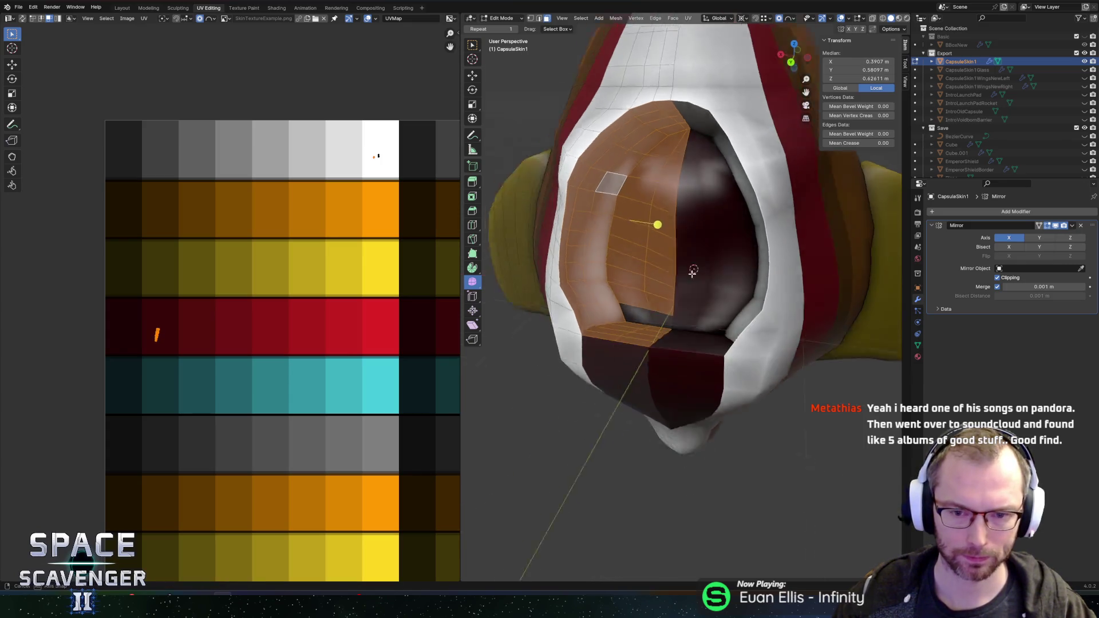
pyautogui.hotkey('alt', 'z')
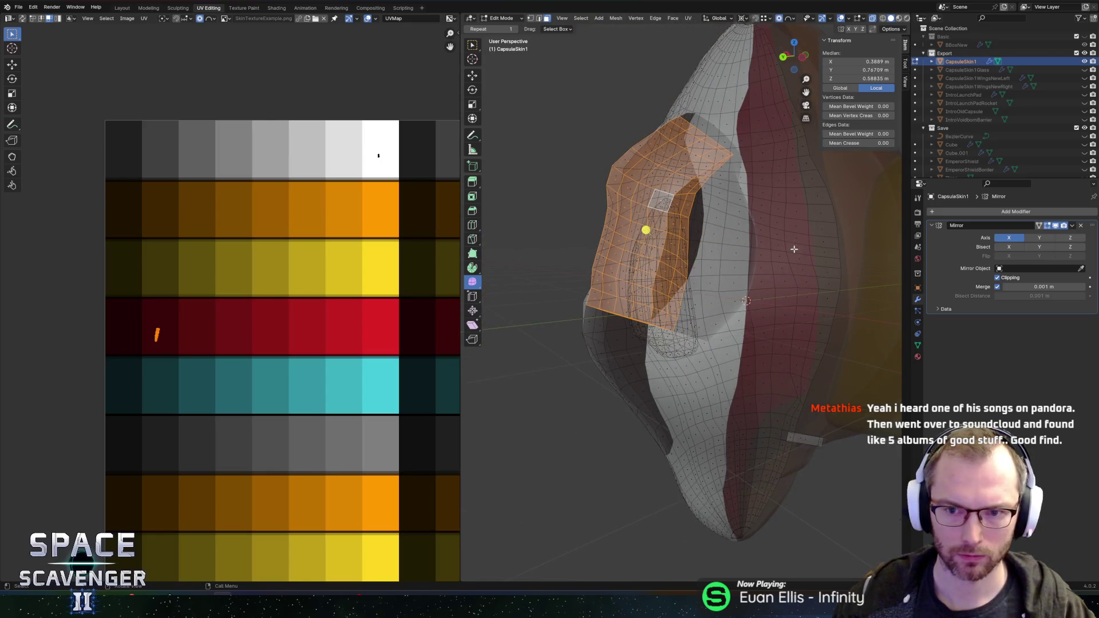
pyautogui.hotkey('alt', 'z')
# Move the cockpit interior's UV island onto the dark grey palette swatch
pyautogui.scroll(-5, 635, 192)
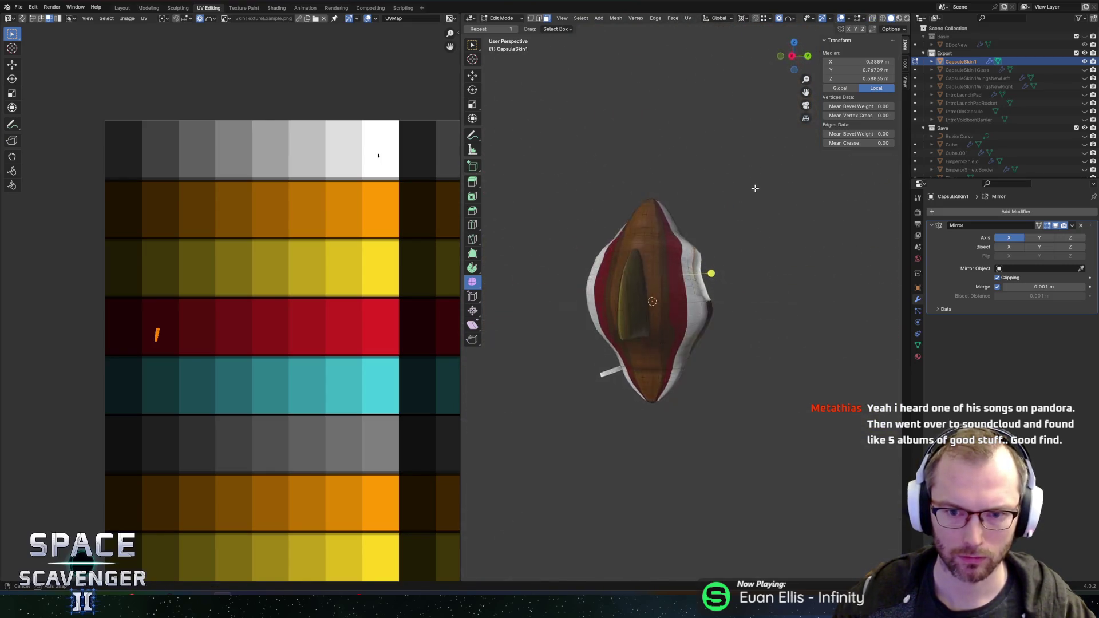
pyautogui.scroll(5, 657, 202)
pyautogui.hscroll(-5, 711, 224)
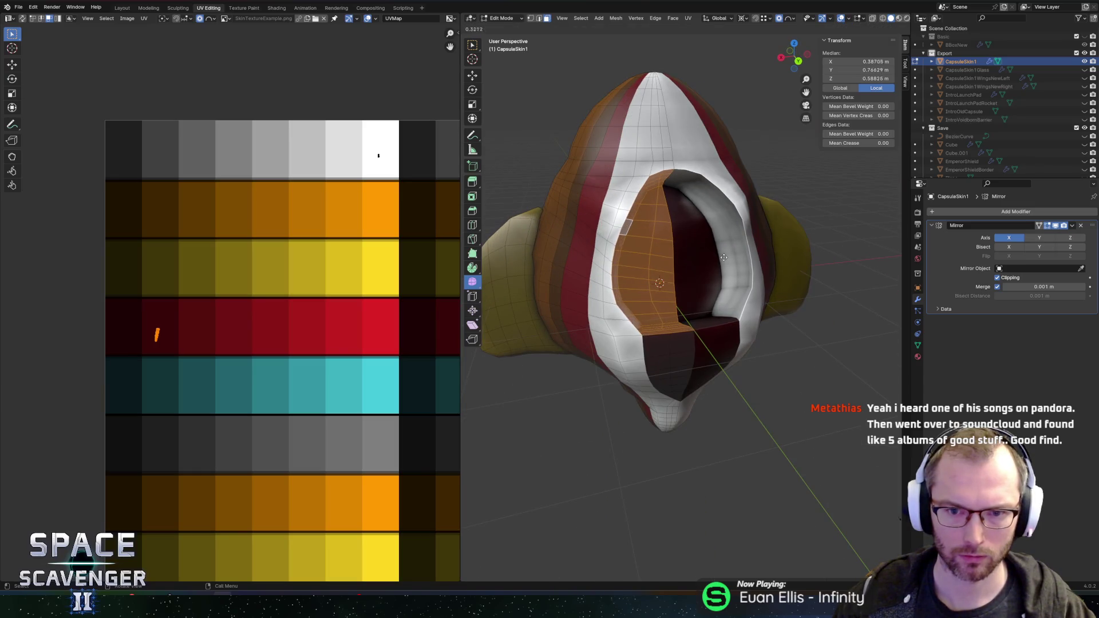
pyautogui.hscroll(5, 731, 245)
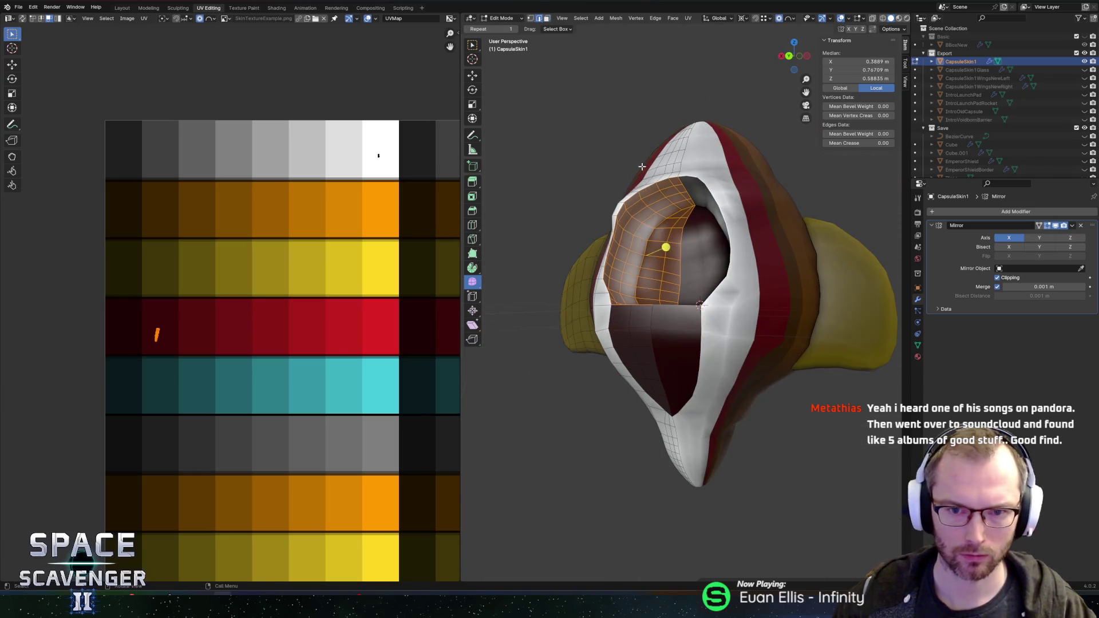
pyautogui.moveTo(388, 204); pyautogui.dragTo(387, 202)
pyautogui.press('g')
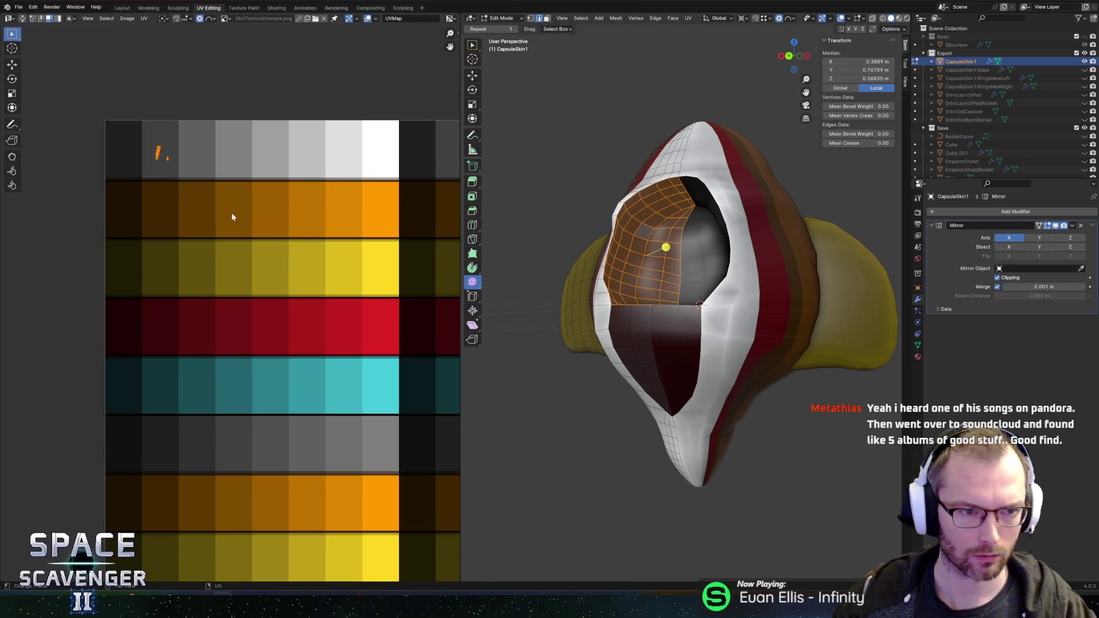
pyautogui.click(299, 194)
pyautogui.press('s')
pyautogui.press('Escape')
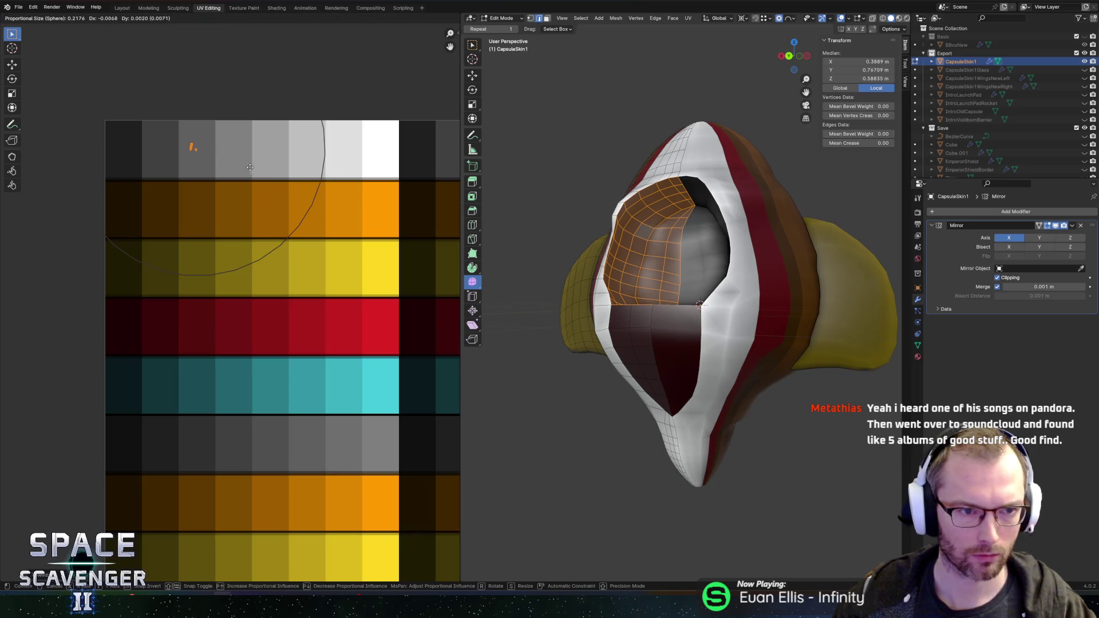
pyautogui.hotkey('ctrl', 'z')
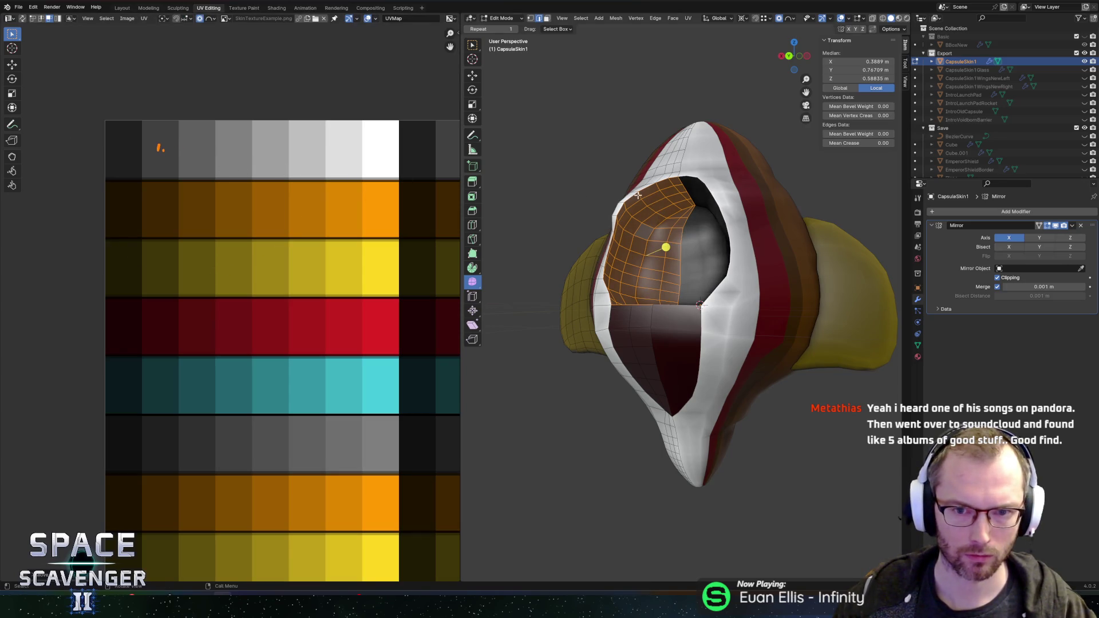
pyautogui.keyDown('alt'); pyautogui.click(630, 195); pyautogui.keyUp('alt')
pyautogui.hotkey('ctrl', 'z')
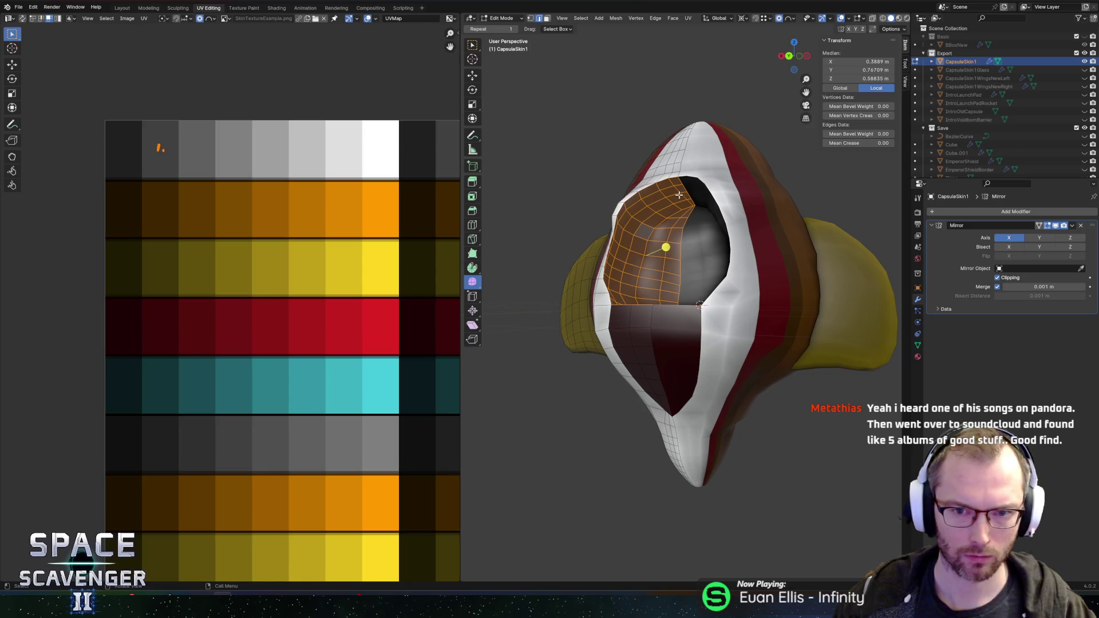
# Smooth the selected interior faces in face mode and return to Object Mode
pyautogui.scroll(1, 641, 201)
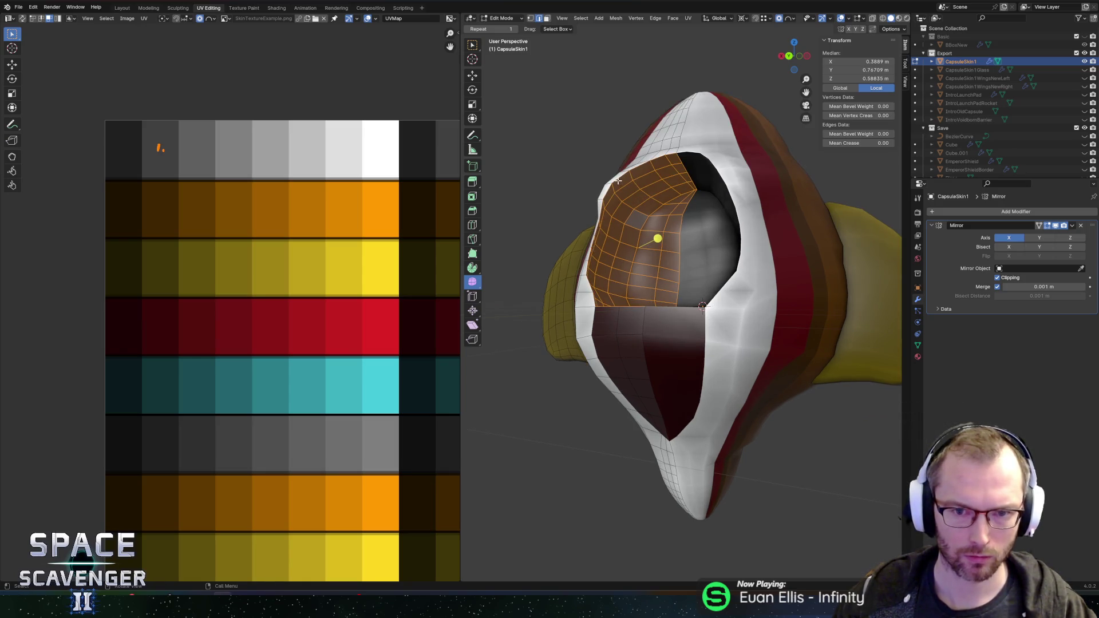
pyautogui.press('3')
pyautogui.moveTo(679, 208); pyautogui.dragTo(724, 227)
pyautogui.press('s')
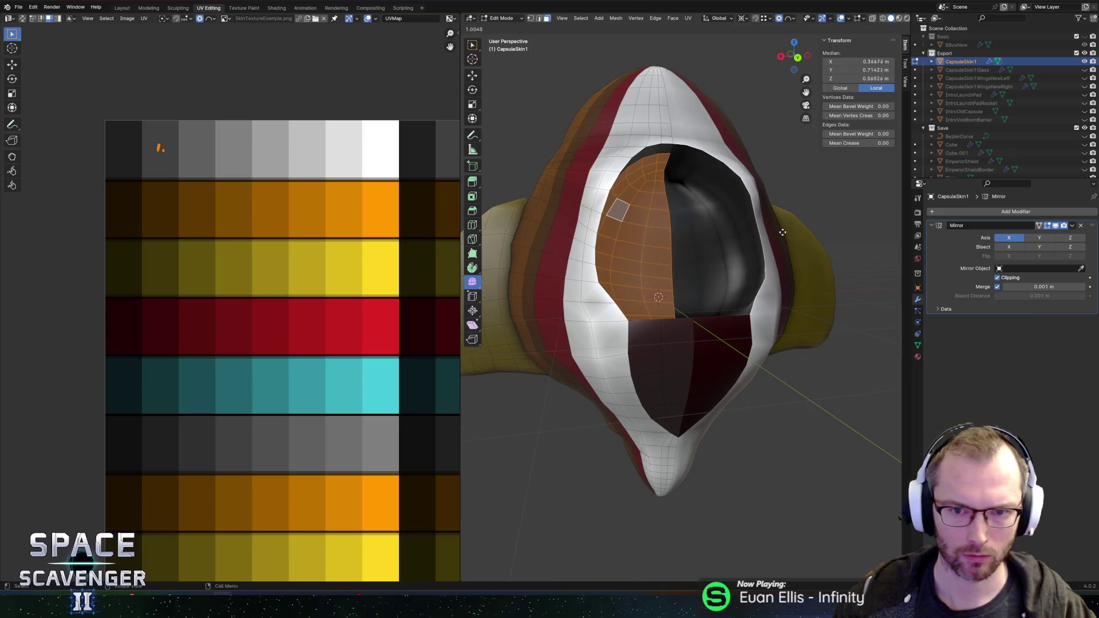
pyautogui.click(839, 222)
pyautogui.press('Tab')
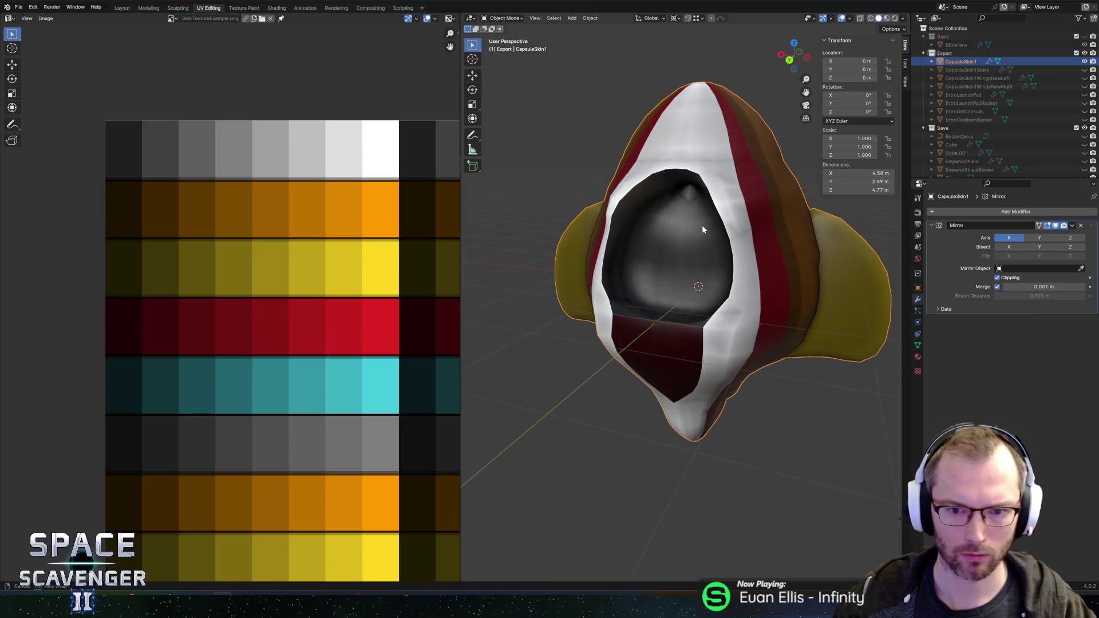
# Select an edge at the bottom of the cockpit opening and try lowering it along Z
pyautogui.press('l')
pyautogui.click(671, 334)
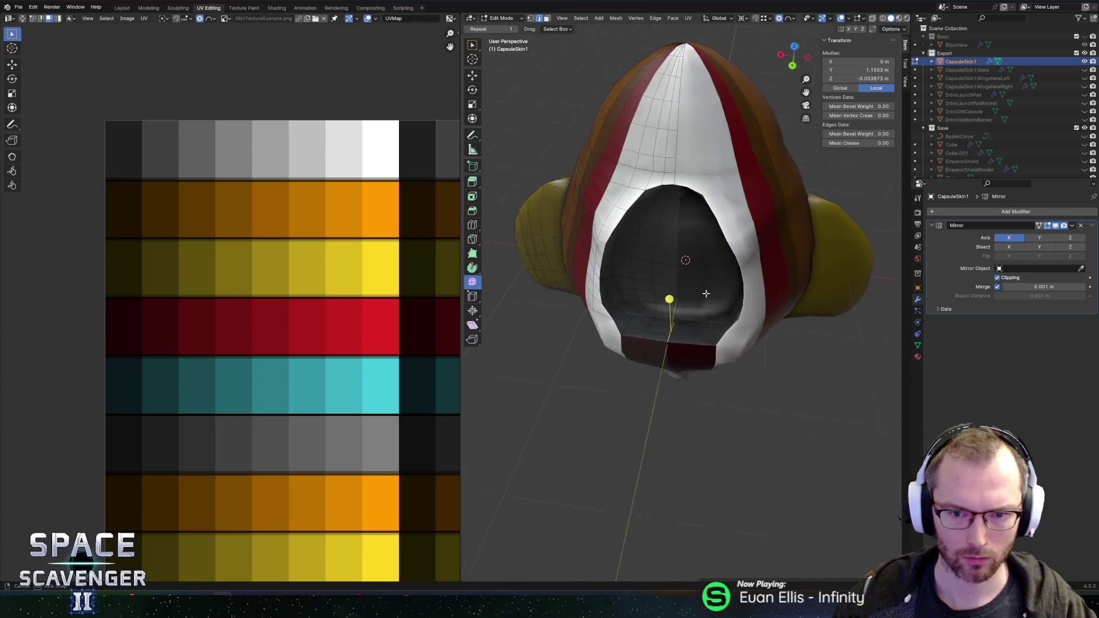
pyautogui.press('g')
pyautogui.press('z')
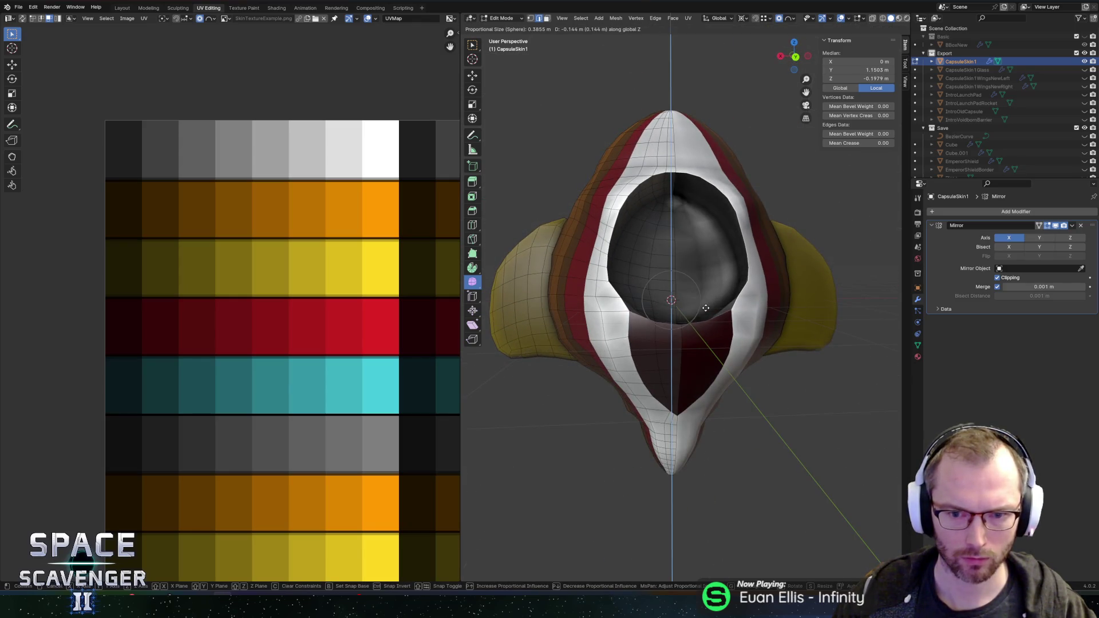
pyautogui.scroll(-1, 711, 318)
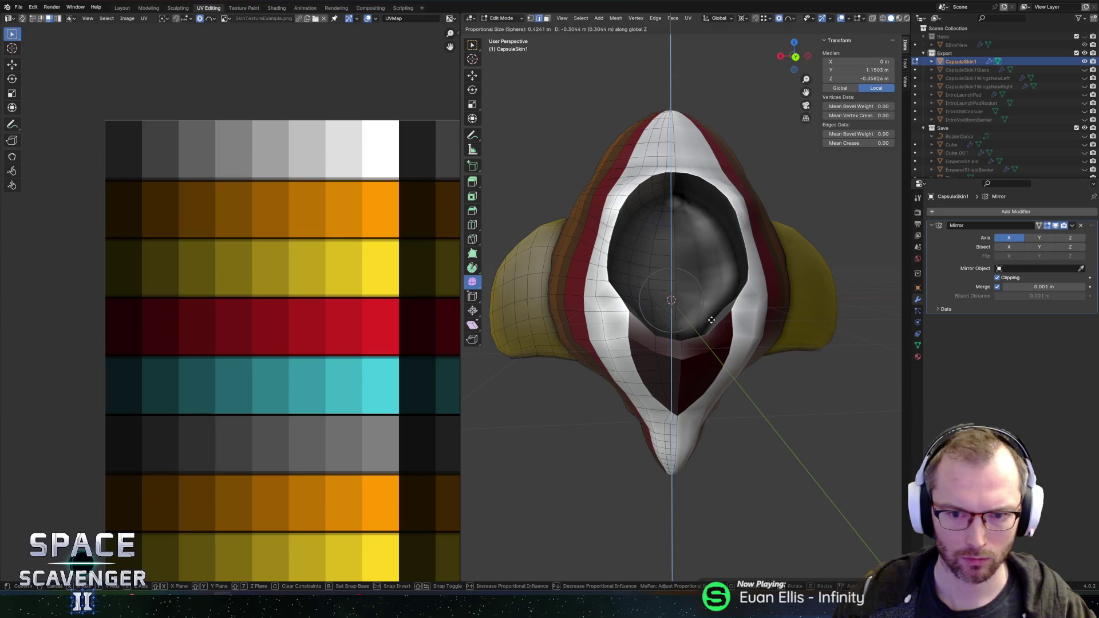
pyautogui.click(711, 320)
pyautogui.scroll(2, 699, 302)
pyautogui.scroll(5, 699, 302)
pyautogui.hotkey('ctrl', 'z')
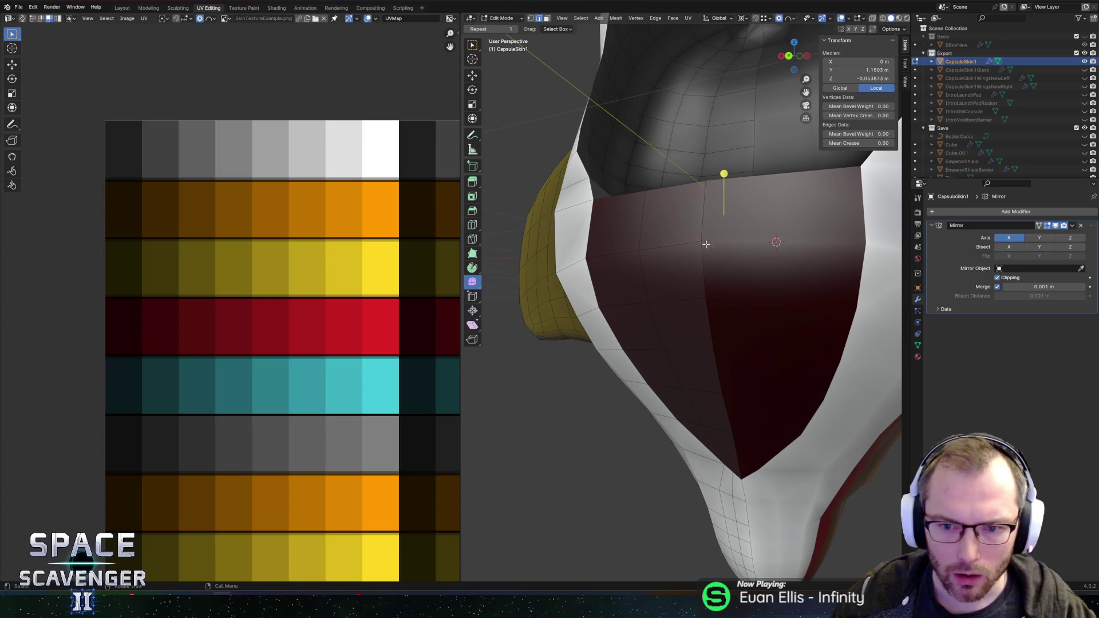
# Pull the red panel below the cockpit down along Z with smooth proportional falloff
pyautogui.hscroll(-5, 706, 246)
pyautogui.press('g')
pyautogui.press('z')
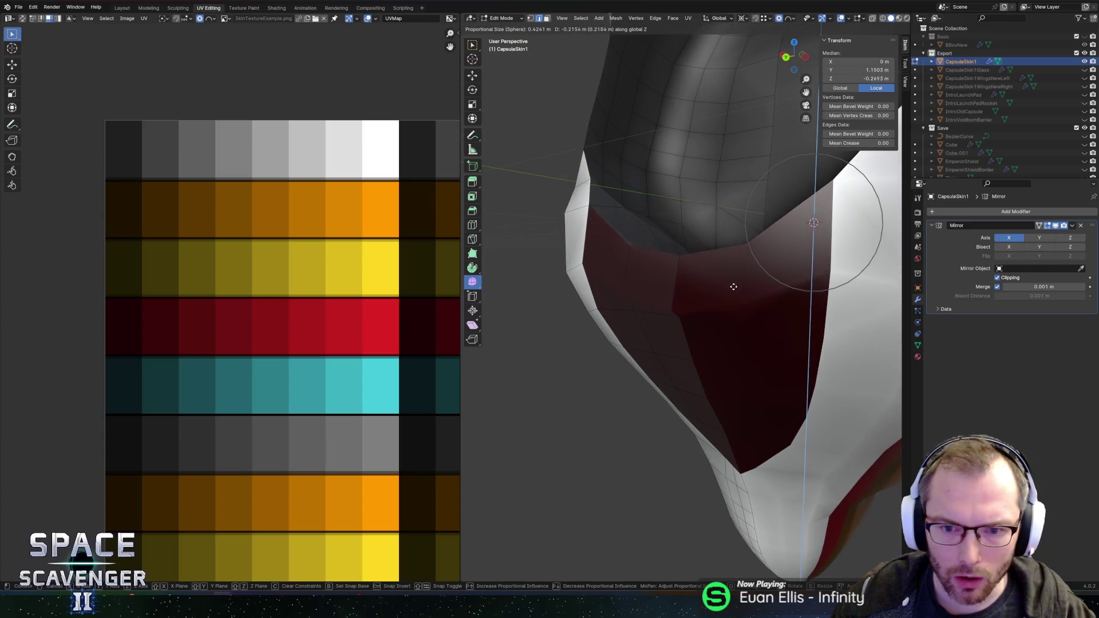
pyautogui.press('Escape')
pyautogui.scroll(-5, 726, 244)
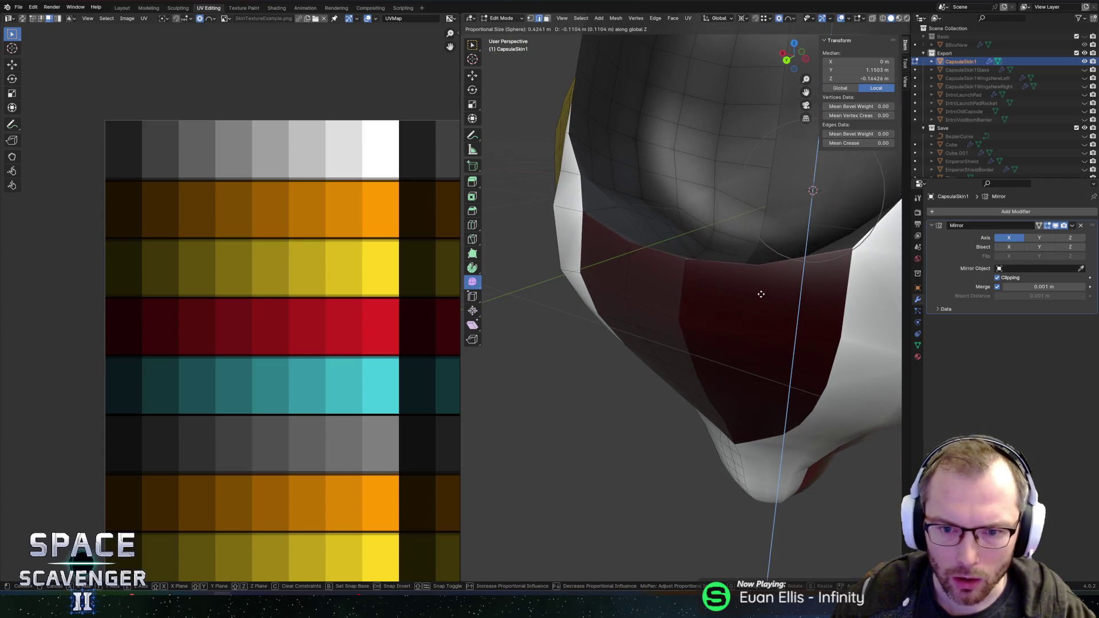
pyautogui.scroll(-6, 738, 298)
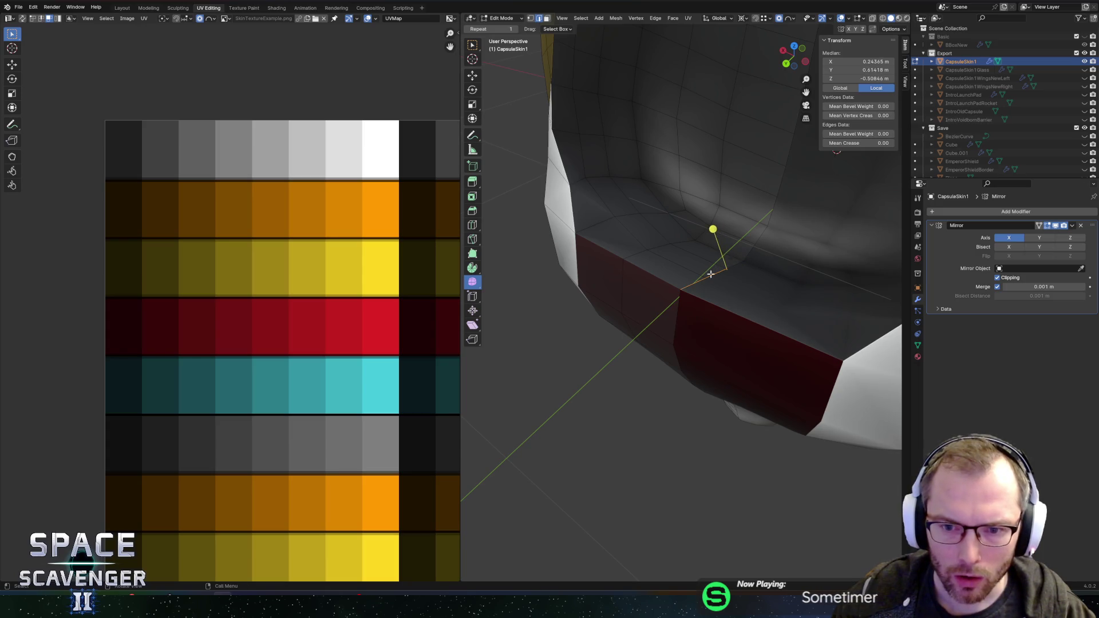
pyautogui.scroll(-5, 741, 257)
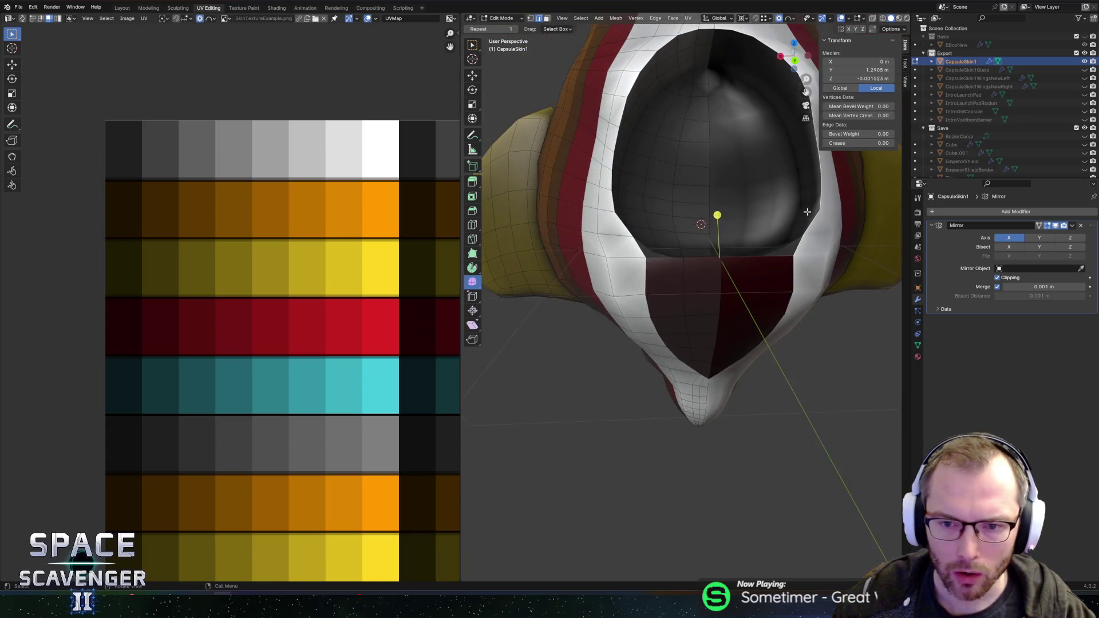
pyautogui.press('g')
pyautogui.press('z')
pyautogui.scroll(2, 808, 242)
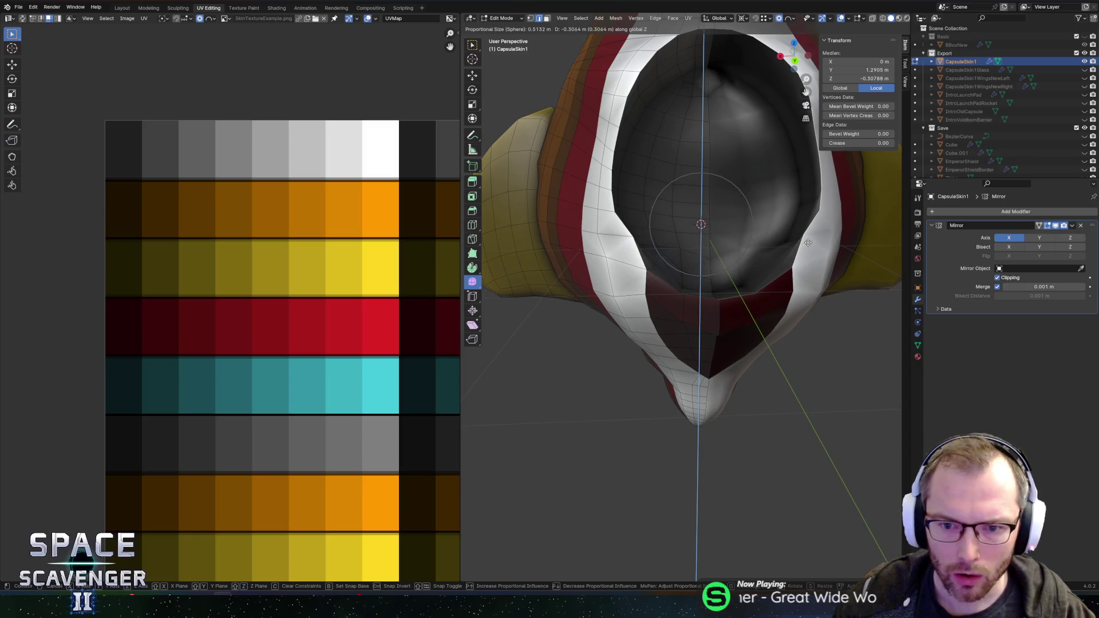
pyautogui.press('Escape')
pyautogui.press('g')
pyautogui.press('z')
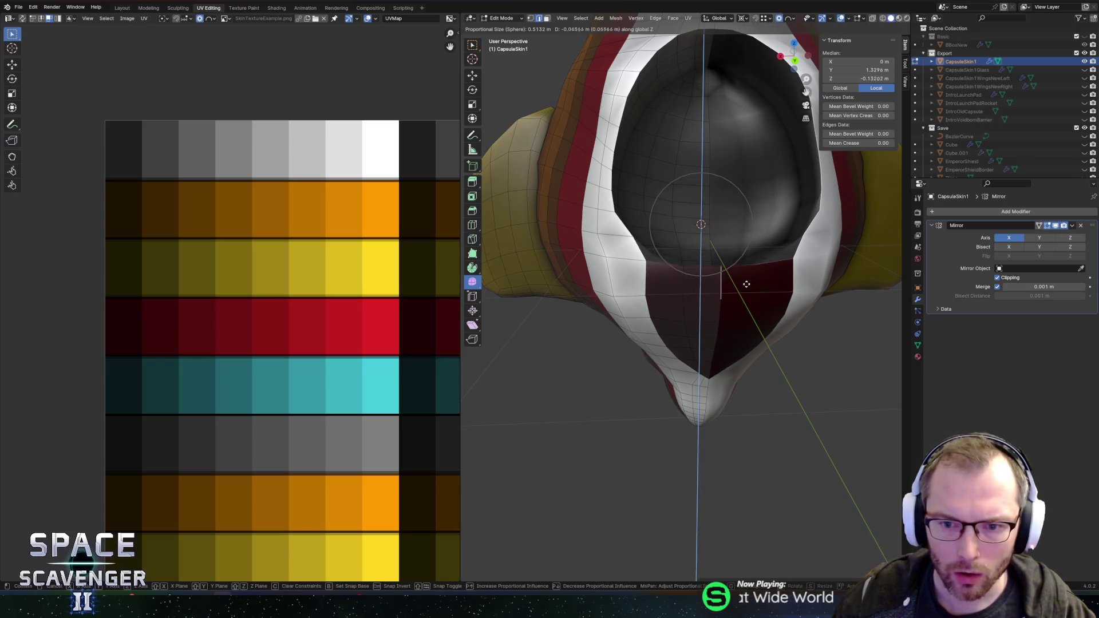
pyautogui.click(747, 309)
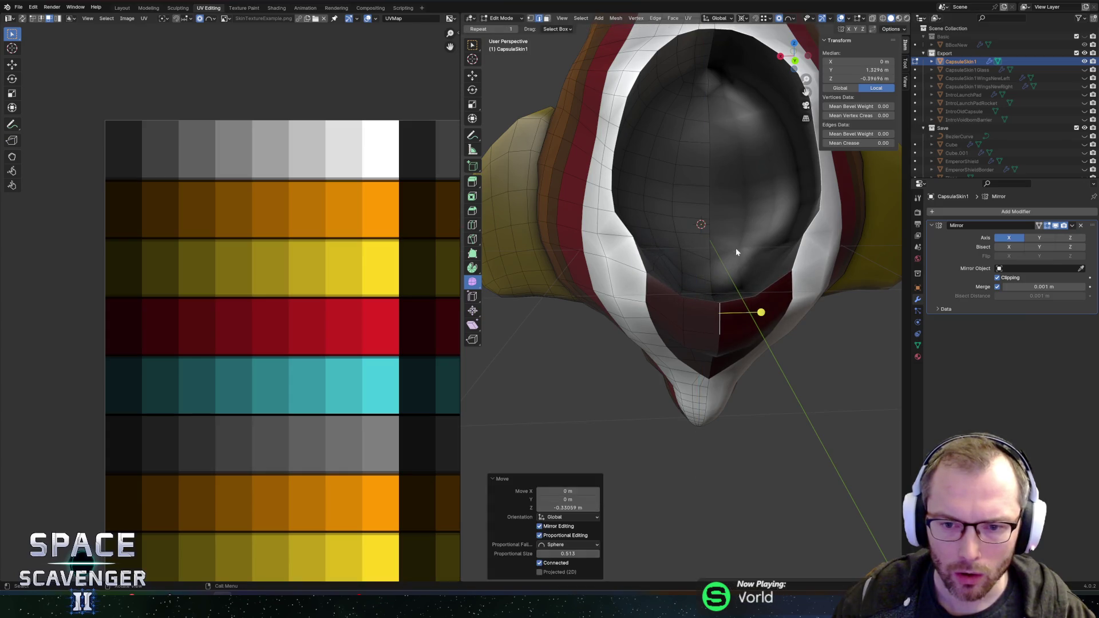
pyautogui.press('Tab')
# Back in Edit Mode, brush-select the back faces inside the cockpit opening
pyautogui.moveTo(737, 247)
pyautogui.mouseDown()
pyautogui.moveTo(770, 203)
pyautogui.moveTo(658, 240)
pyautogui.moveTo(548, 254)
pyautogui.moveTo(623, 239)
pyautogui.mouseUp()
pyautogui.press('Tab')
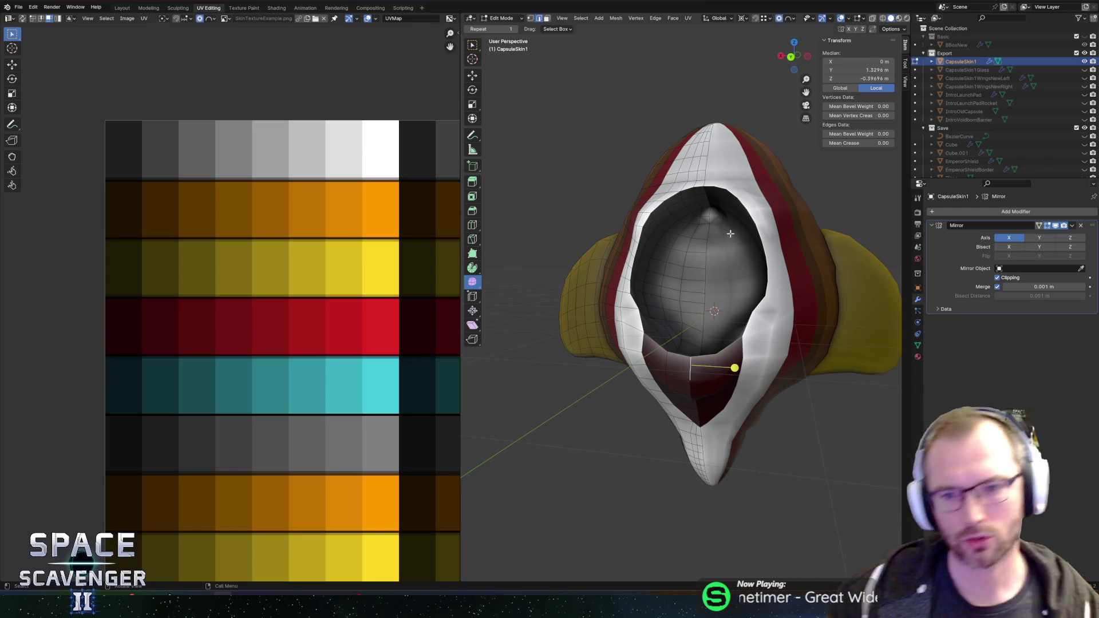
pyautogui.moveTo(695, 195)
pyautogui.mouseDown()
pyautogui.moveTo(723, 216)
pyautogui.moveTo(678, 220)
pyautogui.moveTo(685, 244)
pyautogui.moveTo(672, 234)
pyautogui.moveTo(701, 192)
pyautogui.mouseUp()
pyautogui.click(686, 216)
pyautogui.press('c')
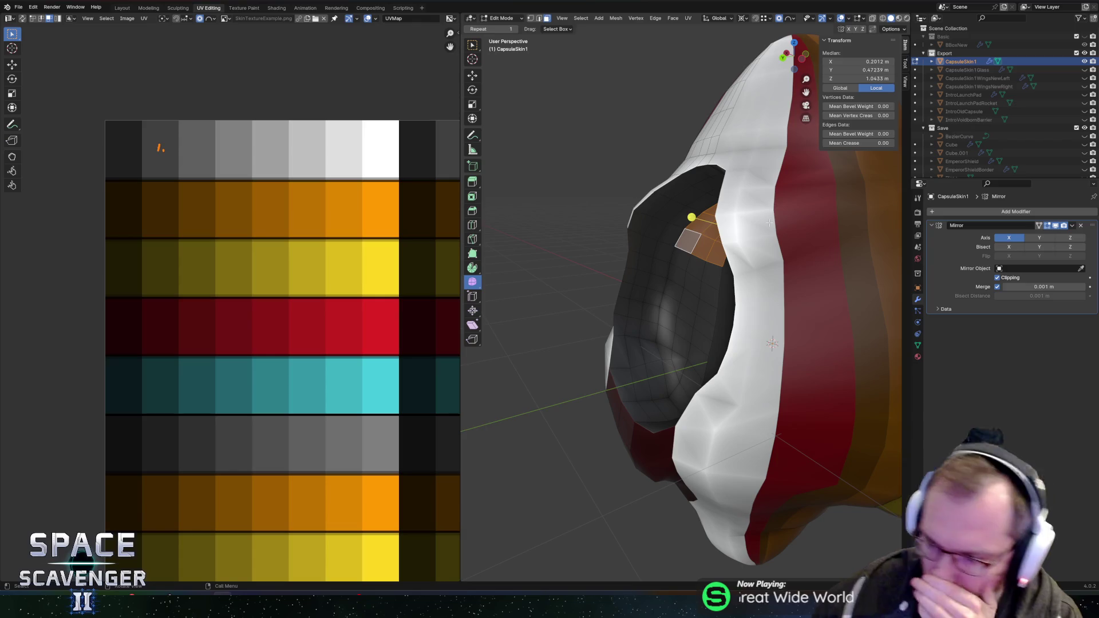
pyautogui.moveTo(668, 168)
pyautogui.mouseDown()
pyautogui.moveTo(604, 222)
pyautogui.moveTo(566, 228)
pyautogui.moveTo(715, 235)
pyautogui.moveTo(607, 257)
pyautogui.moveTo(573, 320)
pyautogui.moveTo(593, 330)
pyautogui.moveTo(578, 396)
pyautogui.moveTo(573, 355)
pyautogui.moveTo(584, 303)
pyautogui.mouseUp()
pyautogui.press('c')
pyautogui.press('Escape')
# Move the inner cockpit faces −0.29 m along Y
pyautogui.press('g')
pyautogui.press('y')
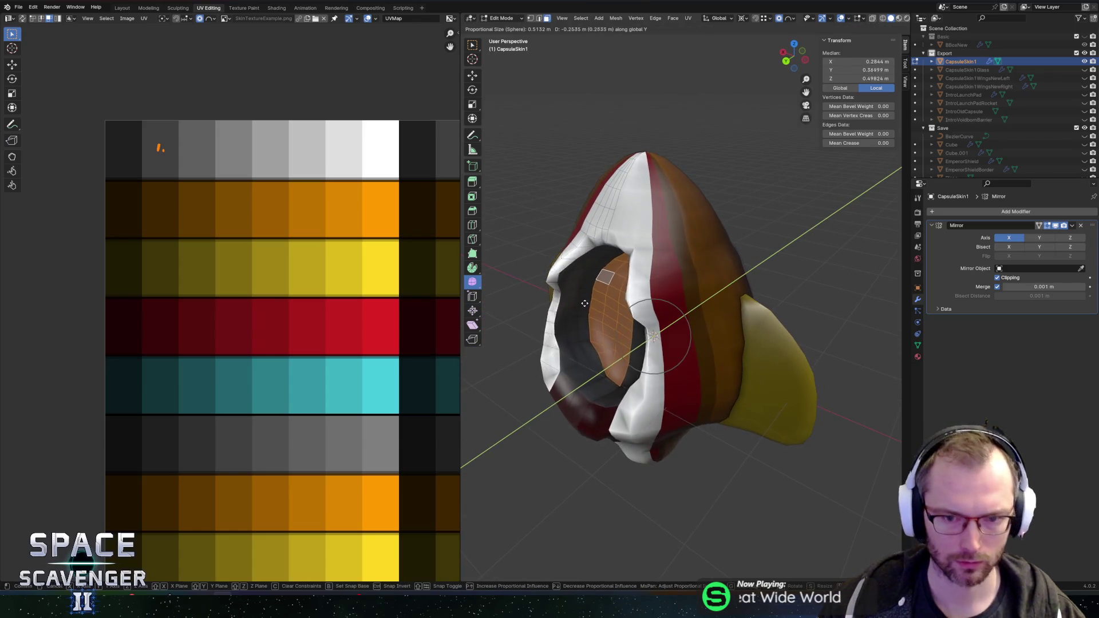
pyautogui.rightClick(587, 303)
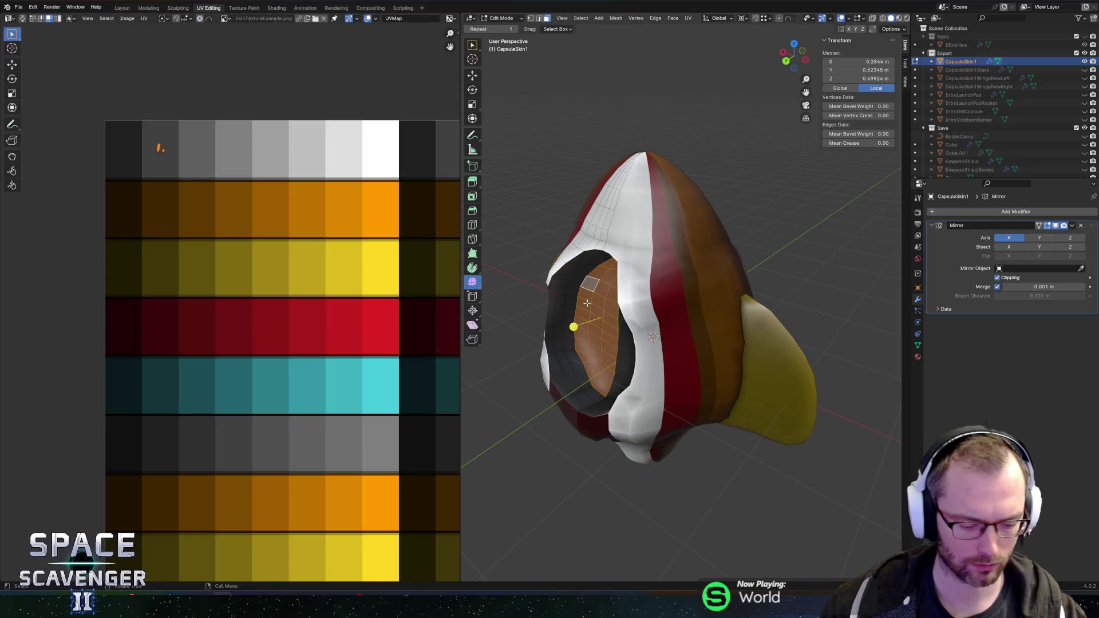
pyautogui.moveTo(587, 303); pyautogui.dragTo(641, 269)
pyautogui.press('g')
pyautogui.press('y')
pyautogui.click(667, 262)
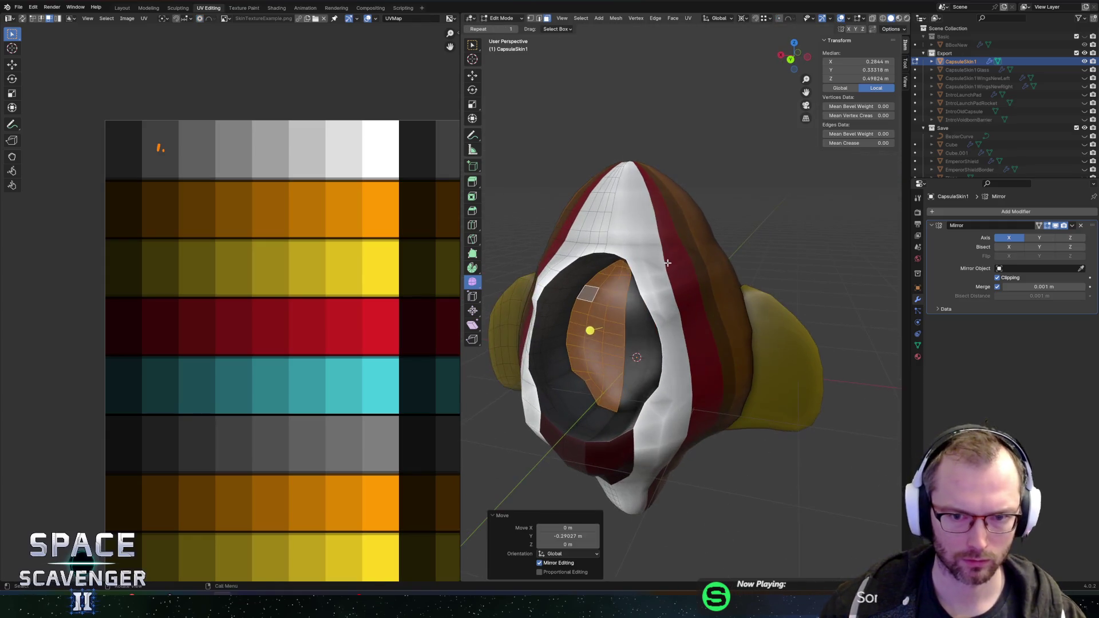
# Raise the inner faces 0.25 m along Z and return to Object Mode
pyautogui.press('g')
pyautogui.press('z')
pyautogui.click(674, 246)
pyautogui.moveTo(674, 246)
pyautogui.mouseDown()
pyautogui.moveTo(604, 231)
pyautogui.moveTo(688, 207)
pyautogui.moveTo(791, 224)
pyautogui.moveTo(803, 238)
pyautogui.moveTo(685, 228)
pyautogui.moveTo(816, 212)
pyautogui.mouseUp()
pyautogui.press('Tab')
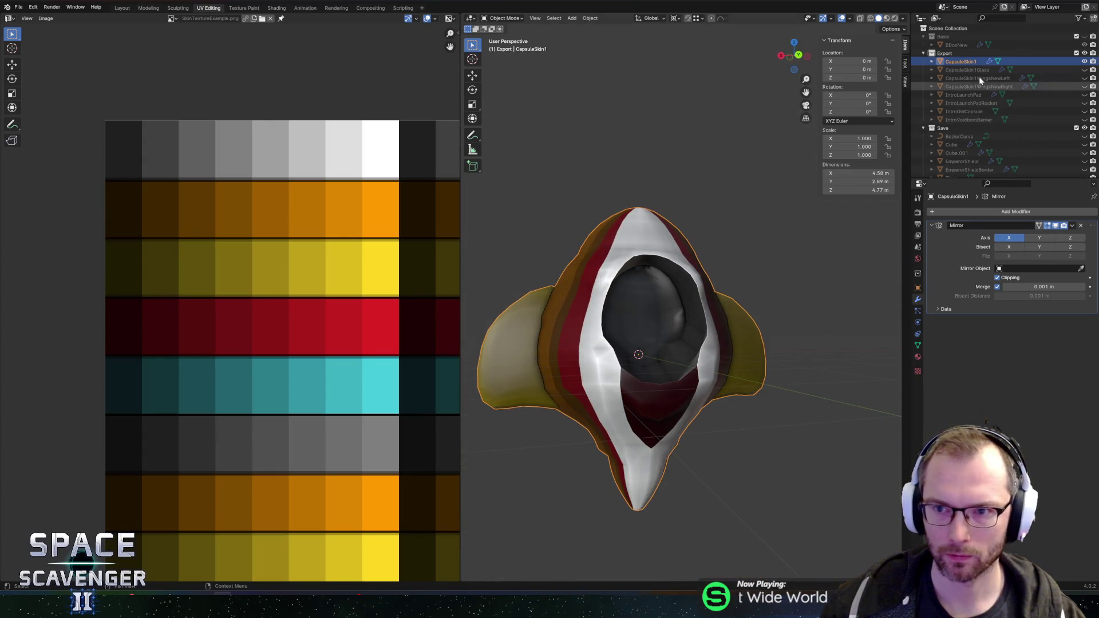
# Unhide CapsuleSkin1Glass in the outliner and check it against the hull
pyautogui.click(1084, 69)
pyautogui.click(695, 283)
pyautogui.press('Tab')
pyautogui.moveTo(695, 284)
pyautogui.mouseDown()
pyautogui.moveTo(744, 292)
pyautogui.moveTo(728, 309)
pyautogui.moveTo(676, 286)
pyautogui.mouseUp()
pyautogui.press('Tab')
pyautogui.press('Tab')
pyautogui.press('Tab')
pyautogui.click(672, 165)
pyautogui.moveTo(672, 165)
pyautogui.mouseDown()
pyautogui.moveTo(698, 211)
pyautogui.moveTo(730, 210)
pyautogui.mouseUp()
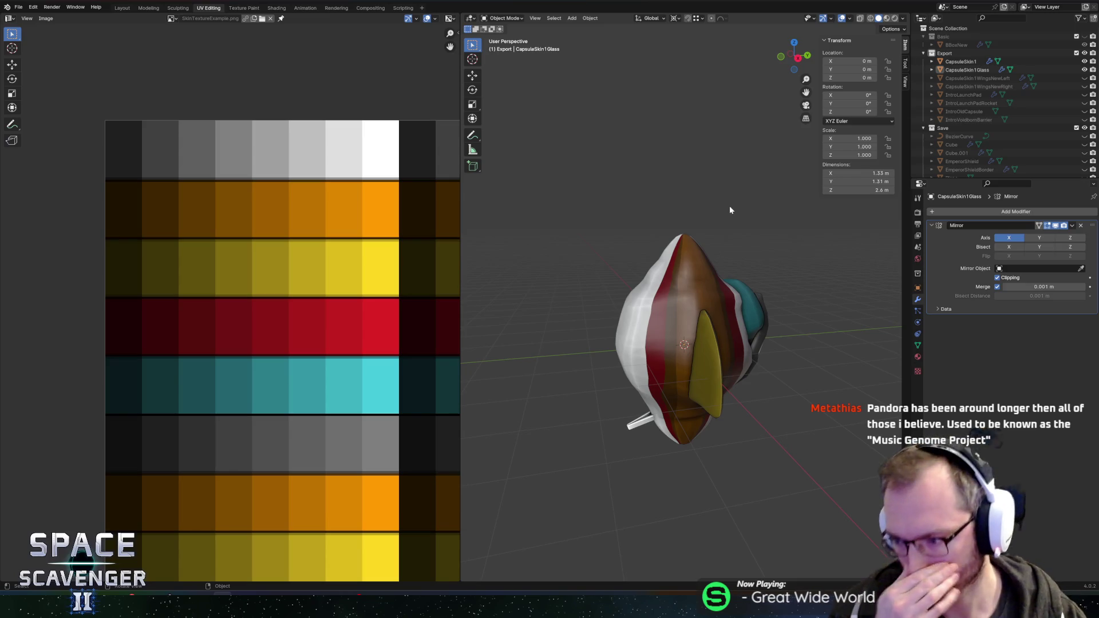
pyautogui.moveTo(709, 253)
pyautogui.mouseDown()
pyautogui.moveTo(698, 295)
pyautogui.moveTo(657, 258)
pyautogui.moveTo(710, 227)
pyautogui.moveTo(610, 234)
pyautogui.moveTo(681, 249)
pyautogui.mouseUp()
pyautogui.scroll(5, 657, 257)
# Scale the cockpit glass mesh slightly in Edit Mode, then return to Object Mode
pyautogui.press('Tab')
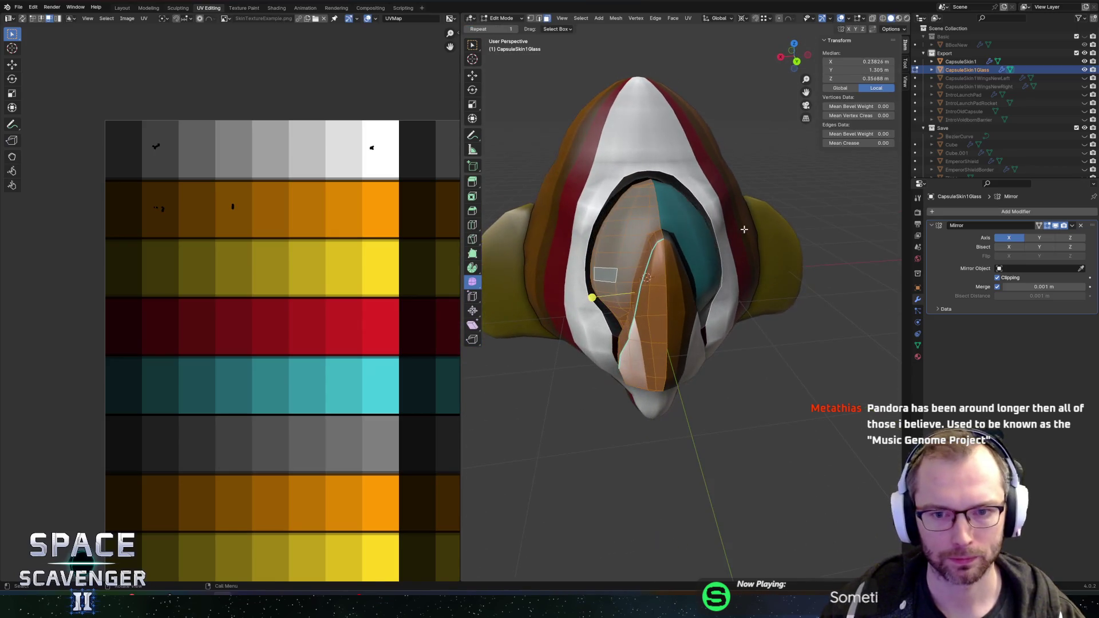
pyautogui.press('s')
pyautogui.click(752, 228)
pyautogui.moveTo(752, 228)
pyautogui.mouseDown()
pyautogui.moveTo(765, 215)
pyautogui.moveTo(796, 221)
pyautogui.moveTo(741, 211)
pyautogui.mouseUp()
pyautogui.hotkey('alt', 'z')
pyautogui.press('Tab')
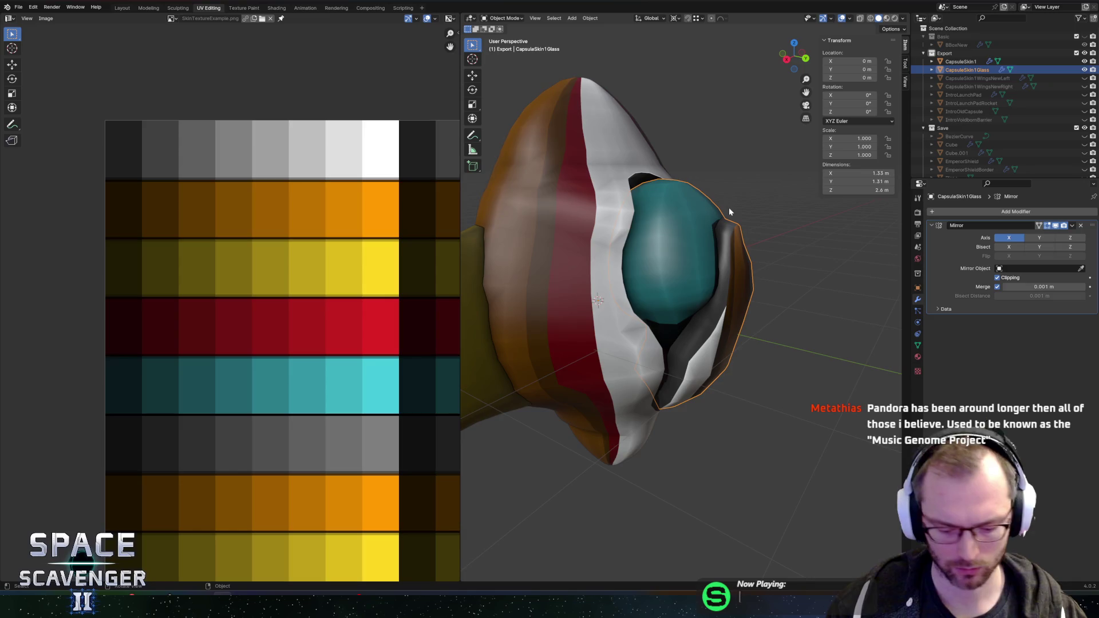
# Isolate the glass in Local View and select a face path from its top downward
pyautogui.press('KP_Divide')
pyautogui.moveTo(729, 207)
pyautogui.mouseDown()
pyautogui.moveTo(692, 203)
pyautogui.moveTo(800, 198)
pyautogui.moveTo(705, 239)
pyautogui.mouseUp()
pyautogui.press('Tab')
pyautogui.click(702, 235)
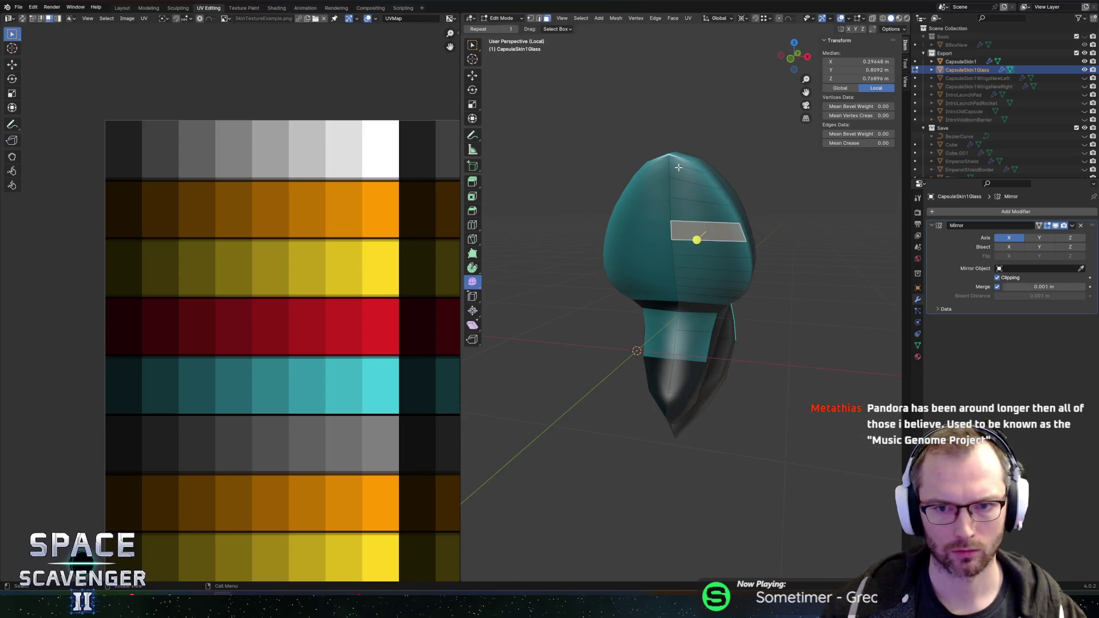
pyautogui.click(678, 167)
pyautogui.scroll(6, 678, 163)
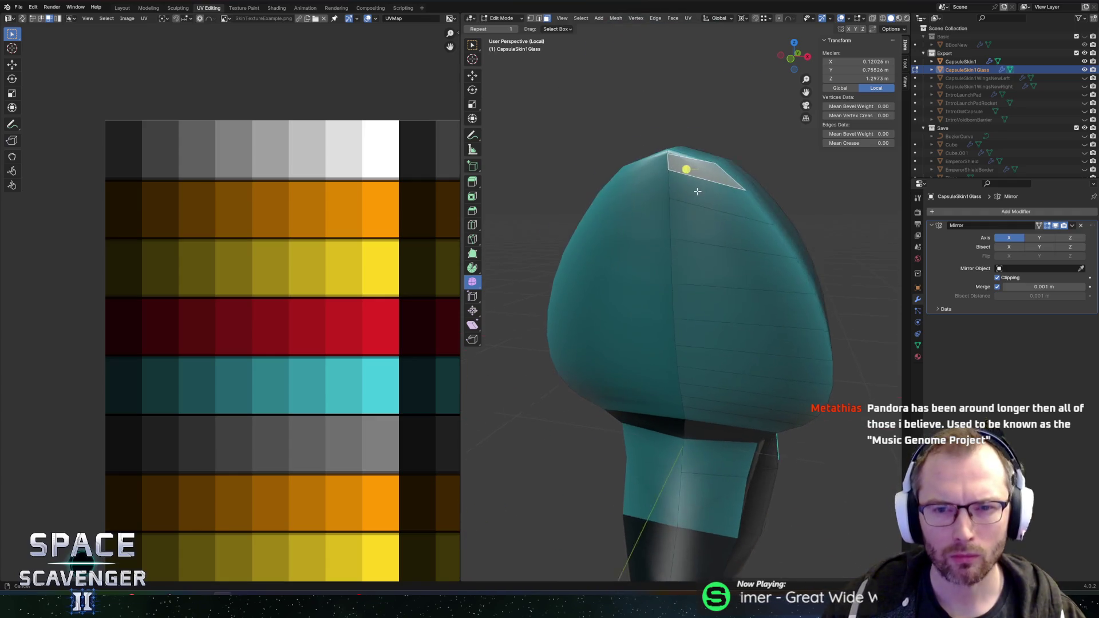
pyautogui.click(661, 47)
pyautogui.scroll(-6, 680, 155)
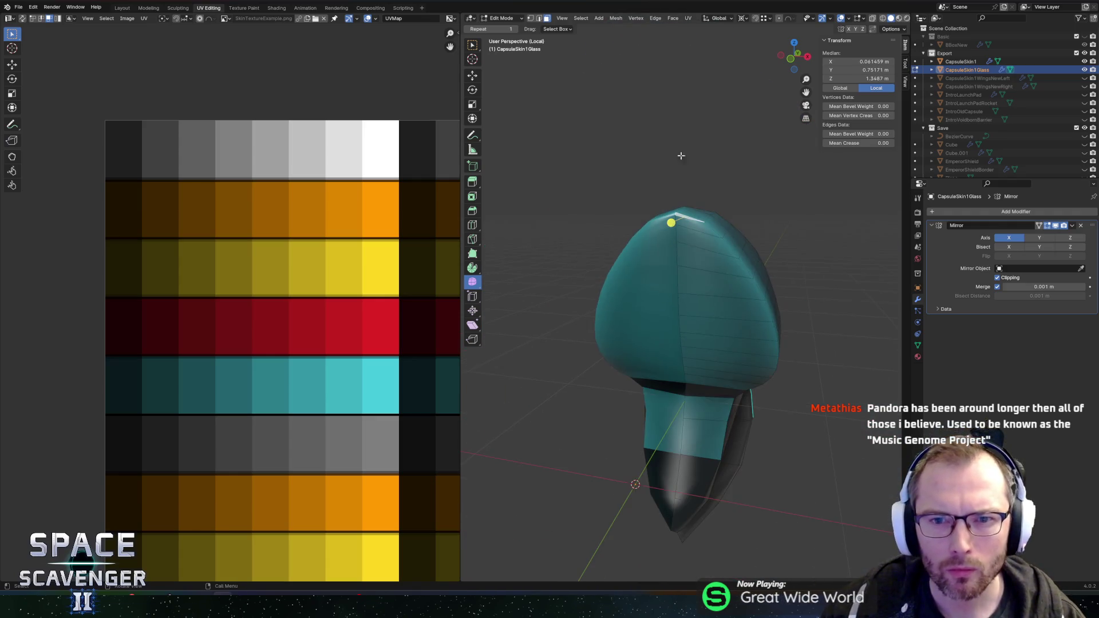
pyautogui.keyDown('ctrl'); pyautogui.click(693, 454); pyautogui.keyUp('ctrl')
# Refine the glass selection to the lower face strip from rim to top and select its UVs
pyautogui.moveTo(701, 405)
pyautogui.mouseDown()
pyautogui.moveTo(707, 435)
pyautogui.moveTo(852, 376)
pyautogui.mouseUp()
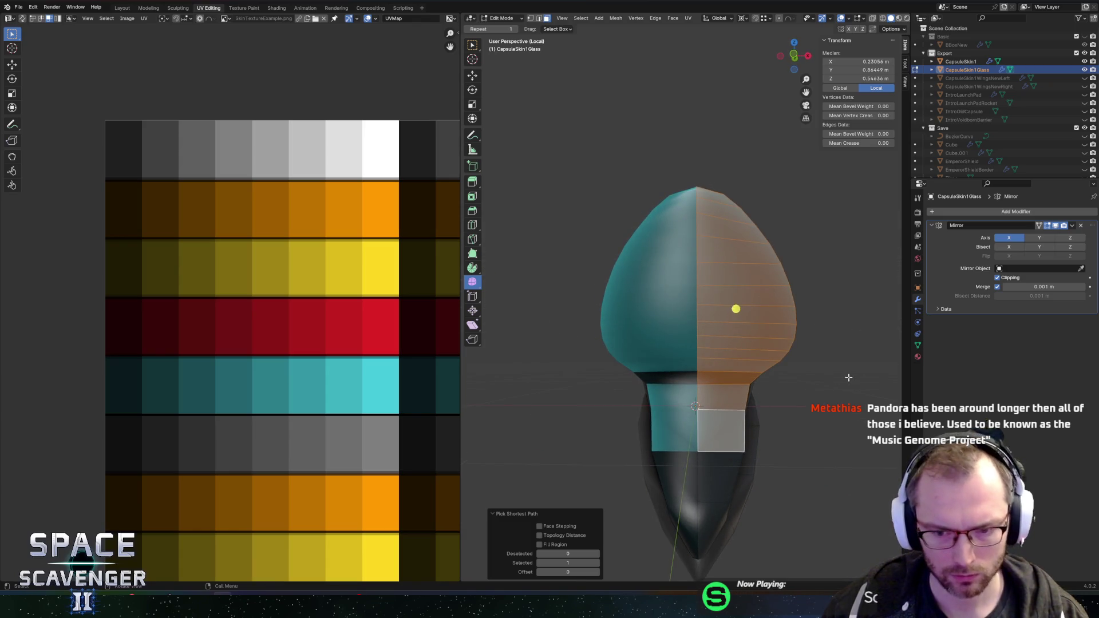
pyautogui.moveTo(742, 388); pyautogui.dragTo(706, 376)
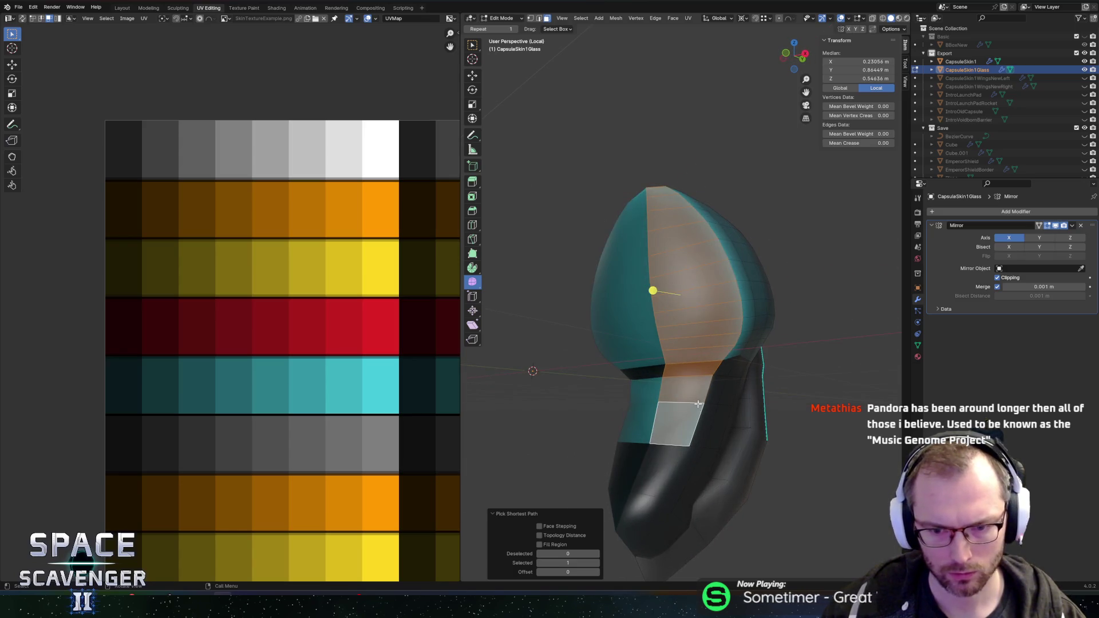
pyautogui.hotkey('ctrl', 'z')
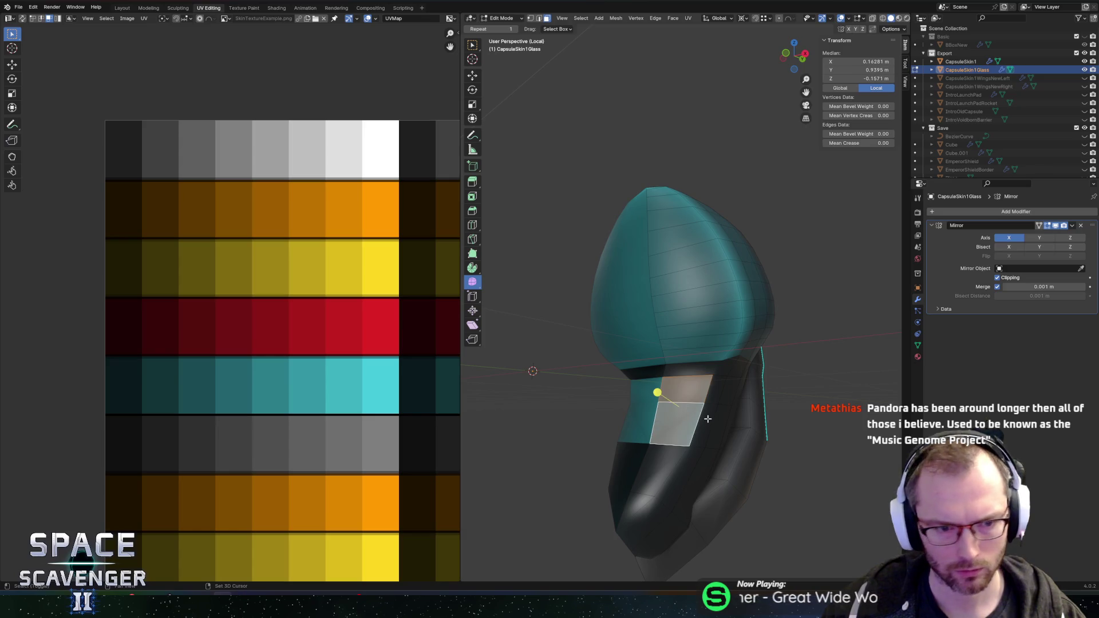
pyautogui.keyDown('shift'); pyautogui.click(707, 418); pyautogui.keyUp('shift')
pyautogui.scroll(-4, 351, 361)
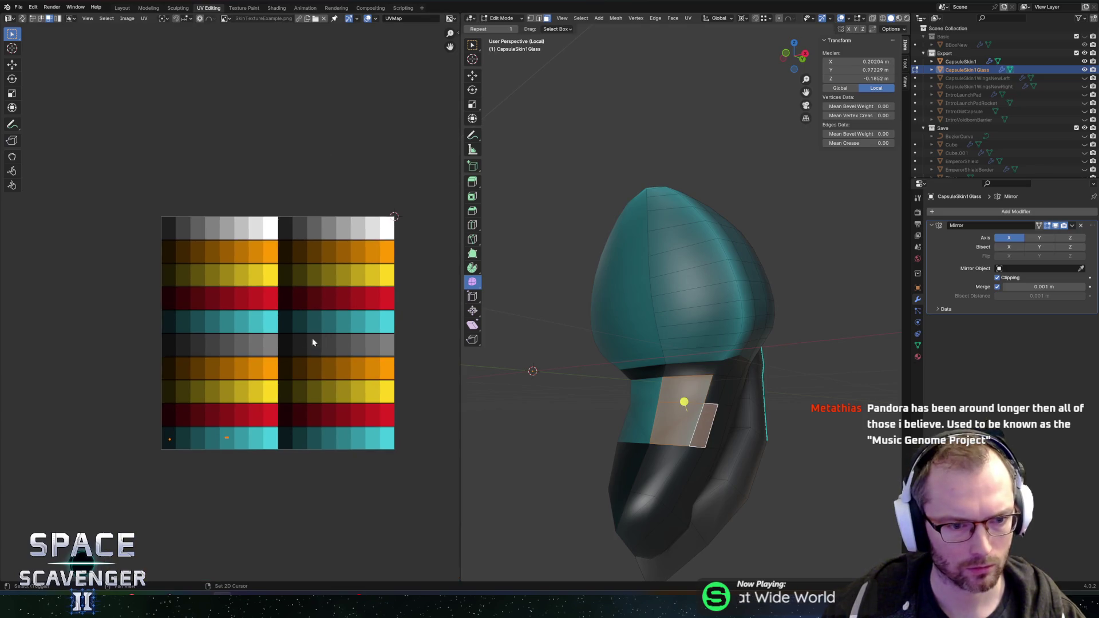
pyautogui.click(265, 475)
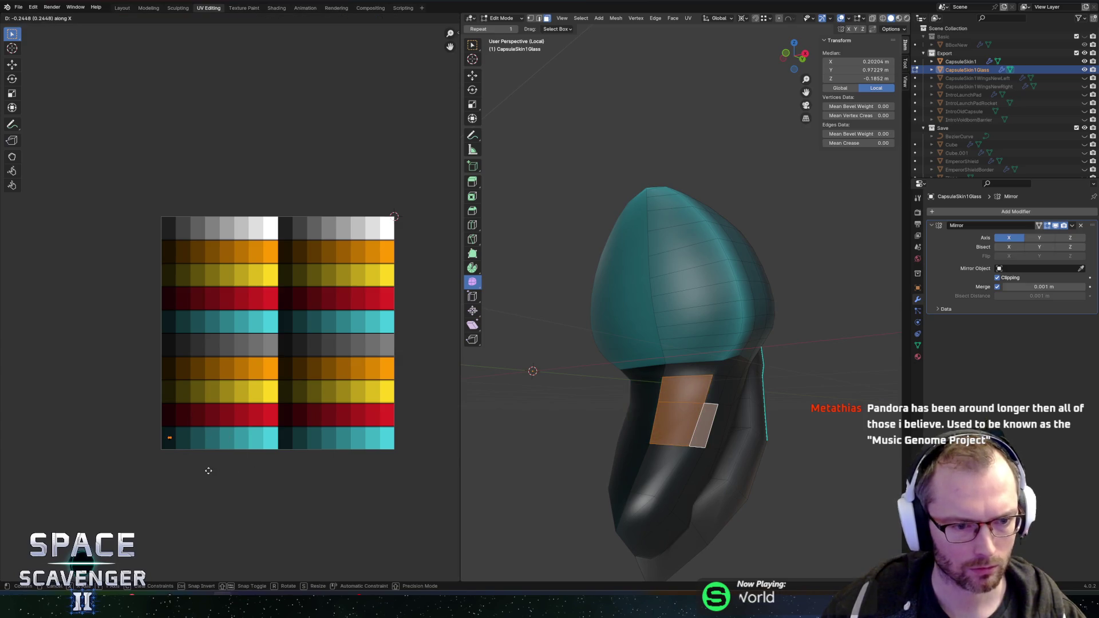
pyautogui.press('Tab')
pyautogui.press('Tab')
pyautogui.click(667, 352)
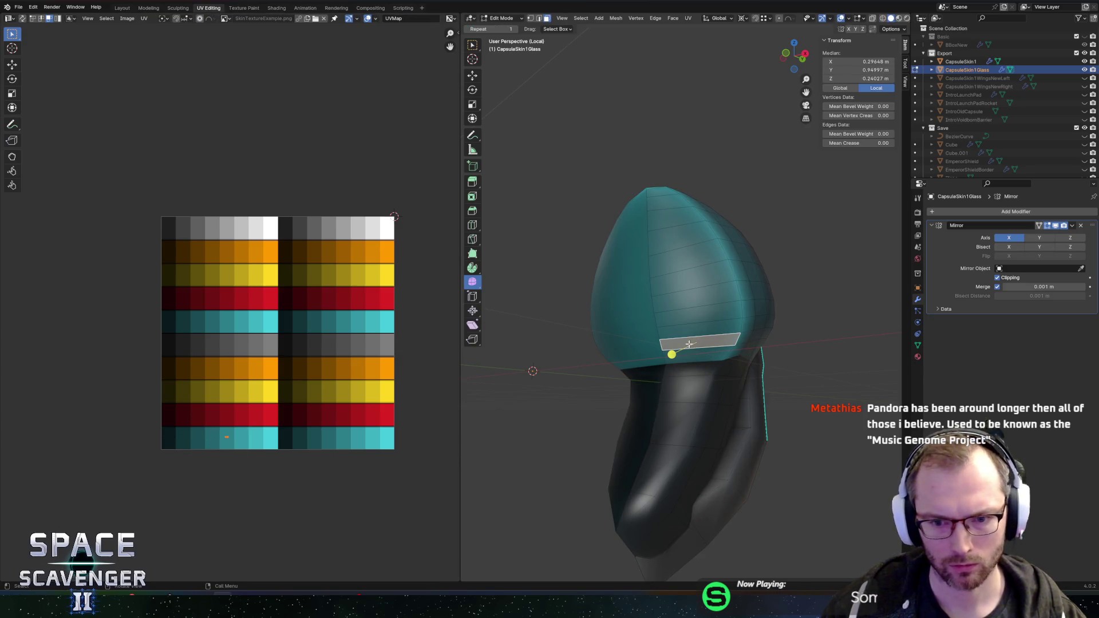
pyautogui.keyDown('ctrl'); pyautogui.click(650, 188); pyautogui.keyUp('ctrl')
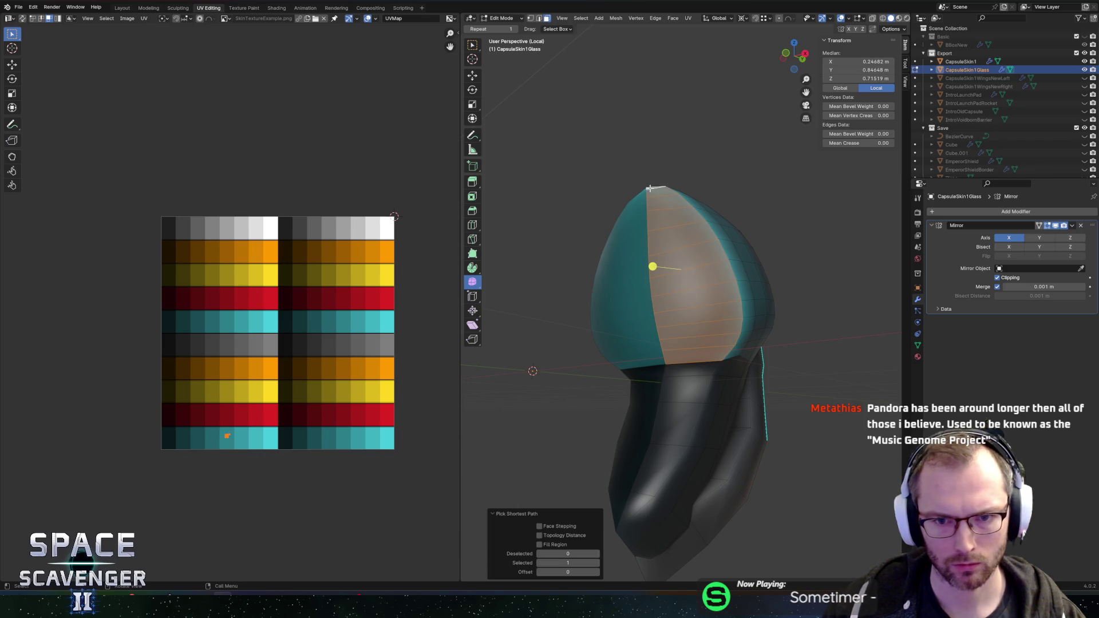
# Cancel the inset and snap the 3D cursor to a vertex on the dome
pyautogui.press('i')
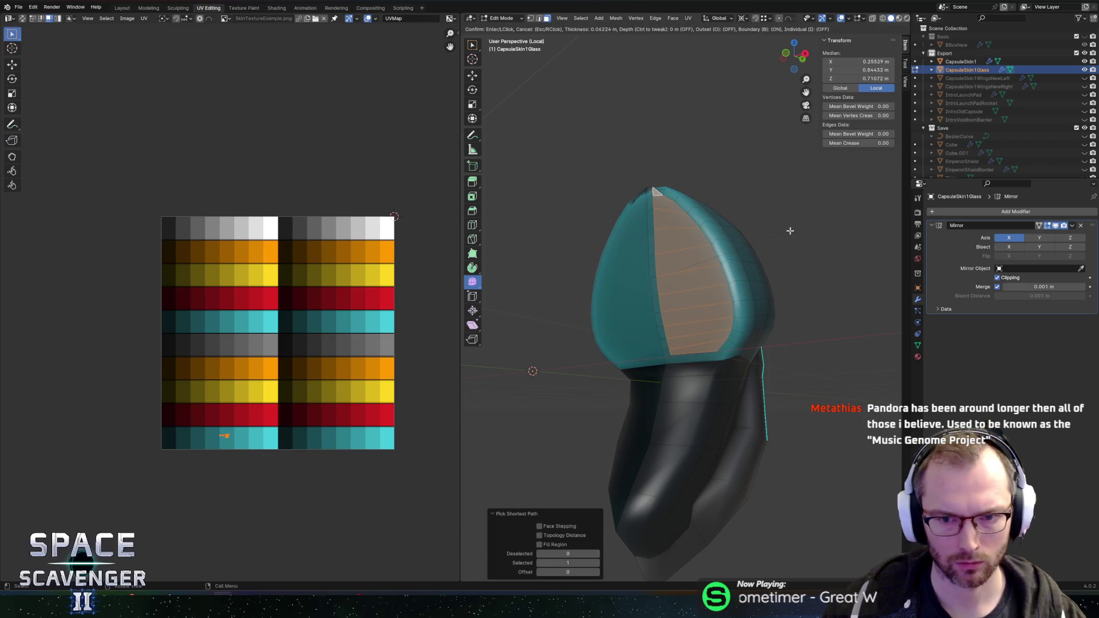
pyautogui.press('b')
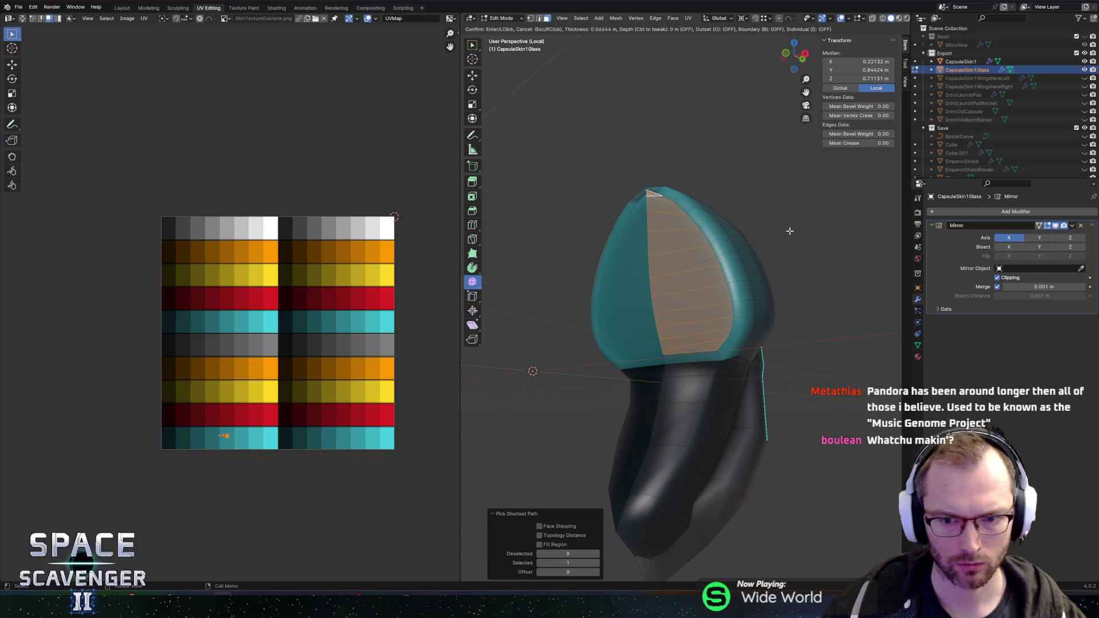
pyautogui.press('Escape')
pyautogui.hotkey('ctrl', 'z')
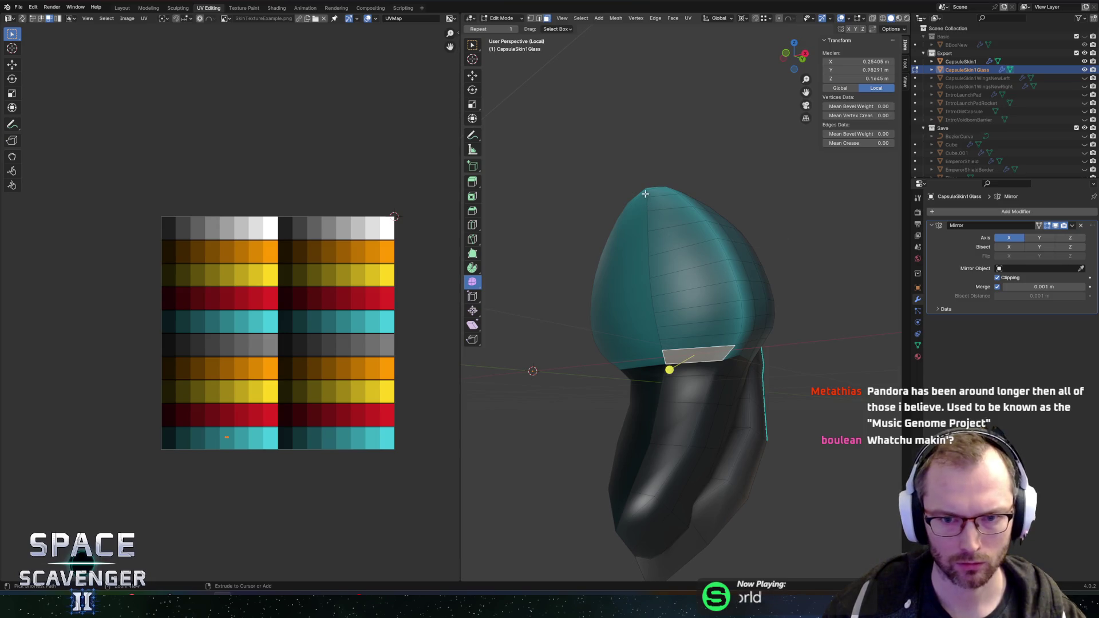
pyautogui.keyDown('ctrl'); pyautogui.click(648, 188); pyautogui.keyUp('ctrl')
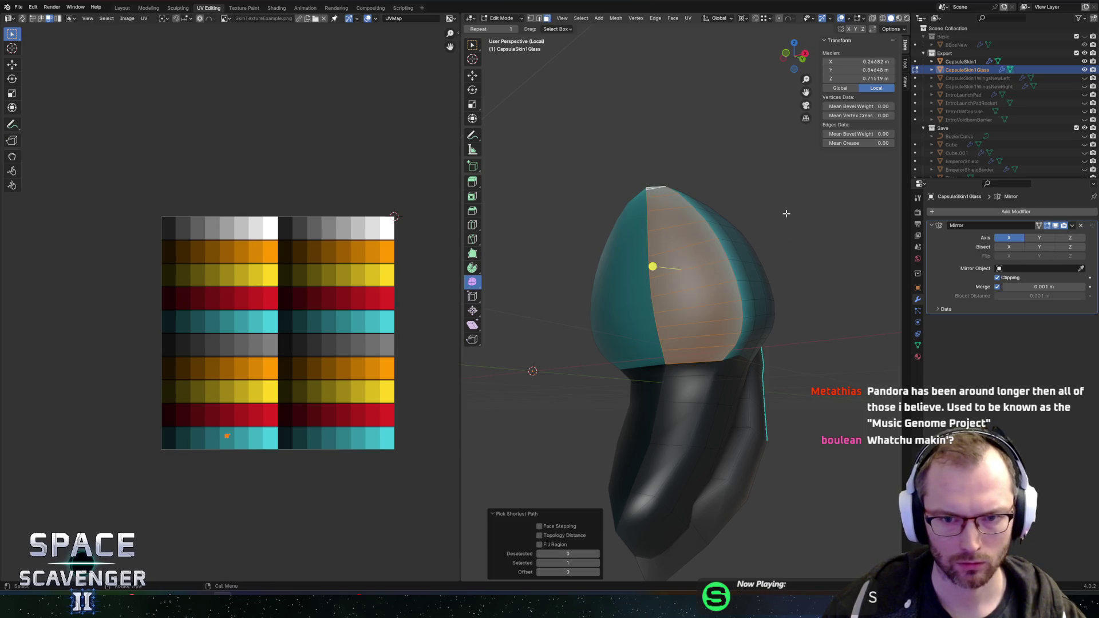
pyautogui.press('2')
pyautogui.click(650, 279)
pyautogui.hotkey('shift', 's')
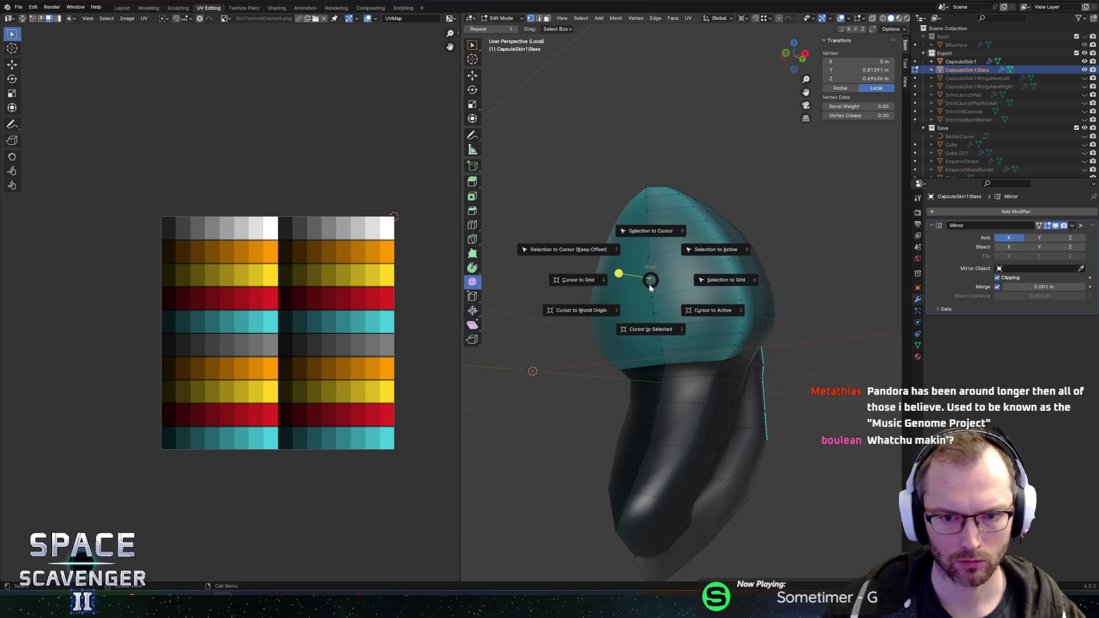
pyautogui.click(648, 326)
# Select the dome's top-to-bottom face column and scale it to 0.77
pyautogui.press('3')
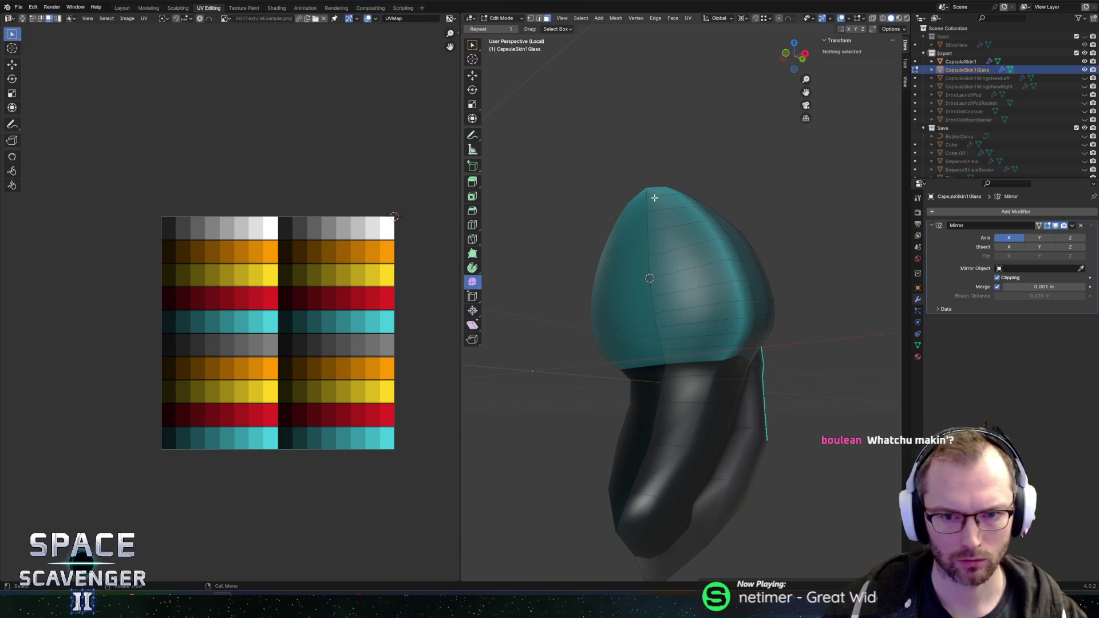
pyautogui.click(651, 189)
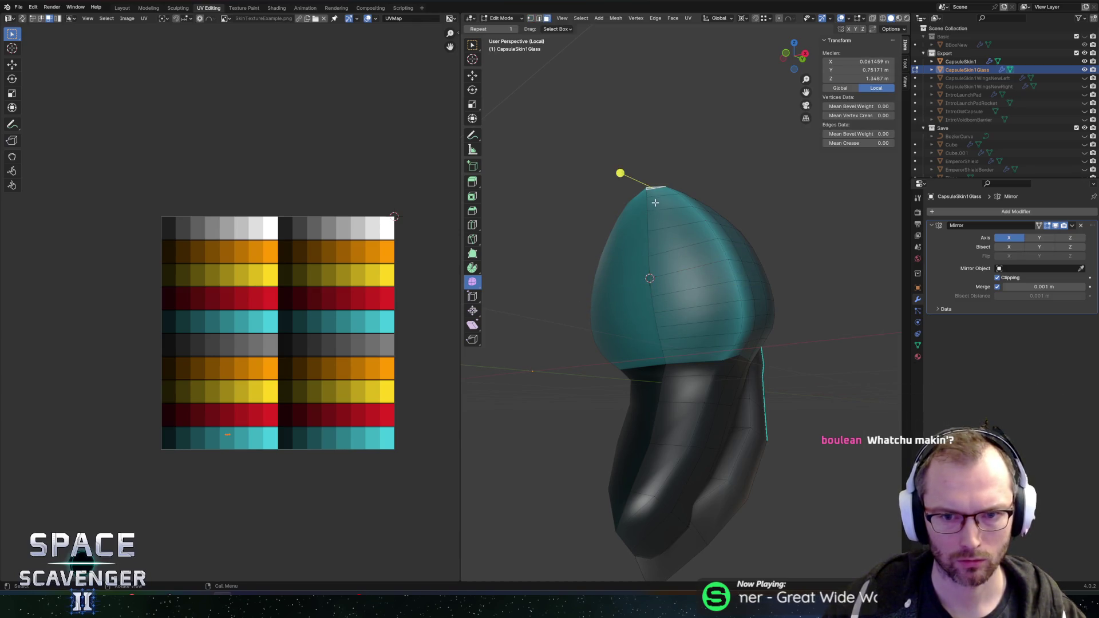
pyautogui.keyDown('ctrl'); pyautogui.click(677, 356); pyautogui.keyUp('ctrl')
pyautogui.press('s')
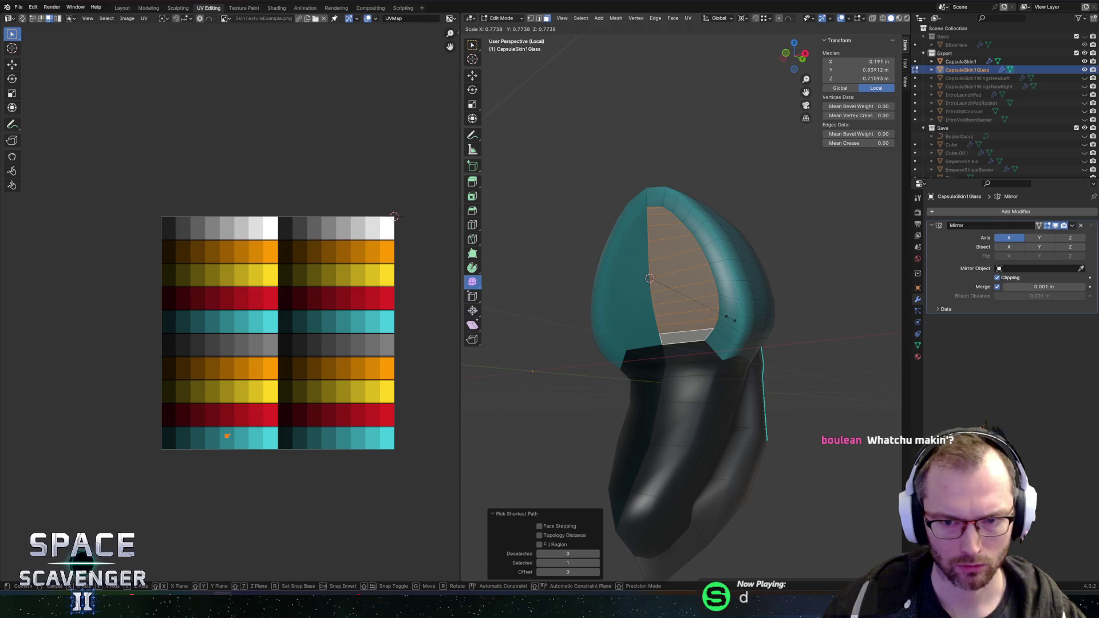
pyautogui.click(738, 316)
# Extrude the shrunk glass faces inward along their normals
pyautogui.moveTo(738, 316); pyautogui.dragTo(834, 319)
pyautogui.press('e')
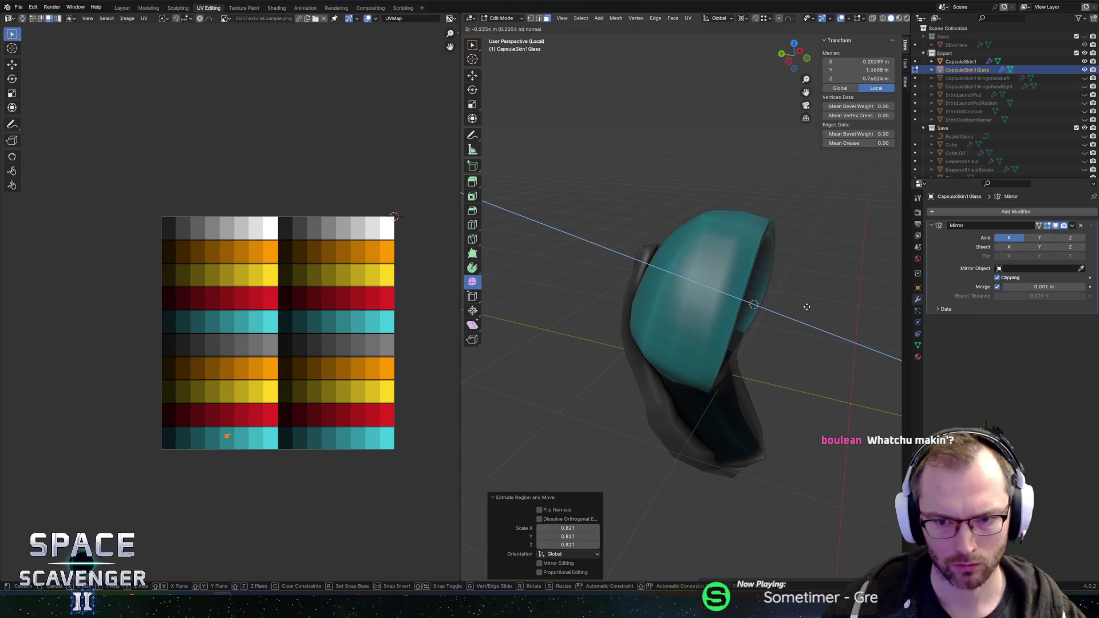
pyautogui.click(761, 292)
pyautogui.moveTo(758, 286); pyautogui.dragTo(740, 261)
# Add three centred loop cuts around the cockpit opening
pyautogui.hotkey('ctrl', 'r')
pyautogui.scroll(2, 750, 259)
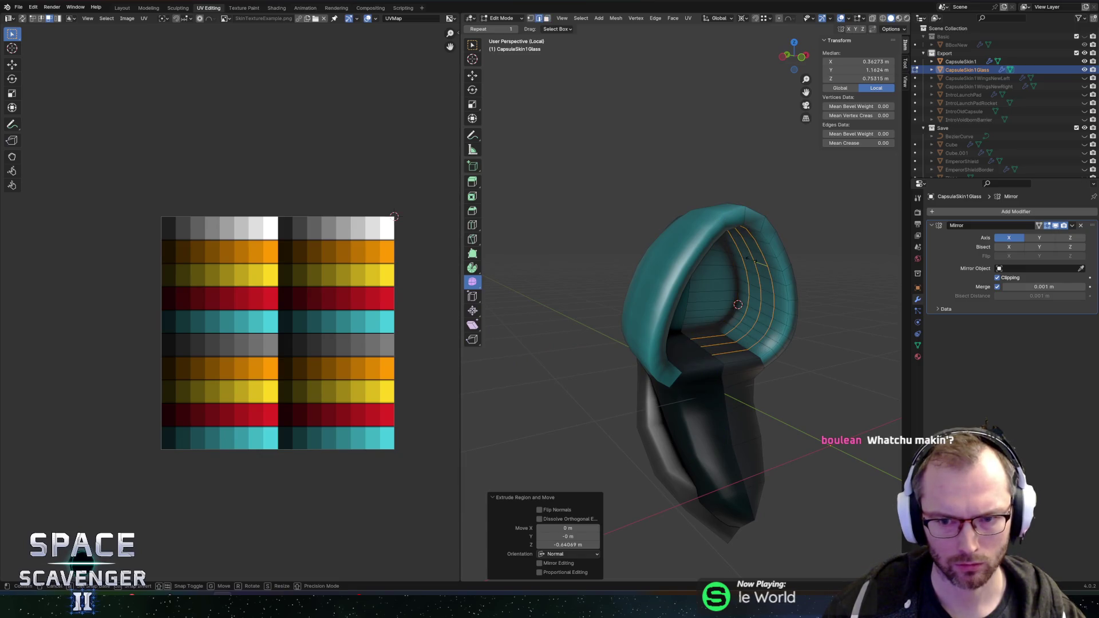
pyautogui.click(744, 263)
pyautogui.rightClick(744, 263)
# Select a face inside the opening and extend the selection across the dome's faces
pyautogui.moveTo(718, 278); pyautogui.dragTo(706, 270)
pyautogui.click(706, 271)
pyautogui.scroll(4, 707, 241)
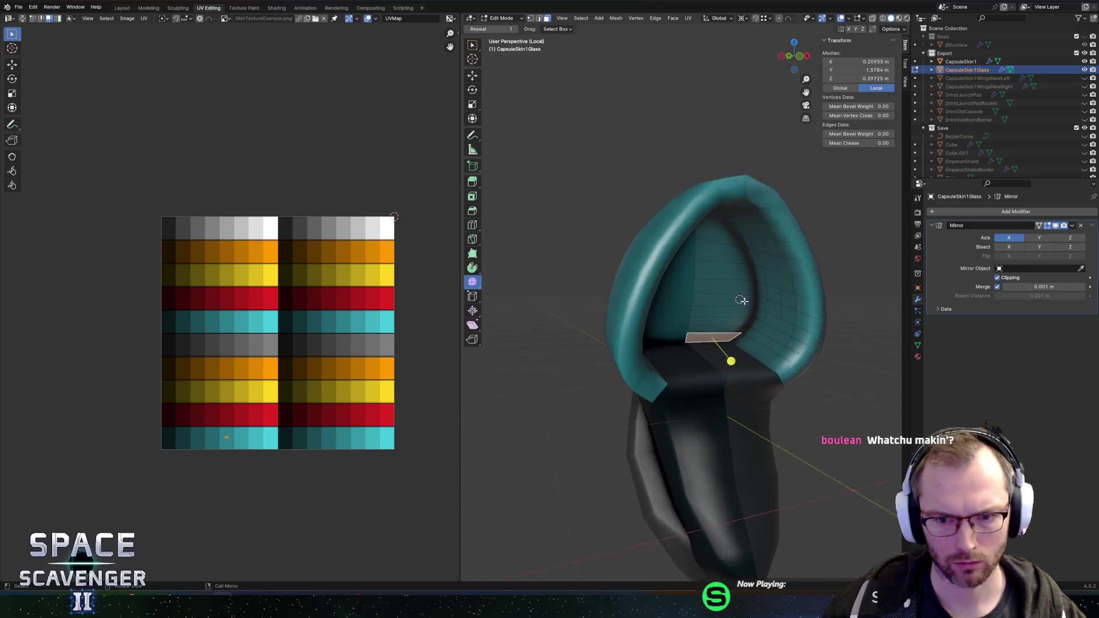
pyautogui.keyDown('ctrl'); pyautogui.click(716, 195); pyautogui.keyUp('ctrl')
pyautogui.moveTo(728, 213)
pyautogui.mouseDown()
pyautogui.moveTo(749, 187)
pyautogui.moveTo(671, 277)
pyautogui.moveTo(716, 289)
pyautogui.moveTo(793, 342)
pyautogui.mouseUp()
pyautogui.keyDown('shift'); pyautogui.click(683, 281); pyautogui.keyUp('shift')
pyautogui.scroll(-4, 714, 297)
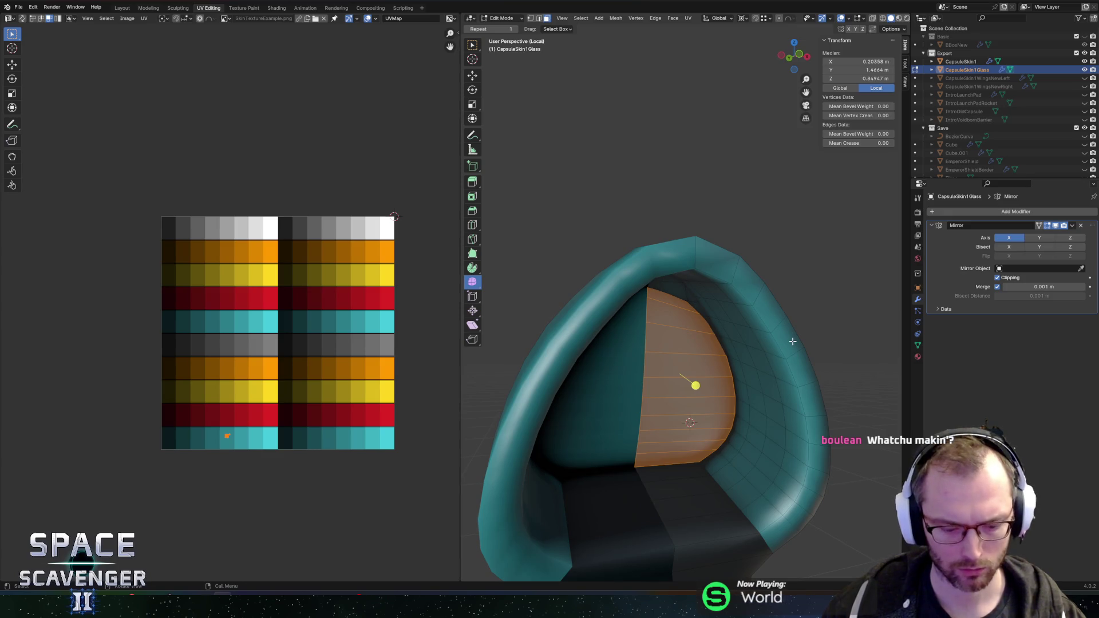
# Set the pivot point to Individual Origins and the transform orientation to Normal
pyautogui.press('.')
pyautogui.click(785, 390)
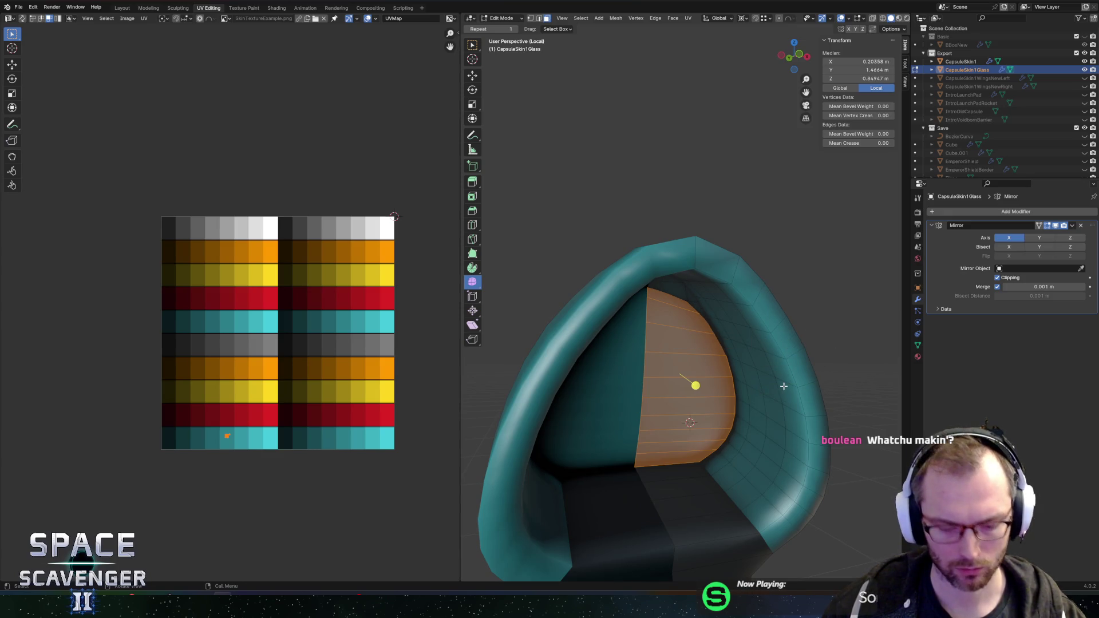
pyautogui.press(',')
pyautogui.click(784, 432)
# Trial-scale the faces within their surface plane to 0.472, then undo it
pyautogui.press('s')
pyautogui.hotkey('shift', 'z')
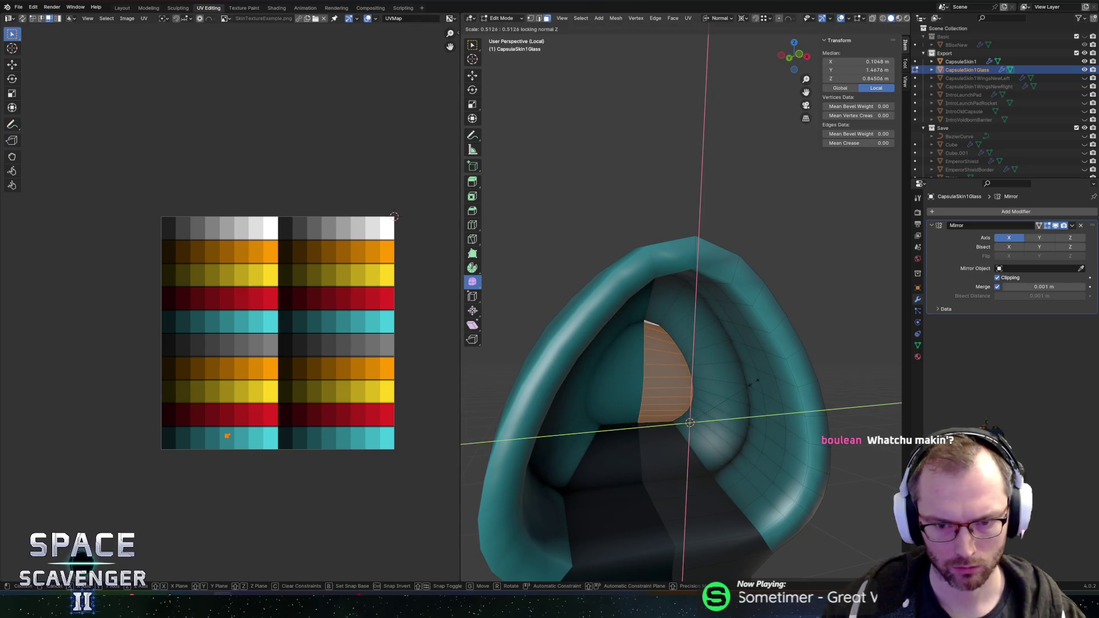
pyautogui.press('Escape')
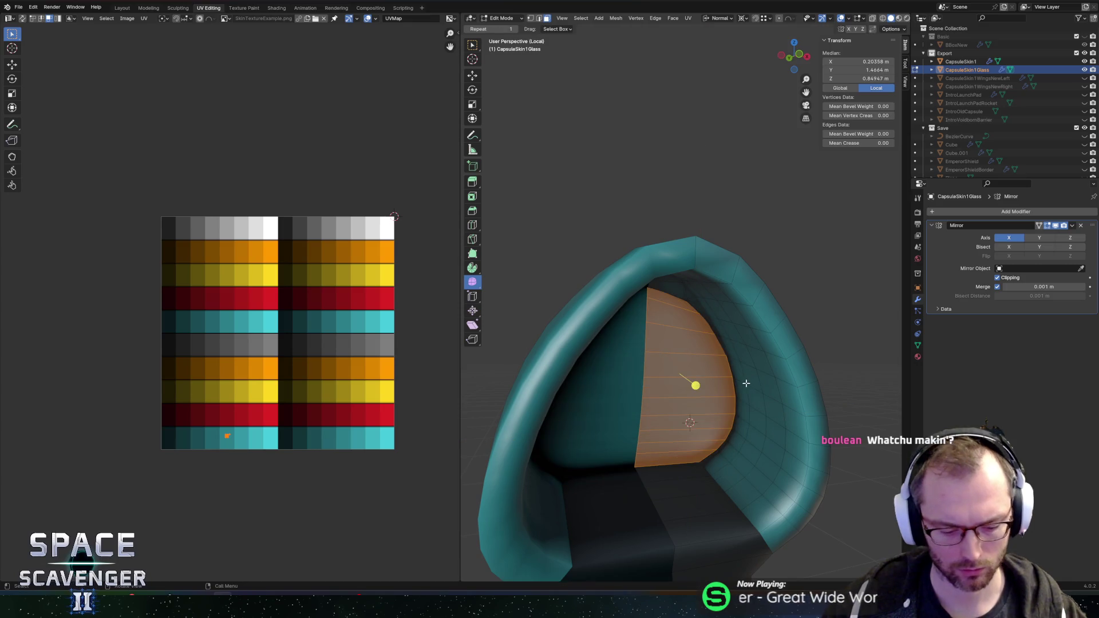
pyautogui.press('s')
pyautogui.hotkey('shift', 'z')
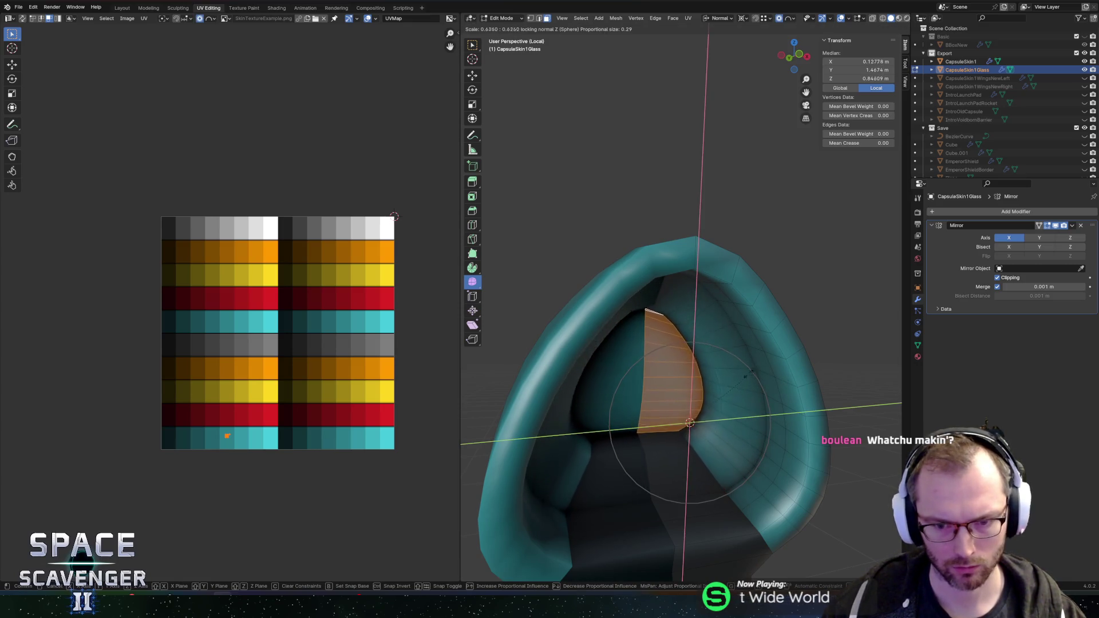
pyautogui.click(724, 375)
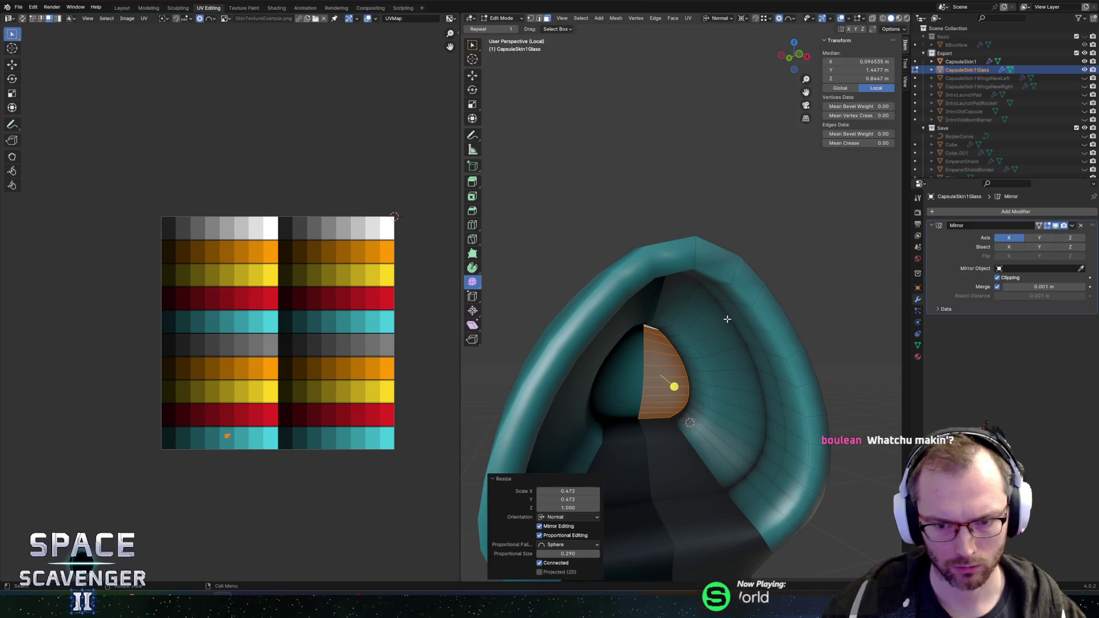
pyautogui.hotkey('ctrl', 'z')
# Rescale the faces with Smooth proportional falloff (size 0.29) and check the capsule in Object Mode
pyautogui.click(791, 19)
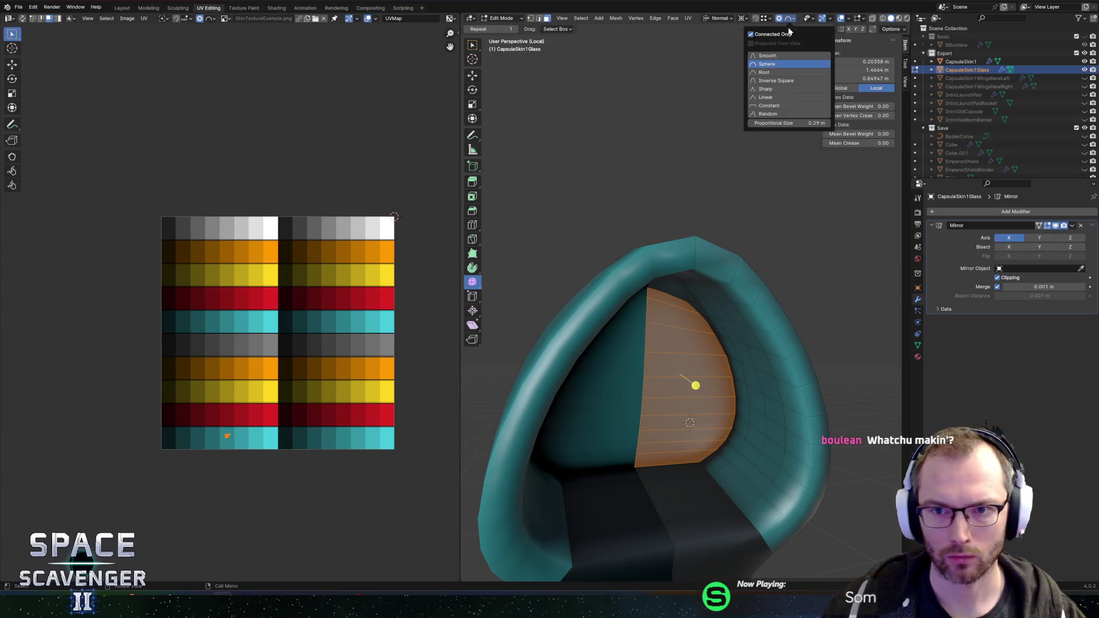
pyautogui.press('s')
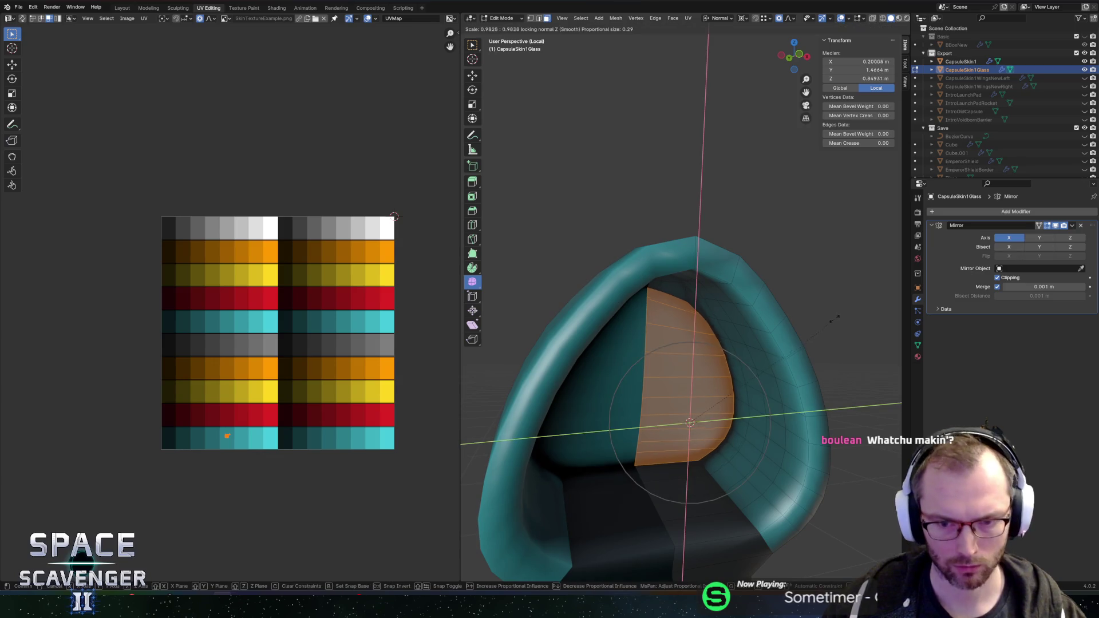
pyautogui.click(750, 334)
pyautogui.press('Tab')
pyautogui.scroll(-4, 750, 334)
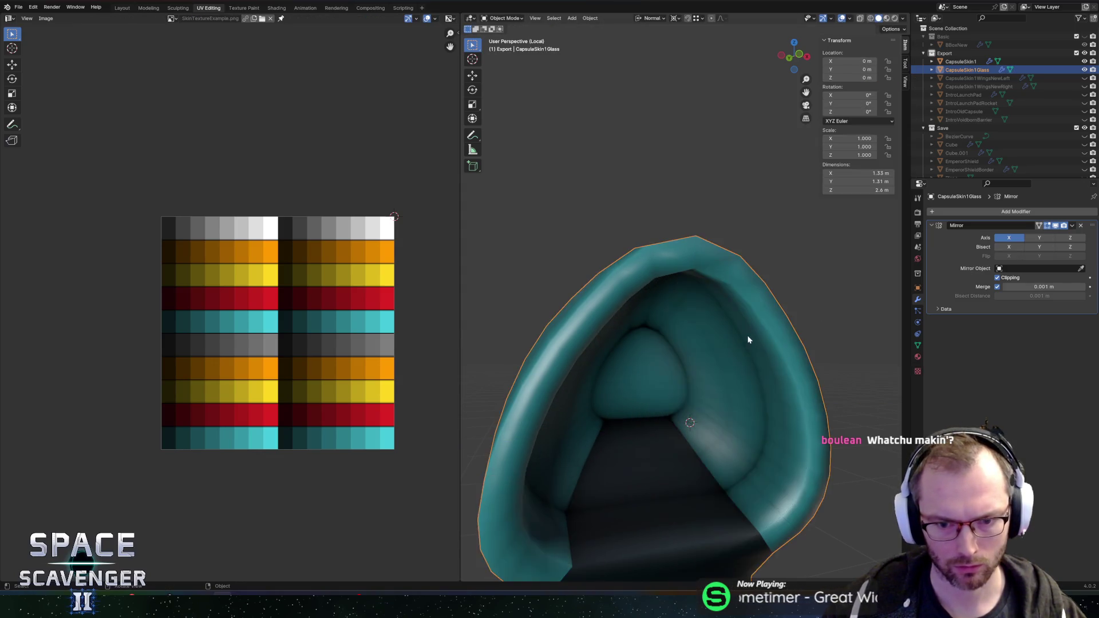
pyautogui.moveTo(749, 335); pyautogui.dragTo(662, 354)
pyautogui.press('Tab')
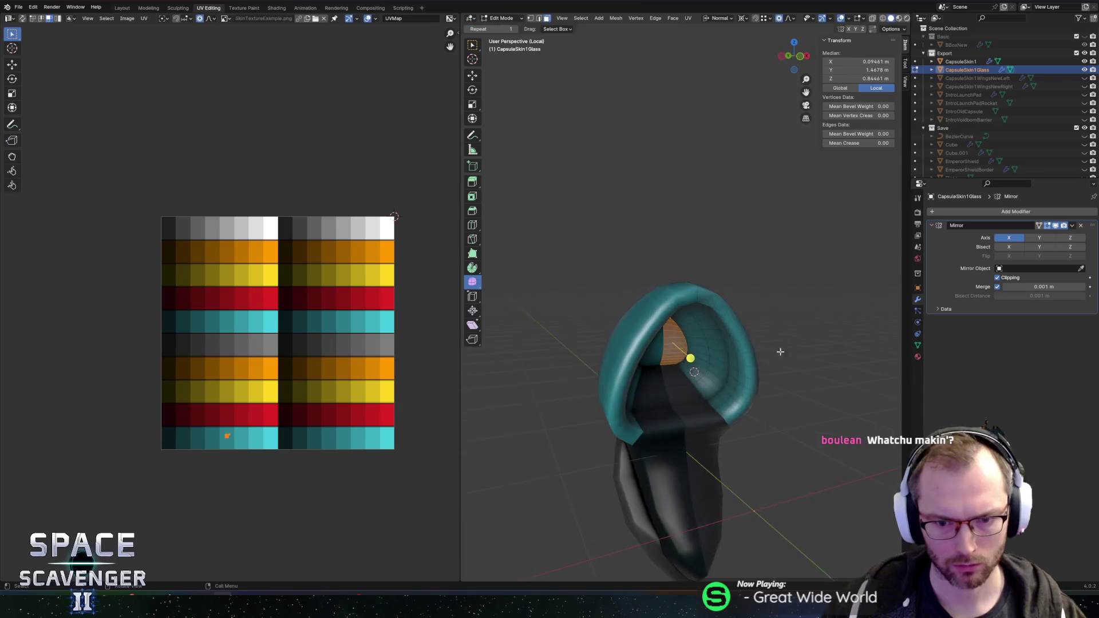
# Select a strip of faces on the capsule's inner floor and check the mesh in Object Mode
pyautogui.click(664, 431)
pyautogui.keyDown('shift'); pyautogui.click(705, 504); pyautogui.keyUp('shift')
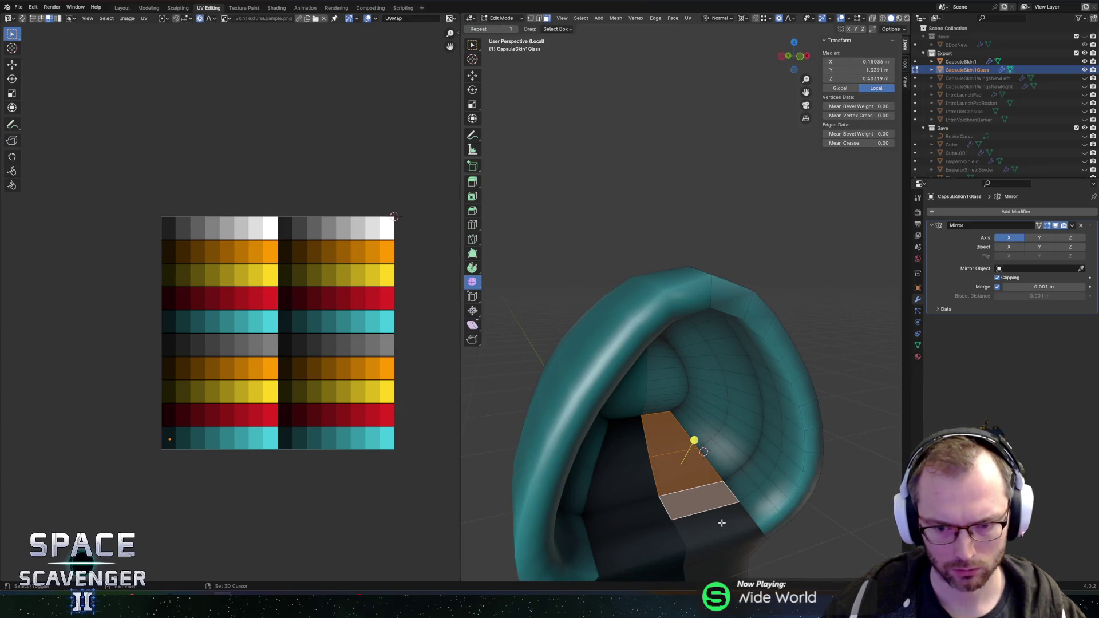
pyautogui.keyDown('shift'); pyautogui.click(709, 530); pyautogui.keyUp('shift')
pyautogui.keyDown('shift'); pyautogui.click(756, 507); pyautogui.keyUp('shift')
pyautogui.scroll(2, 183, 472)
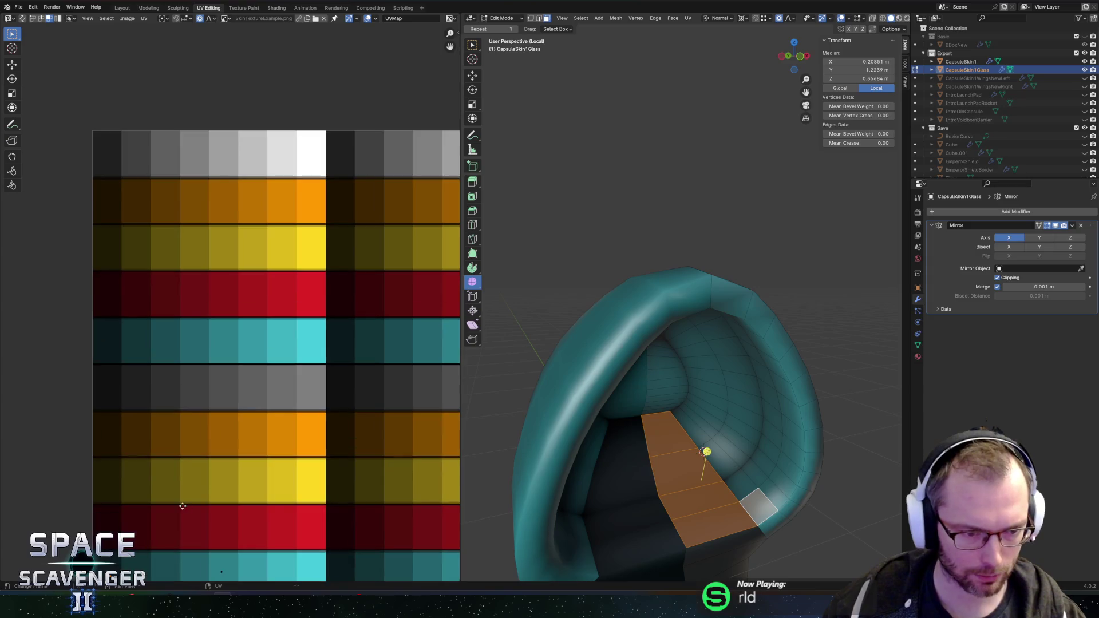
pyautogui.press('Tab')
pyautogui.scroll(-7, 697, 448)
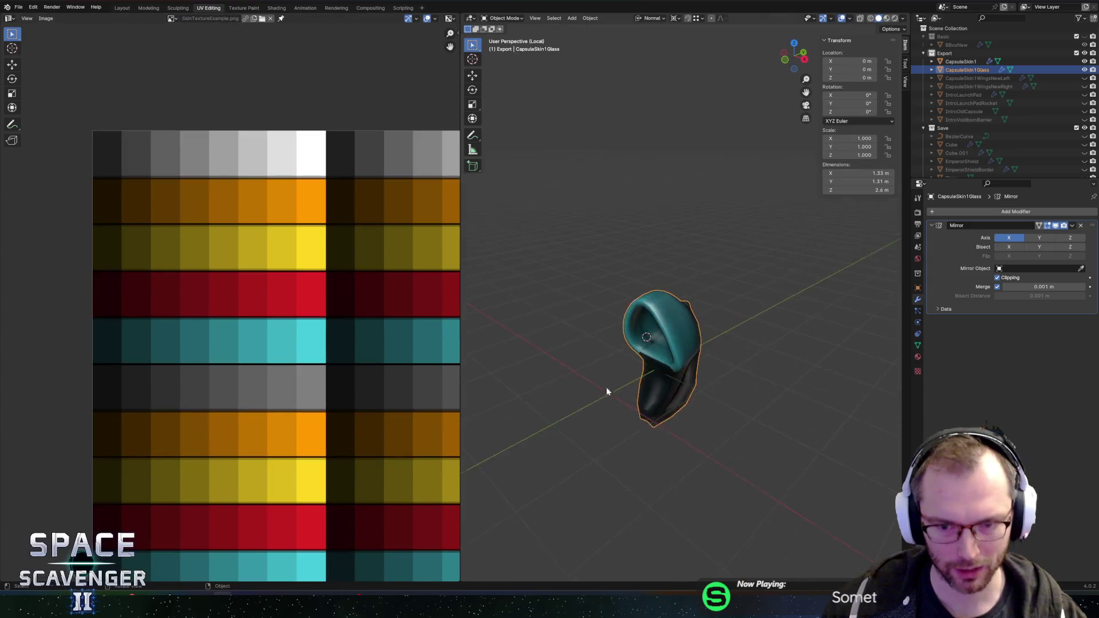
pyautogui.scroll(6, 609, 384)
pyautogui.press('Tab')
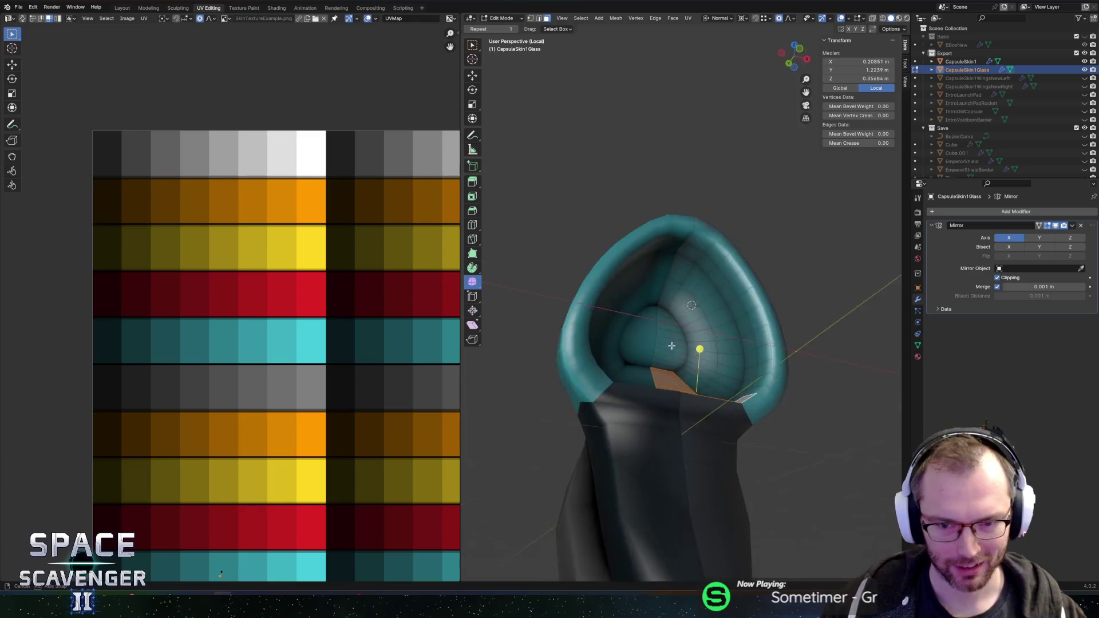
# Edge-slide the loop over the inner dome by factor −0.427
pyautogui.click(669, 321)
pyautogui.keyDown('alt'); pyautogui.click(667, 315); pyautogui.keyUp('alt')
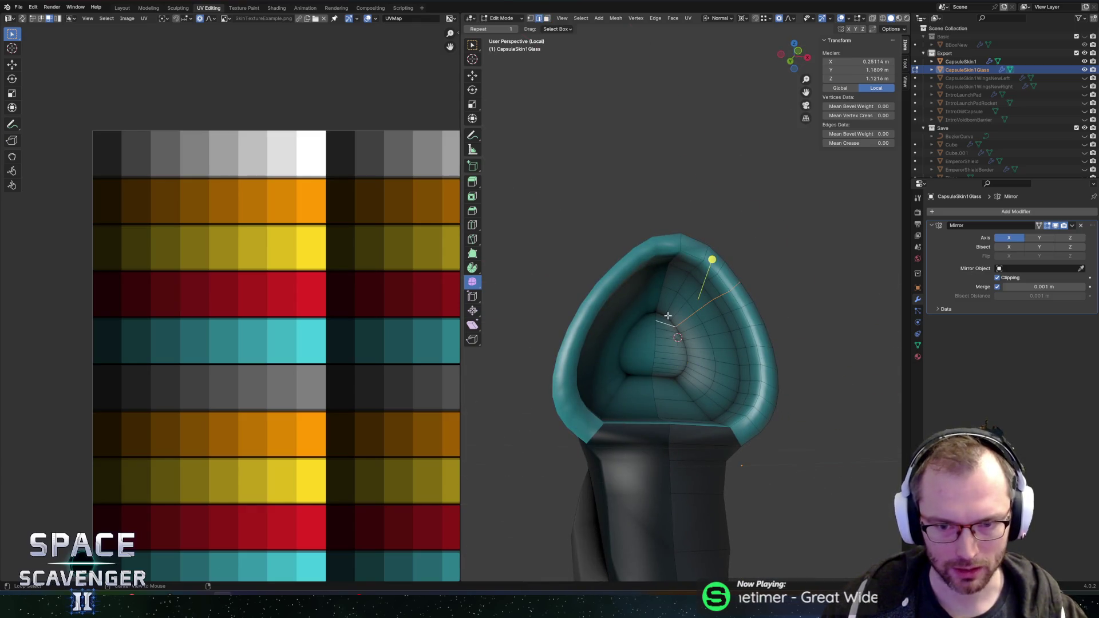
pyautogui.moveTo(678, 327); pyautogui.dragTo(755, 320)
pyautogui.press('g')
pyautogui.press('g')
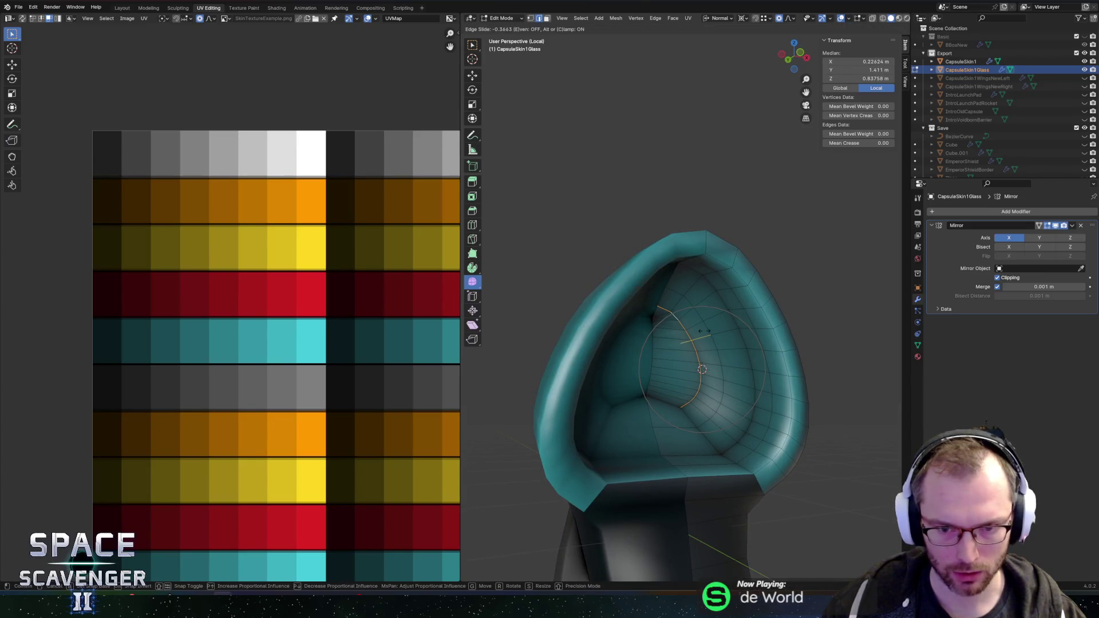
pyautogui.click(704, 330)
pyautogui.moveTo(681, 368); pyautogui.dragTo(664, 361)
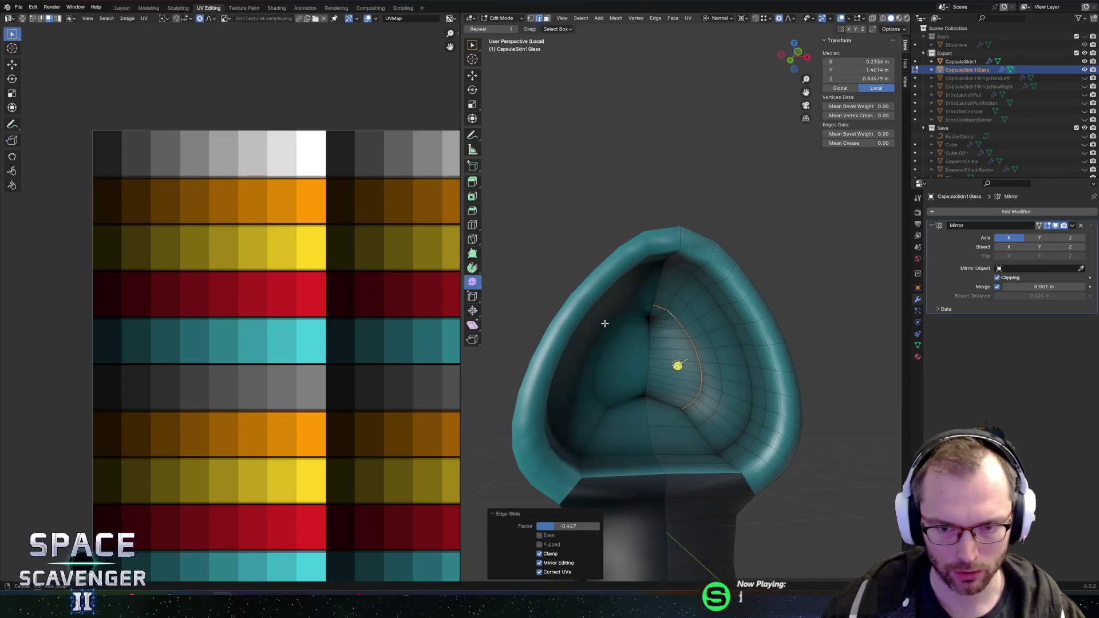
pyautogui.scroll(6, 607, 331)
pyautogui.click(595, 364)
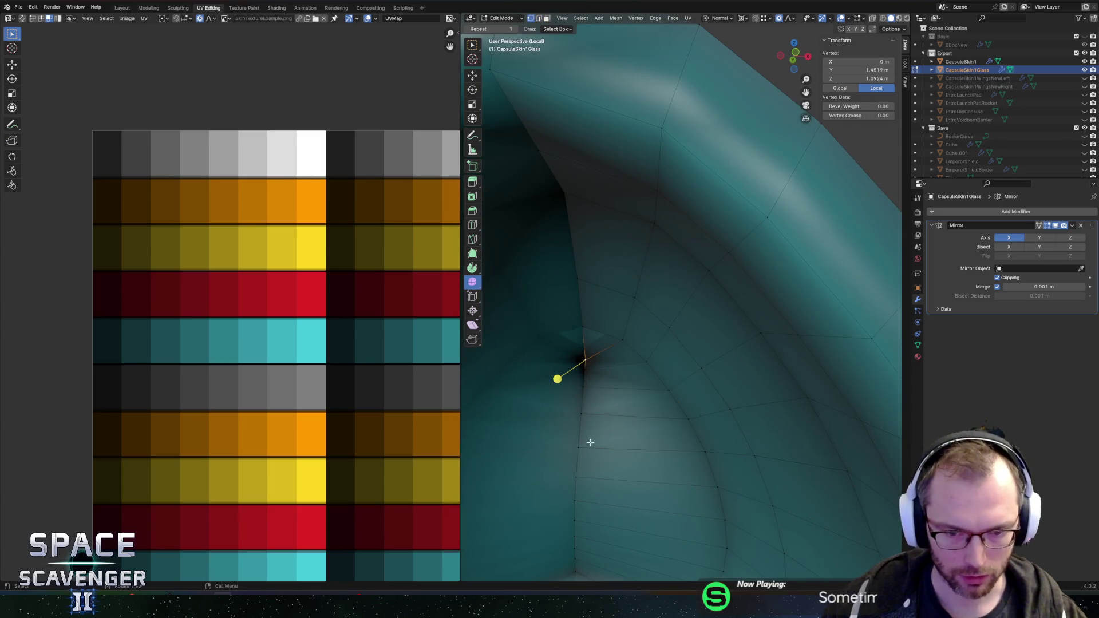
# Turn on X-ray, then select and smooth an edge chain on the glass
pyautogui.scroll(-6, 590, 436)
pyautogui.moveTo(607, 408)
pyautogui.mouseDown()
pyautogui.moveTo(634, 383)
pyautogui.moveTo(709, 381)
pyautogui.mouseUp()
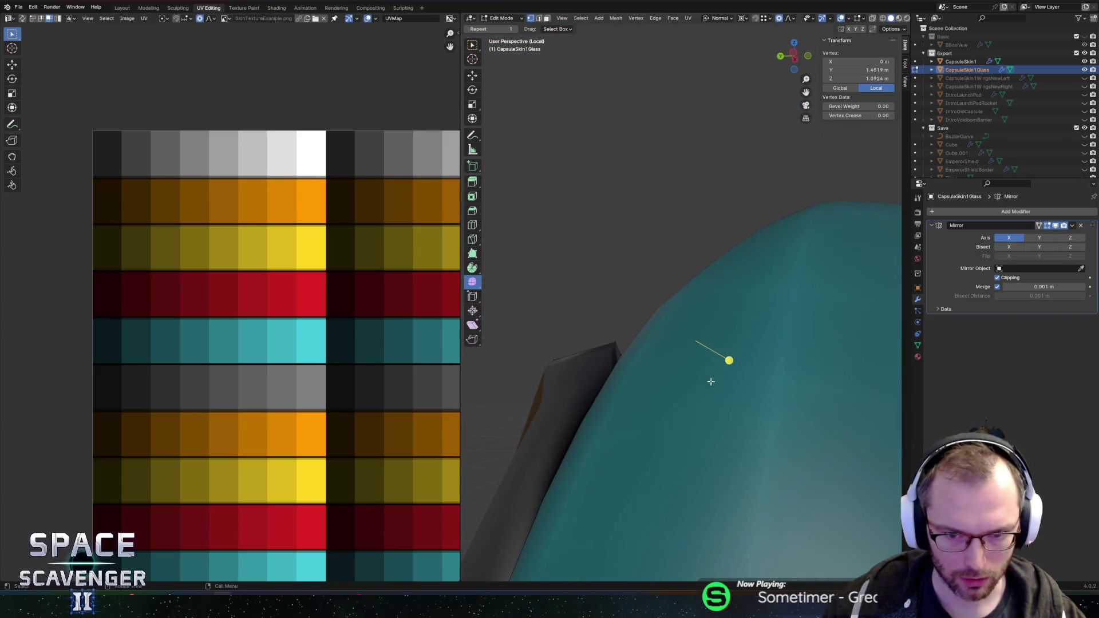
pyautogui.hotkey('alt', 'z')
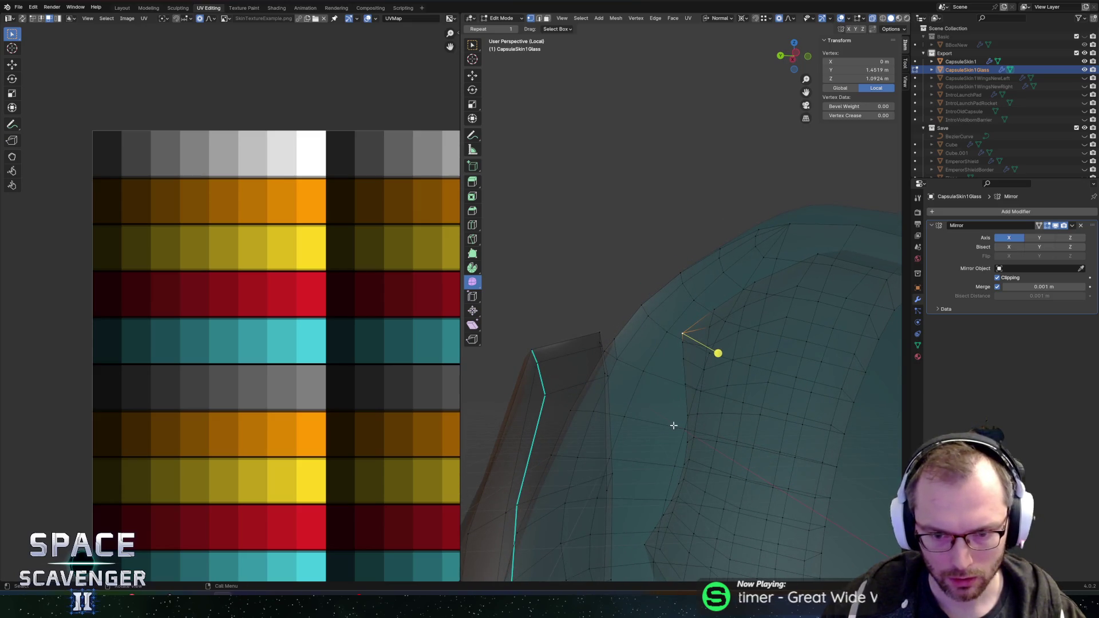
pyautogui.keyDown('ctrl'); pyautogui.click(641, 542); pyautogui.keyUp('ctrl')
pyautogui.moveTo(641, 542); pyautogui.dragTo(691, 442)
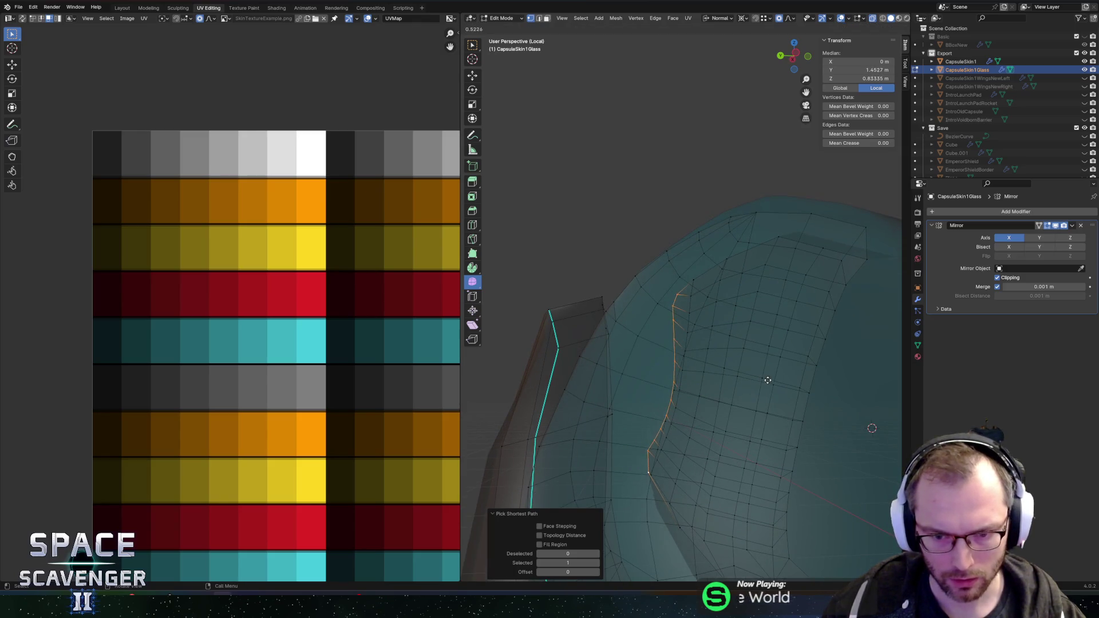
pyautogui.click(803, 384)
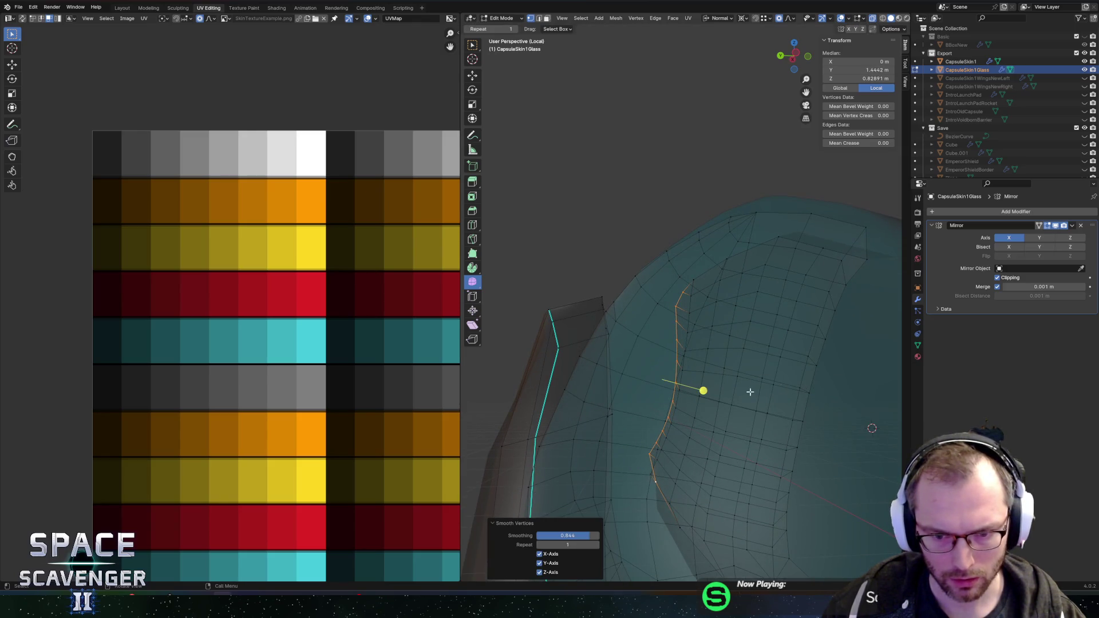
# Move a vertex on the mirror seam along the Y axis
pyautogui.click(675, 373)
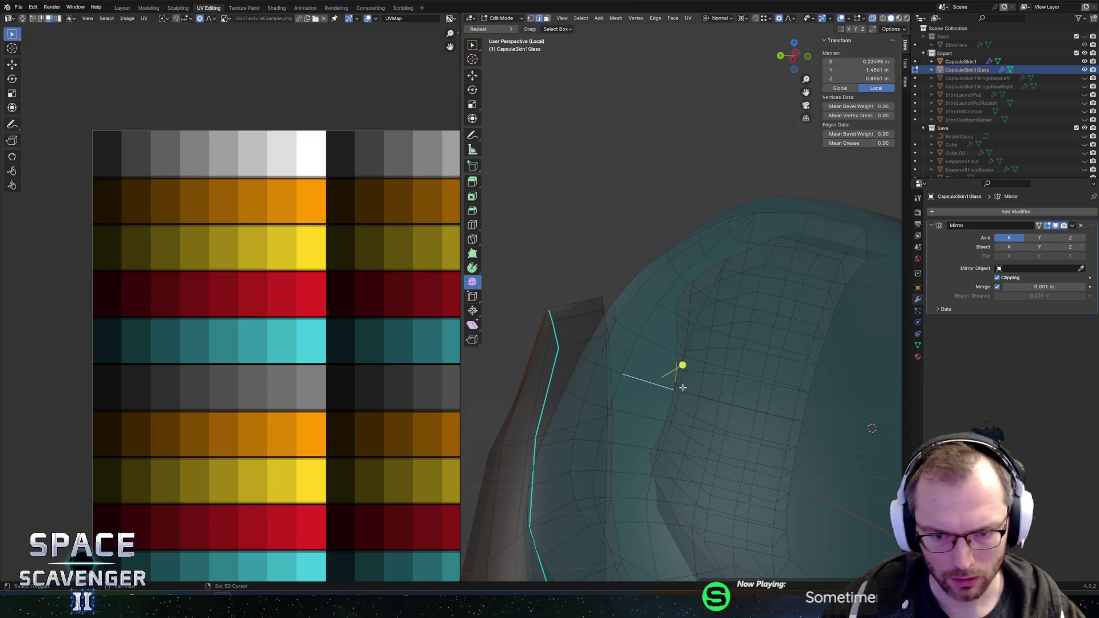
pyautogui.click(676, 395)
pyautogui.moveTo(680, 397)
pyautogui.mouseDown()
pyautogui.moveTo(633, 393)
pyautogui.moveTo(742, 394)
pyautogui.mouseUp()
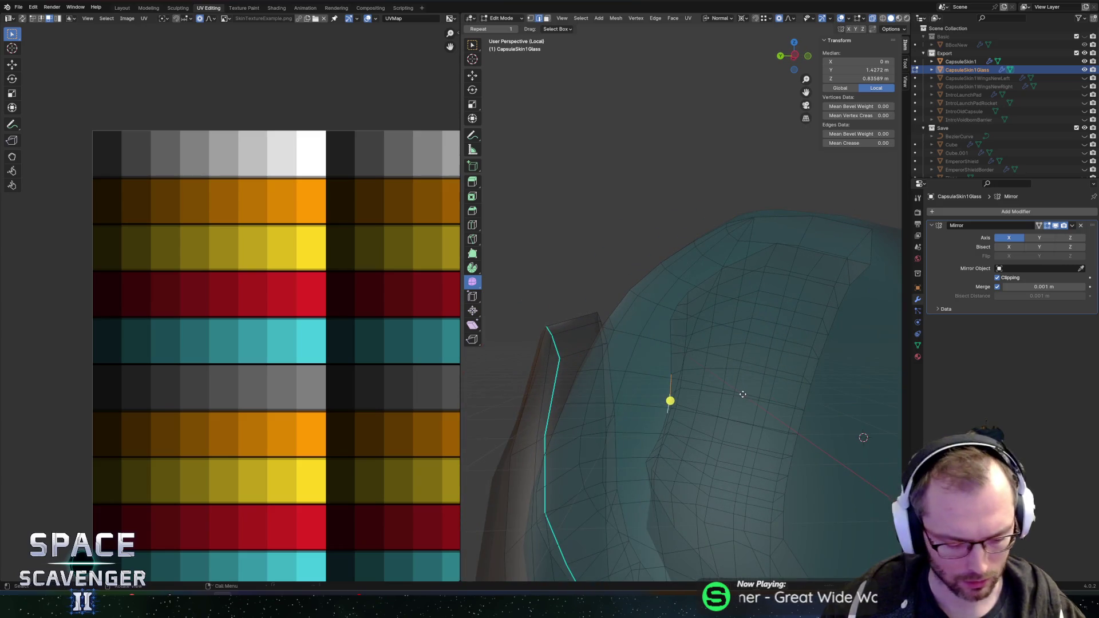
pyautogui.press('g')
pyautogui.press('y')
pyautogui.click(719, 394)
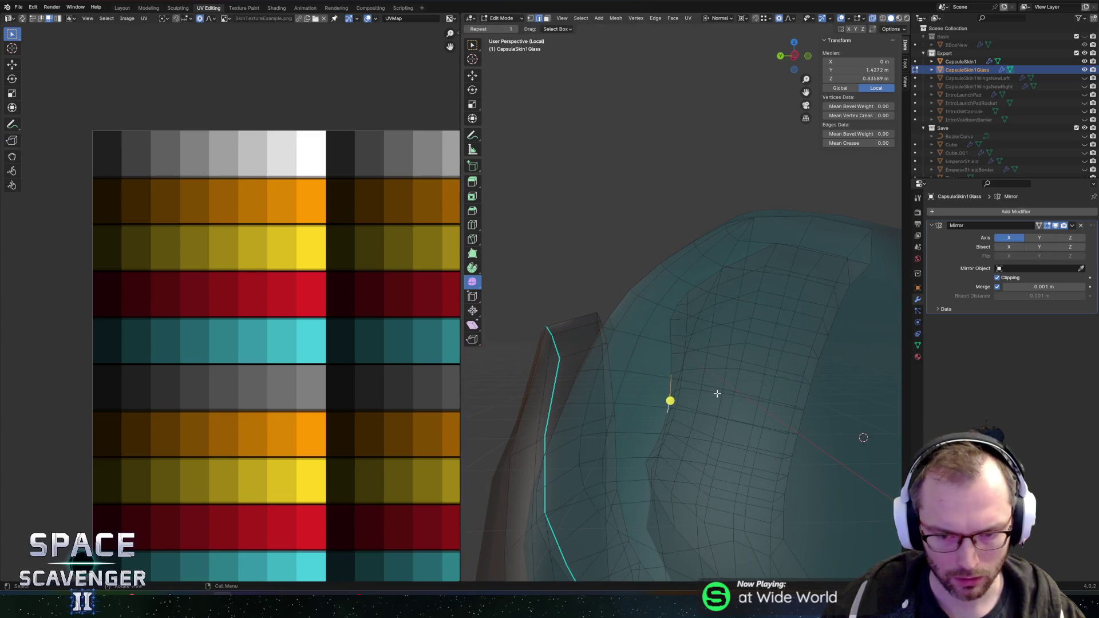
# Change the pivot point and move the vertex along Y again
pyautogui.press('Escape')
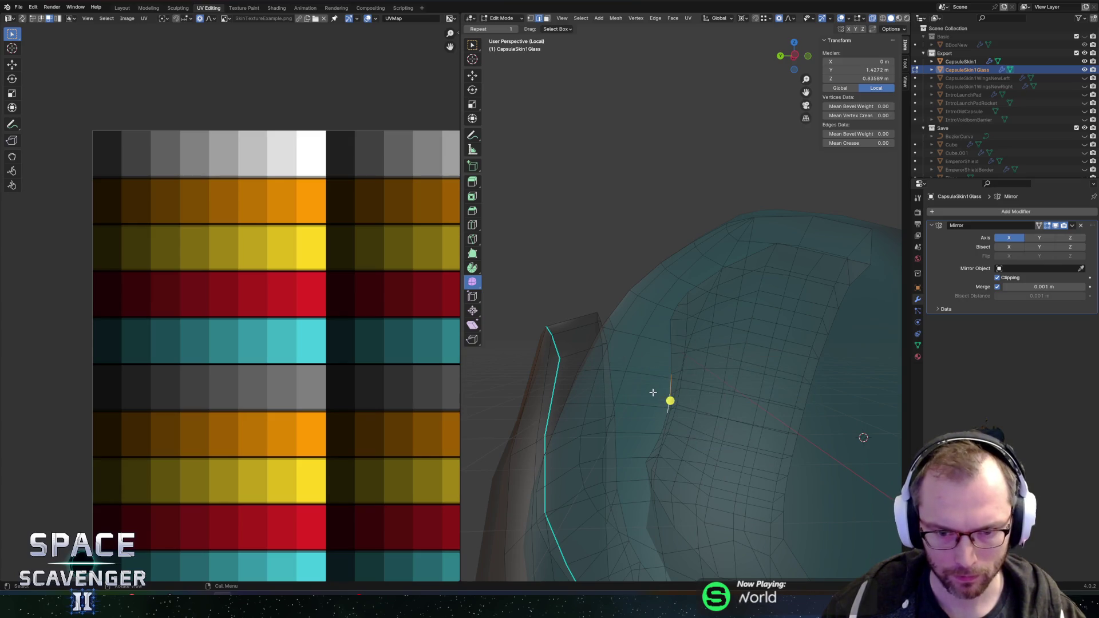
pyautogui.press('.')
pyautogui.click(601, 394)
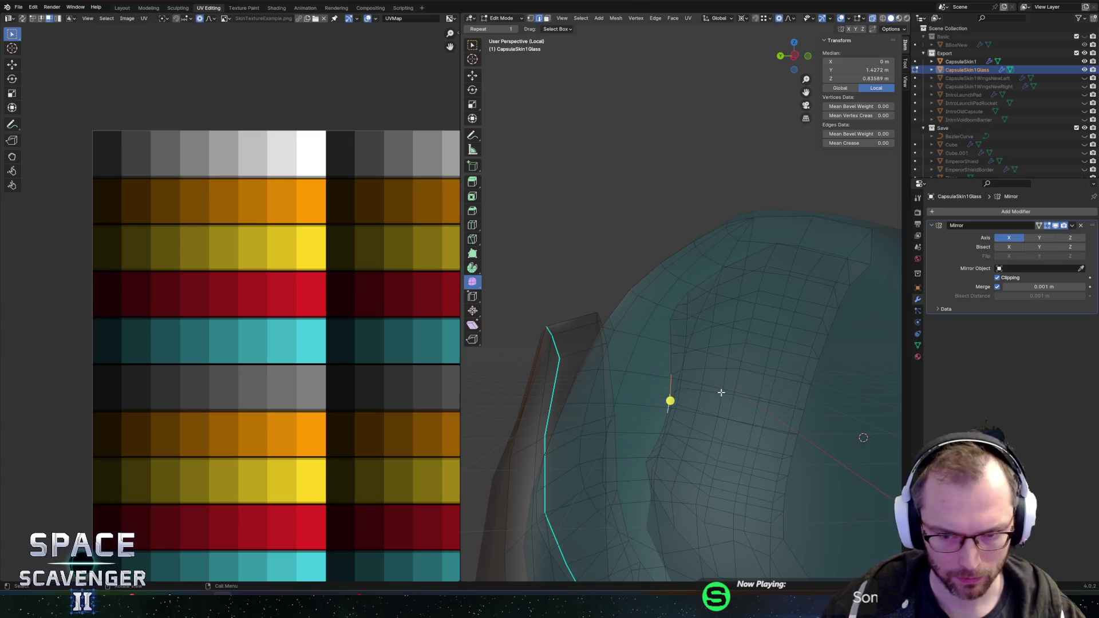
pyautogui.press('g')
pyautogui.press('y')
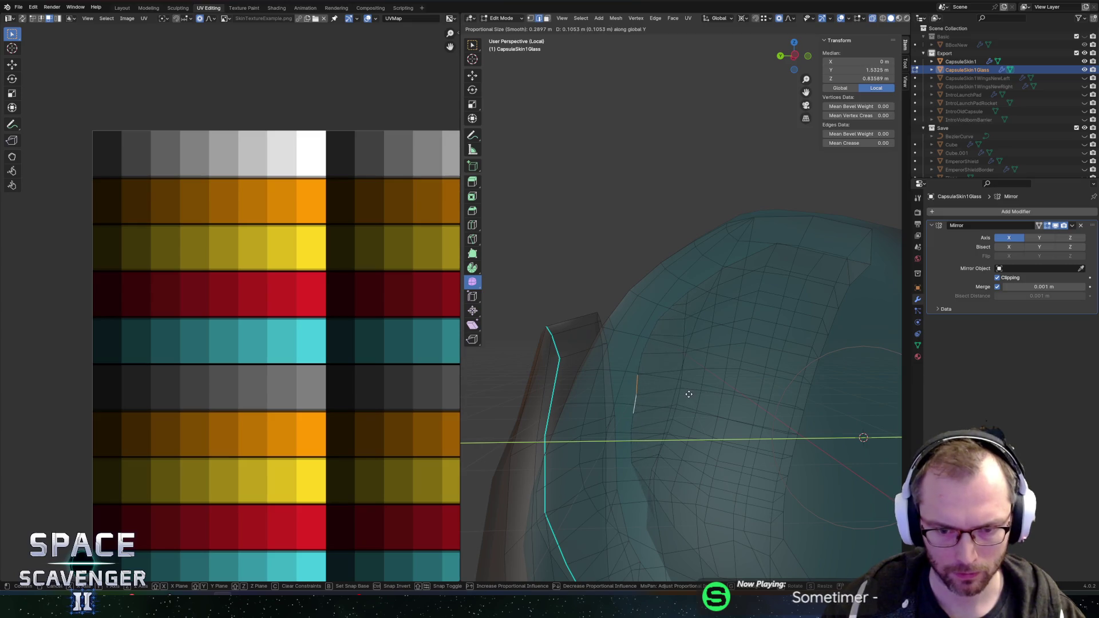
pyautogui.click(689, 394)
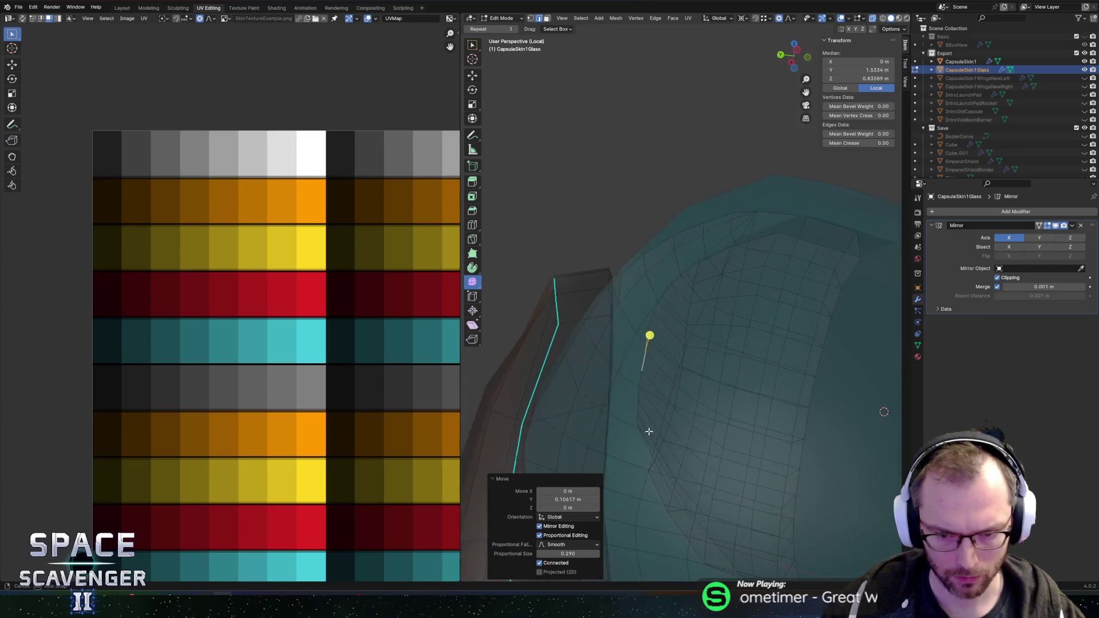
# Nudge a glass edge vertex 0.041 m along Y with proportional editing
pyautogui.click(663, 449)
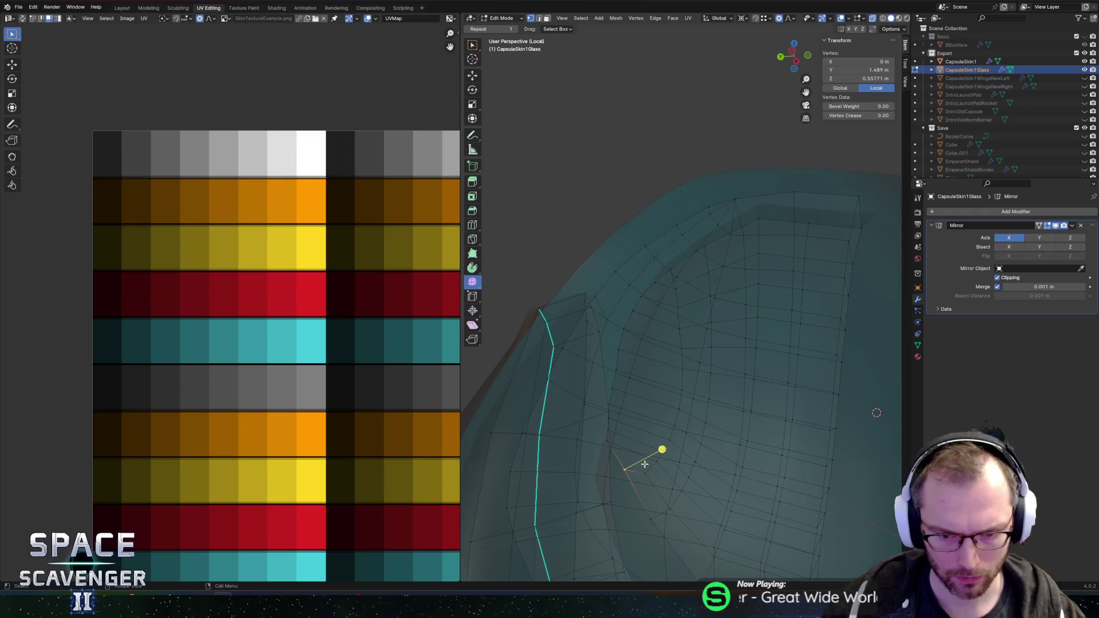
pyautogui.press('g')
pyautogui.press('y')
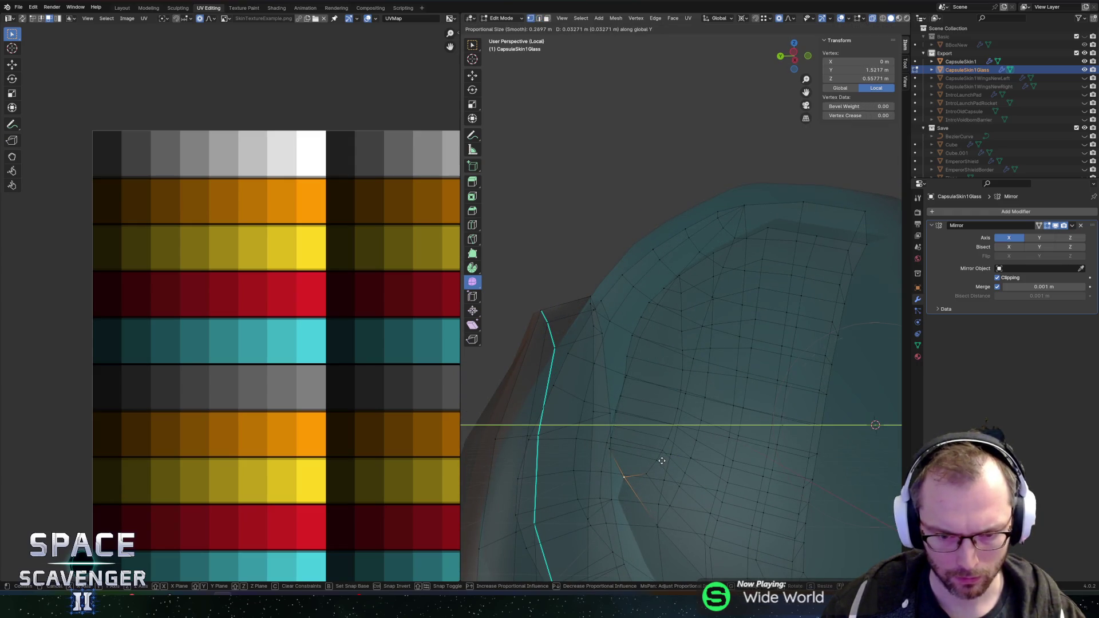
pyautogui.click(659, 462)
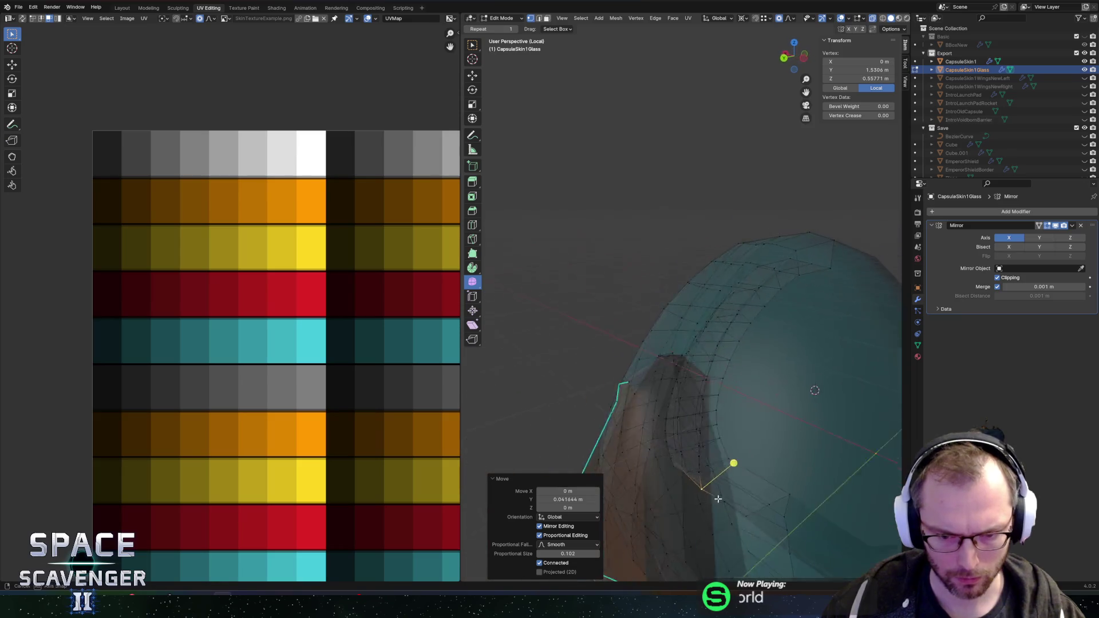
# Circle-select the upper faces across the glass interior
pyautogui.moveTo(672, 395); pyautogui.dragTo(741, 322)
pyautogui.press('c')
pyautogui.moveTo(731, 255)
pyautogui.mouseDown()
pyautogui.moveTo(725, 264)
pyautogui.moveTo(720, 230)
pyautogui.moveTo(735, 343)
pyautogui.moveTo(755, 389)
pyautogui.moveTo(798, 295)
pyautogui.moveTo(728, 221)
pyautogui.mouseUp()
pyautogui.press('Escape')
# In Object Mode and out of local view, rotate the glass −84.8° around X
pyautogui.moveTo(726, 329); pyautogui.dragTo(715, 313)
pyautogui.press('Tab')
pyautogui.press('KP_Divide')
pyautogui.press('r')
pyautogui.press('x')
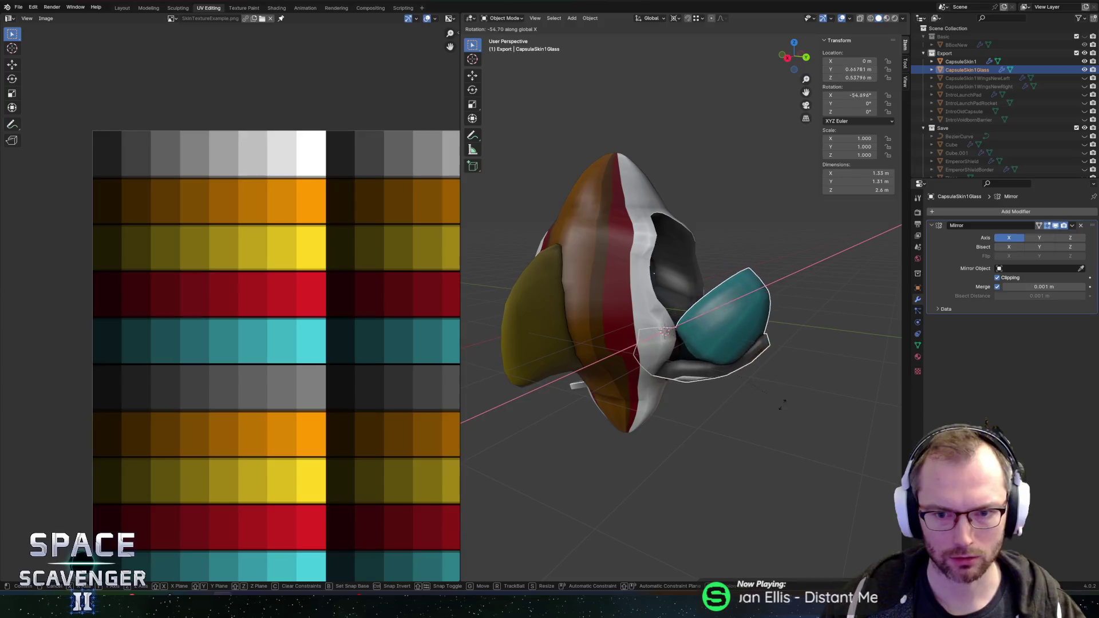
pyautogui.click(832, 405)
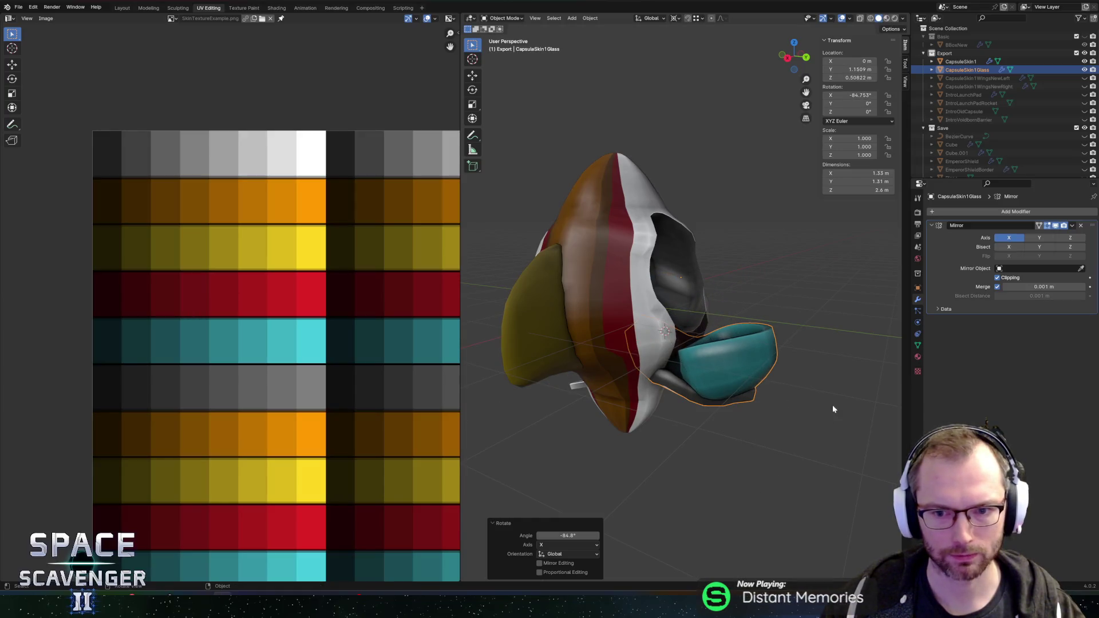
# Rotate the glass 87.5° around X, then undo that rotation
pyautogui.moveTo(832, 404)
pyautogui.mouseDown()
pyautogui.moveTo(689, 402)
pyautogui.moveTo(675, 286)
pyautogui.mouseUp()
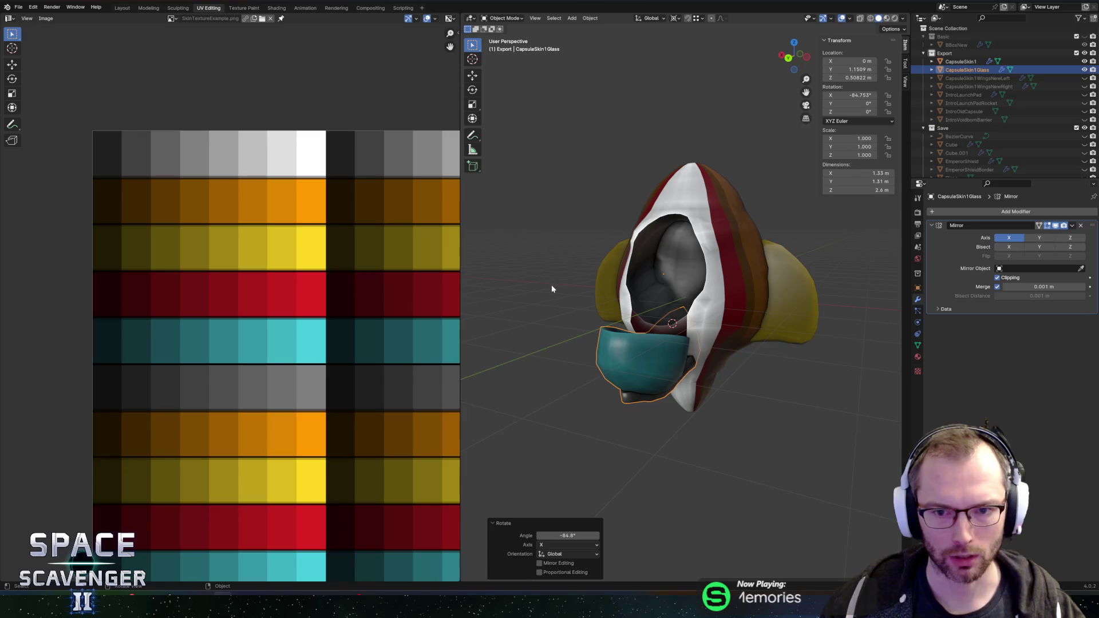
pyautogui.moveTo(551, 289); pyautogui.dragTo(602, 310)
pyautogui.press('r')
pyautogui.press('x')
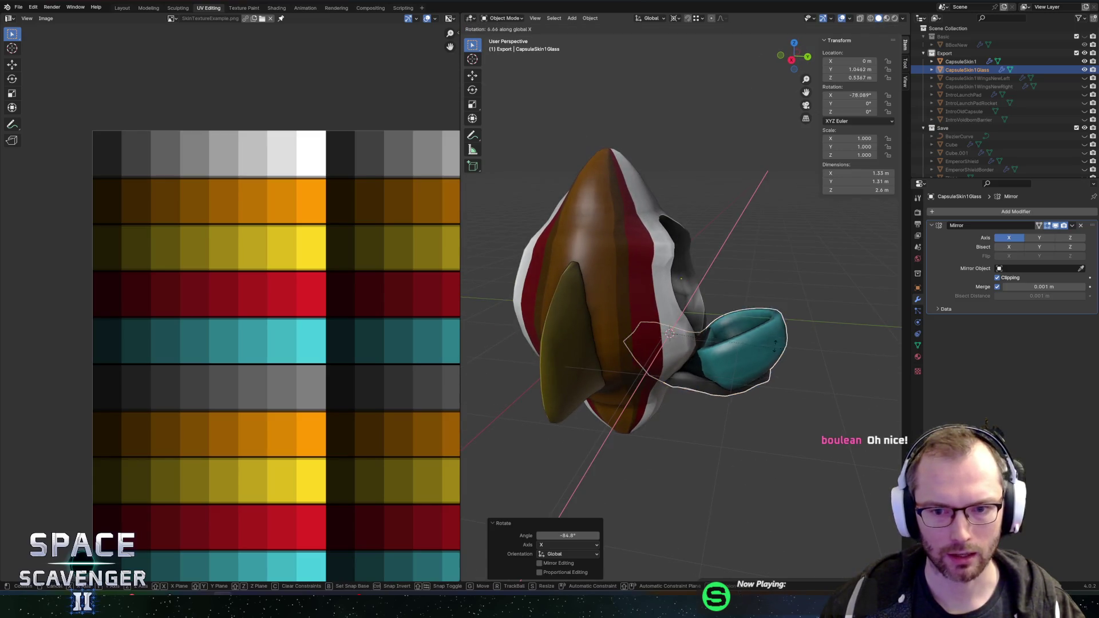
pyautogui.click(704, 226)
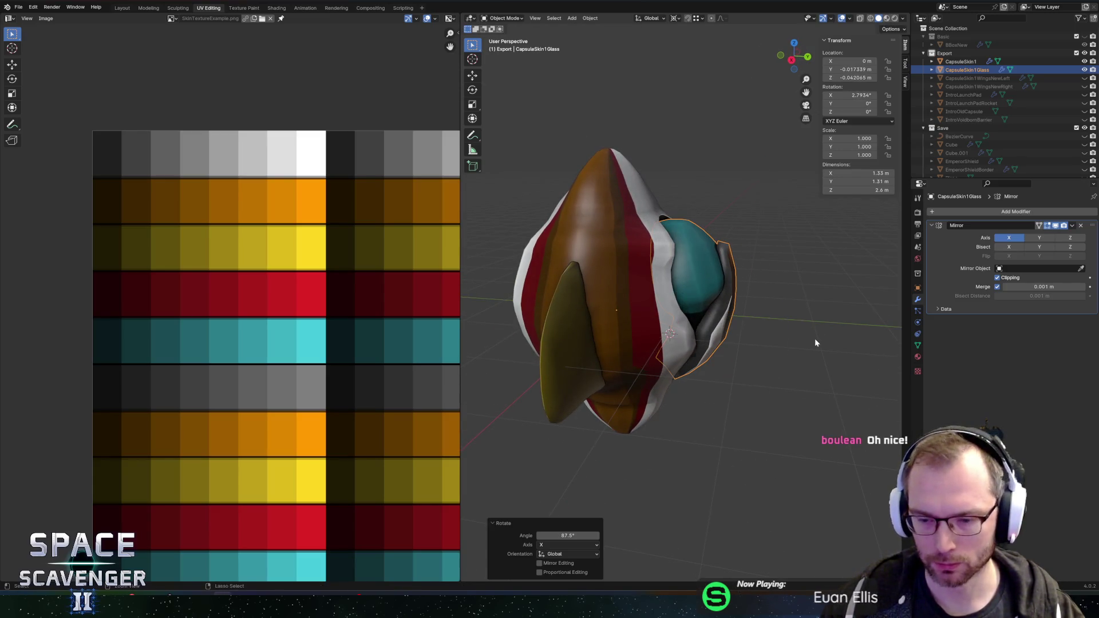
pyautogui.hotkey('ctrl', 'z')
# Clear the glass object's location and rotation to zero and re-enter Edit Mode
pyautogui.scroll(-5, 823, 363)
pyautogui.moveTo(823, 363); pyautogui.dragTo(668, 302)
pyautogui.hotkey('alt', 'r')
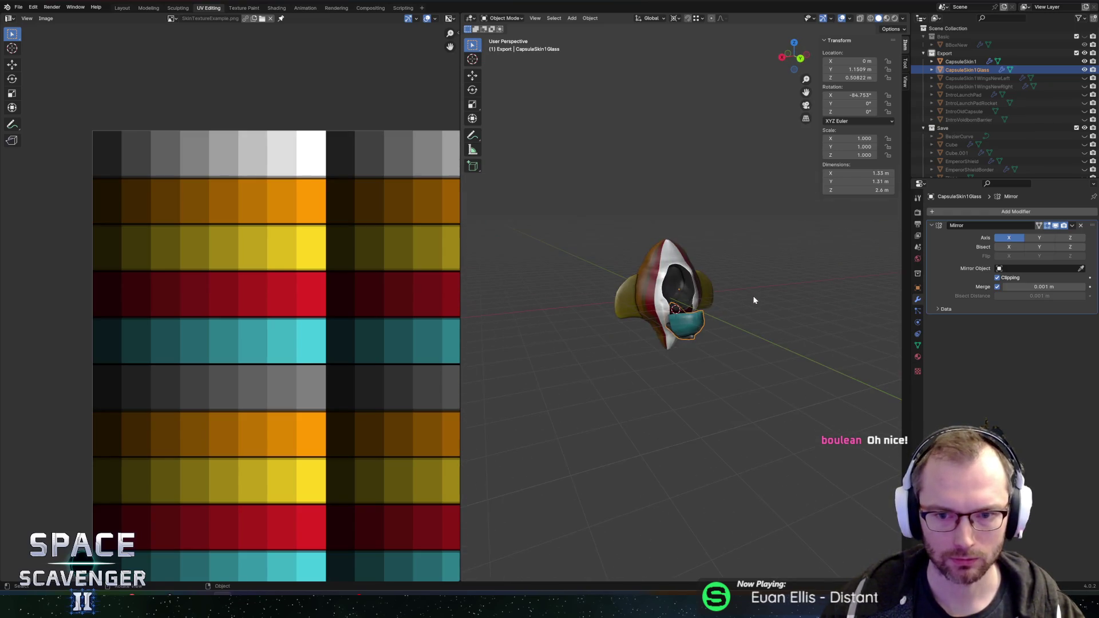
pyautogui.hotkey('alt', 'g')
pyautogui.moveTo(744, 304); pyautogui.dragTo(841, 294)
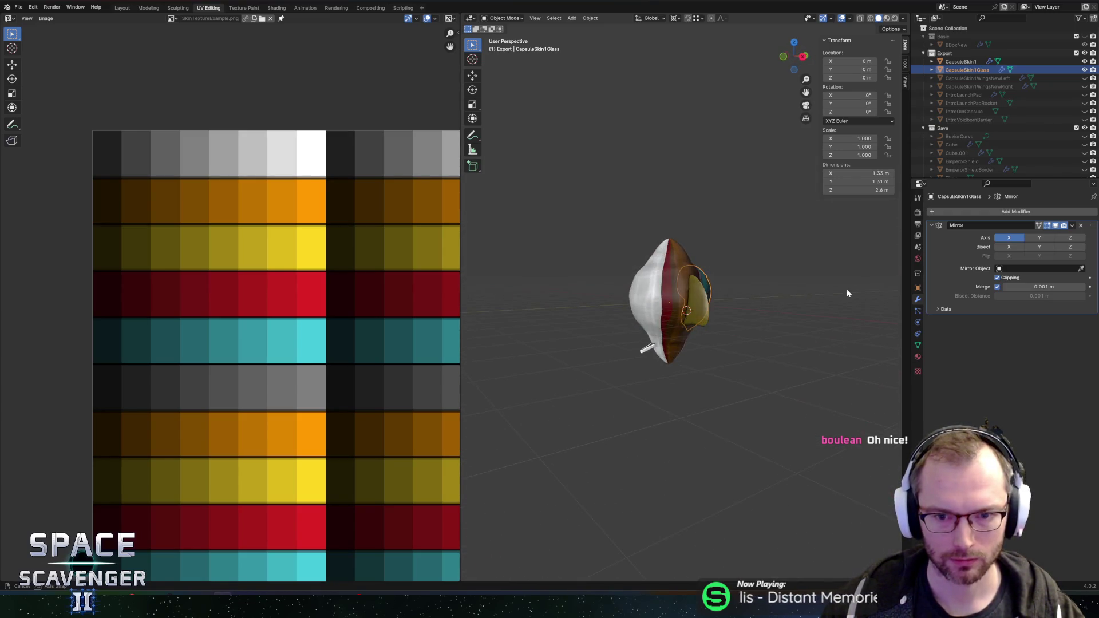
pyautogui.scroll(3, 616, 386)
pyautogui.moveTo(616, 386)
pyautogui.mouseDown()
pyautogui.moveTo(712, 351)
pyautogui.moveTo(778, 366)
pyautogui.mouseUp()
pyautogui.press('Tab')
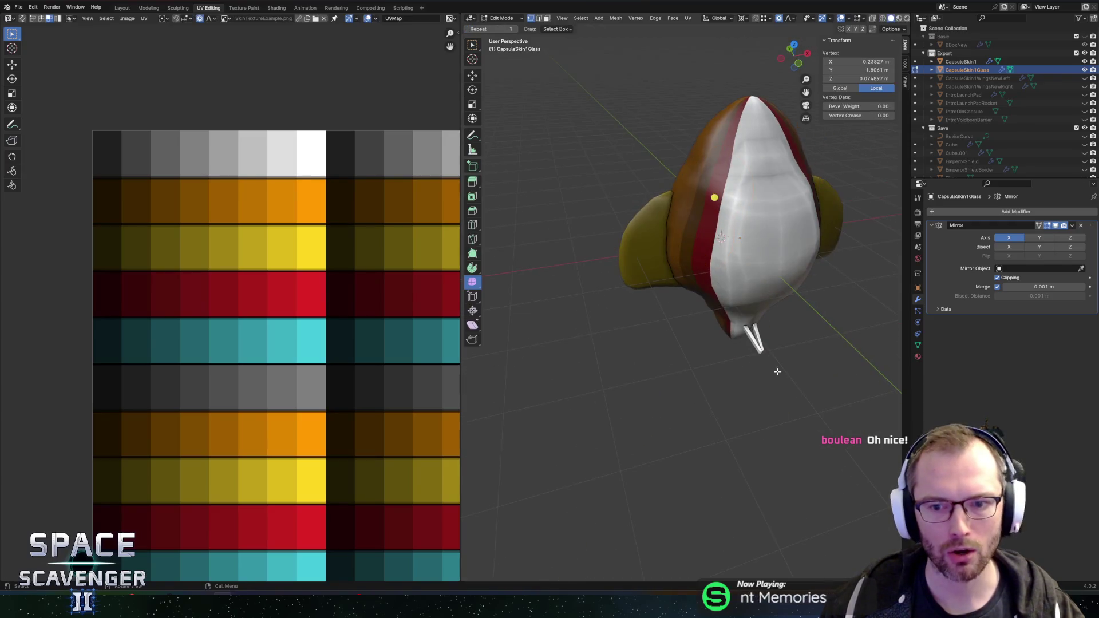
# Switch editing to the capsule hull mesh with X-ray turned on
pyautogui.hotkey('alt', 'q')
pyautogui.moveTo(731, 316); pyautogui.dragTo(674, 327)
pyautogui.hotkey('alt', 'z')
pyautogui.press('Tab')
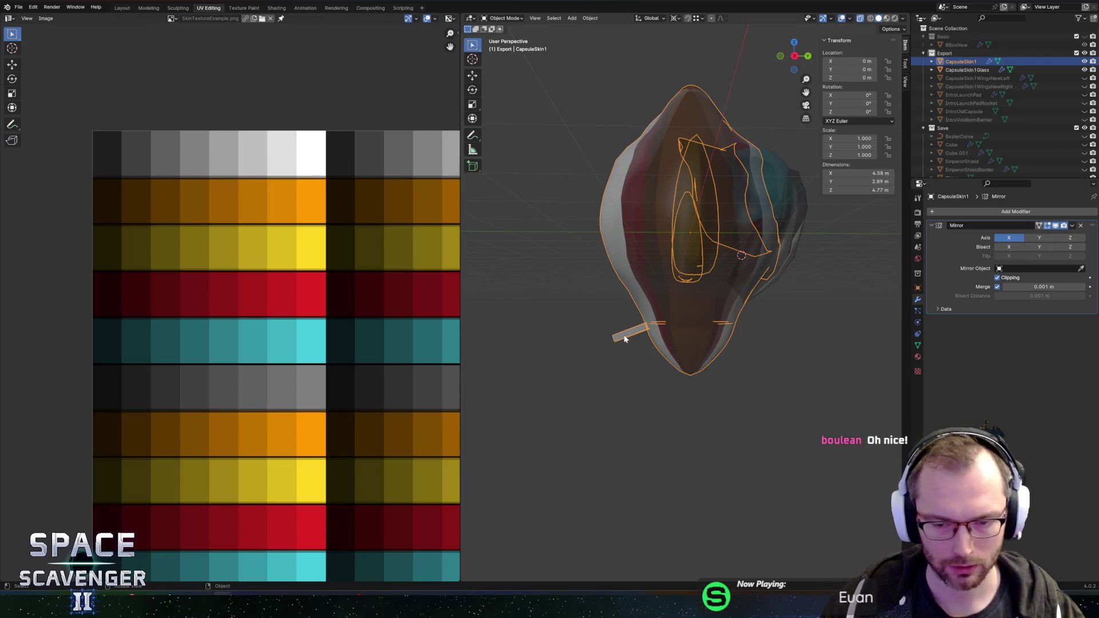
pyautogui.press('Tab')
pyautogui.scroll(4, 625, 338)
# Select the rod stub's vertices on the hull underside and delete them
pyautogui.click(645, 343)
pyautogui.press('e')
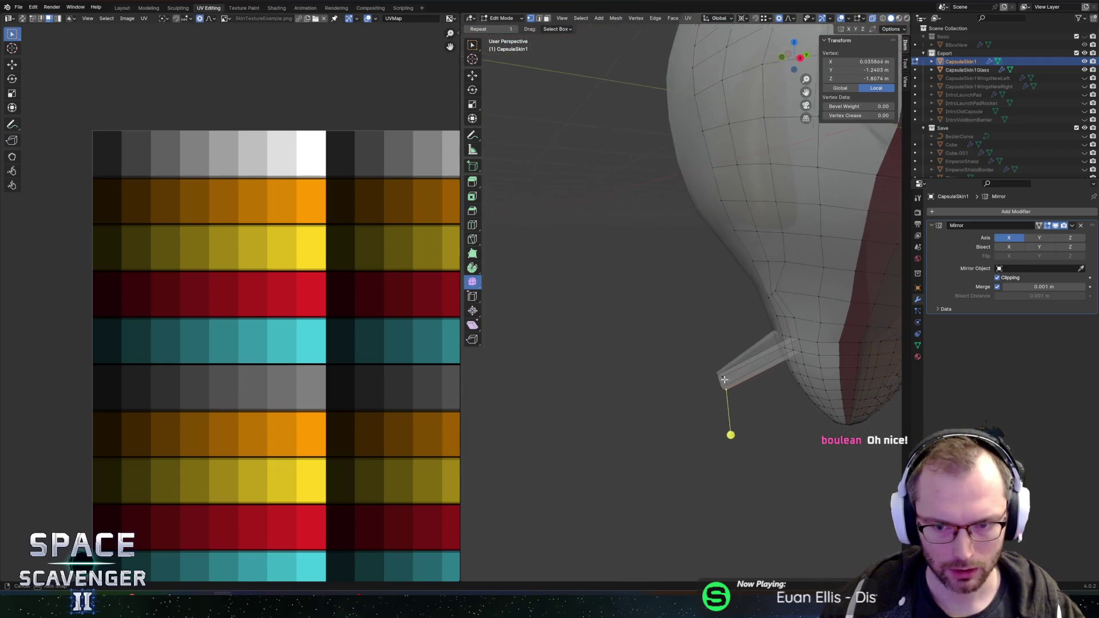
pyautogui.click(724, 380)
pyautogui.moveTo(724, 380); pyautogui.dragTo(676, 389)
pyautogui.hotkey('alt', 'a')
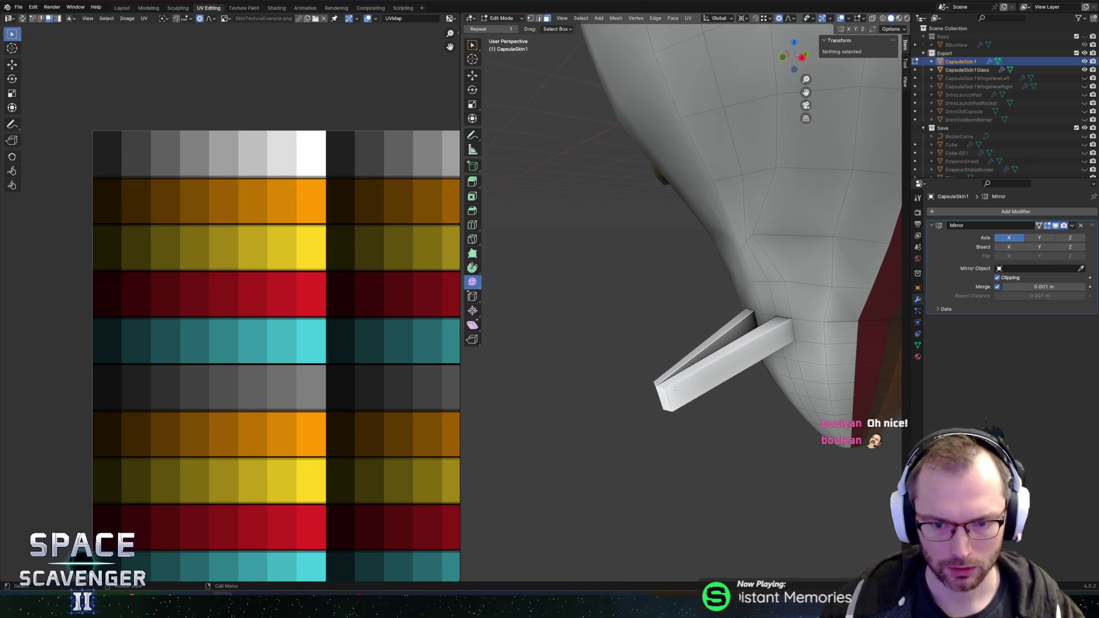
pyautogui.hotkey('ctrl', 'z')
pyautogui.press('x')
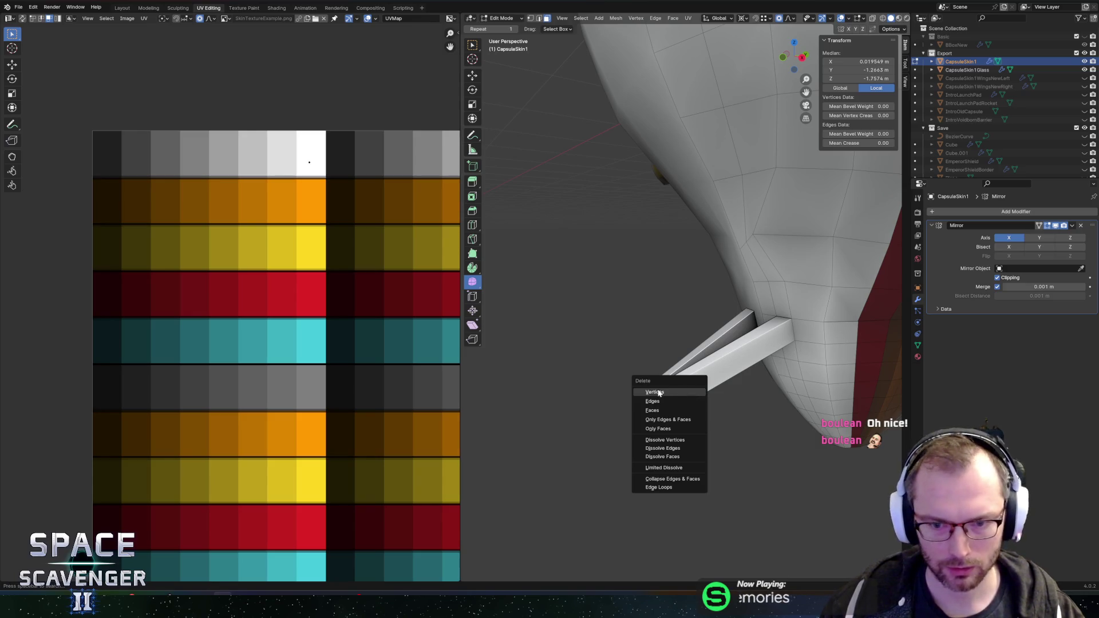
pyautogui.click(657, 392)
pyautogui.hotkey('ctrl', 'z')
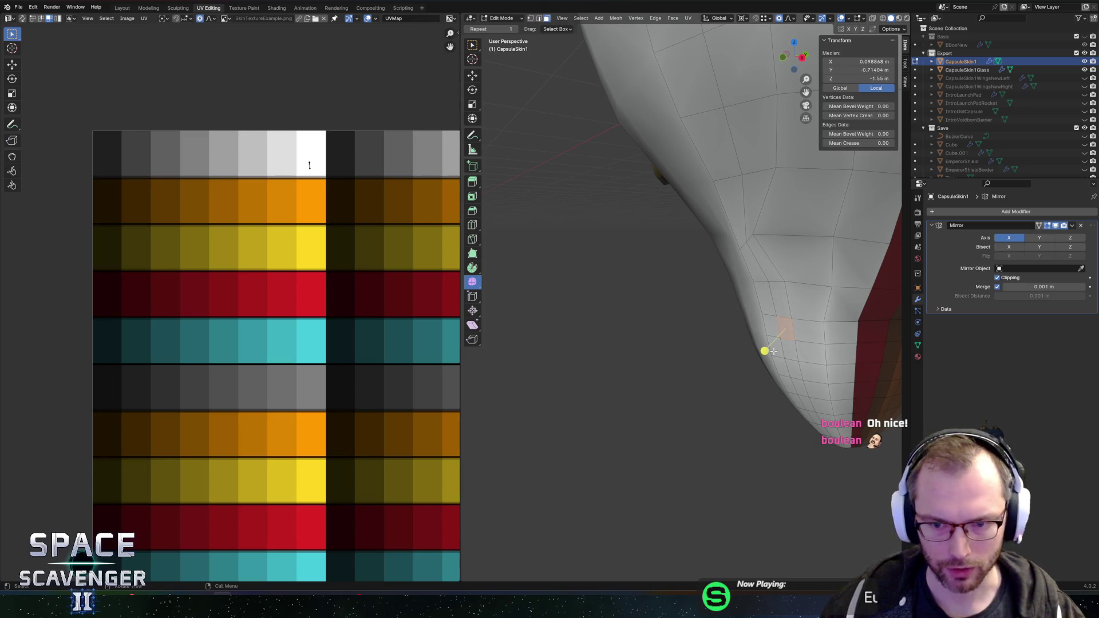
pyautogui.scroll(-5, 801, 336)
# Reselect the capsule hull object in Object Mode and re-enter Edit Mode
pyautogui.press('Tab')
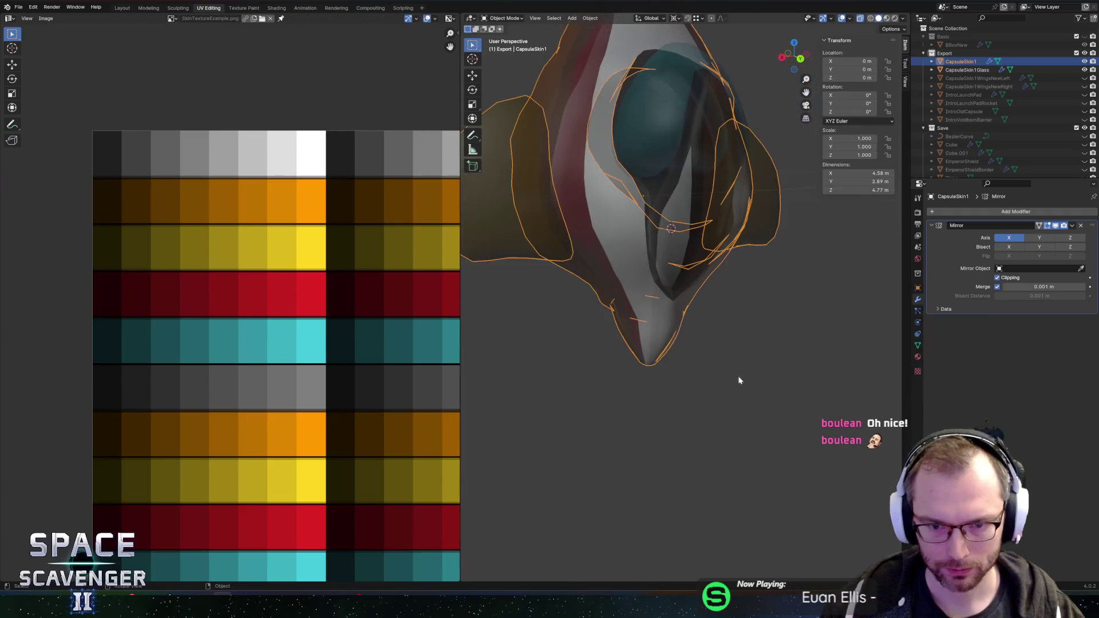
pyautogui.scroll(-5, 751, 379)
pyautogui.moveTo(662, 306)
pyautogui.mouseDown()
pyautogui.moveTo(626, 372)
pyautogui.moveTo(757, 334)
pyautogui.moveTo(677, 393)
pyautogui.mouseUp()
pyautogui.scroll(3, 758, 335)
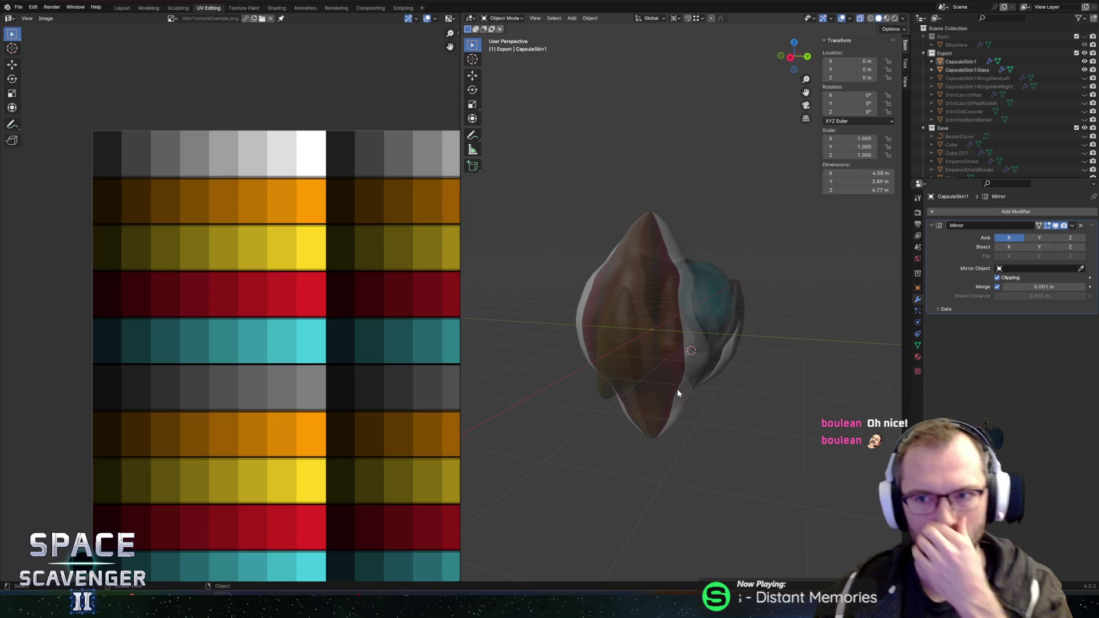
pyautogui.click(602, 351)
pyautogui.moveTo(611, 345)
pyautogui.mouseDown()
pyautogui.moveTo(598, 404)
pyautogui.moveTo(694, 434)
pyautogui.moveTo(573, 411)
pyautogui.moveTo(634, 407)
pyautogui.moveTo(596, 328)
pyautogui.mouseUp()
pyautogui.press('Tab')
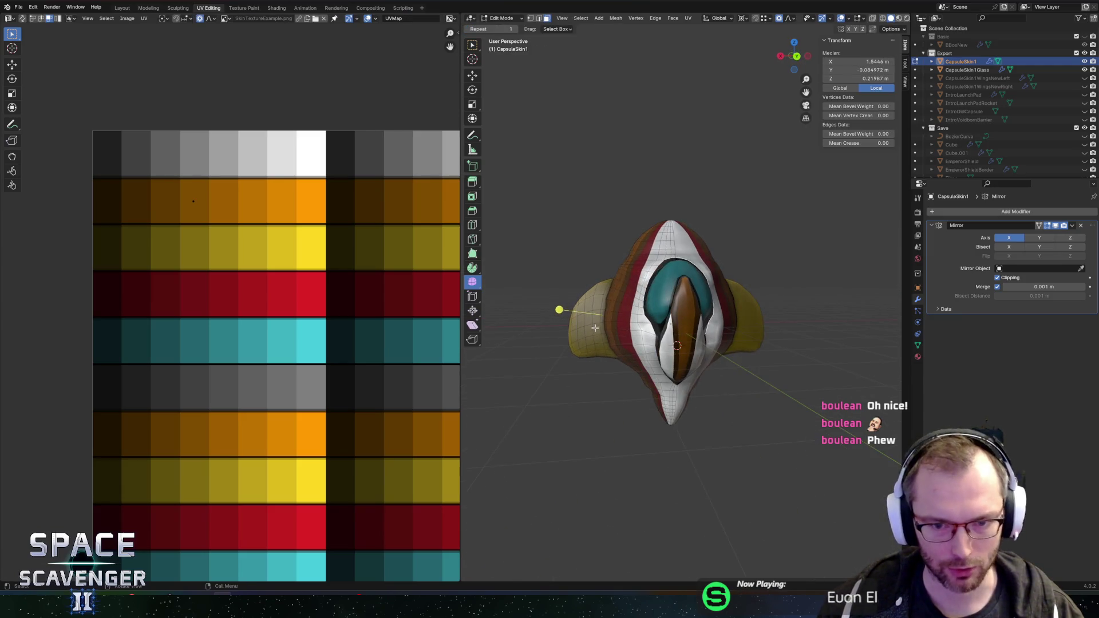
# Leave Edit Mode and select the capsule hull object from a sideways view
pyautogui.hotkey('ctrl', 'l')
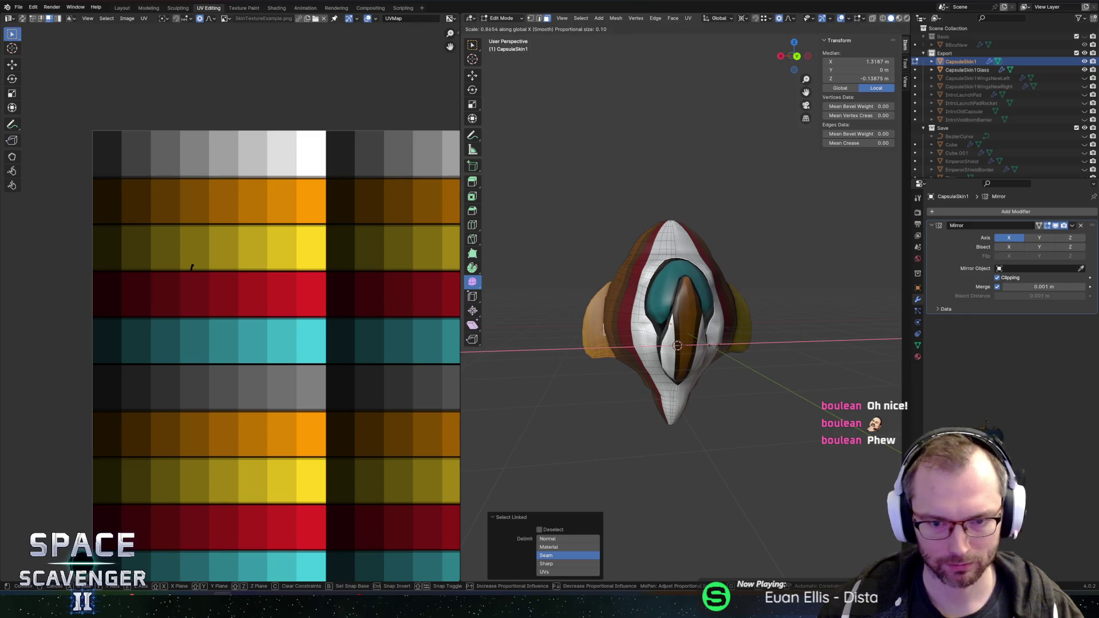
pyautogui.press('Tab')
pyautogui.click(645, 209)
pyautogui.scroll(-3, 645, 209)
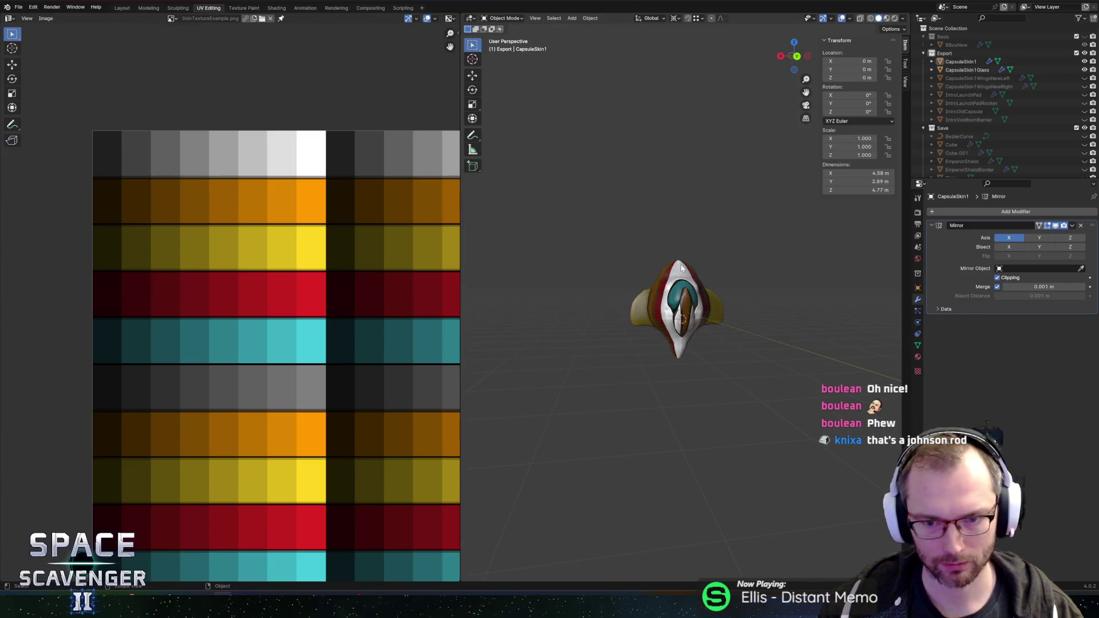
pyautogui.moveTo(607, 258)
pyautogui.mouseDown()
pyautogui.moveTo(558, 291)
pyautogui.moveTo(623, 287)
pyautogui.moveTo(710, 235)
pyautogui.mouseUp()
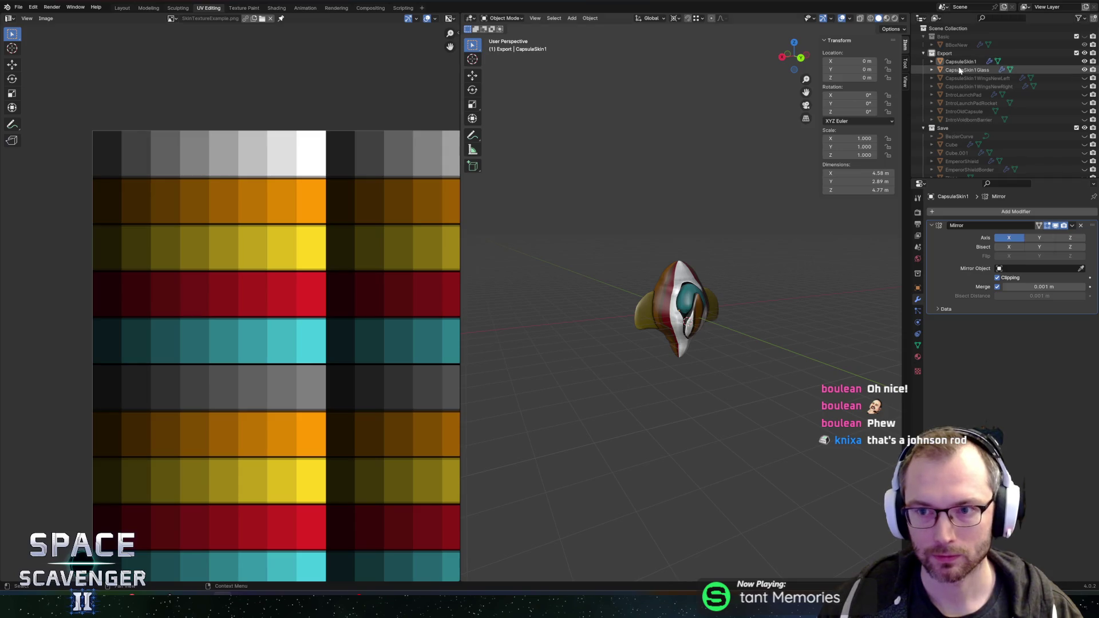
pyautogui.click(684, 292)
pyautogui.scroll(3, 687, 273)
pyautogui.moveTo(688, 277)
pyautogui.mouseDown()
pyautogui.moveTo(669, 275)
pyautogui.moveTo(722, 267)
pyautogui.moveTo(802, 277)
pyautogui.moveTo(743, 266)
pyautogui.moveTo(686, 287)
pyautogui.mouseUp()
pyautogui.scroll(3, 740, 274)
# Nudge two top edges of the hull along Y with smooth proportional falloff
pyautogui.press('Tab')
pyautogui.press('2')
pyautogui.click(660, 282)
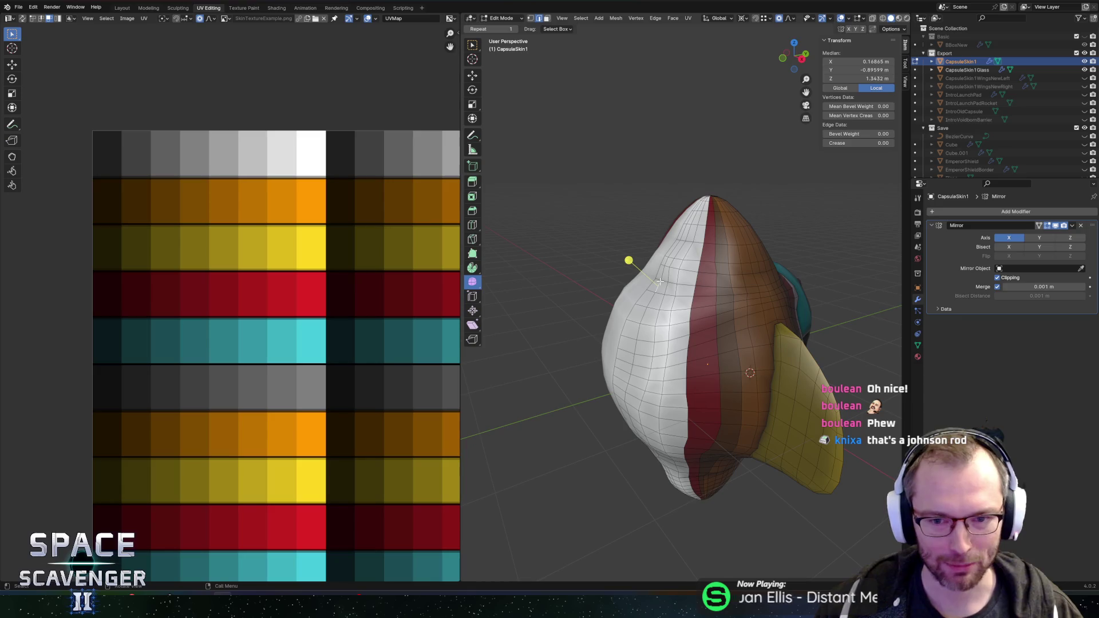
pyautogui.keyDown('shift'); pyautogui.click(663, 283); pyautogui.keyUp('shift')
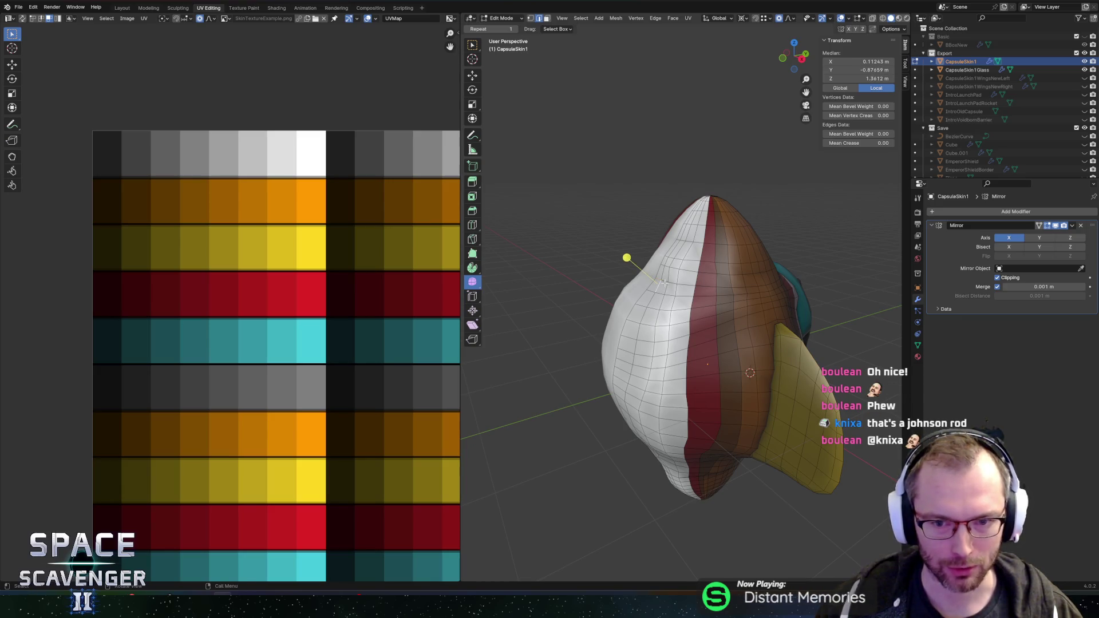
pyautogui.moveTo(681, 293); pyautogui.dragTo(653, 291)
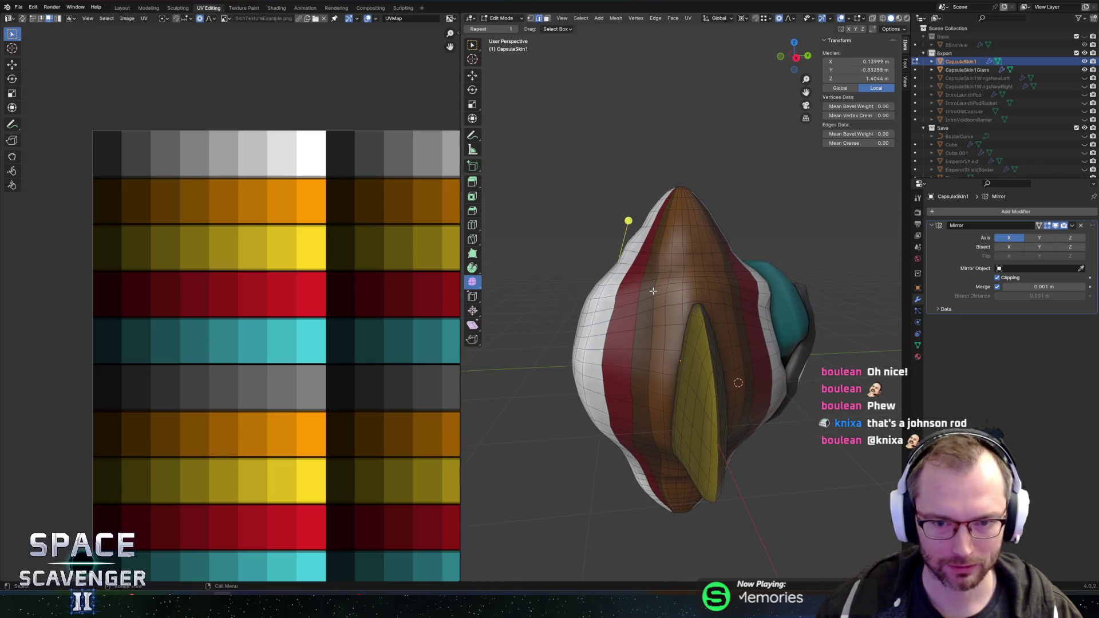
pyautogui.press('g')
pyautogui.press('y')
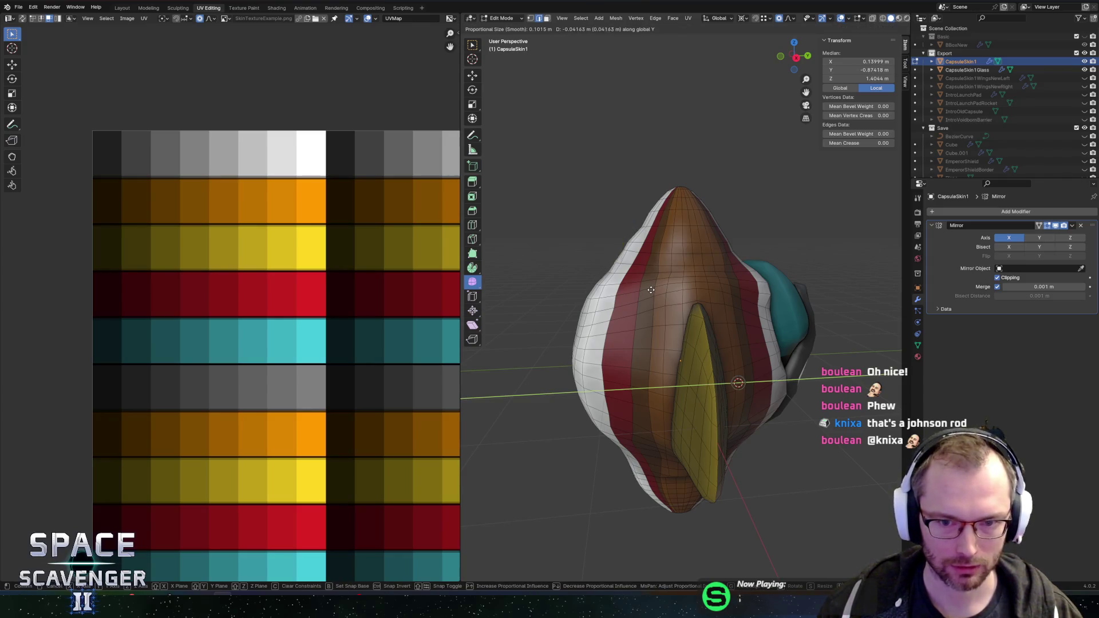
pyautogui.click(651, 290)
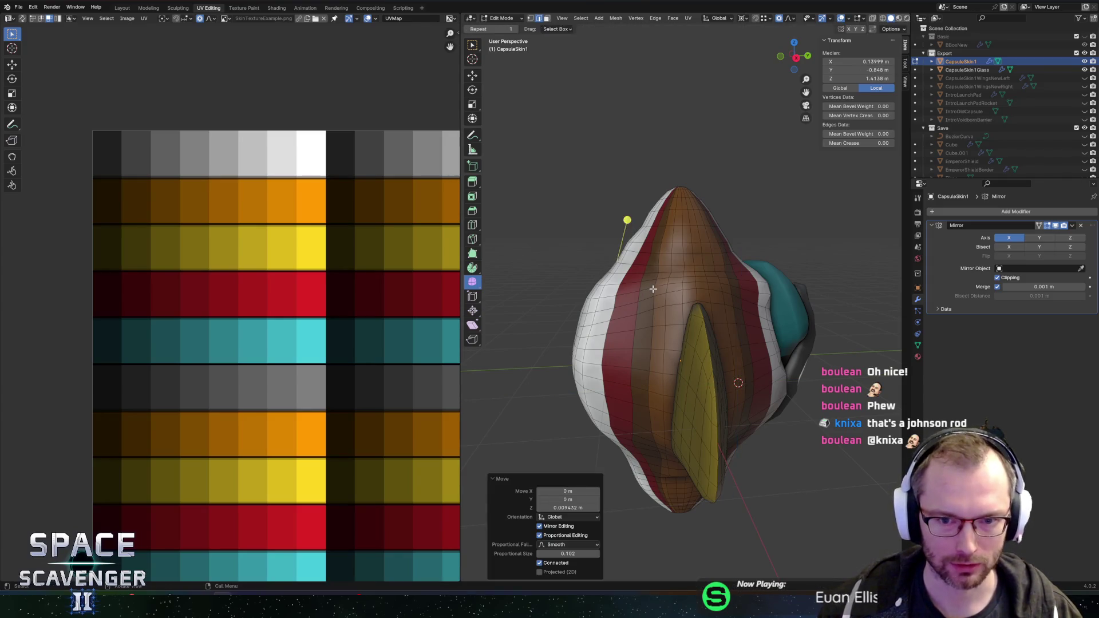
pyautogui.press('Tab')
# Inspect the reshaped hull from the front, ending back in Object Mode
pyautogui.moveTo(647, 294)
pyautogui.mouseDown()
pyautogui.moveTo(760, 248)
pyautogui.moveTo(714, 253)
pyautogui.moveTo(675, 233)
pyautogui.moveTo(790, 269)
pyautogui.moveTo(713, 270)
pyautogui.moveTo(750, 269)
pyautogui.moveTo(627, 252)
pyautogui.moveTo(709, 226)
pyautogui.moveTo(691, 244)
pyautogui.mouseUp()
pyautogui.press('Tab')
pyautogui.scroll(3, 749, 269)
pyautogui.press('Tab')
pyautogui.scroll(-4, 687, 243)
pyautogui.scroll(1, 689, 244)
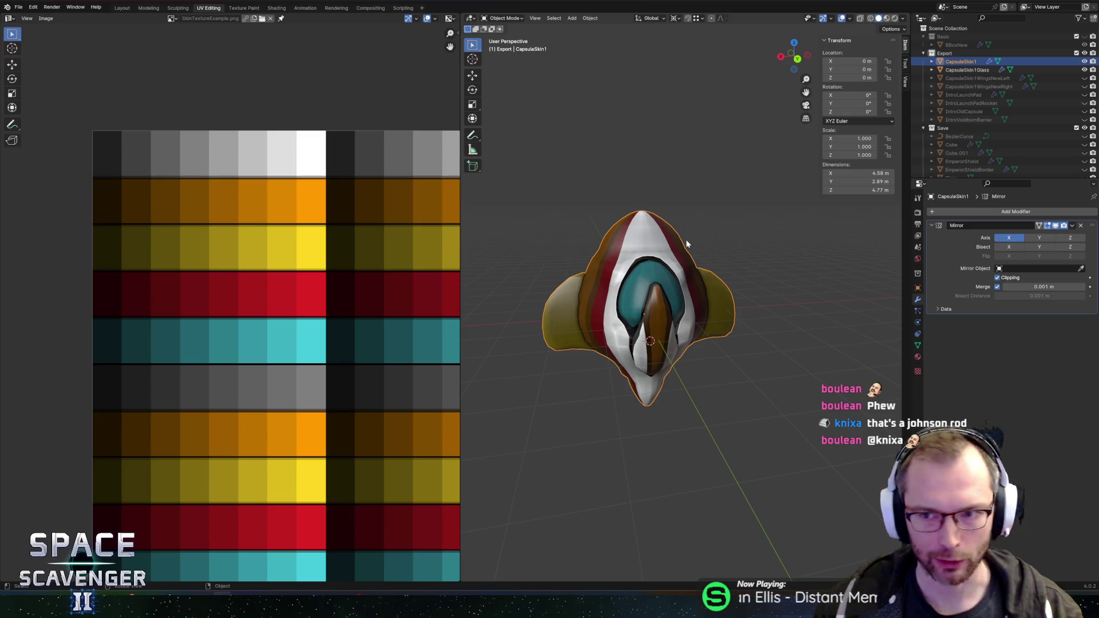
# Rename the objects IntroMainCapsule and IntroMainCapsuleHatch, save Cutscene.blend, and start an FBX export
pyautogui.doubleClick(962, 61)
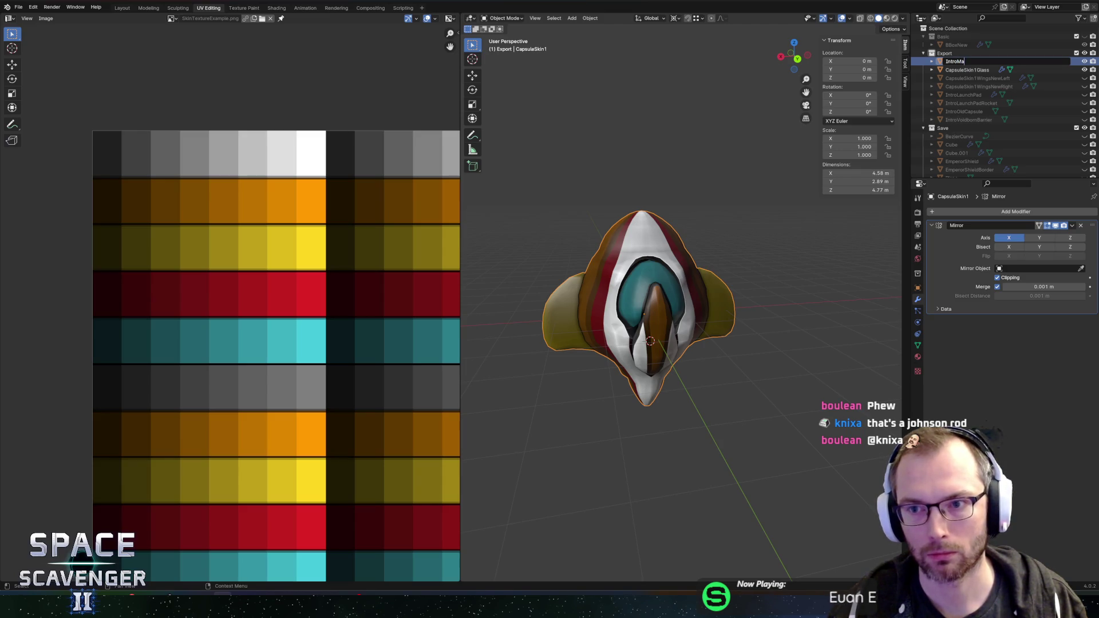
pyautogui.press('Return')
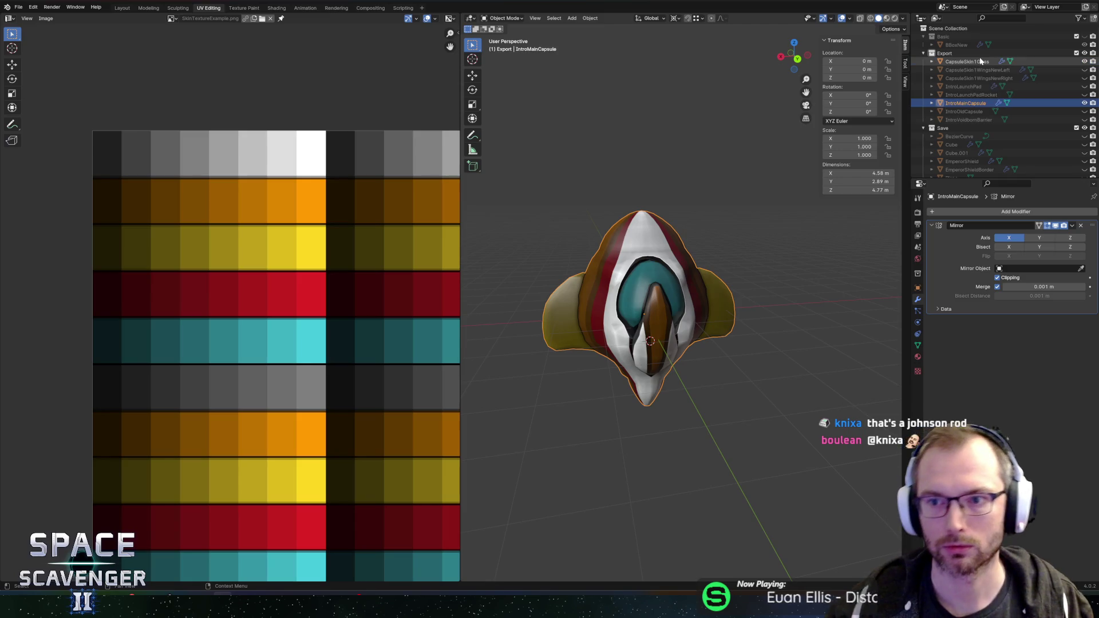
pyautogui.doubleClick(982, 61)
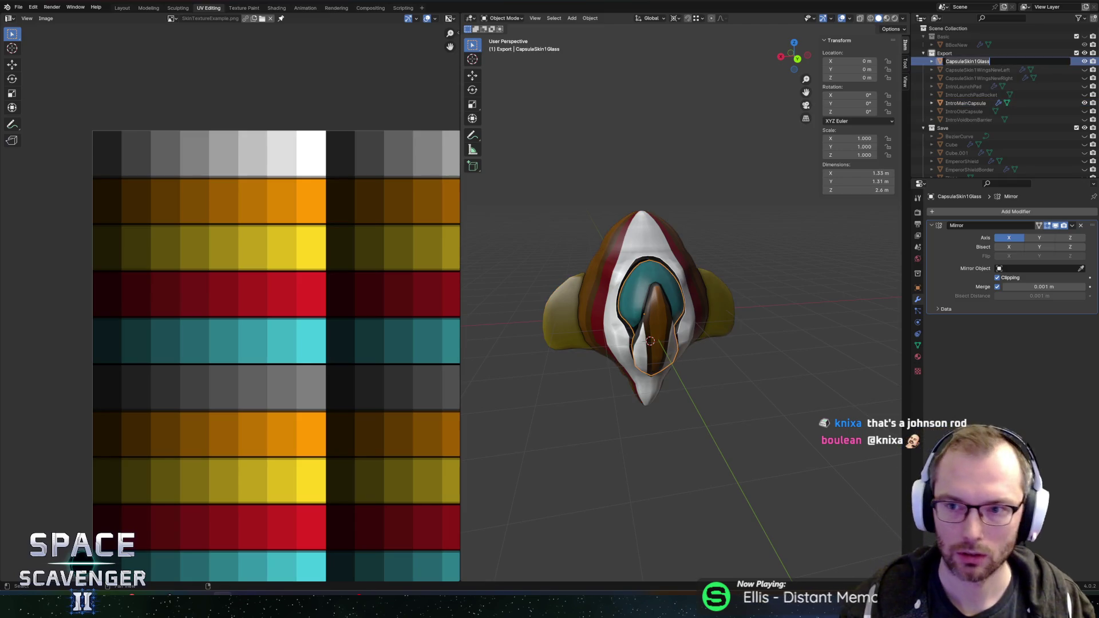
pyautogui.write('IntroMainCapsule')
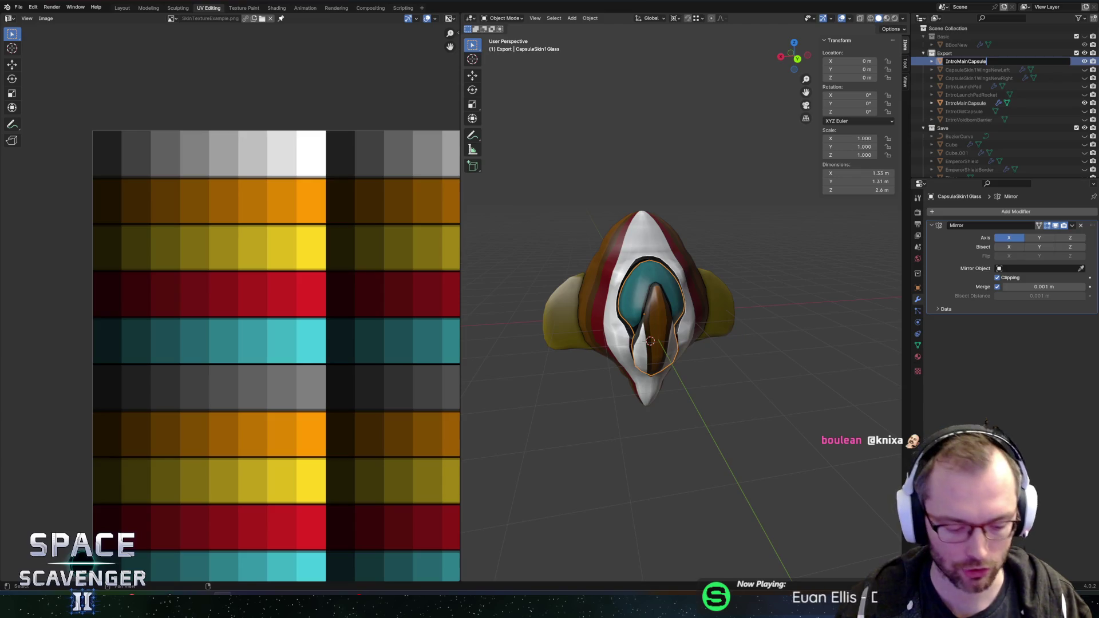
pyautogui.write('Hatch')
pyautogui.press('Return')
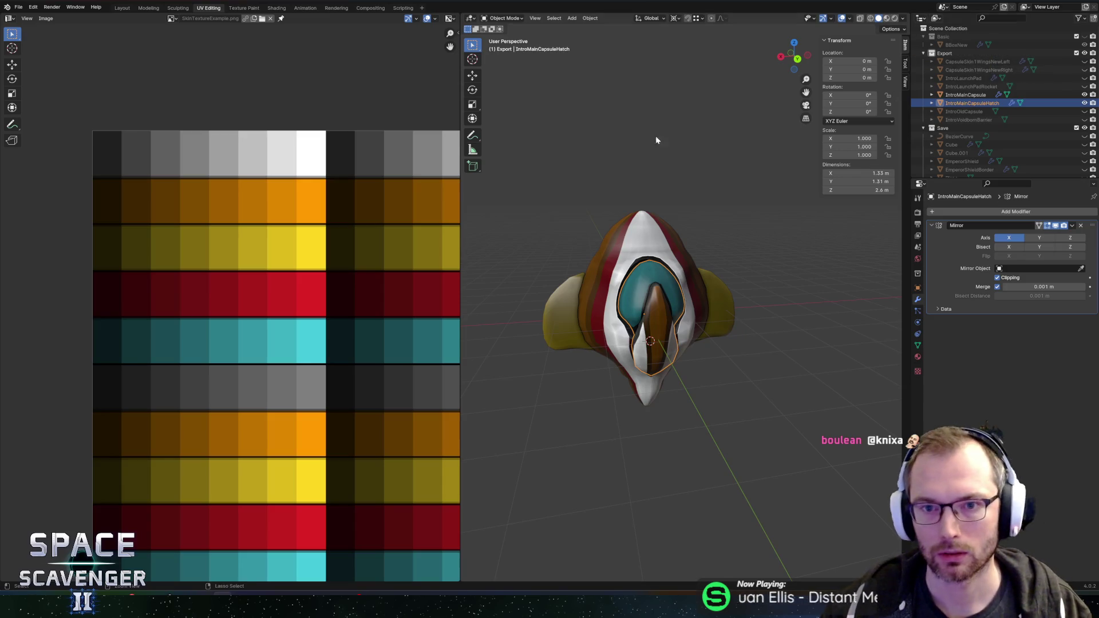
pyautogui.hotkey('ctrl', 's')
pyautogui.hotkey('ctrl', 'e')
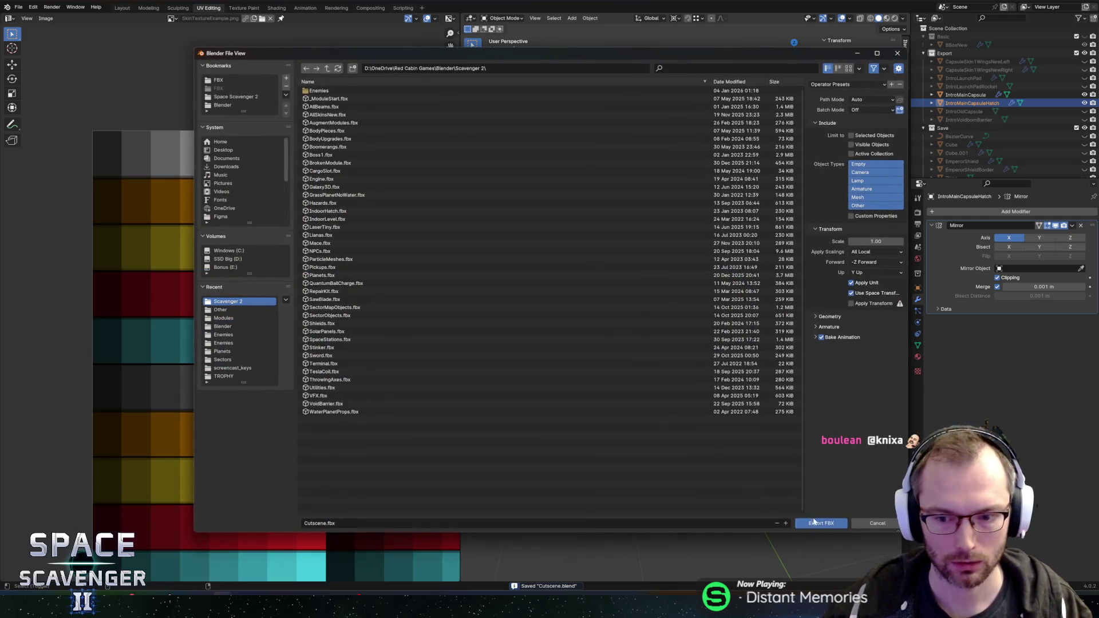
# Export over Cutscene.fbx in the FBX Other folder using the Unity operator preset
pyautogui.click(222, 81)
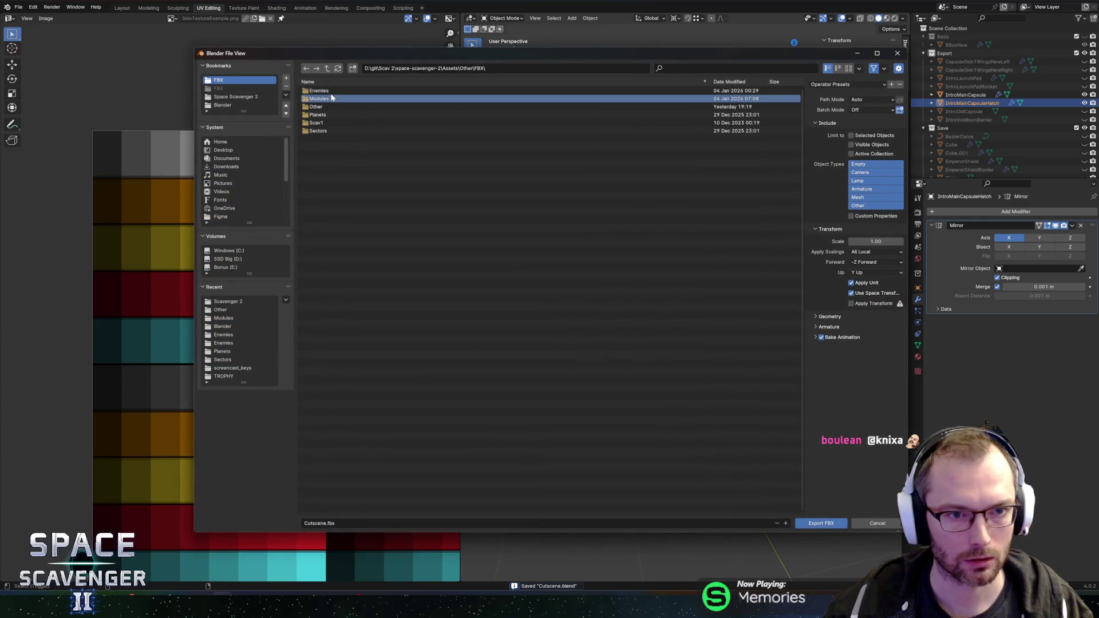
pyautogui.doubleClick(322, 106)
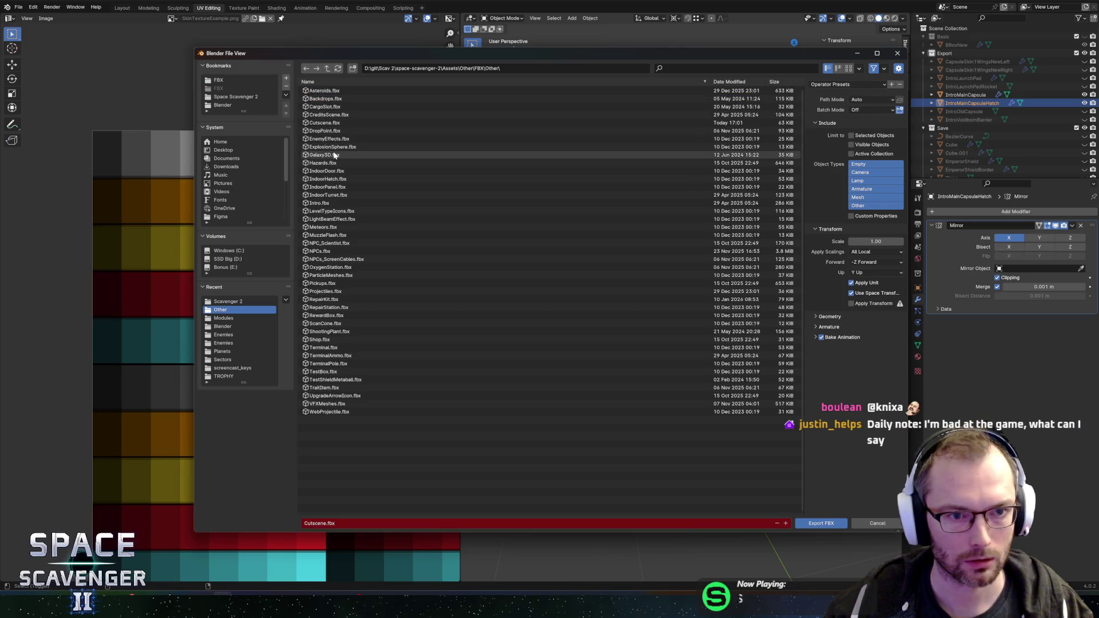
pyautogui.click(332, 122)
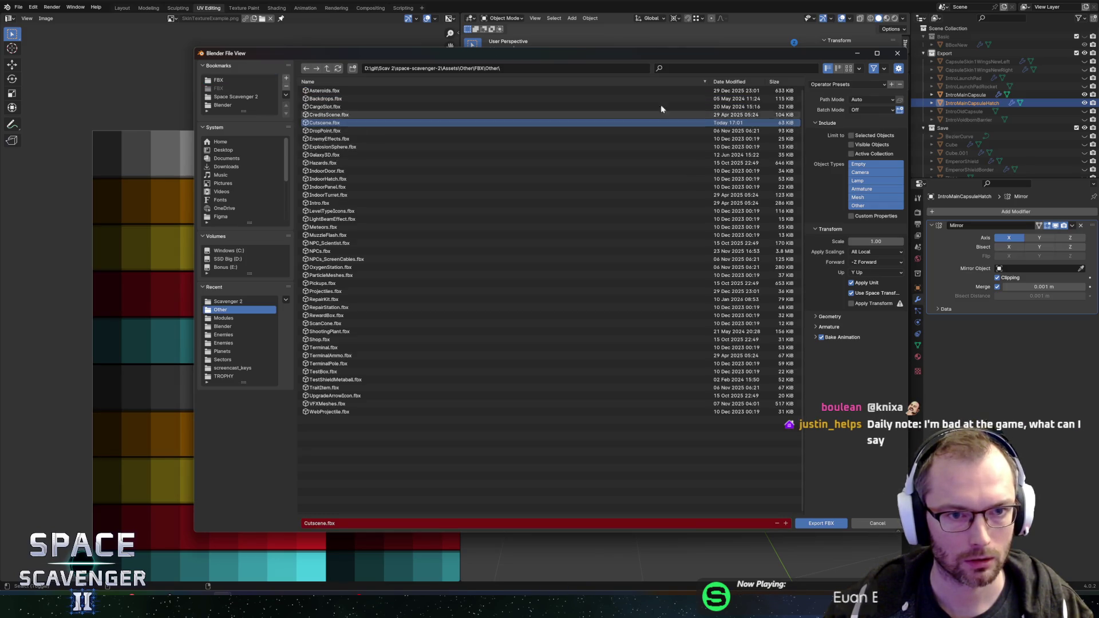
pyautogui.click(856, 85)
pyautogui.click(832, 106)
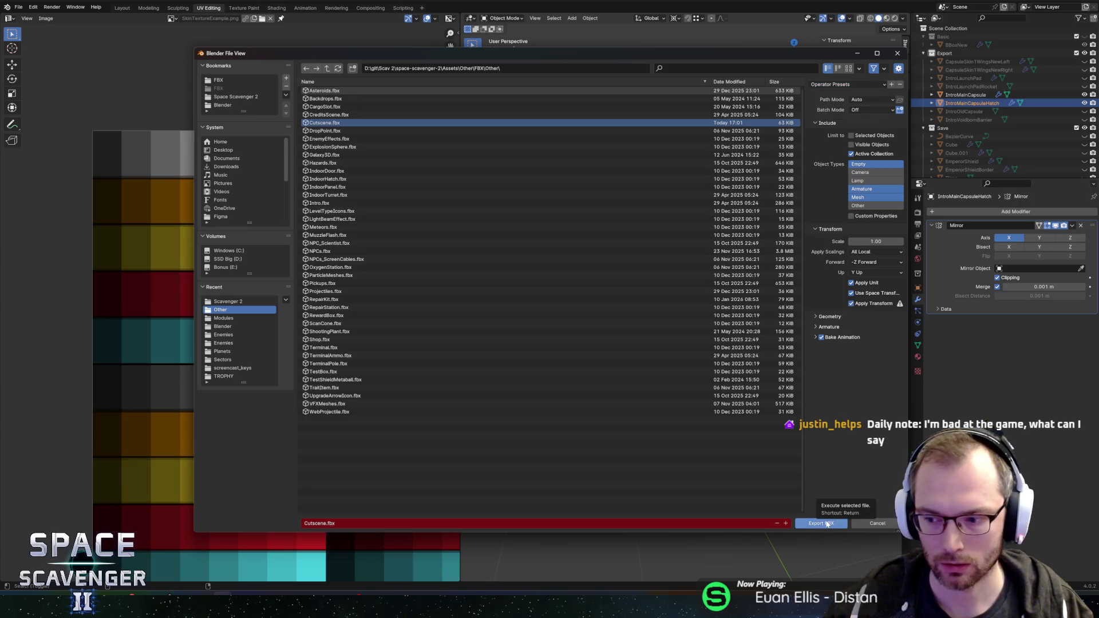
pyautogui.click(819, 522)
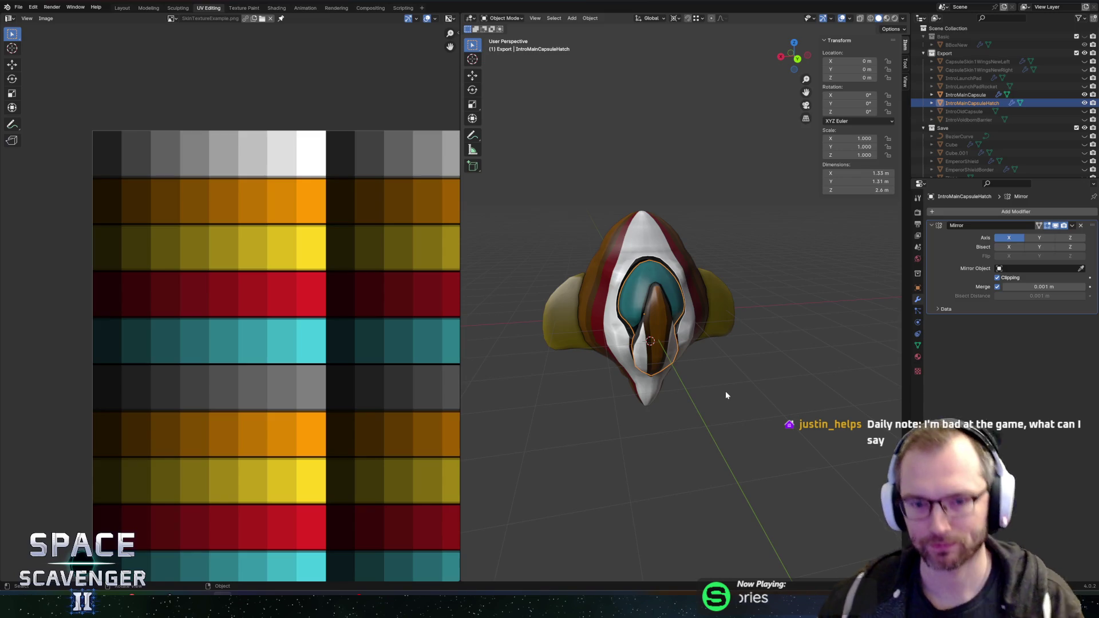
# Save Cutscene.blend again and bring the Unity editor with the Onboarding scene forward
pyautogui.moveTo(681, 356)
pyautogui.mouseDown()
pyautogui.moveTo(815, 362)
pyautogui.moveTo(686, 366)
pyautogui.moveTo(711, 342)
pyautogui.moveTo(701, 359)
pyautogui.moveTo(719, 363)
pyautogui.moveTo(672, 375)
pyautogui.moveTo(689, 372)
pyautogui.mouseUp()
pyautogui.hotkey('ctrl', 's')
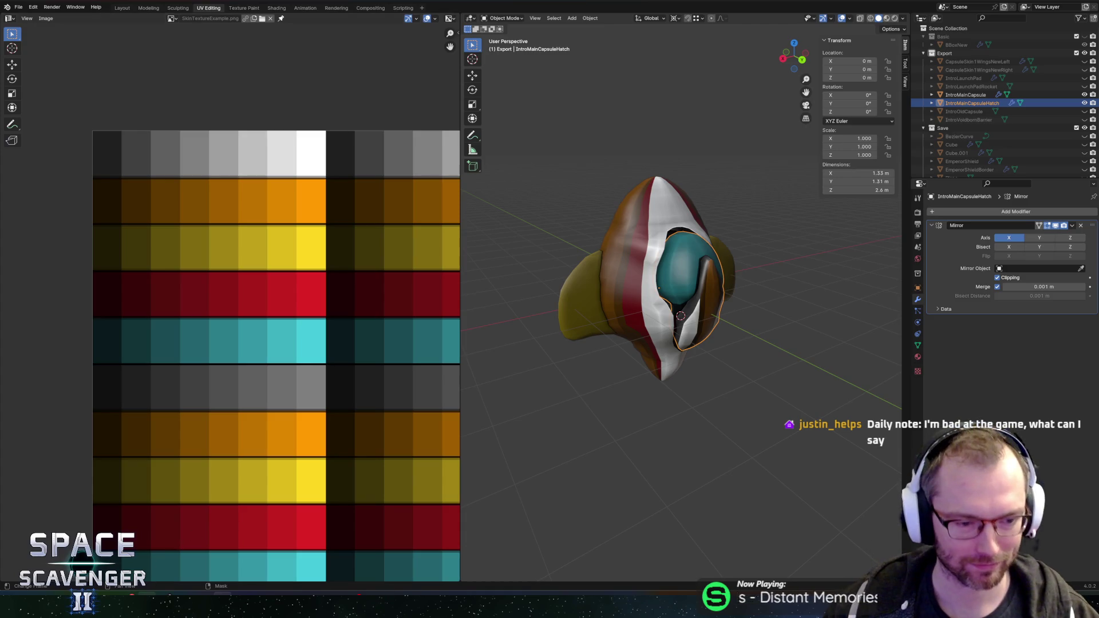
pyautogui.moveTo(131, 598)
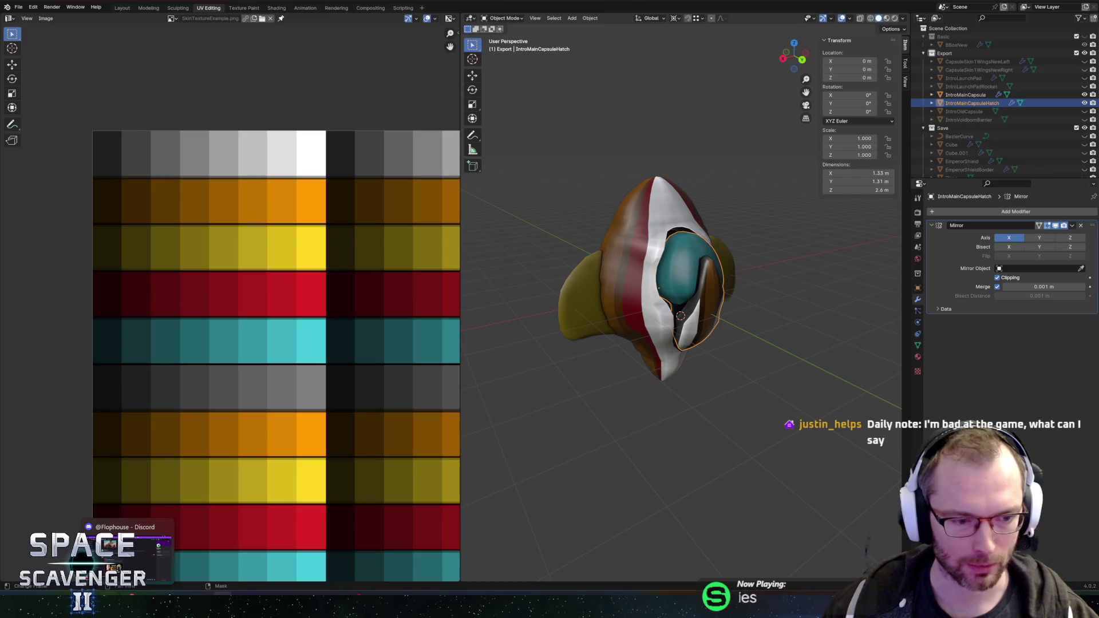
pyautogui.moveTo(71, 598)
pyautogui.click(72, 550)
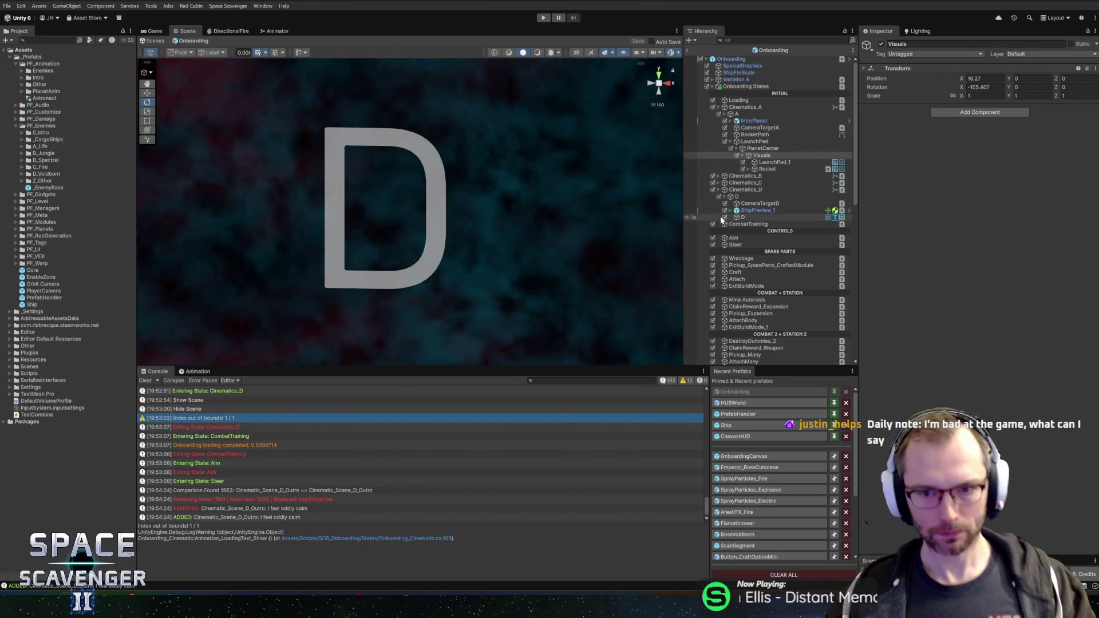
# Frame ShipPreview_1 and inspect CameraTargetD, Rocket and LaunchPad_1 in the Hierarchy
pyautogui.click(767, 210)
pyautogui.press('f')
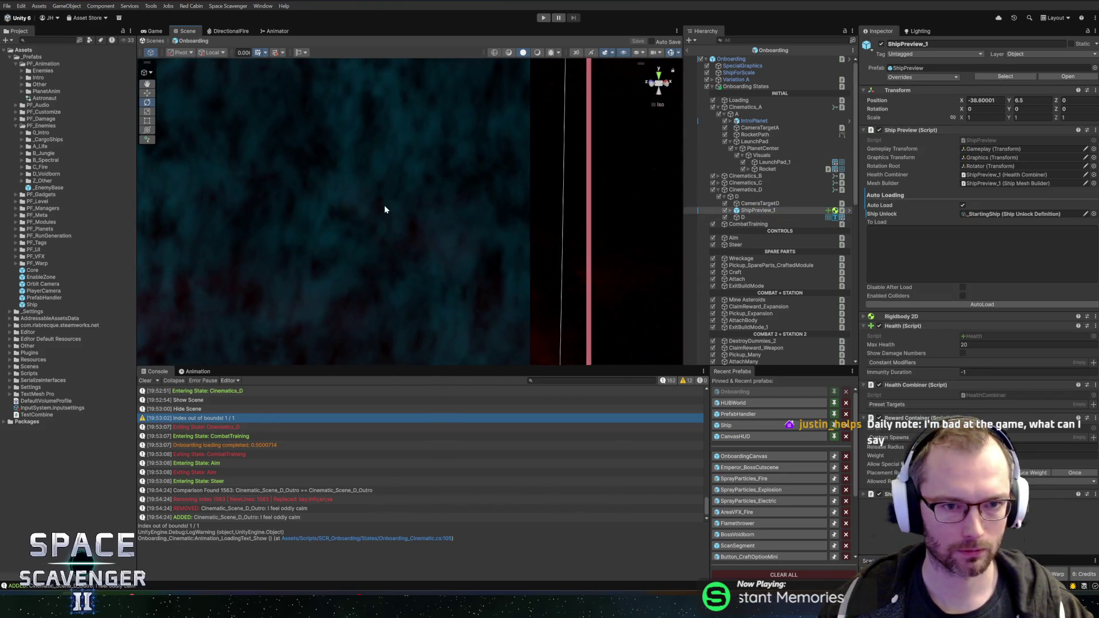
pyautogui.scroll(-5, 388, 209)
pyautogui.scroll(-2, 626, 208)
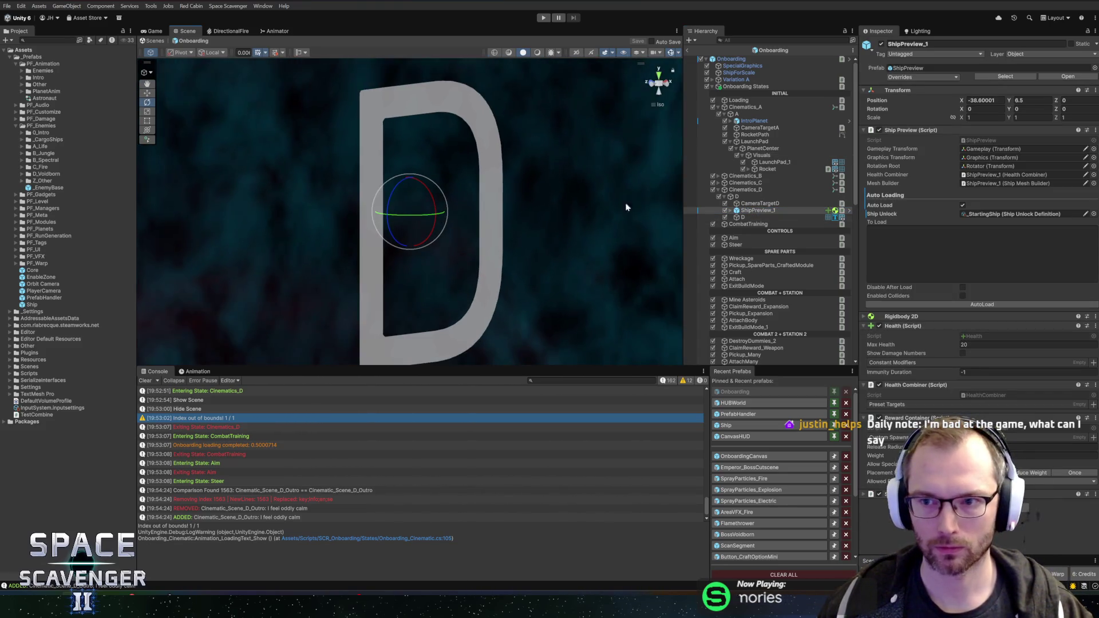
pyautogui.scroll(3, 492, 225)
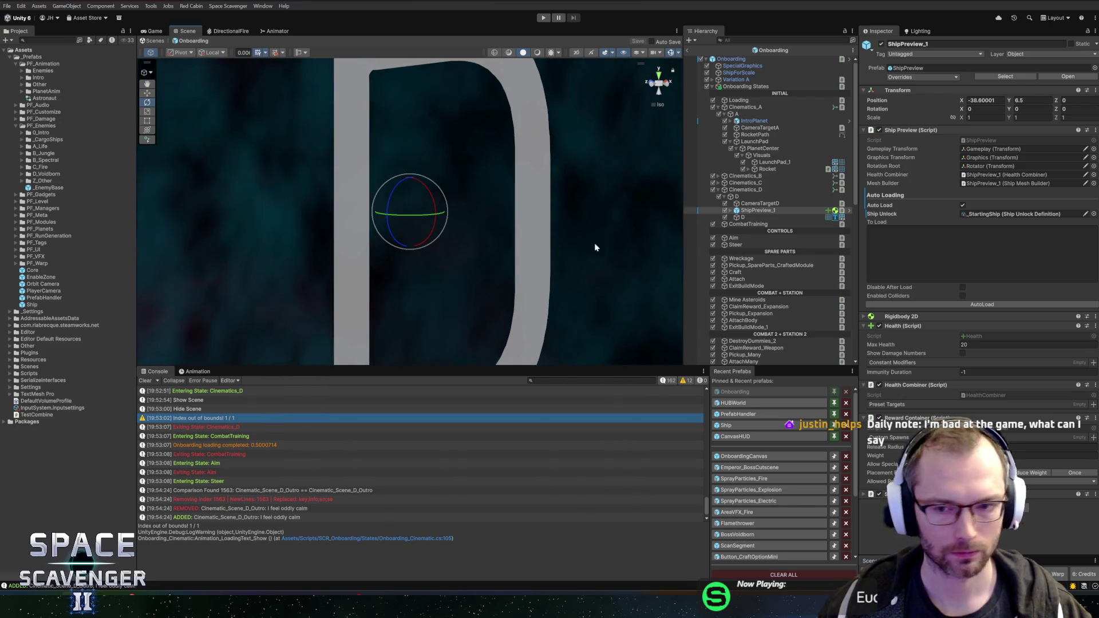
pyautogui.click(754, 203)
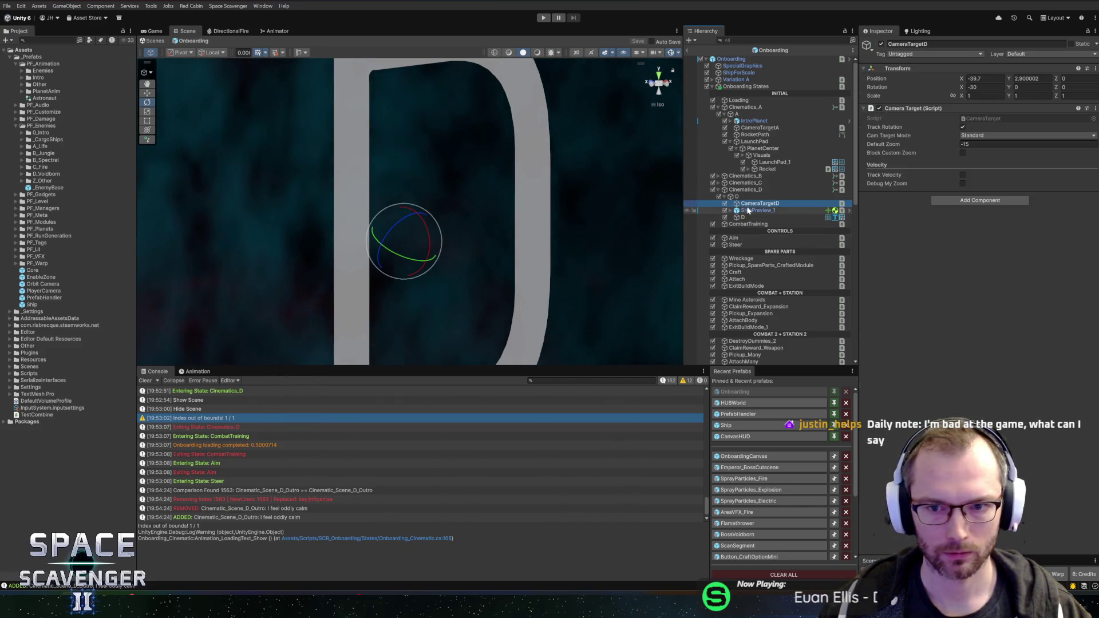
pyautogui.click(762, 169)
pyautogui.click(761, 161)
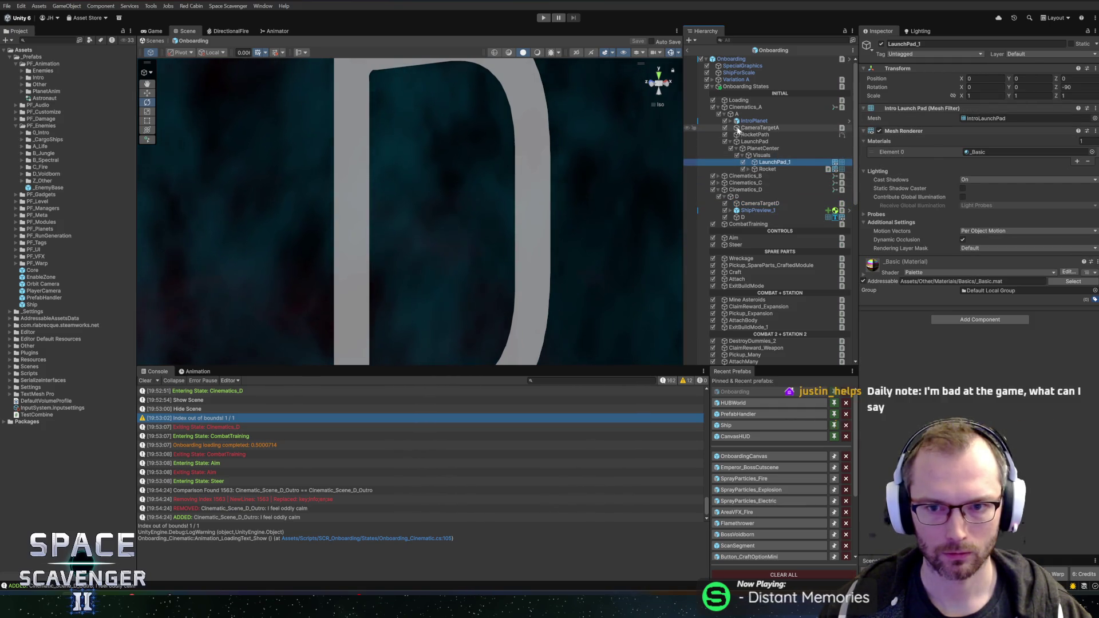
# Expand Cinematics_C and its C group, then inspect the OldCapsule objects
pyautogui.click(719, 183)
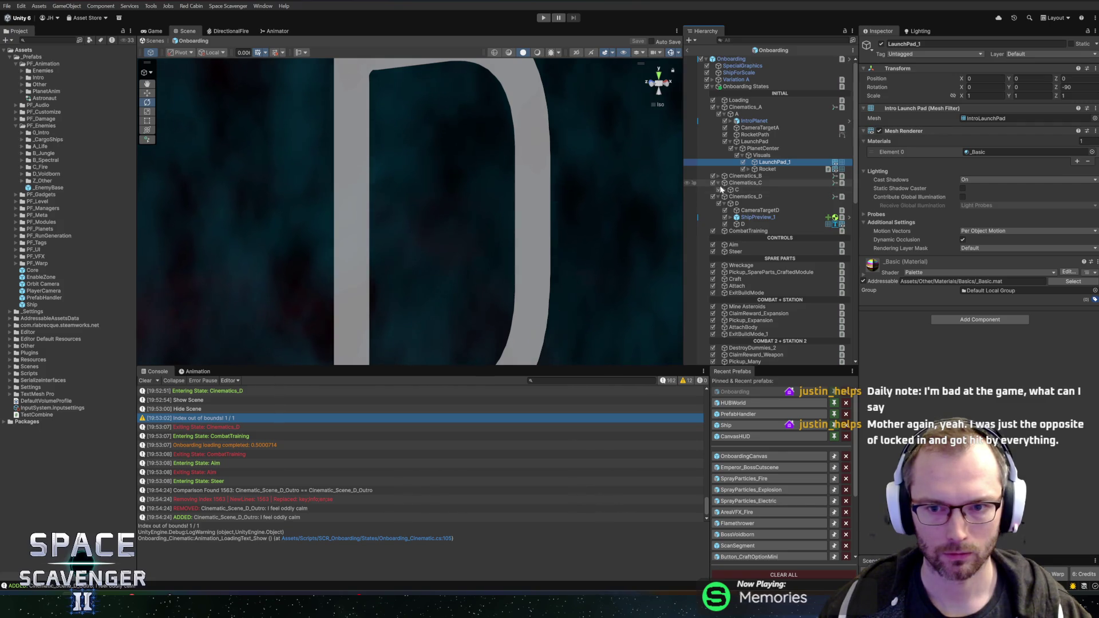
pyautogui.click(725, 189)
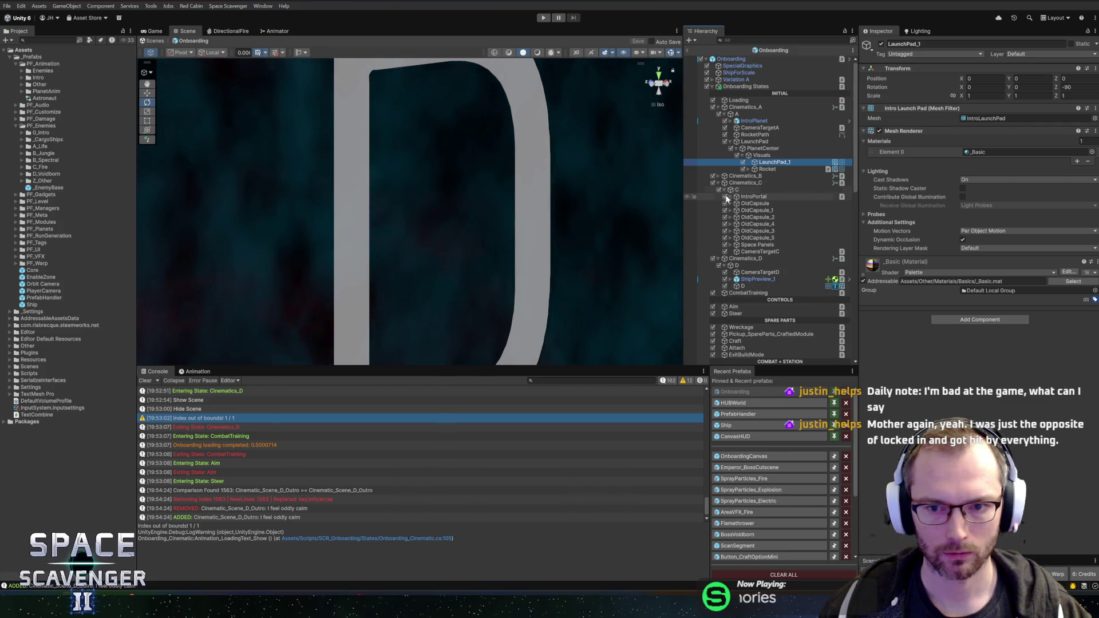
pyautogui.click(748, 217)
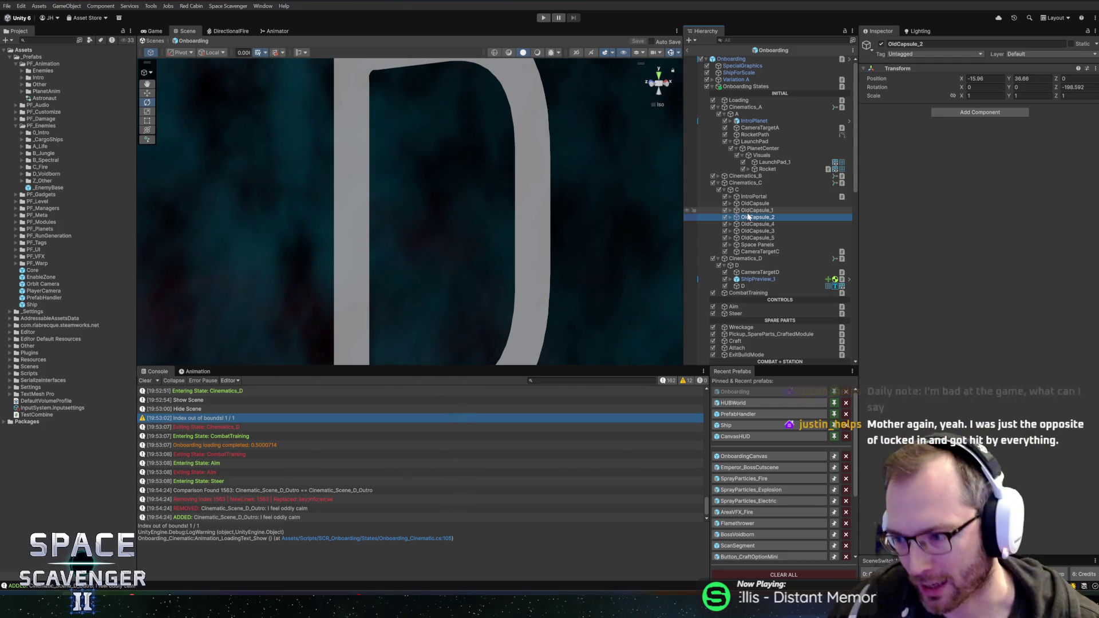
pyautogui.click(751, 210)
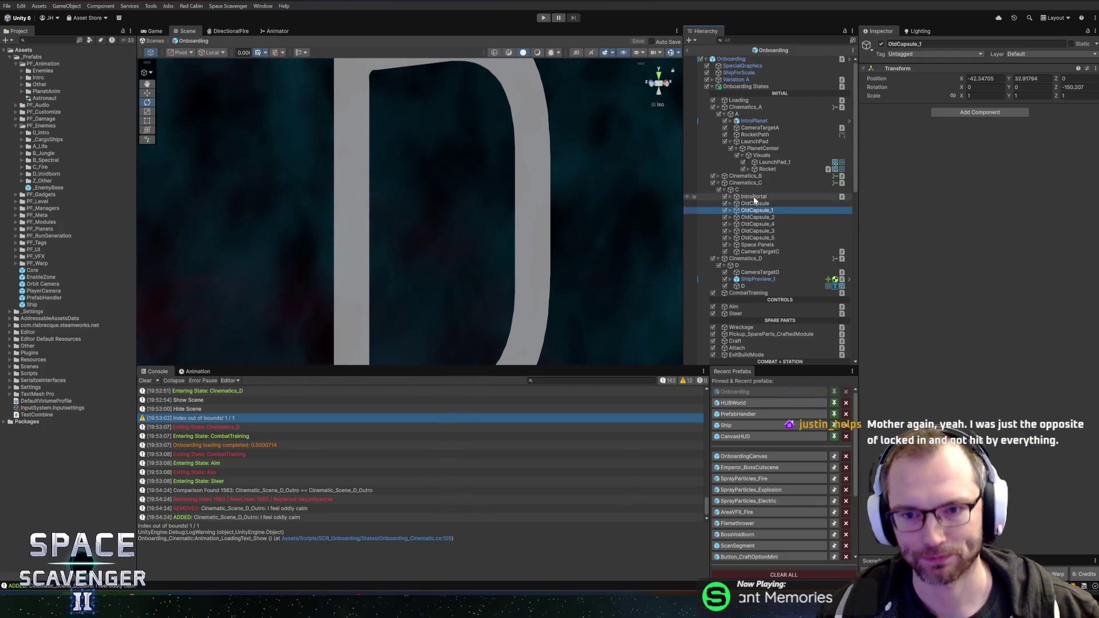
pyautogui.click(755, 203)
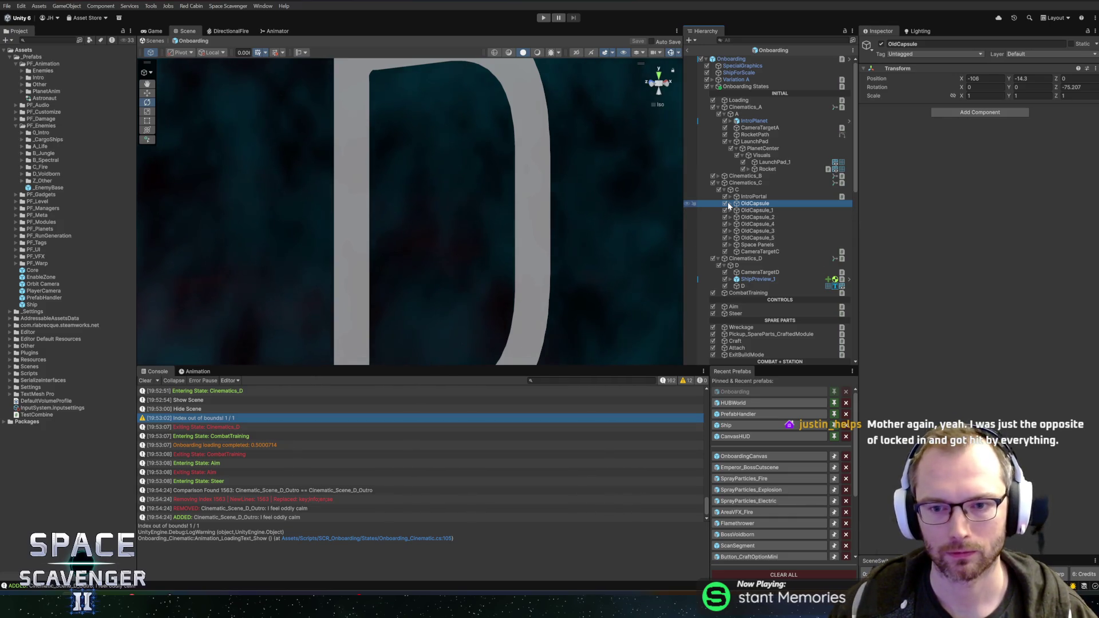
# Paste an OldCapsule copy into the D group and copy ShipPreview_1's position
pyautogui.click(757, 278)
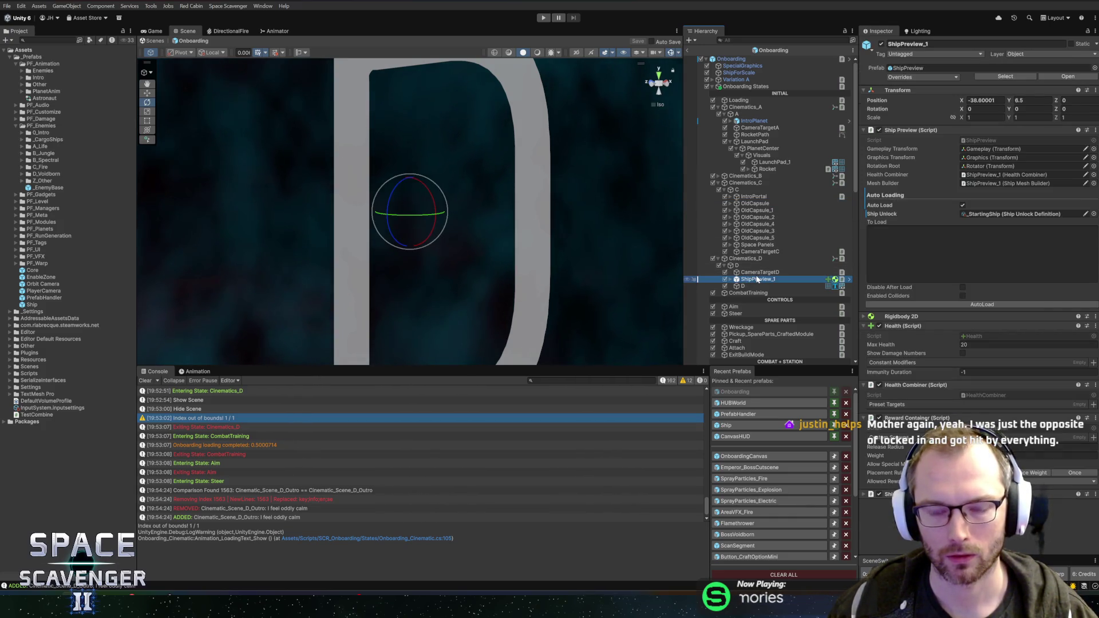
pyautogui.hotkey('ctrl', 'z')
pyautogui.hotkey('ctrl', 'z')
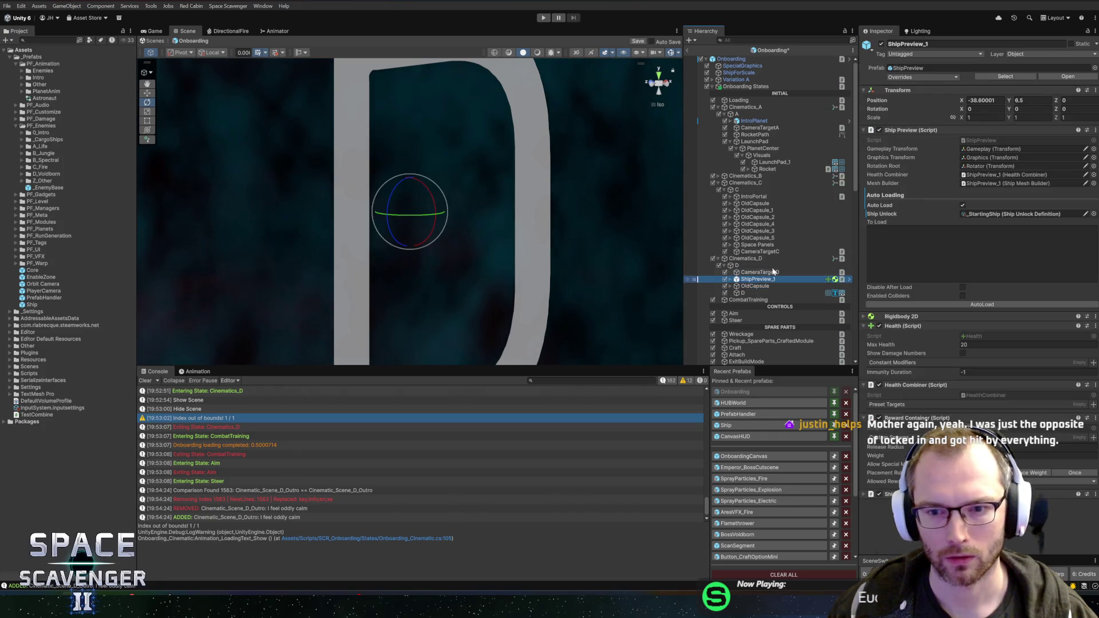
pyautogui.rightClick(944, 91)
pyautogui.moveTo(973, 157)
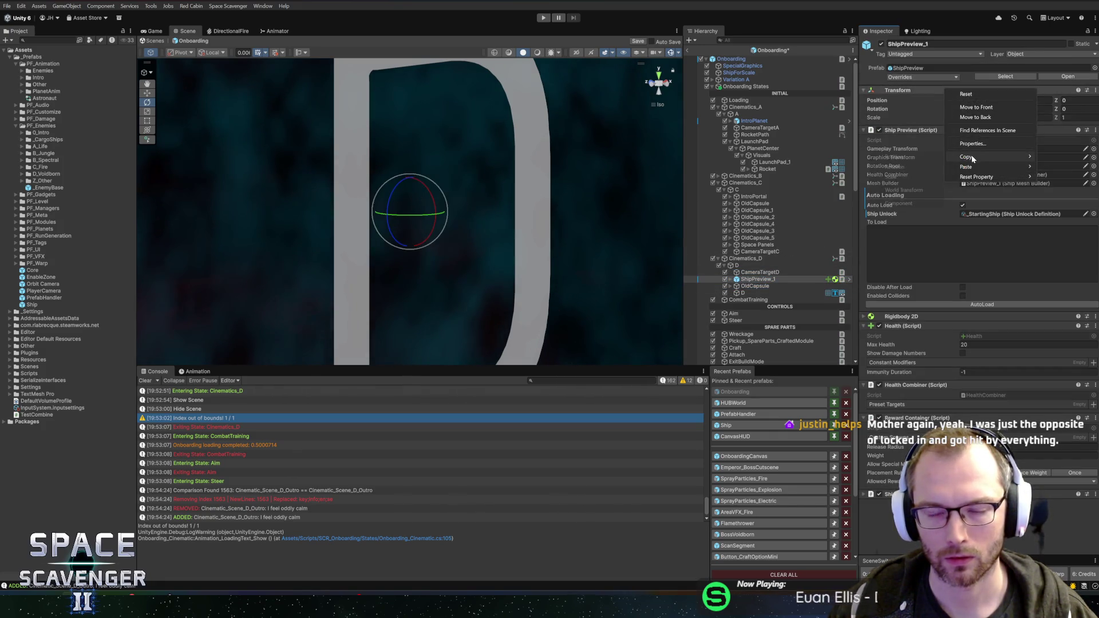
pyautogui.click(921, 157)
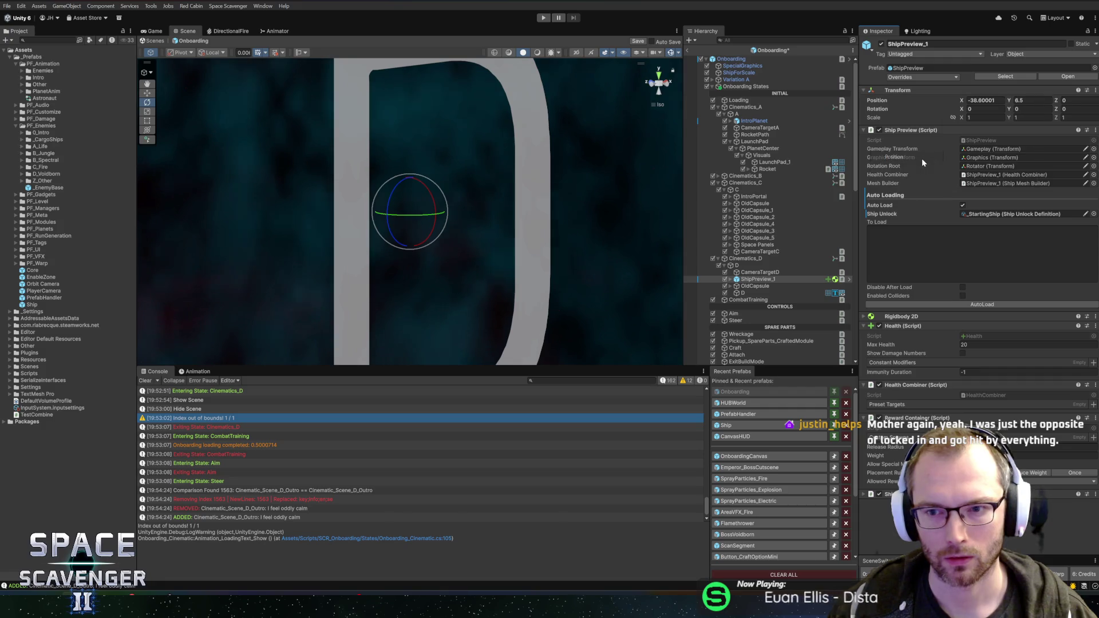
# Paste position -38.8, 6.5, 0 onto the new OldCapsule and expand its children
pyautogui.click(749, 287)
pyautogui.rightClick(924, 68)
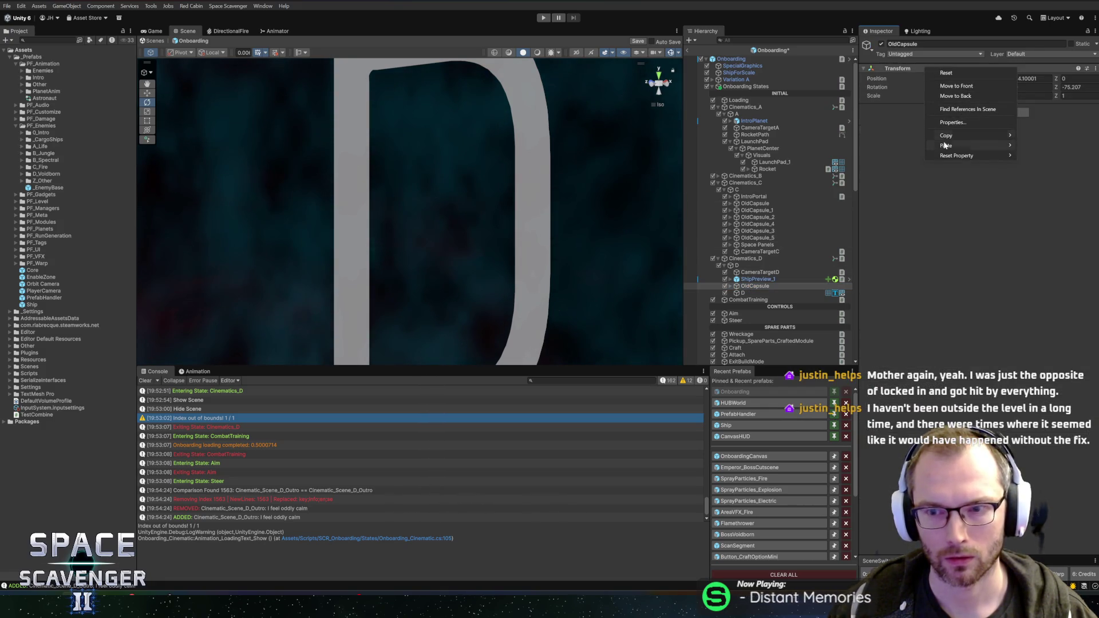
pyautogui.click(1040, 146)
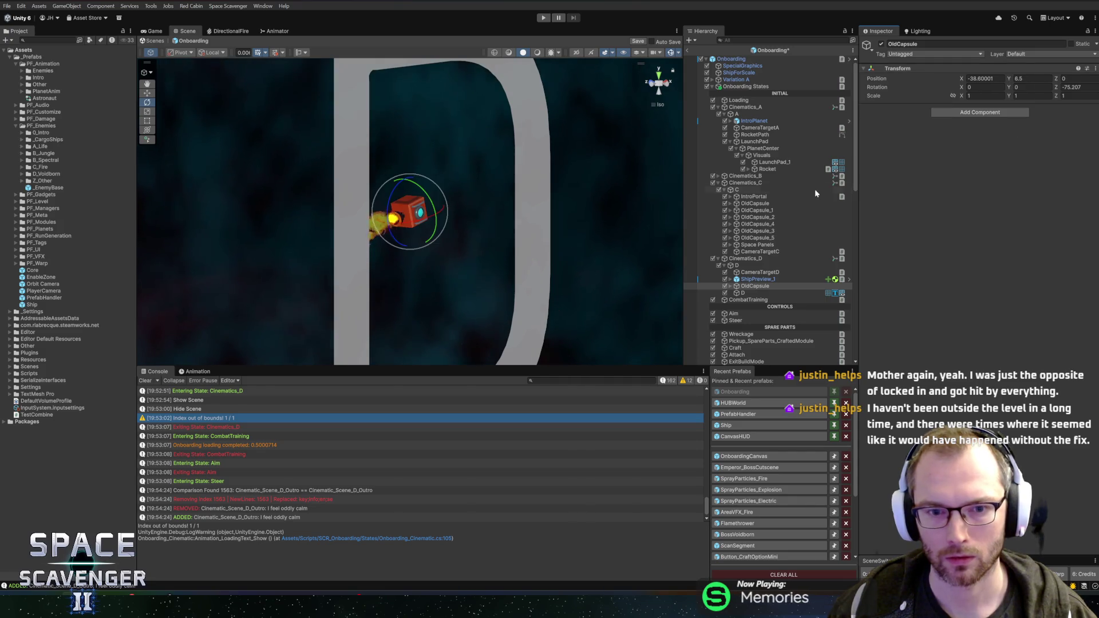
pyautogui.scroll(1, 522, 189)
pyautogui.moveTo(521, 189); pyautogui.dragTo(538, 207)
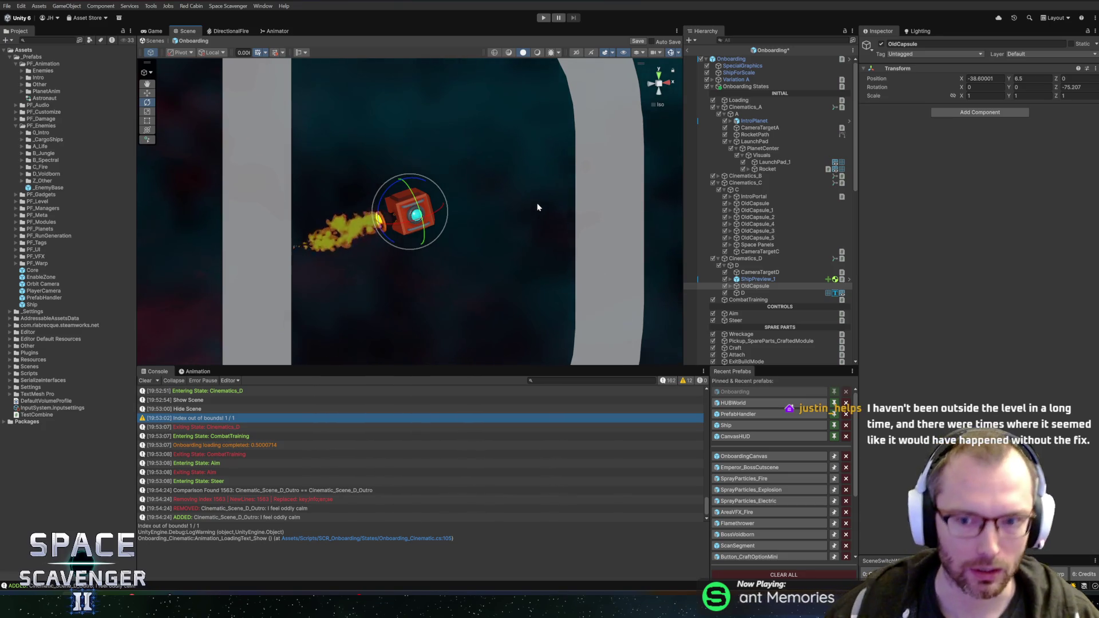
pyautogui.click(731, 286)
# Remove the Breathing Movement script from the capsule's Graphics child
pyautogui.click(754, 293)
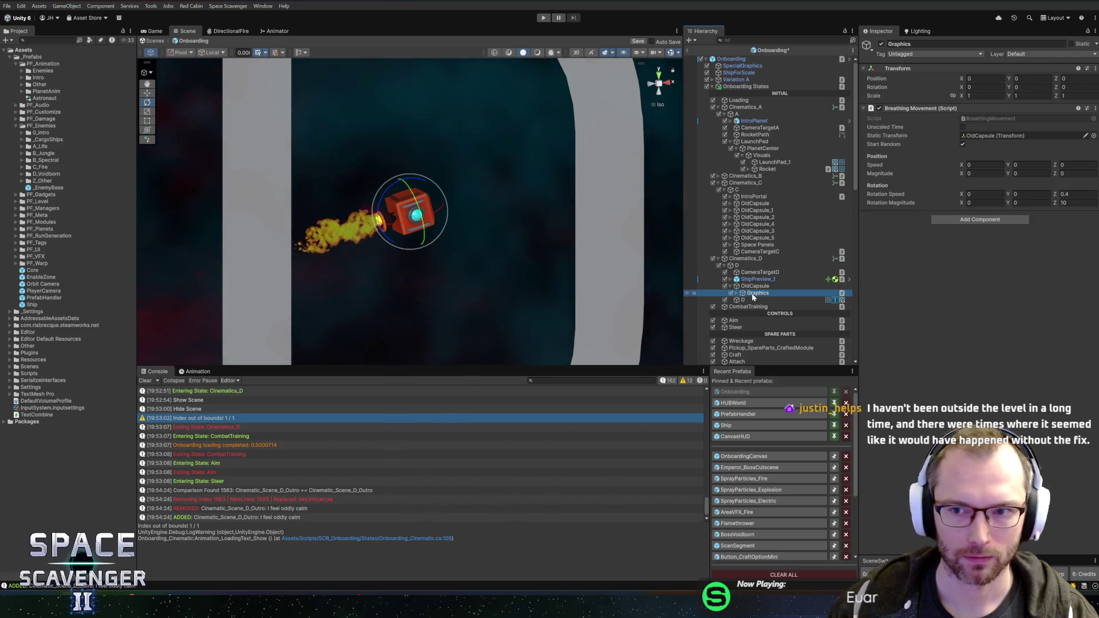
pyautogui.click(743, 293)
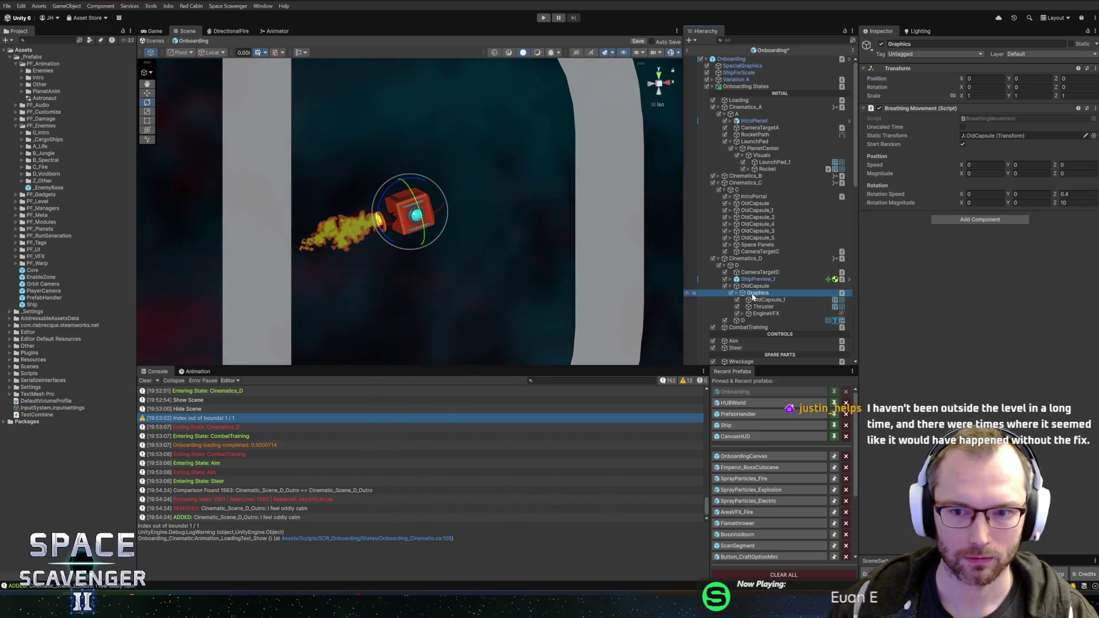
pyautogui.rightClick(913, 110)
pyautogui.click(943, 147)
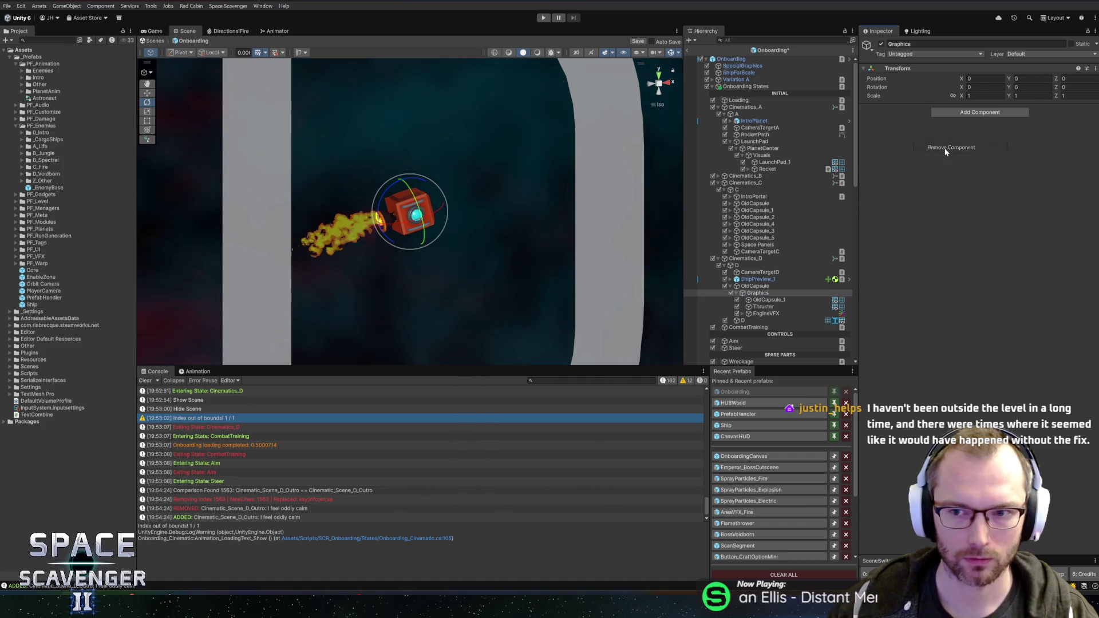
# Assign the IntroMainCapsule mesh to OldCapsule_1
pyautogui.click(761, 299)
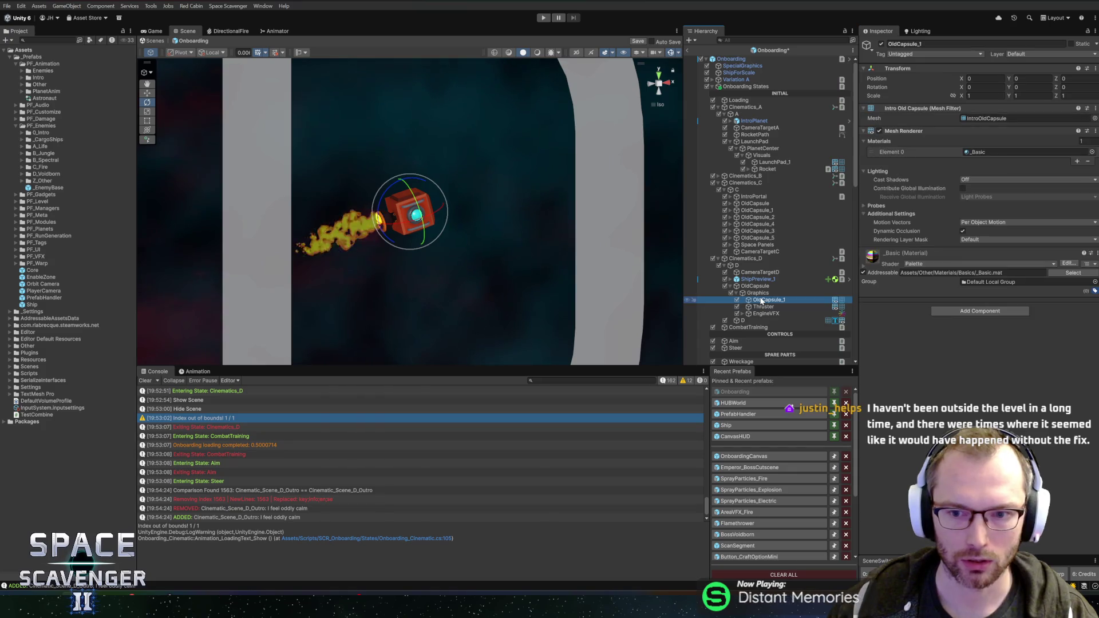
pyautogui.click(1093, 120)
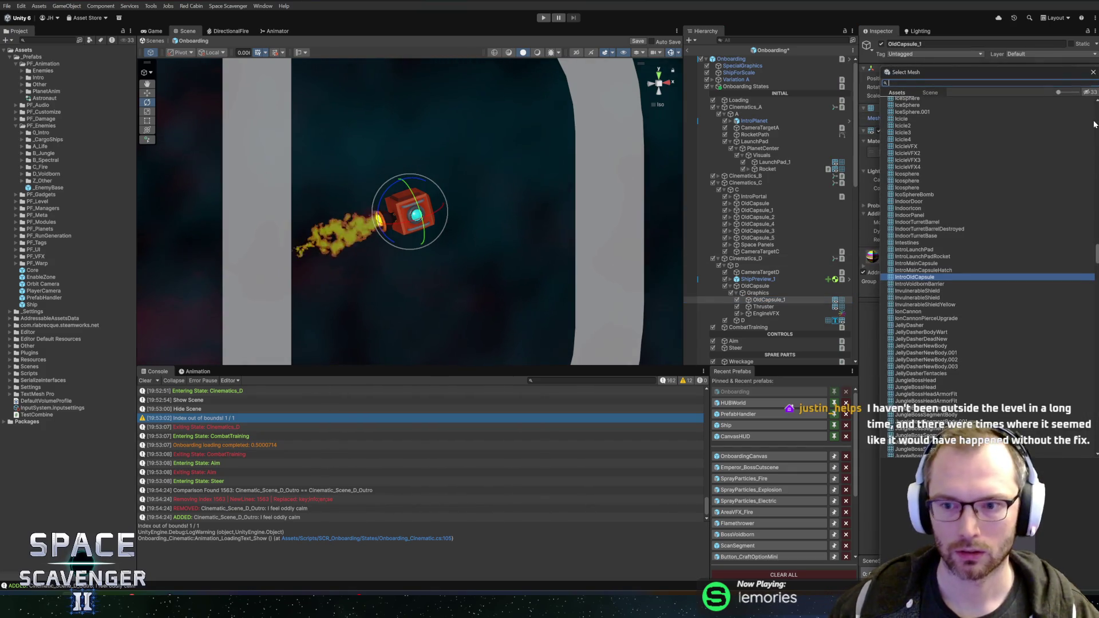
pyautogui.click(922, 264)
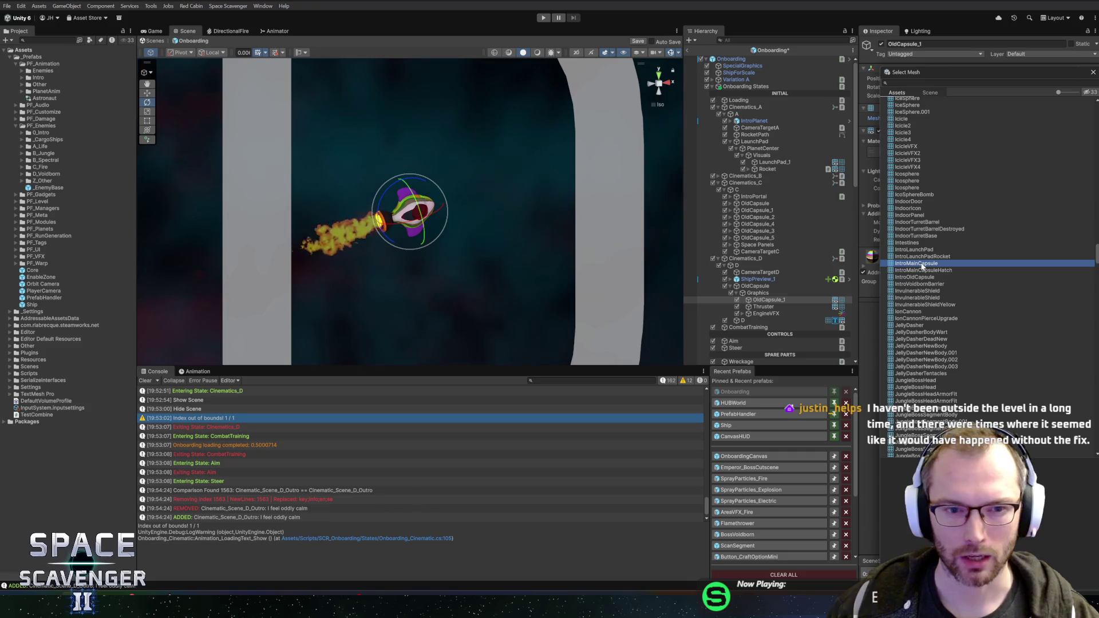
pyautogui.doubleClick(922, 263)
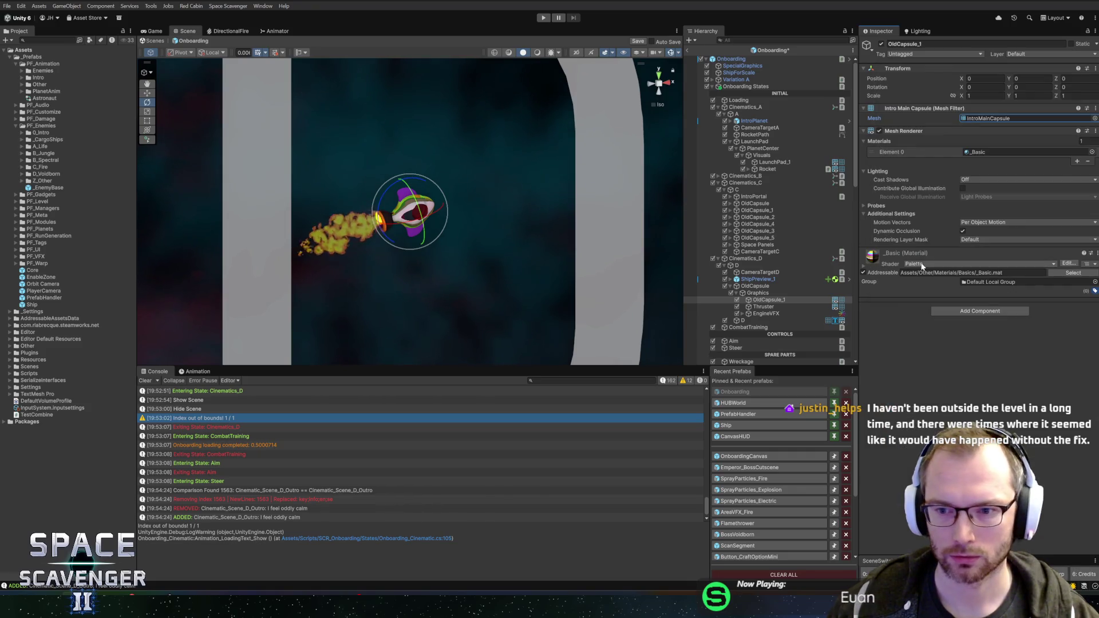
# Assign the IntroMainCapsuleHatch mesh to the Thruster object
pyautogui.click(763, 307)
pyautogui.click(1030, 78)
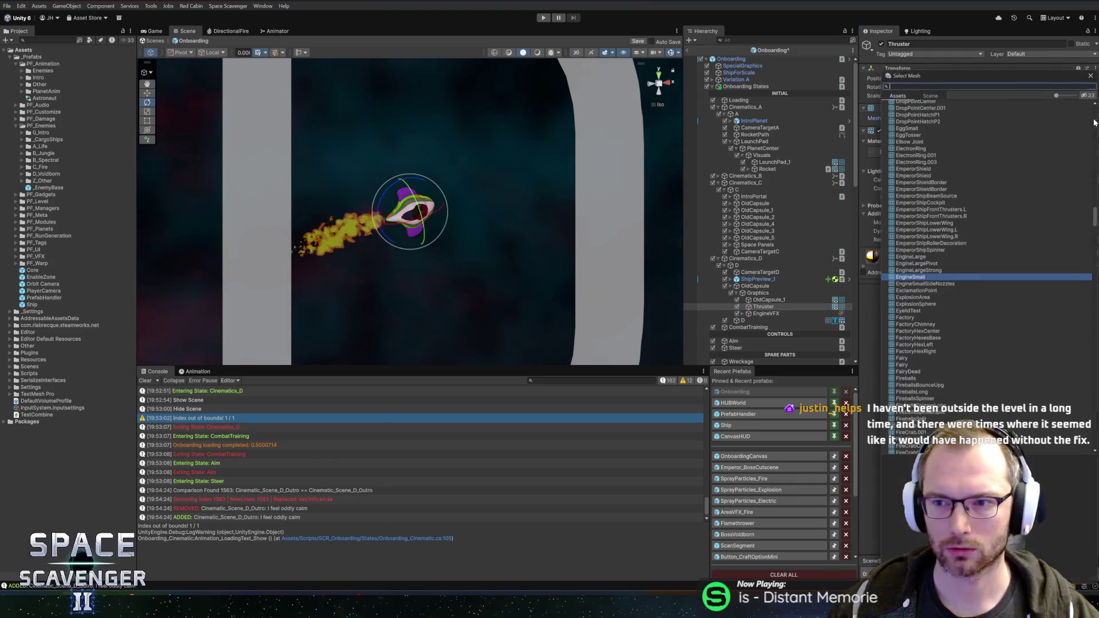
pyautogui.click(1094, 118)
pyautogui.write('introma')
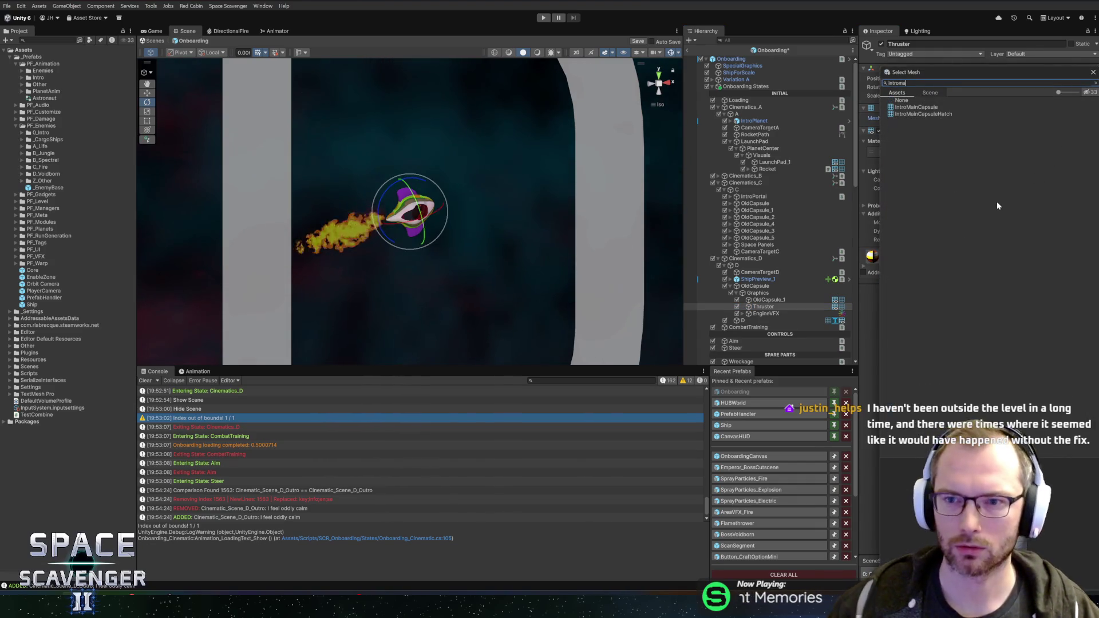
pyautogui.doubleClick(930, 114)
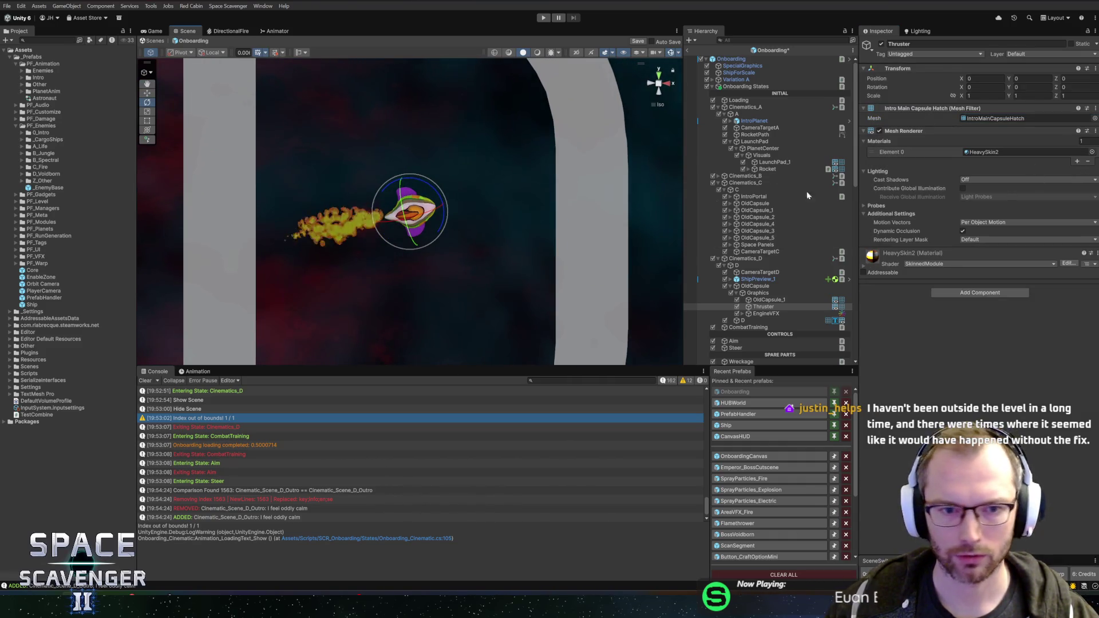
# Give OldCapsule_1 the Skin0 material
pyautogui.hotkey('alt', 'Tab')
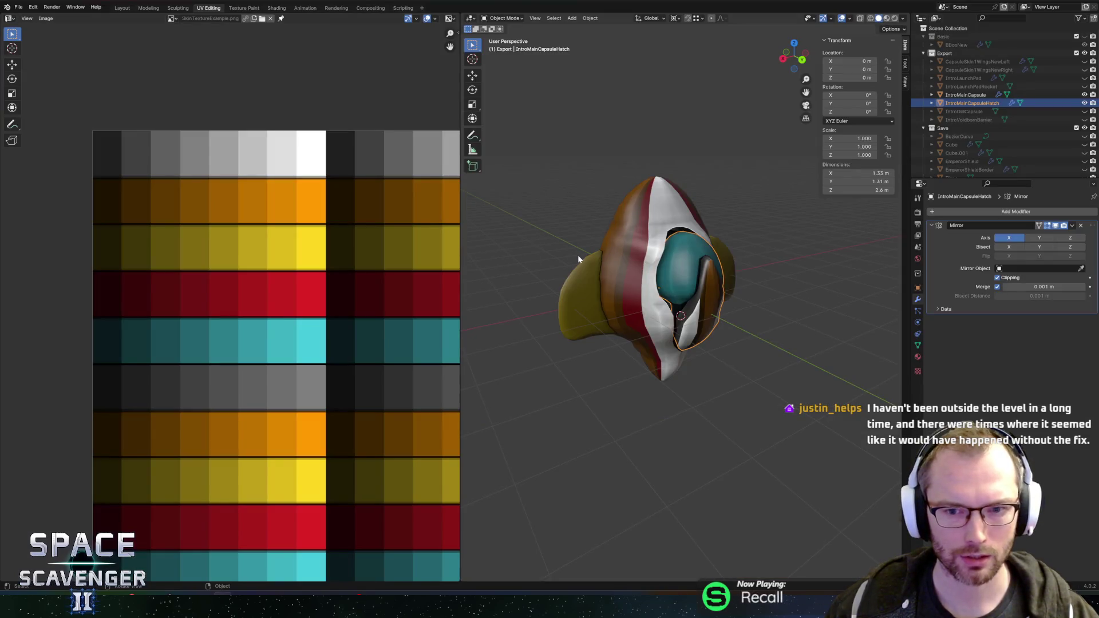
pyautogui.hotkey('alt', 'Tab')
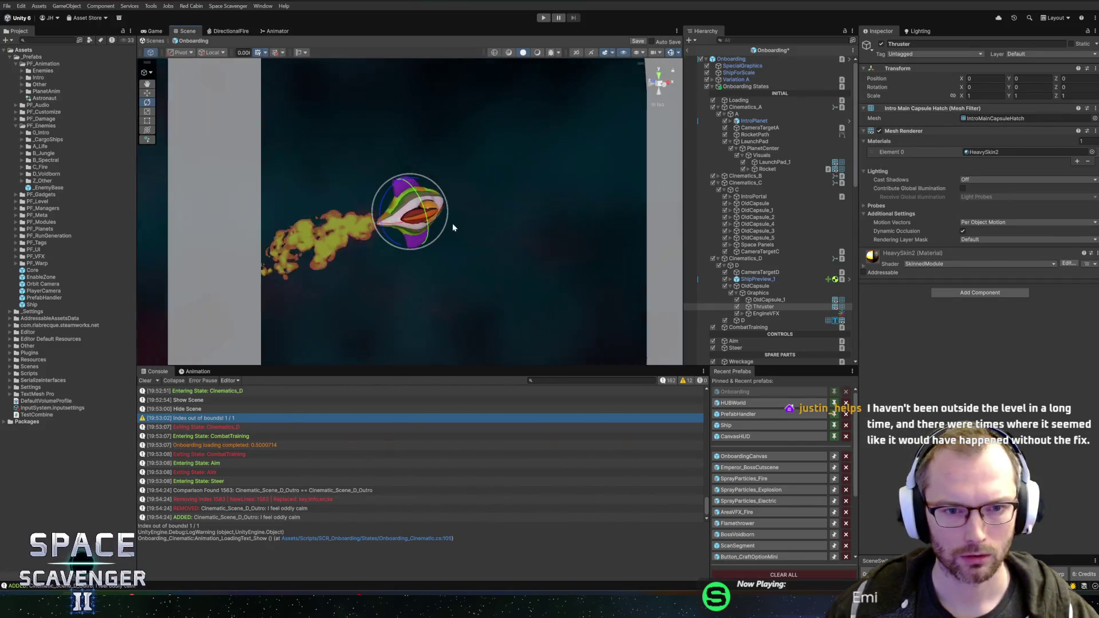
pyautogui.click(769, 299)
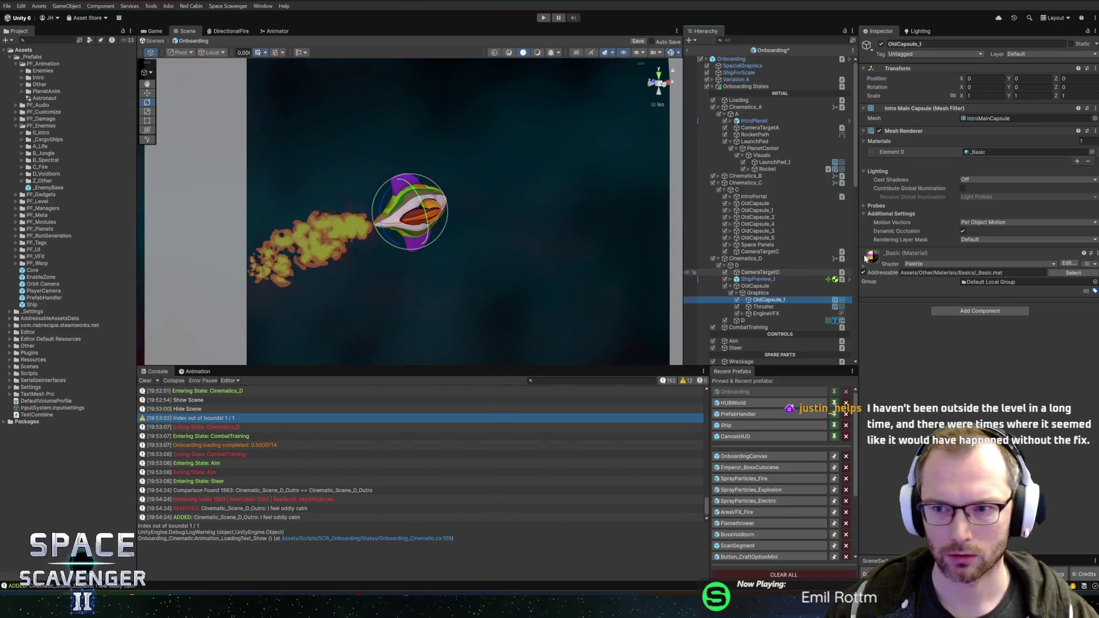
pyautogui.click(1091, 151)
pyautogui.press('BackSpace')
pyautogui.press('BackSpace')
pyautogui.press('BackSpace')
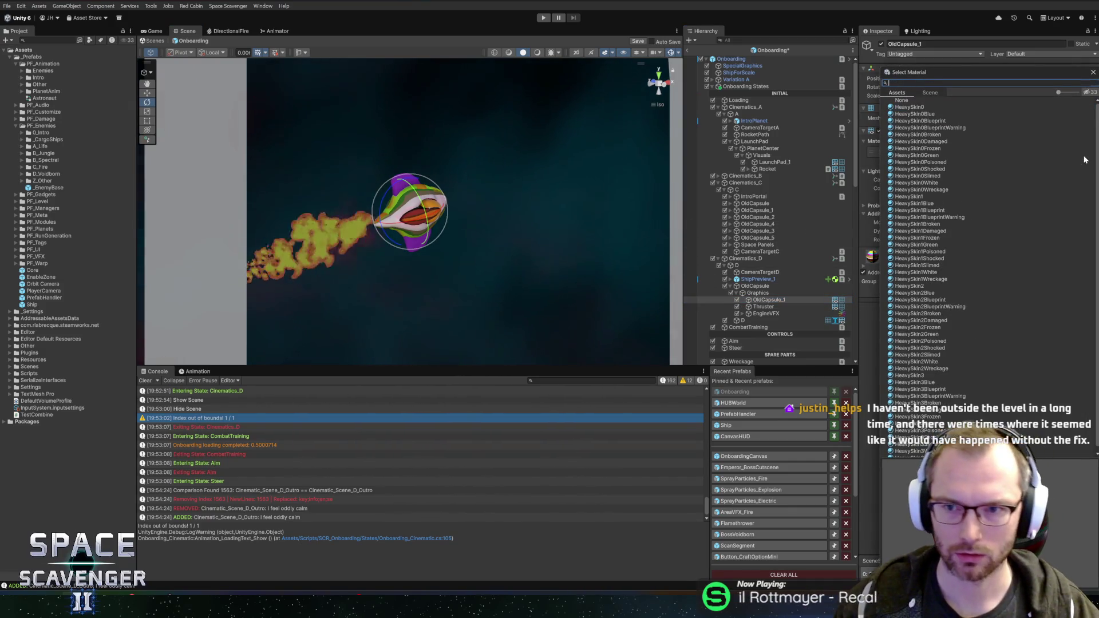
pyautogui.write('skin0')
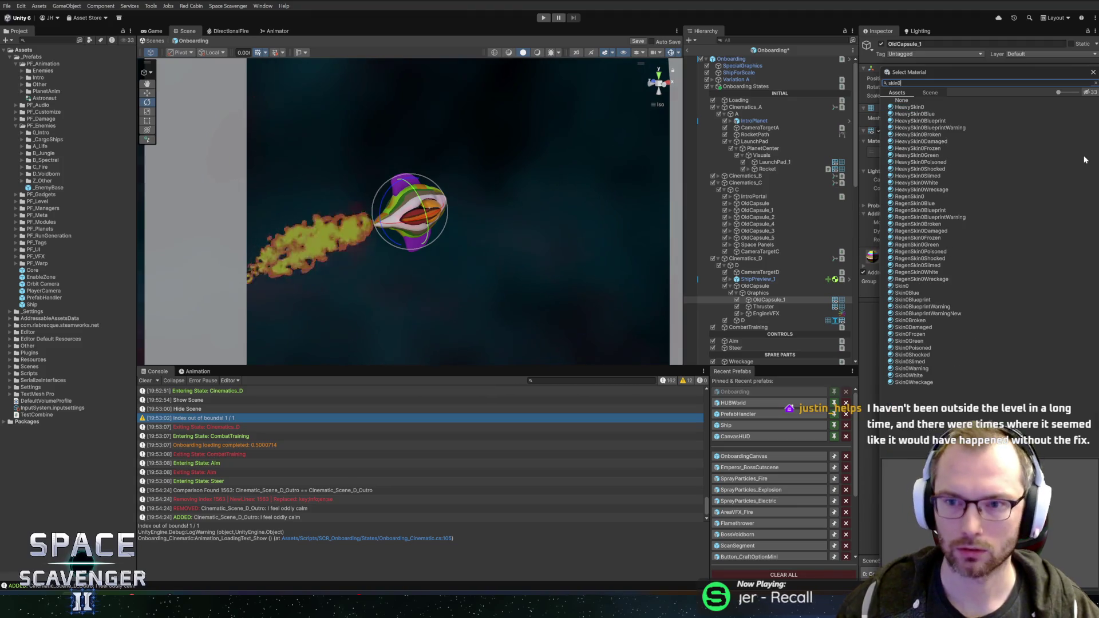
pyautogui.doubleClick(904, 286)
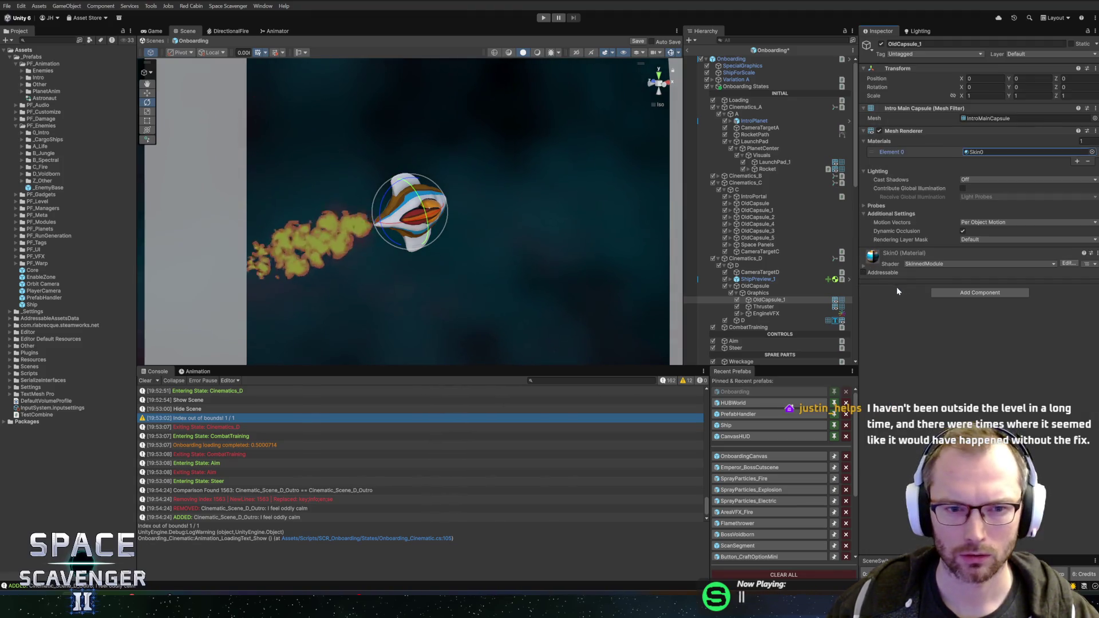
# Give the Thruster the Skin0 material and view the recoloured ship
pyautogui.click(764, 307)
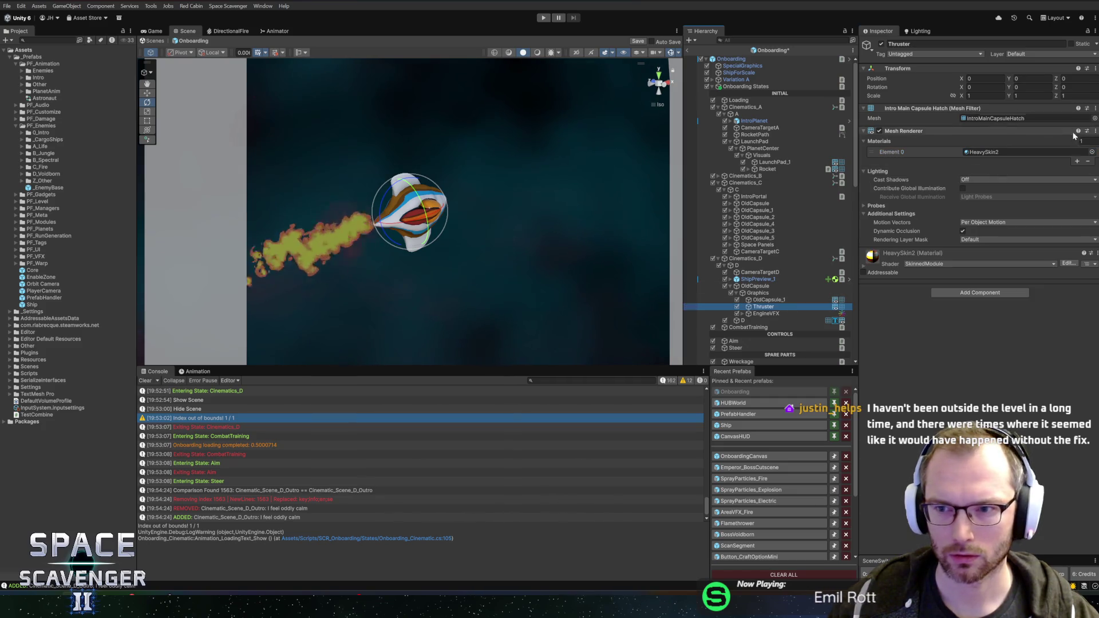
pyautogui.click(1092, 152)
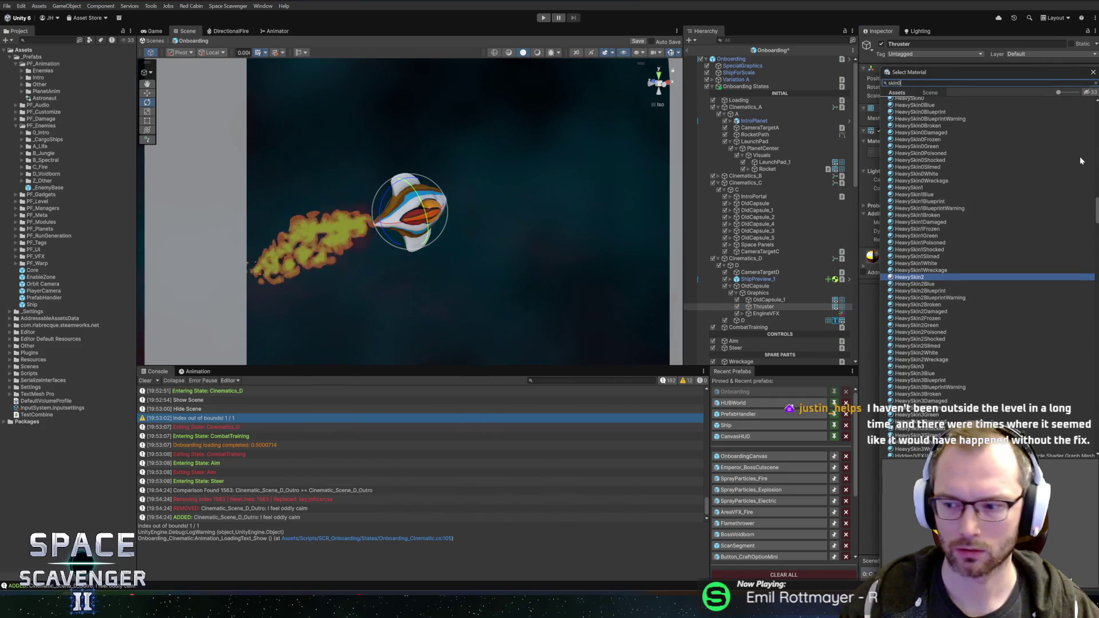
pyautogui.write('skin0')
pyautogui.doubleClick(902, 286)
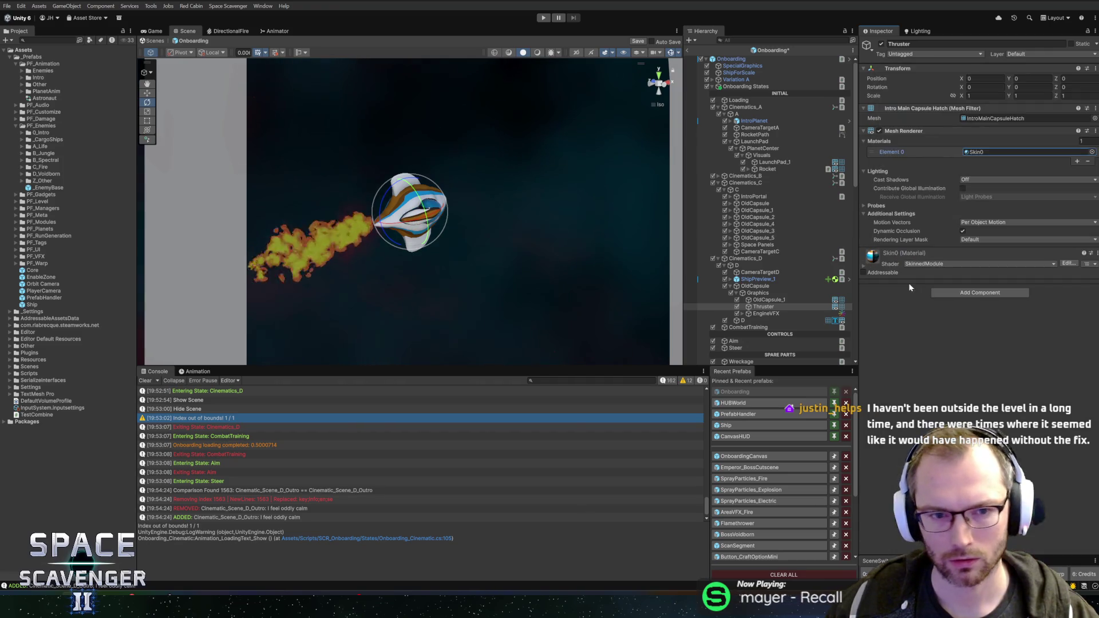
pyautogui.moveTo(530, 191); pyautogui.dragTo(391, 194)
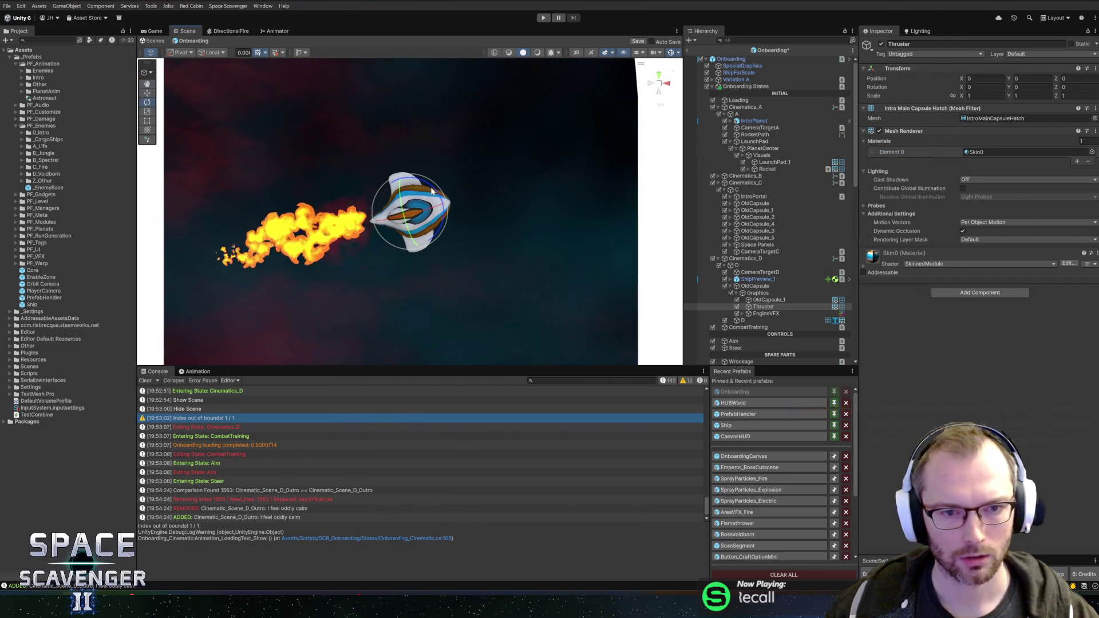
pyautogui.hotkey('alt', 'Tab')
# Select the capsule's wing section and move its UV island onto the orange palette colour
pyautogui.press('a')
pyautogui.click(574, 323)
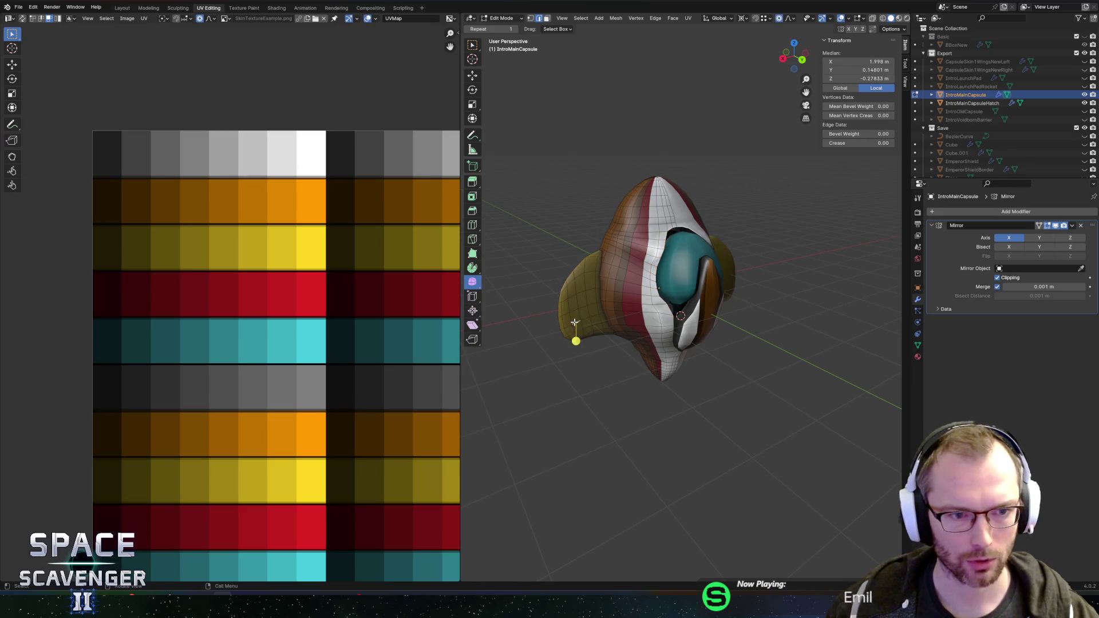
pyautogui.press('l')
pyautogui.moveTo(732, 294)
pyautogui.mouseDown()
pyautogui.moveTo(744, 286)
pyautogui.moveTo(723, 276)
pyautogui.mouseUp()
pyautogui.press('a')
pyautogui.press('g')
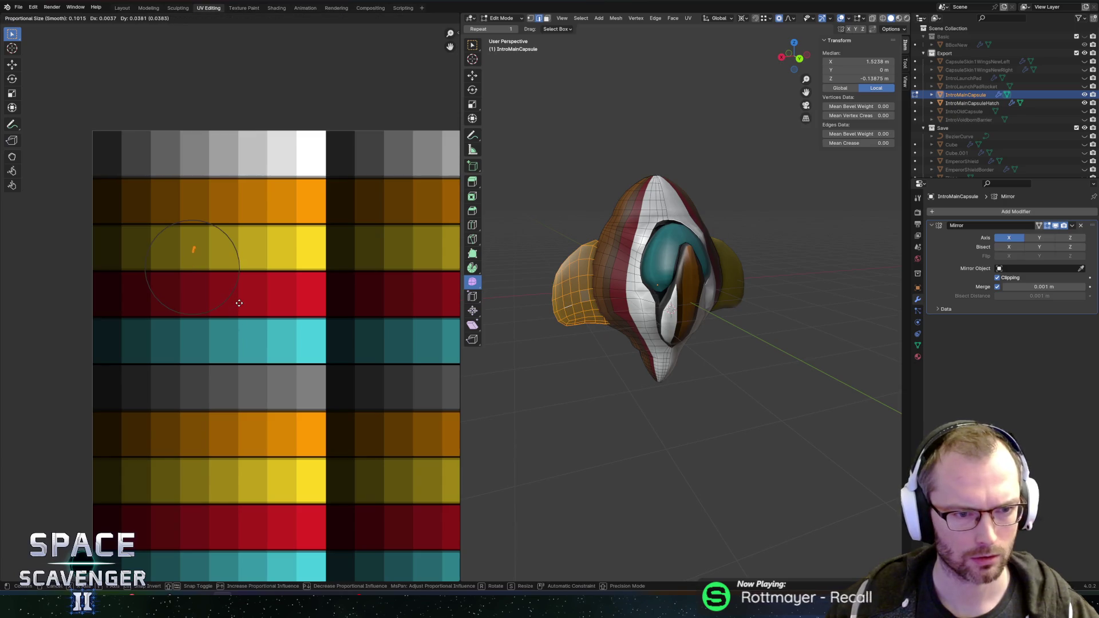
pyautogui.click(239, 303)
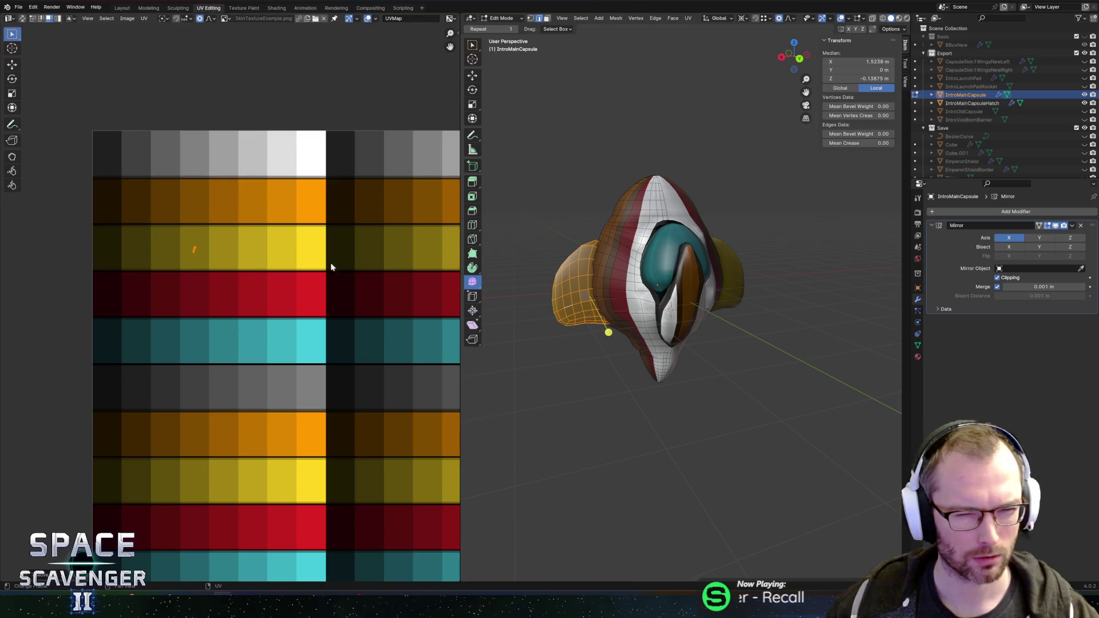
pyautogui.press('g')
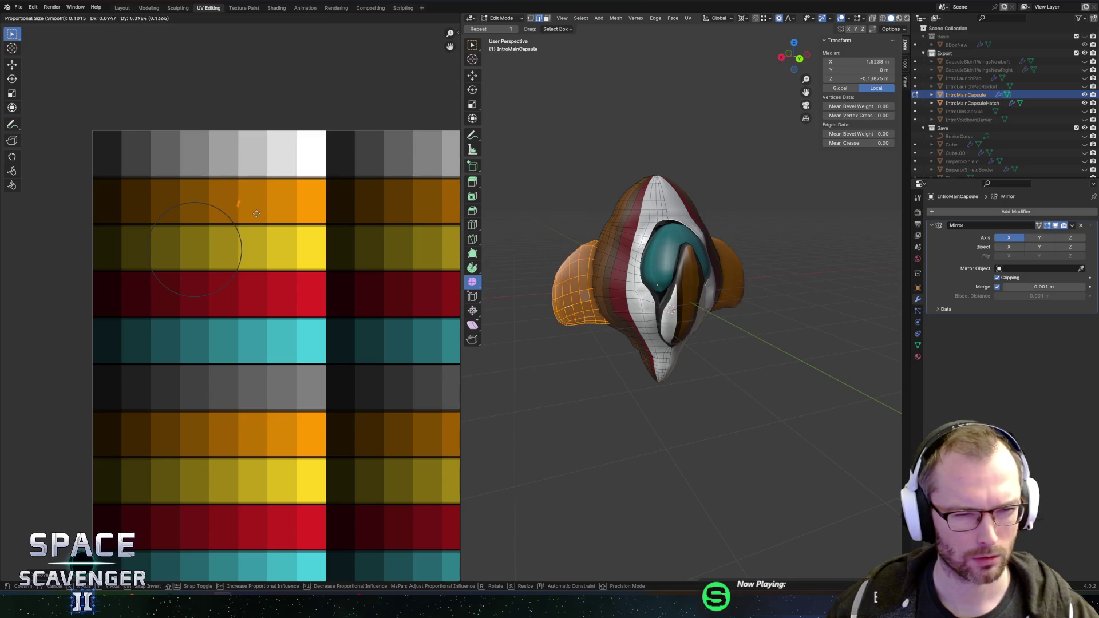
pyautogui.click(334, 219)
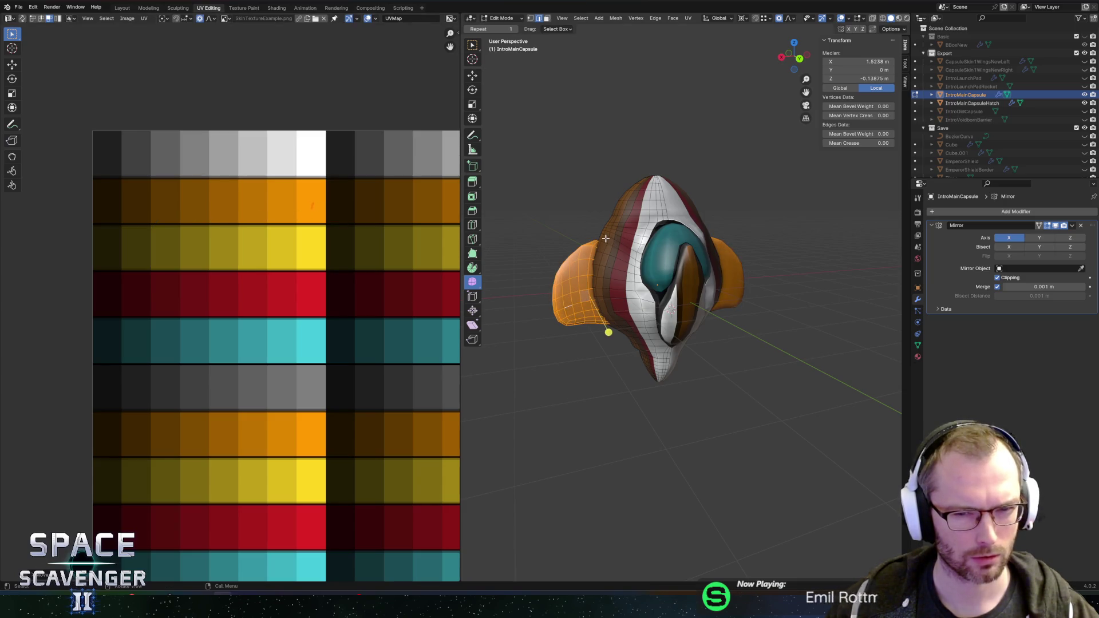
# Gather another linked part onto orange, shrink it, and drop a stray island onto the orange band
pyautogui.press('l')
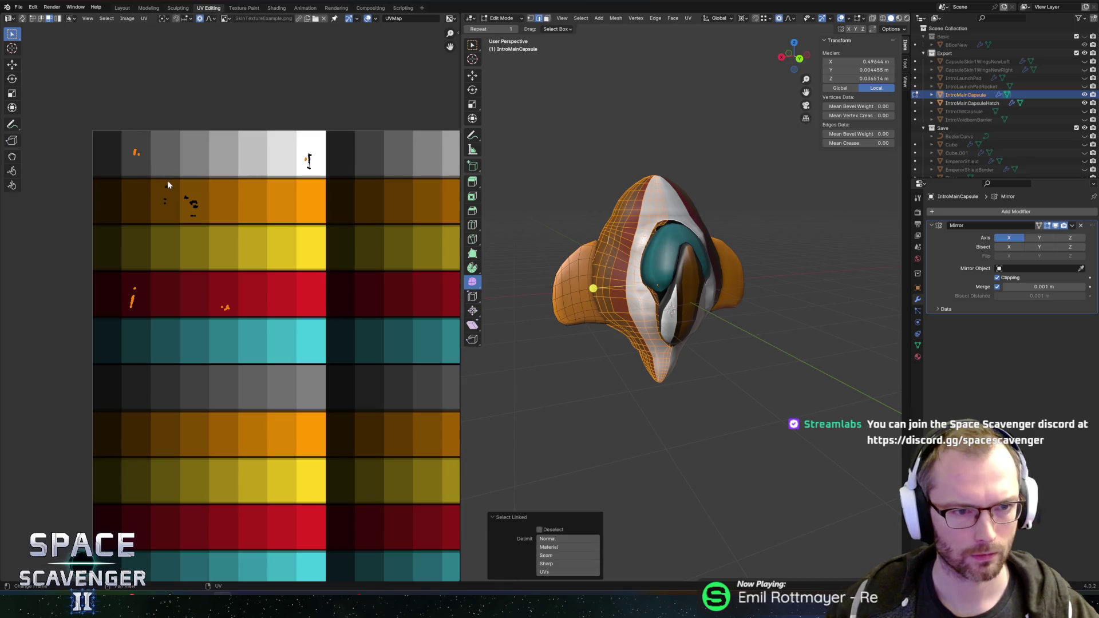
pyautogui.press('g')
pyautogui.click(336, 221)
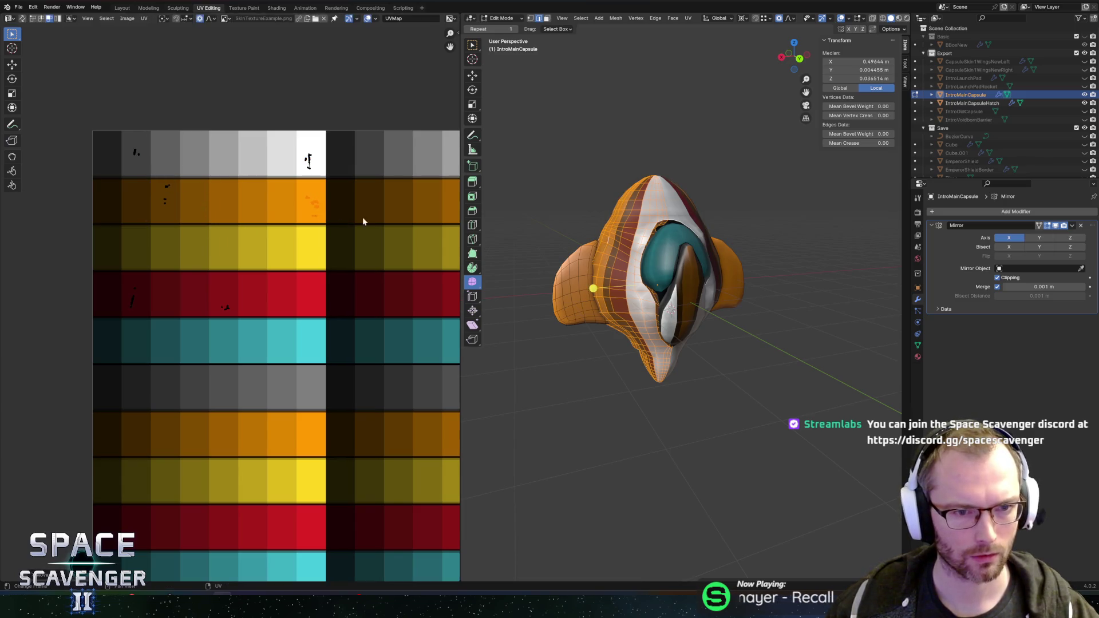
pyautogui.press('s')
pyautogui.click(371, 203)
pyautogui.click(165, 189)
pyautogui.press('g')
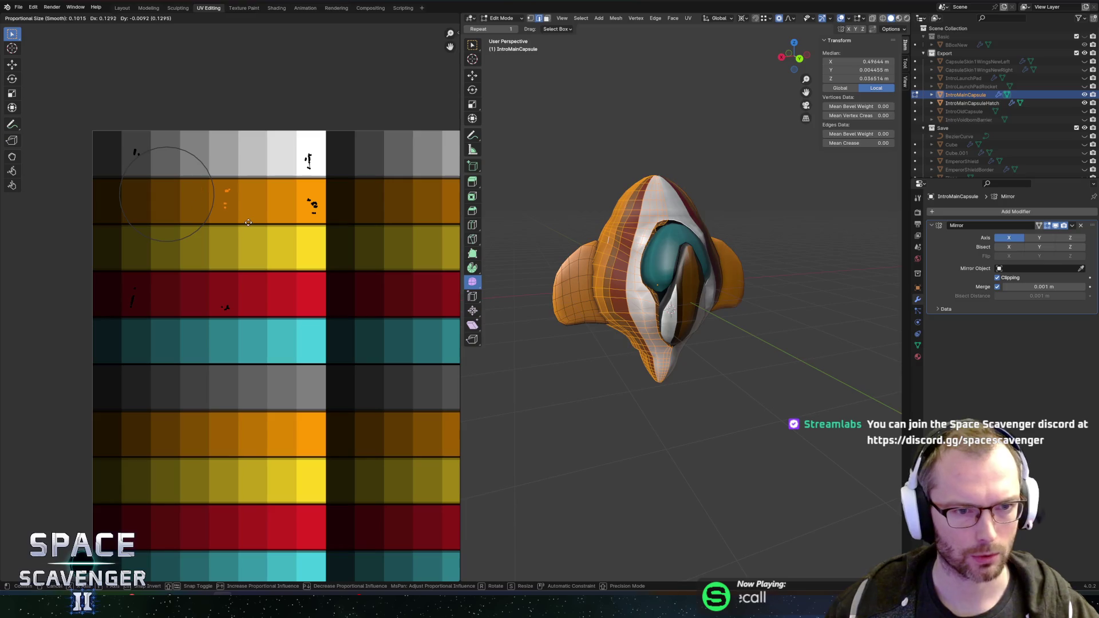
pyautogui.click(247, 226)
# Move a small body UV island from dark red onto the brighter red shade
pyautogui.moveTo(566, 275)
pyautogui.mouseDown()
pyautogui.moveTo(582, 269)
pyautogui.moveTo(552, 256)
pyautogui.moveTo(637, 251)
pyautogui.mouseUp()
pyautogui.click(637, 251)
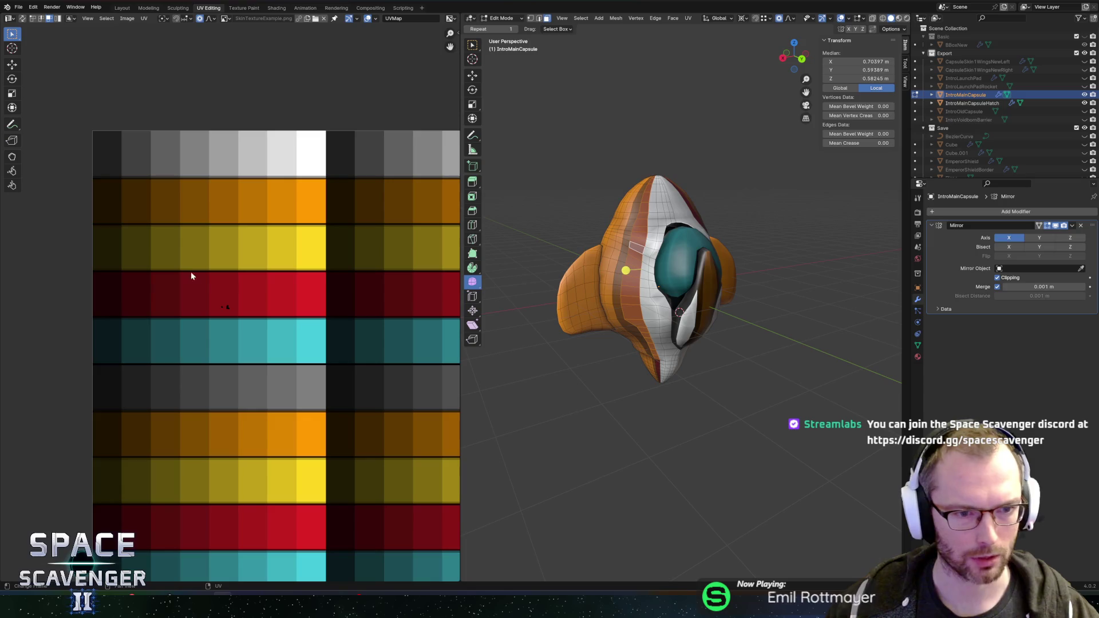
pyautogui.moveTo(191, 287); pyautogui.dragTo(262, 368)
pyautogui.press('g')
pyautogui.click(284, 339)
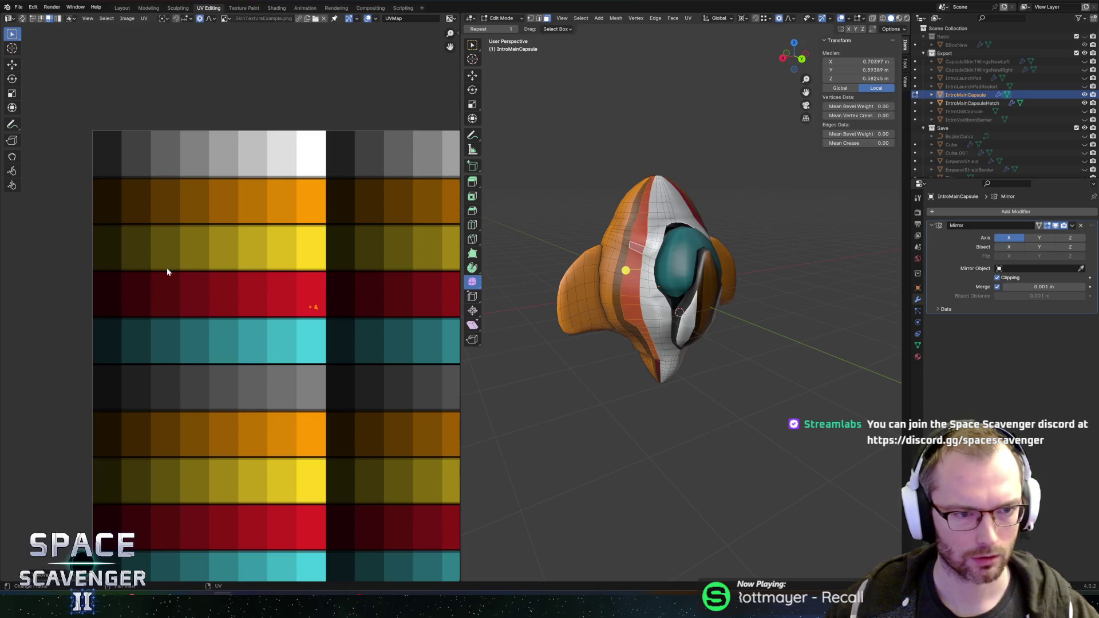
pyautogui.press('l')
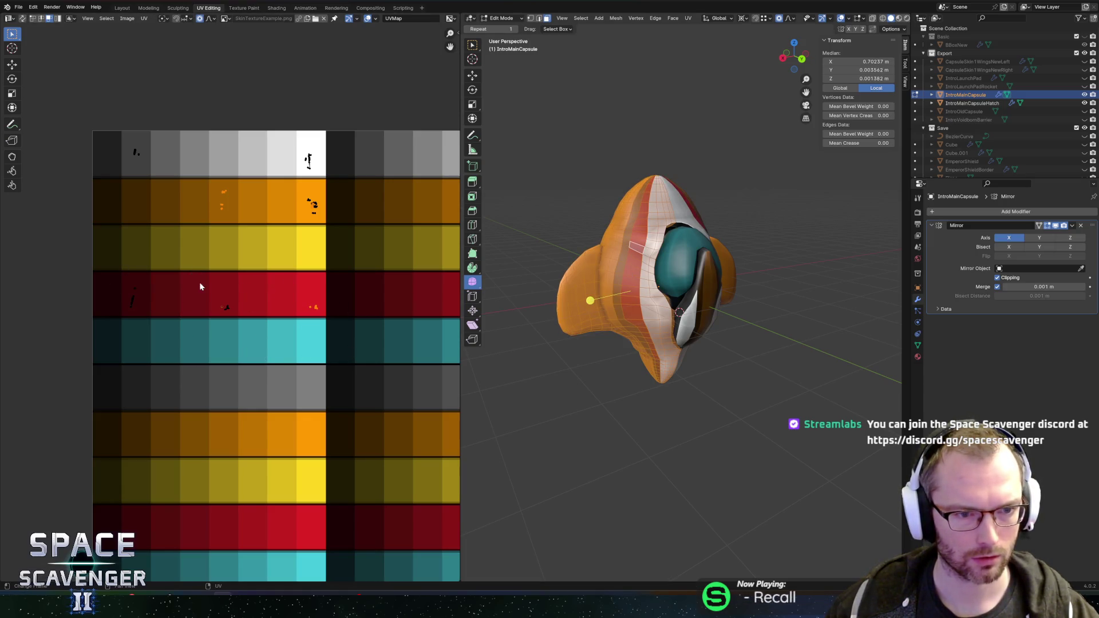
# Shift the remaining red-row islands toward the brighter red, then save the Blender file
pyautogui.moveTo(201, 286); pyautogui.dragTo(252, 325)
pyautogui.press('g')
pyautogui.click(336, 325)
pyautogui.moveTo(96, 267); pyautogui.dragTo(183, 339)
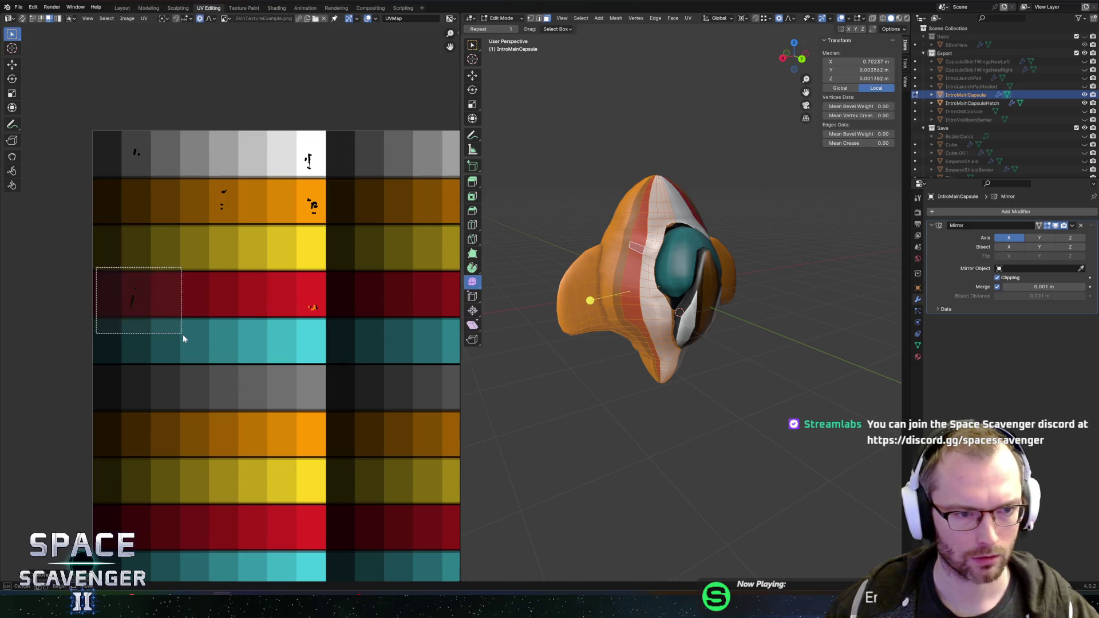
pyautogui.press('g')
pyautogui.click(240, 328)
pyautogui.press('Tab')
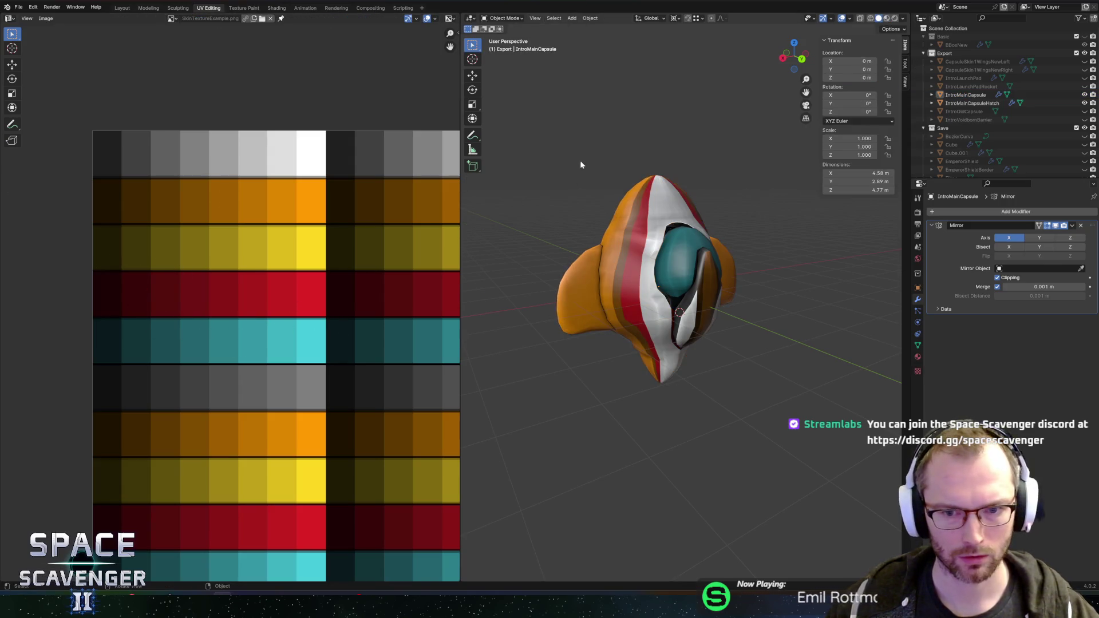
pyautogui.hotkey('ctrl', 's')
# Slide a linked section of the IntroMainCapsuleHatch UVs horizontally into a new palette column
pyautogui.click(640, 280)
pyautogui.press('Tab')
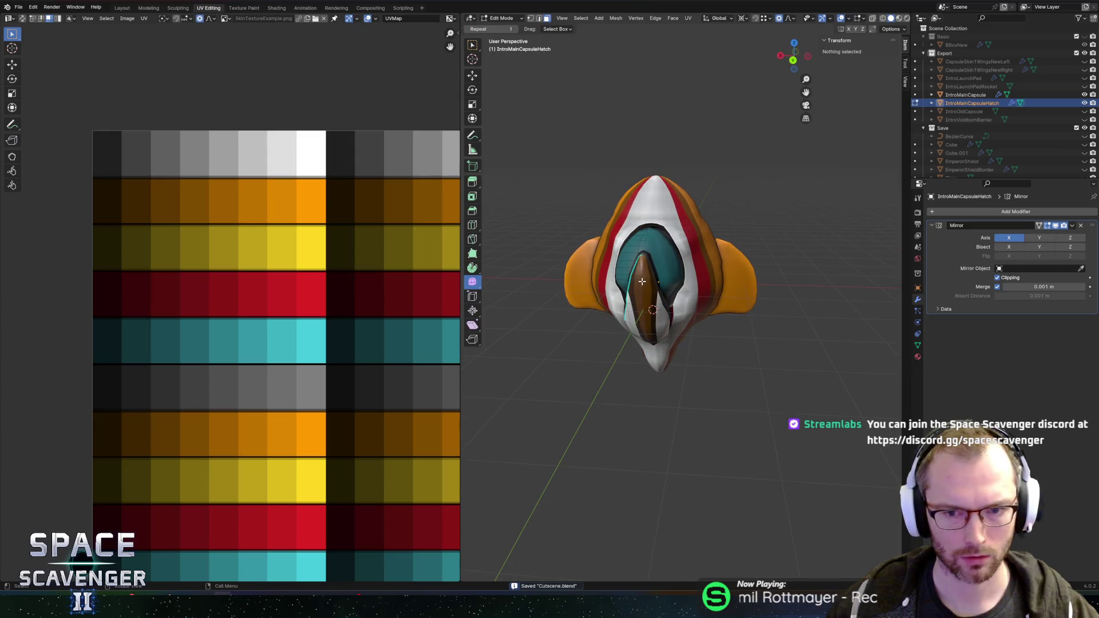
pyautogui.doubleClick(597, 280)
pyautogui.press('g')
pyautogui.press('x')
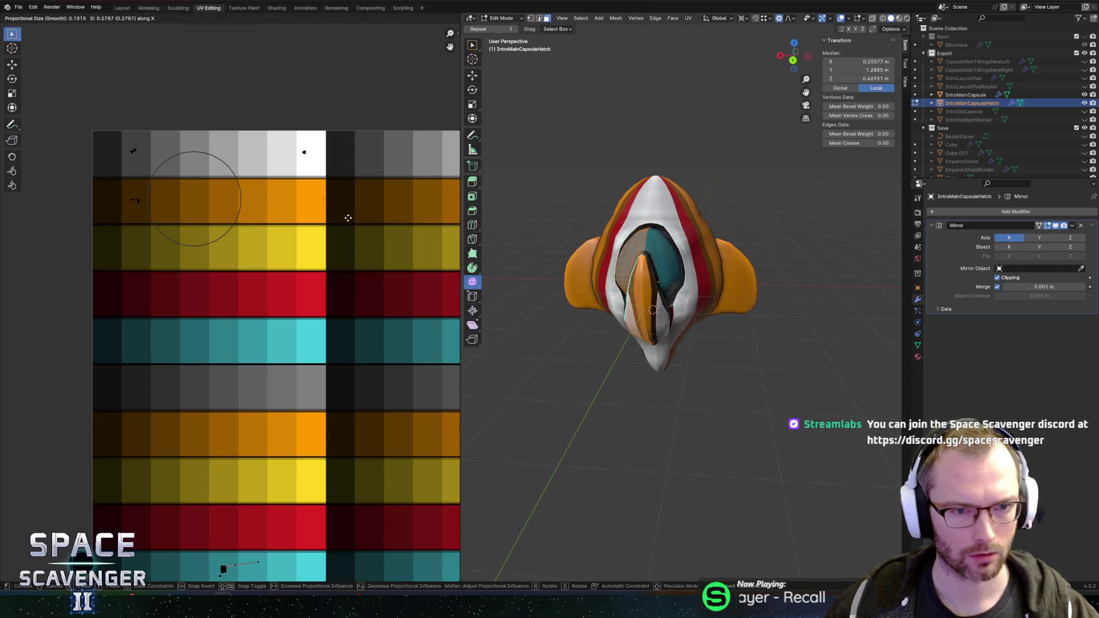
pyautogui.click(337, 219)
pyautogui.scroll(-3, 335, 240)
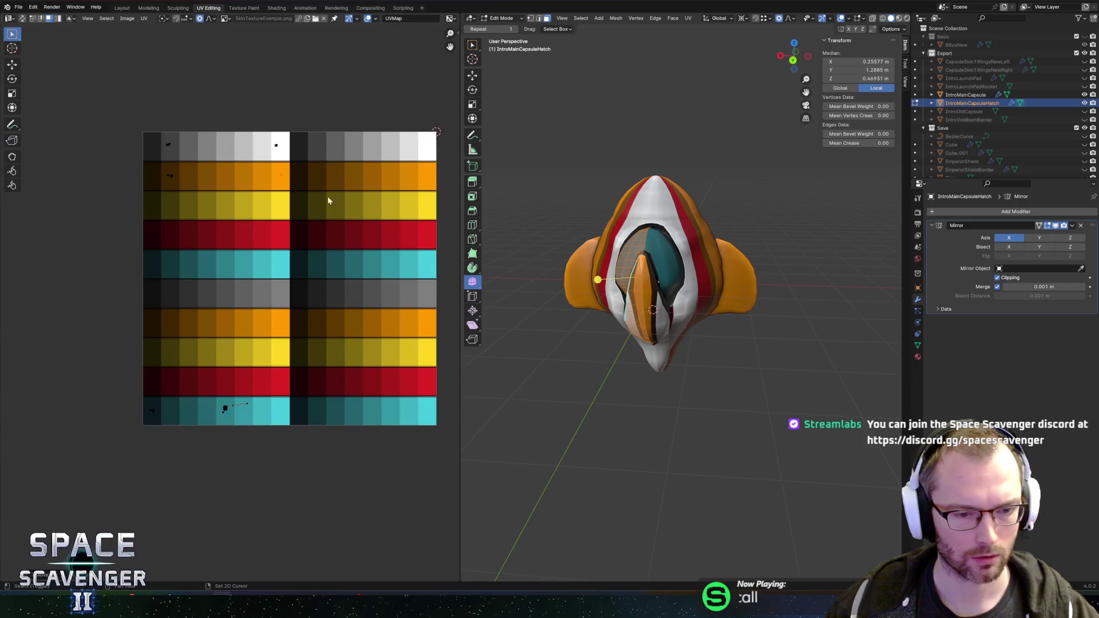
pyautogui.scroll(4, 274, 435)
# Slide the remaining hatch islands horizontally, one into the cyan column and others one column right
pyautogui.press('g')
pyautogui.press('x')
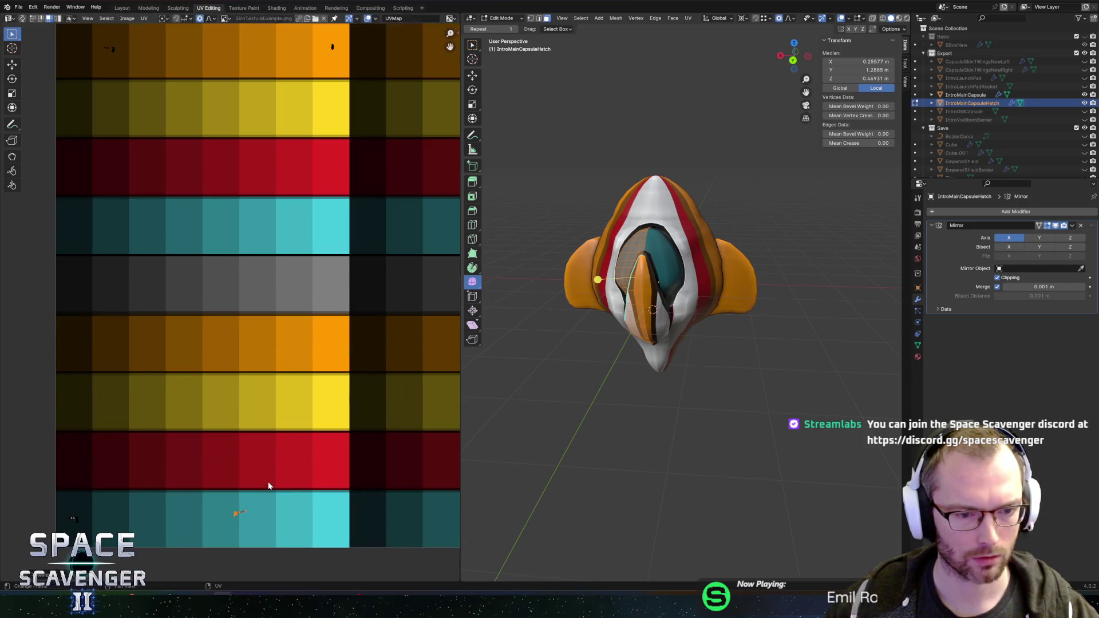
pyautogui.click(366, 482)
pyautogui.scroll(-2, 181, 211)
pyautogui.moveTo(136, 136); pyautogui.dragTo(174, 169)
pyautogui.press('g')
pyautogui.press('x')
pyautogui.click(238, 163)
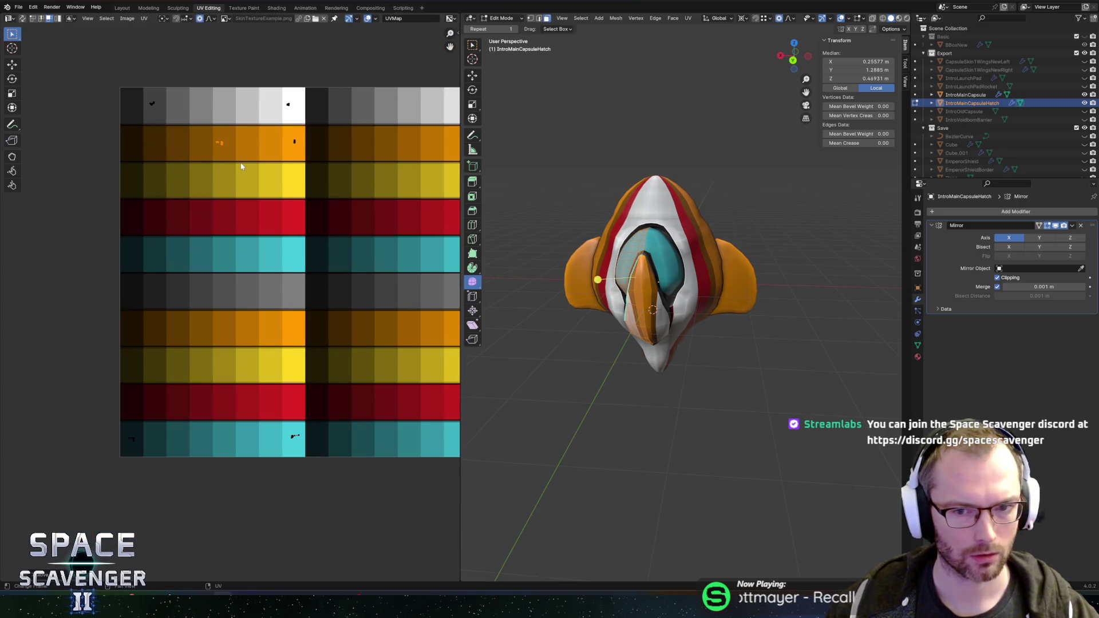
pyautogui.moveTo(101, 70); pyautogui.dragTo(164, 117)
pyautogui.press('g')
pyautogui.press('x')
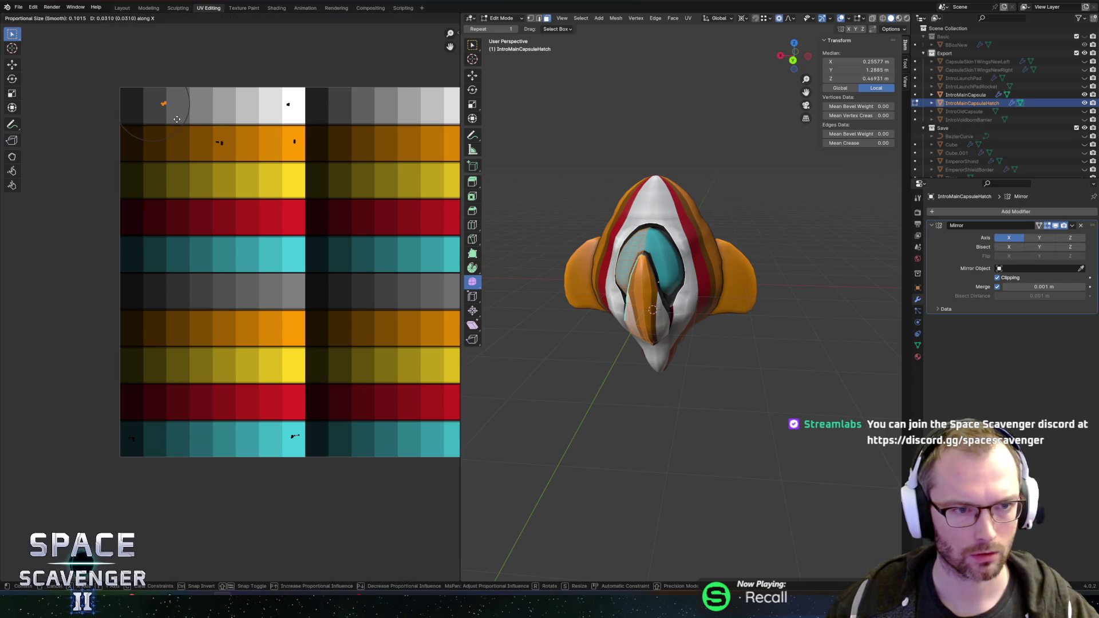
pyautogui.click(190, 123)
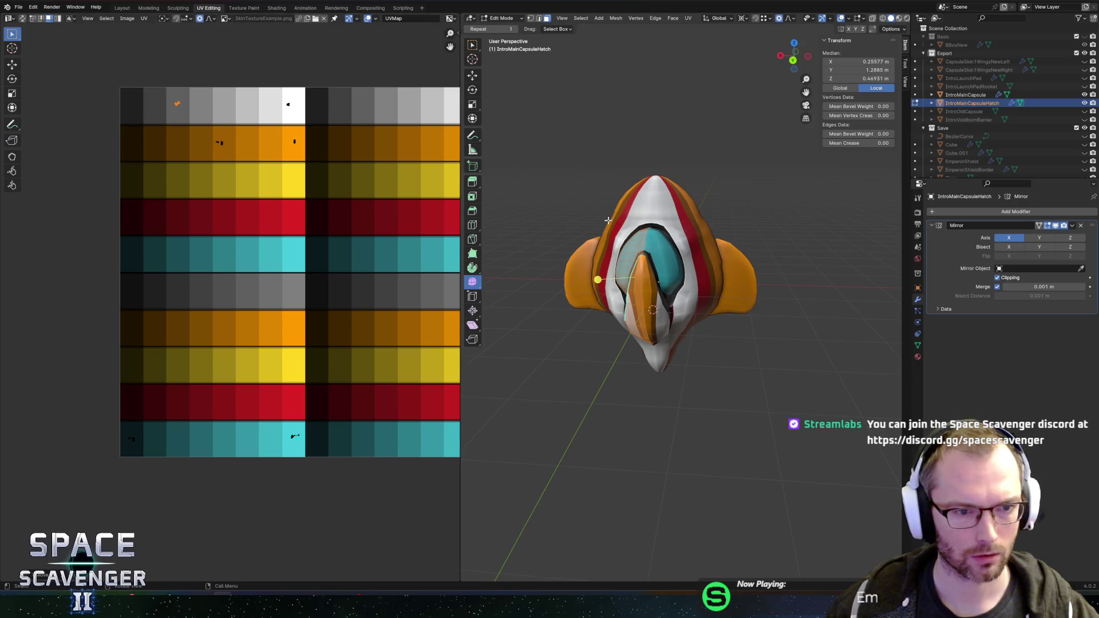
# Return to Object Mode and export the ship as Cutscene.fbx
pyautogui.hotkey('alt', 'q')
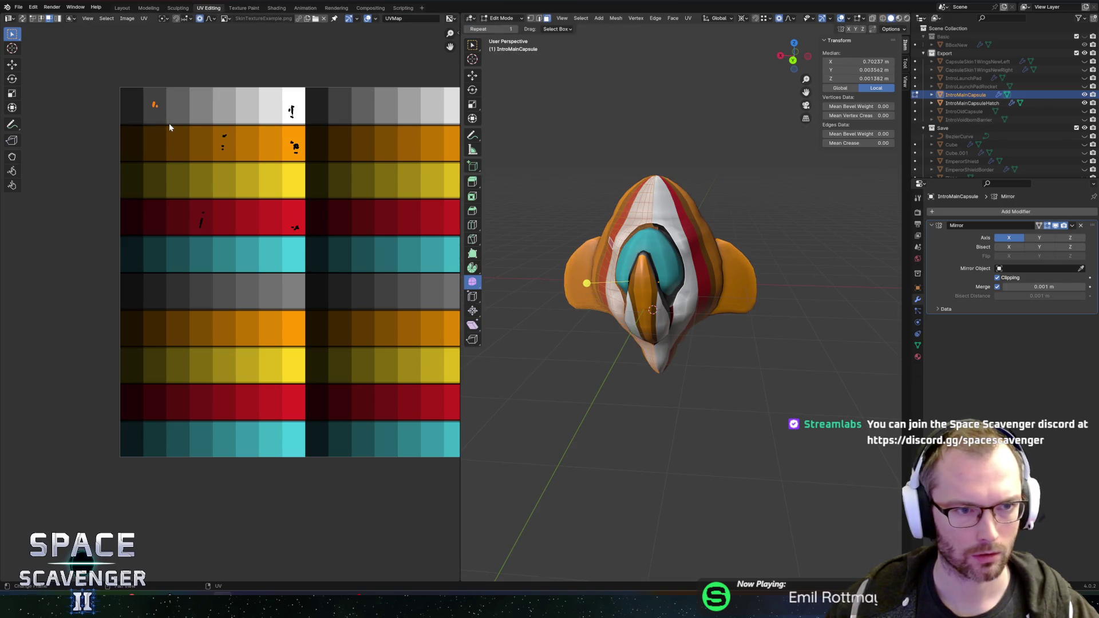
pyautogui.press('Tab')
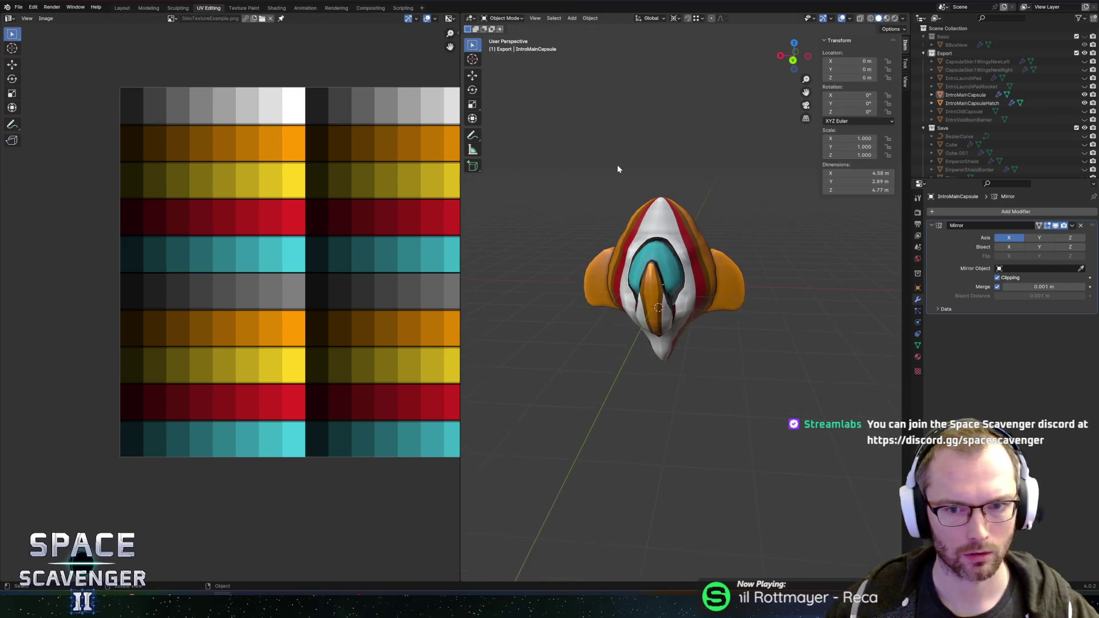
pyautogui.press('F3')
pyautogui.press('Return')
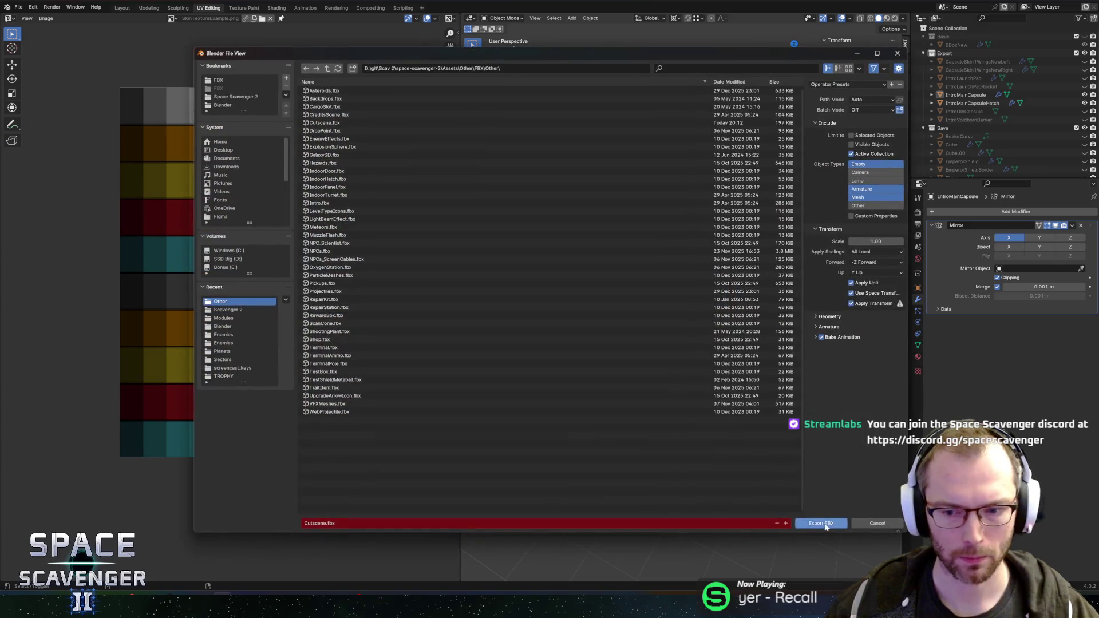
pyautogui.click(824, 524)
pyautogui.hotkey('alt', 'Tab')
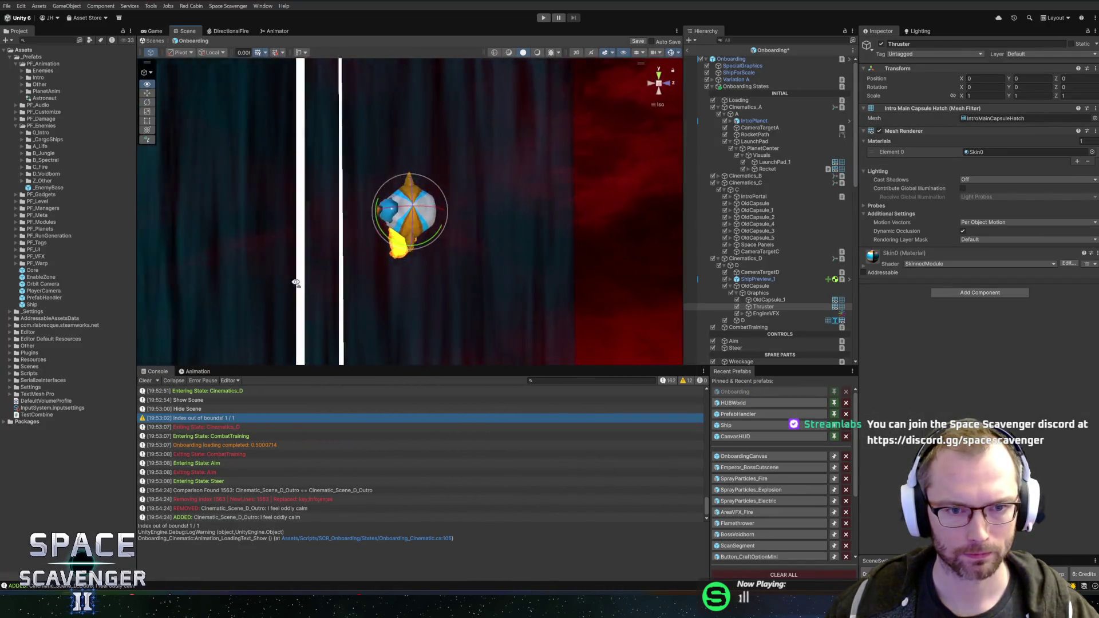
# Move the EngineVFX flame to X 0.08, Y -0.08 behind the ship
pyautogui.moveTo(296, 282)
pyautogui.mouseDown()
pyautogui.moveTo(504, 275)
pyautogui.moveTo(452, 239)
pyautogui.mouseUp()
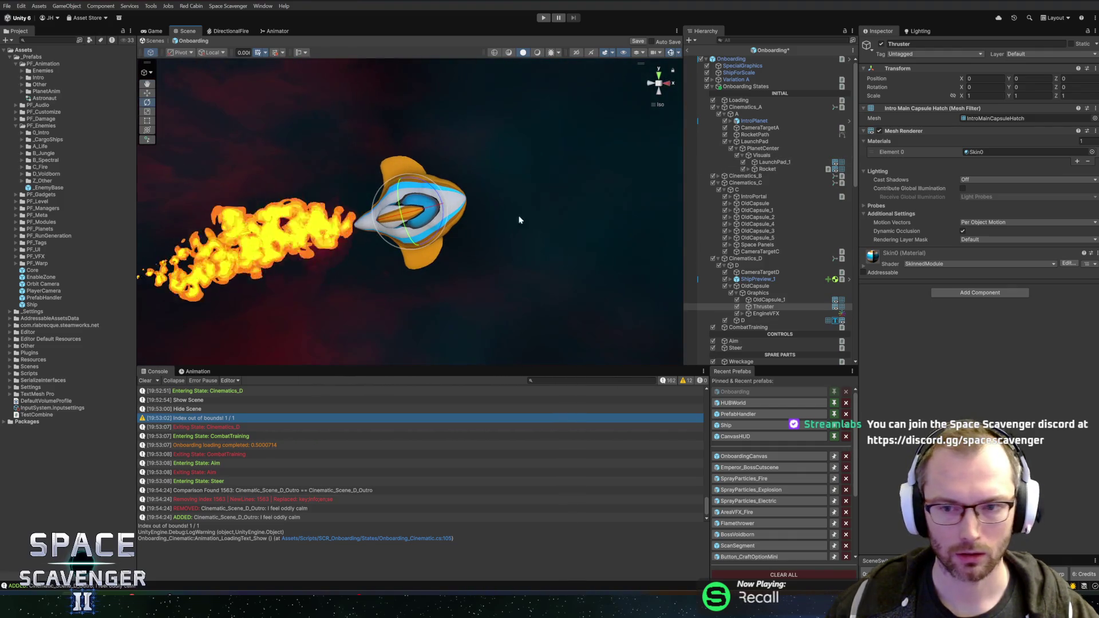
pyautogui.click(768, 314)
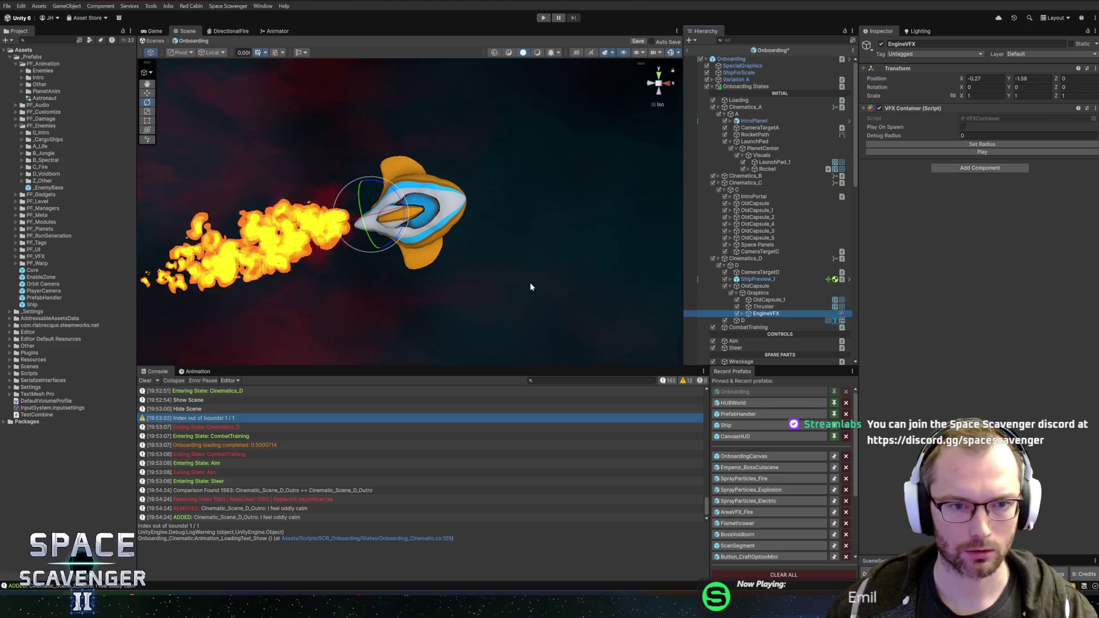
pyautogui.press('w')
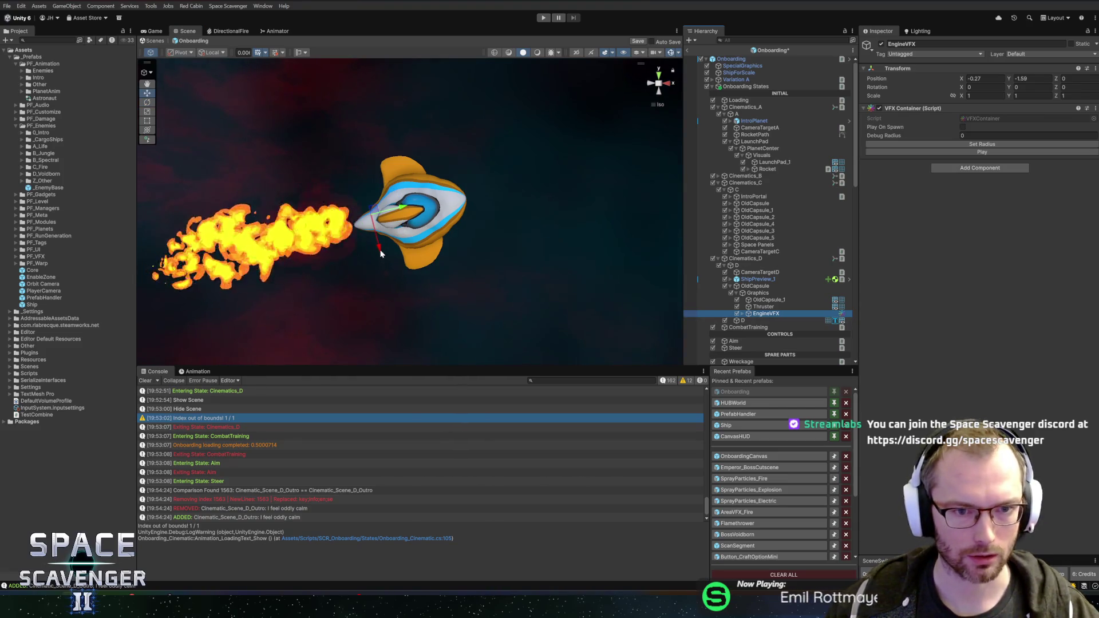
pyautogui.moveTo(379, 247); pyautogui.dragTo(389, 254)
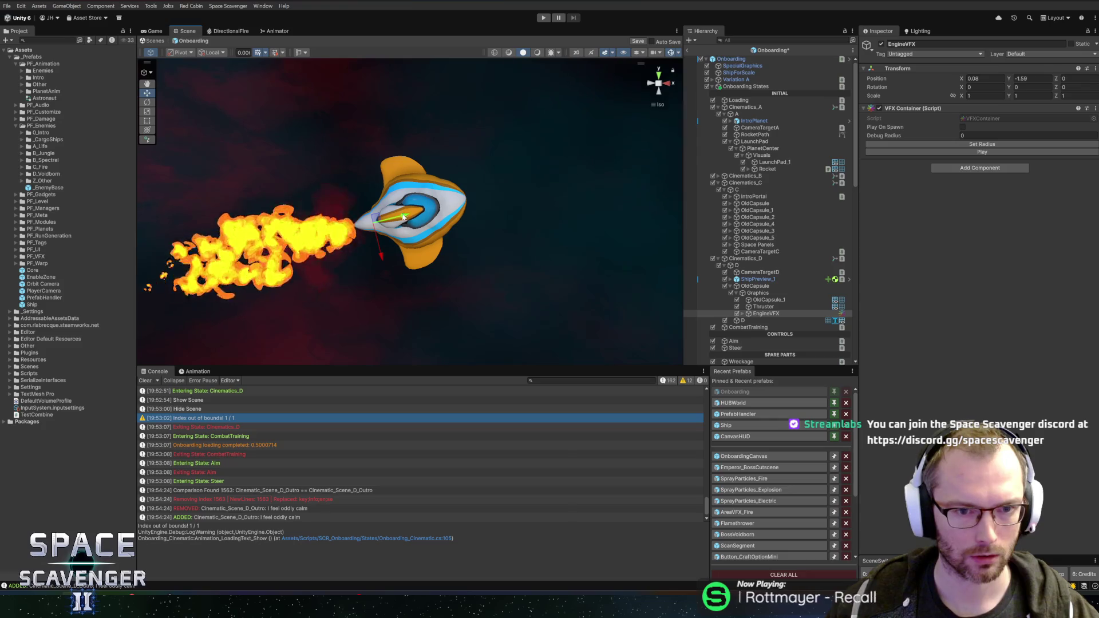
pyautogui.moveTo(405, 216); pyautogui.dragTo(442, 211)
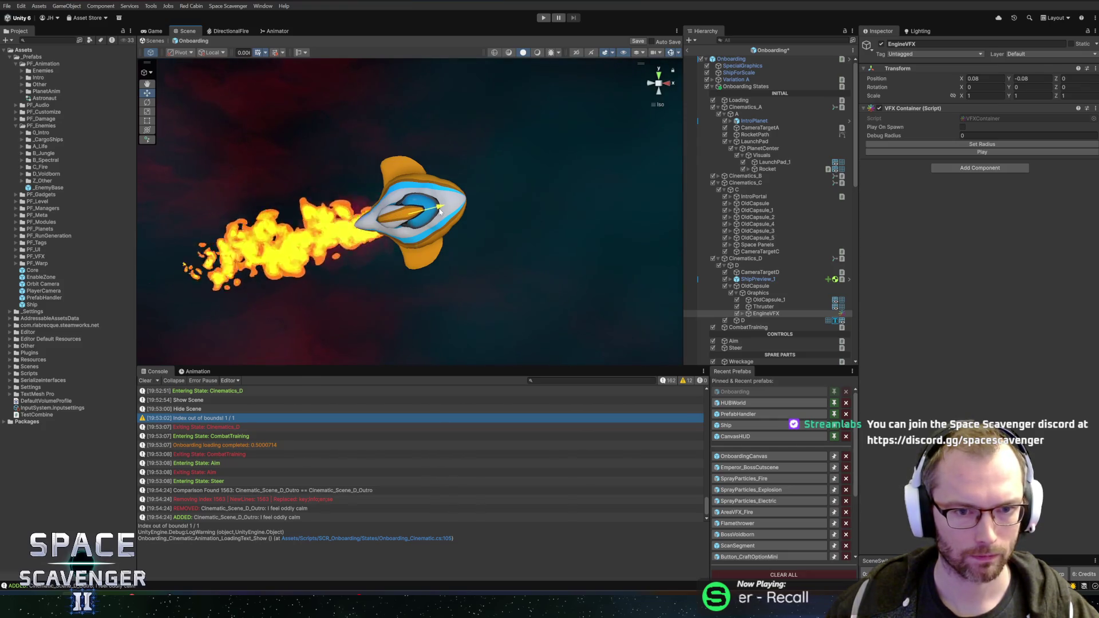
pyautogui.moveTo(484, 174)
pyautogui.mouseDown()
pyautogui.moveTo(515, 96)
pyautogui.moveTo(510, 127)
pyautogui.moveTo(410, 235)
pyautogui.moveTo(428, 218)
pyautogui.moveTo(431, 240)
pyautogui.mouseUp()
# Rename the Thruster object to Hatch
pyautogui.click(754, 307)
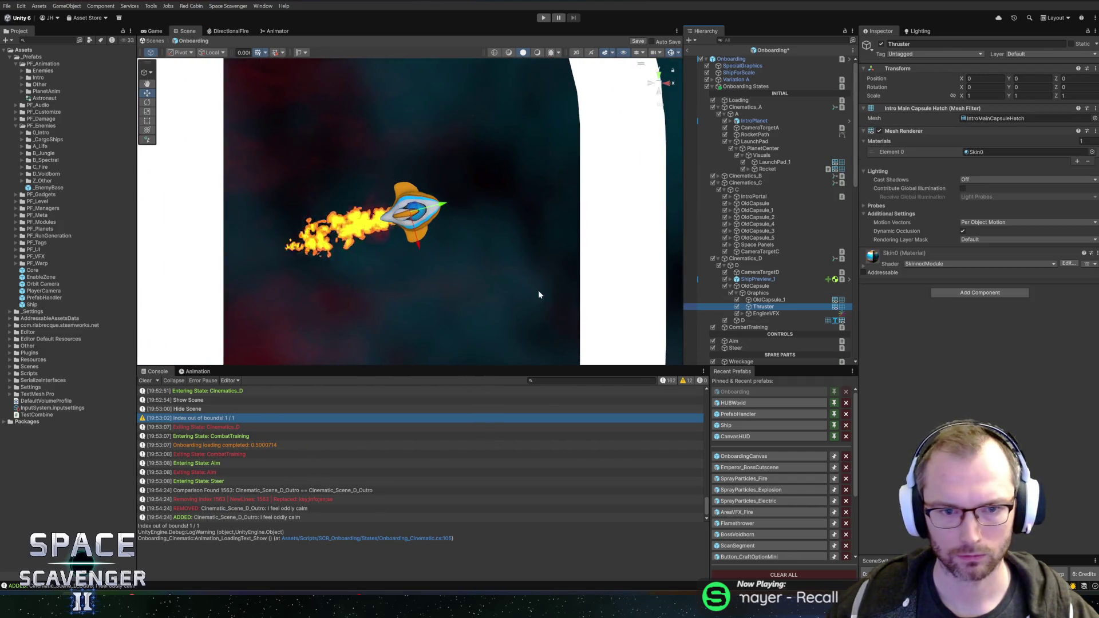
pyautogui.press('F2')
pyautogui.write('Hatch')
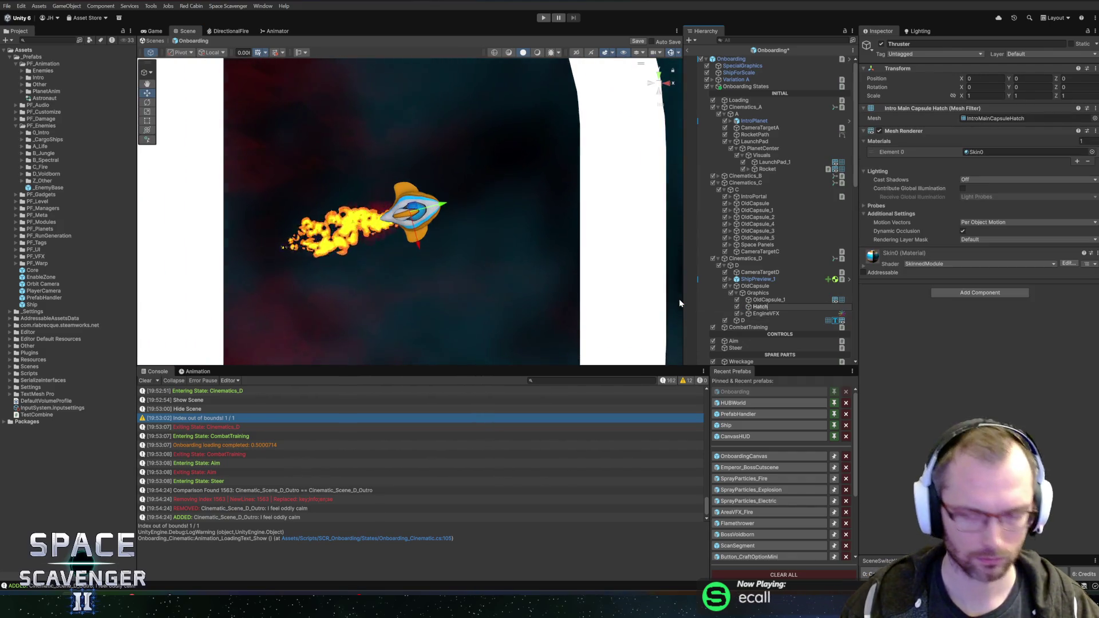
pyautogui.press('Return')
pyautogui.moveTo(447, 217)
pyautogui.mouseDown()
pyautogui.moveTo(527, 277)
pyautogui.moveTo(572, 278)
pyautogui.moveTo(558, 282)
pyautogui.mouseUp()
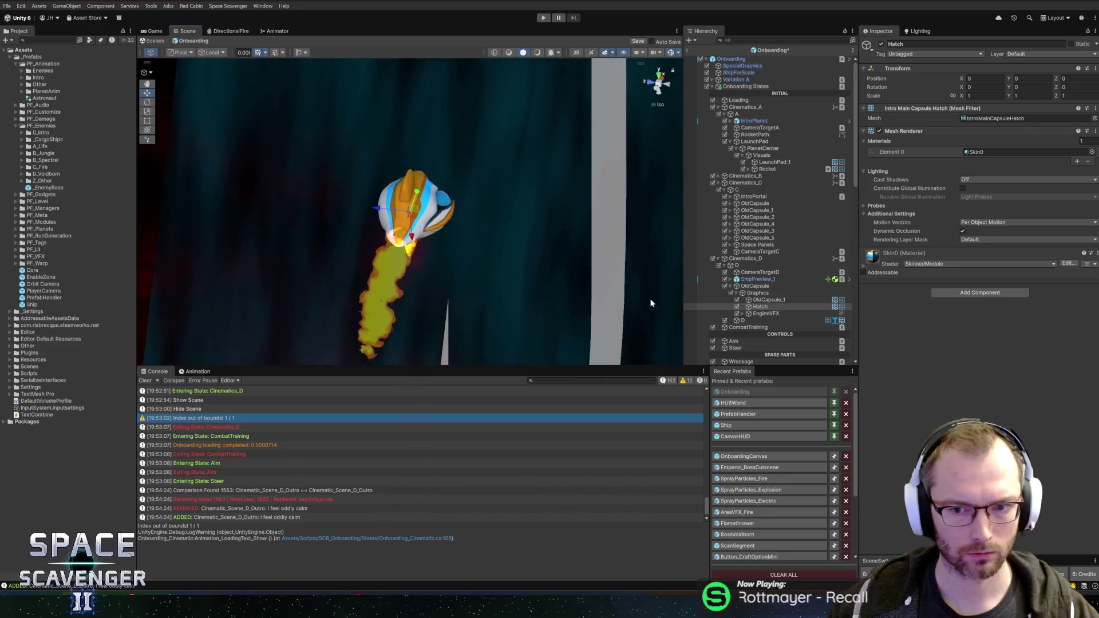
pyautogui.rightClick(774, 293)
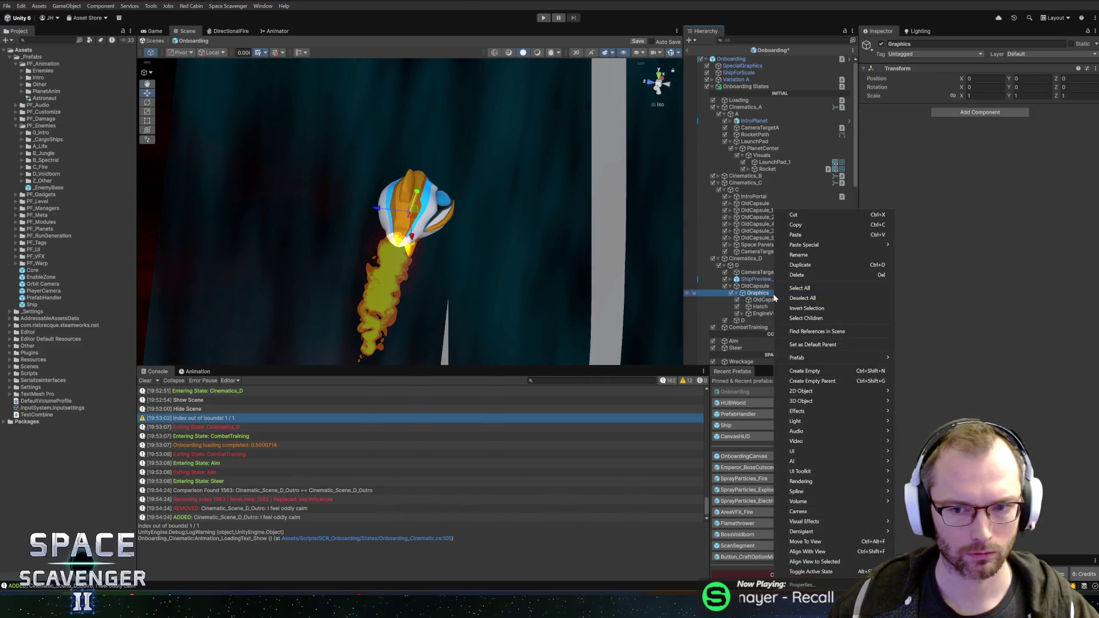
# Create an empty named HatchHinge under Graphics and move it along Z to -1.15
pyautogui.click(805, 371)
pyautogui.write('HatchHin')
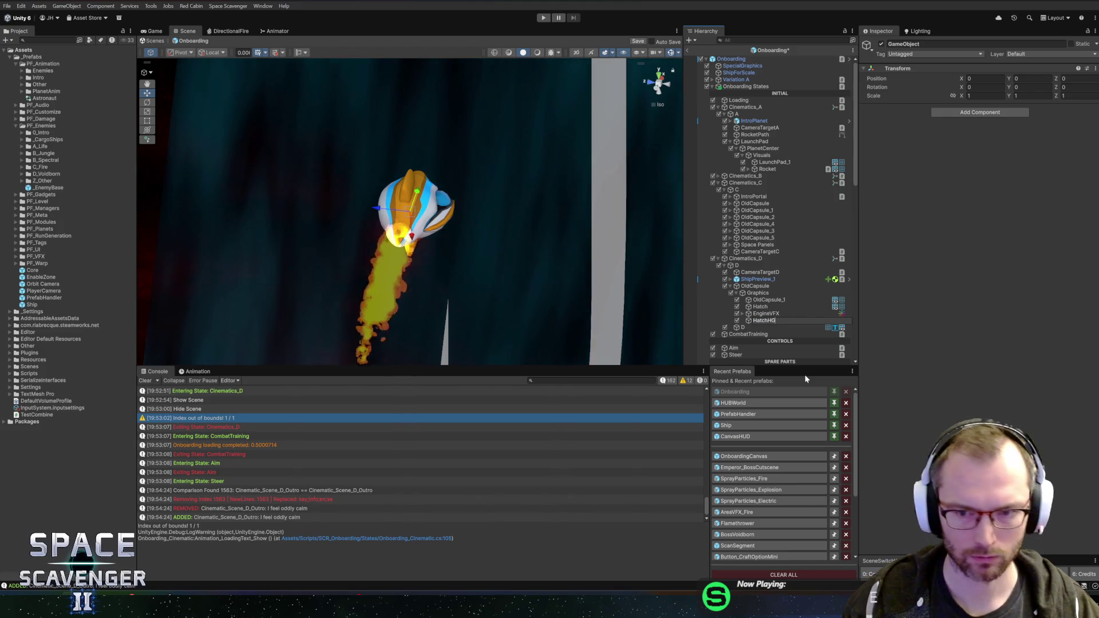
pyautogui.write('ge')
pyautogui.press('Return')
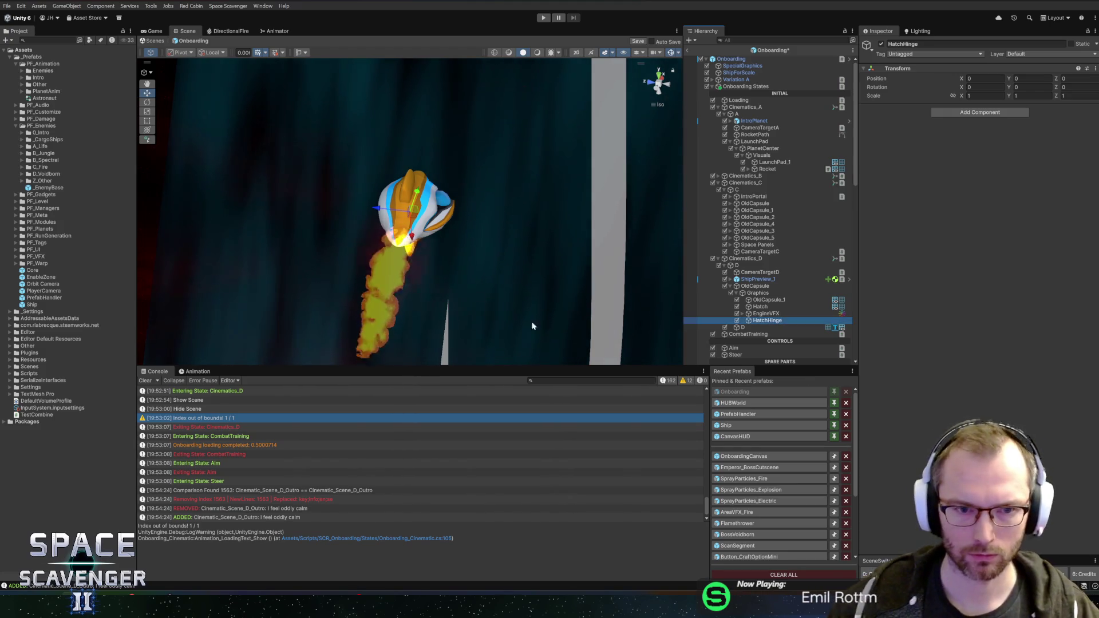
pyautogui.moveTo(487, 143); pyautogui.dragTo(499, 223)
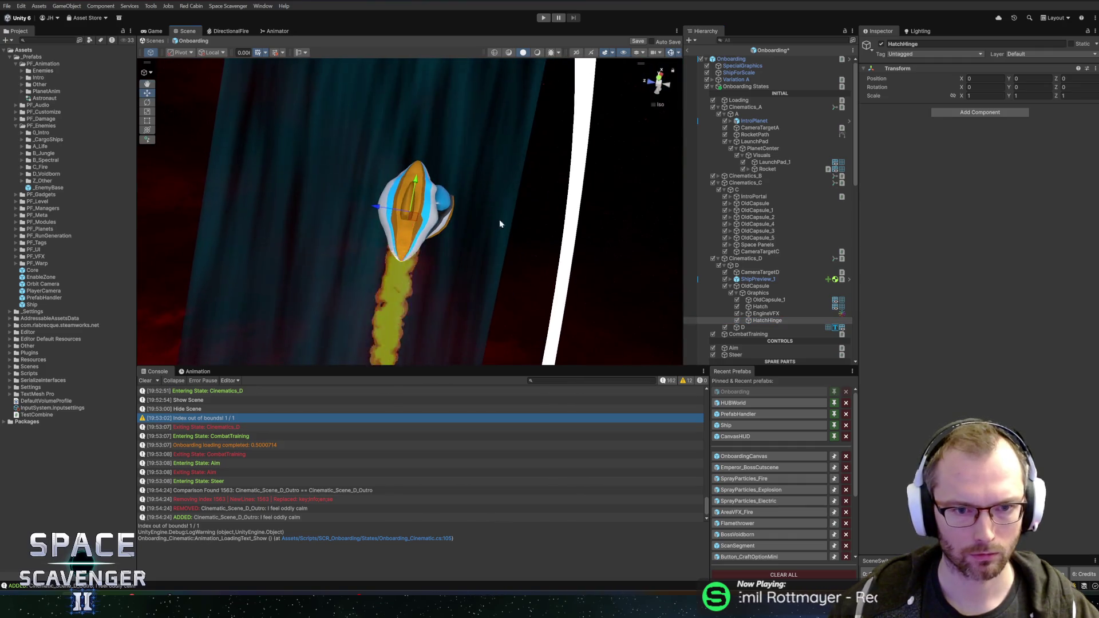
pyautogui.moveTo(387, 213); pyautogui.dragTo(401, 216)
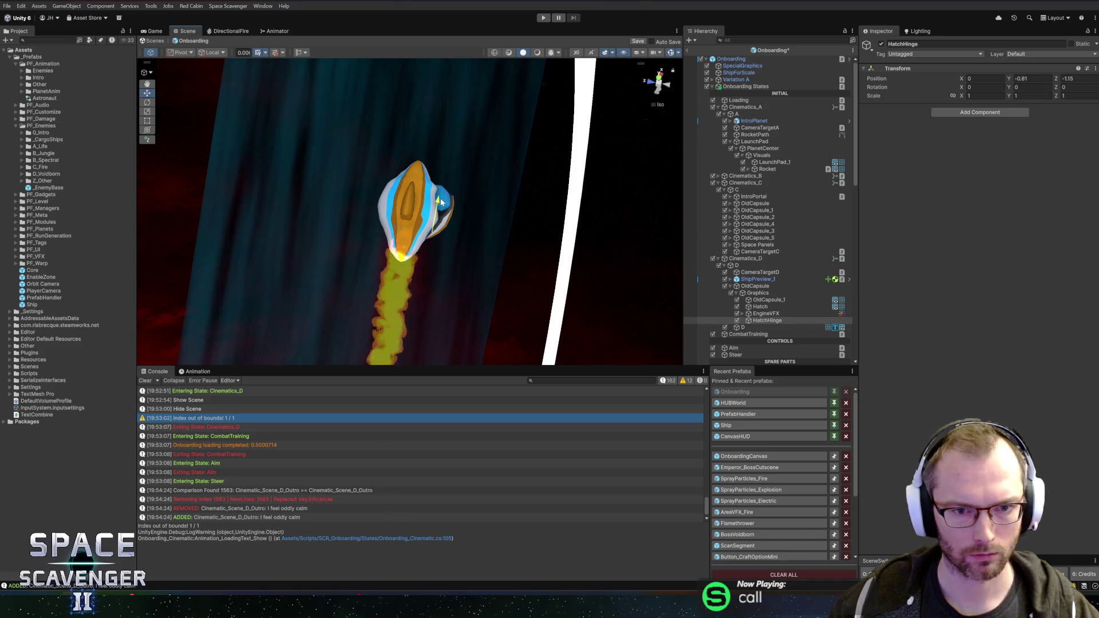
# Parent Hatch under HatchHinge and rotate the hinge to −72.159° on X to swing it open
pyautogui.click(760, 307)
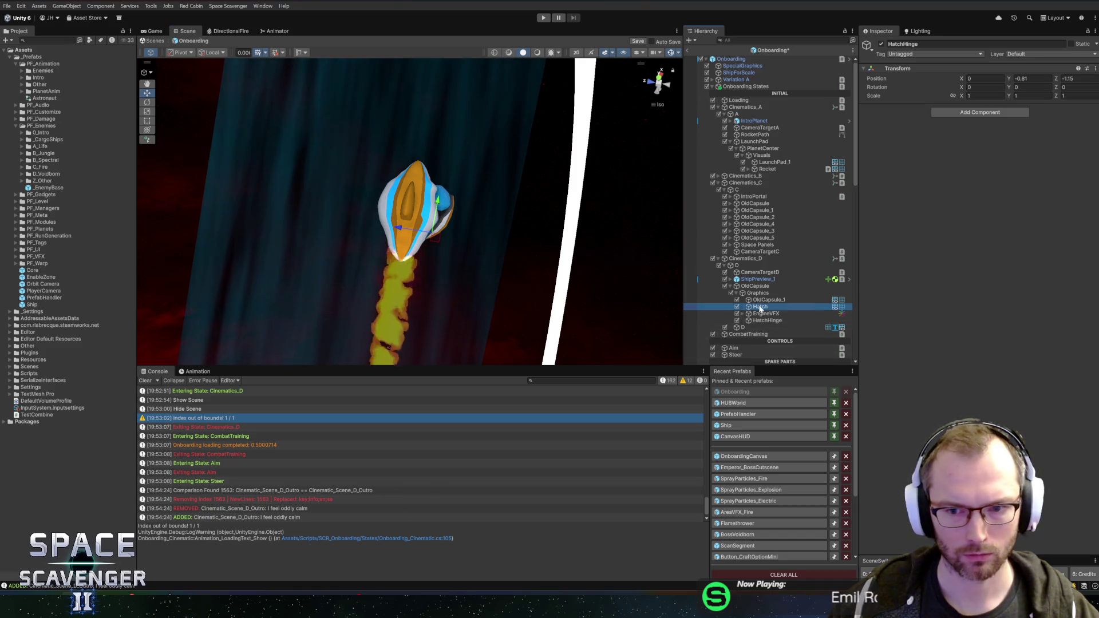
pyautogui.moveTo(772, 322); pyautogui.dragTo(773, 315)
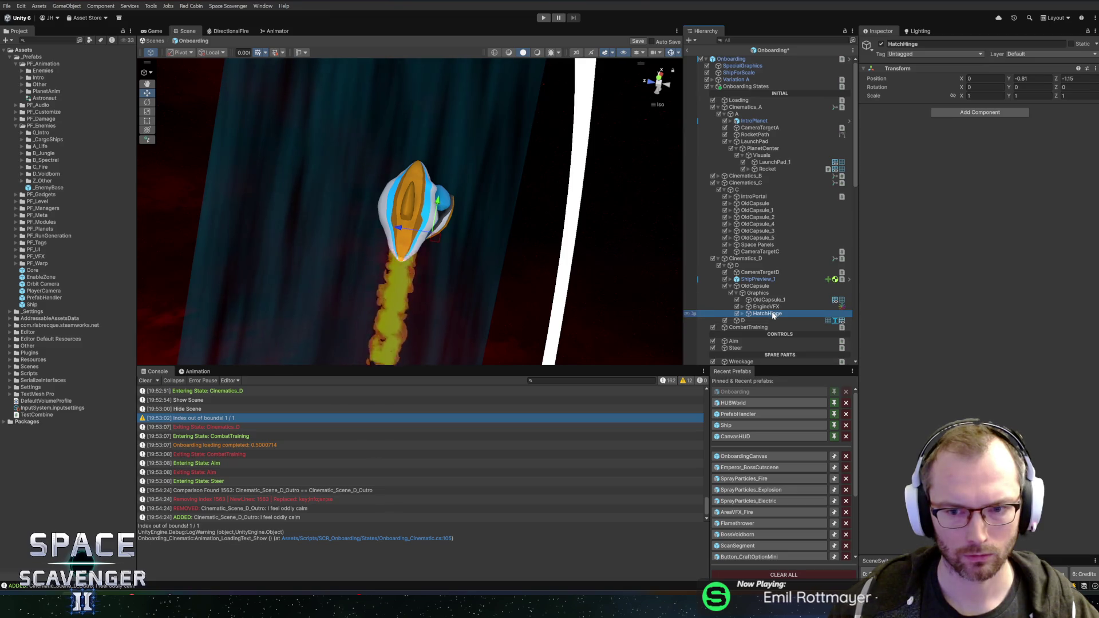
pyautogui.moveTo(463, 249)
pyautogui.mouseDown()
pyautogui.moveTo(443, 275)
pyautogui.moveTo(369, 293)
pyautogui.moveTo(503, 245)
pyautogui.moveTo(275, 203)
pyautogui.moveTo(278, 87)
pyautogui.moveTo(393, 103)
pyautogui.moveTo(311, 115)
pyautogui.moveTo(310, 199)
pyautogui.moveTo(372, 183)
pyautogui.moveTo(257, 167)
pyautogui.moveTo(547, 189)
pyautogui.moveTo(381, 172)
pyautogui.mouseUp()
pyautogui.hotkey('alt', 'Tab')
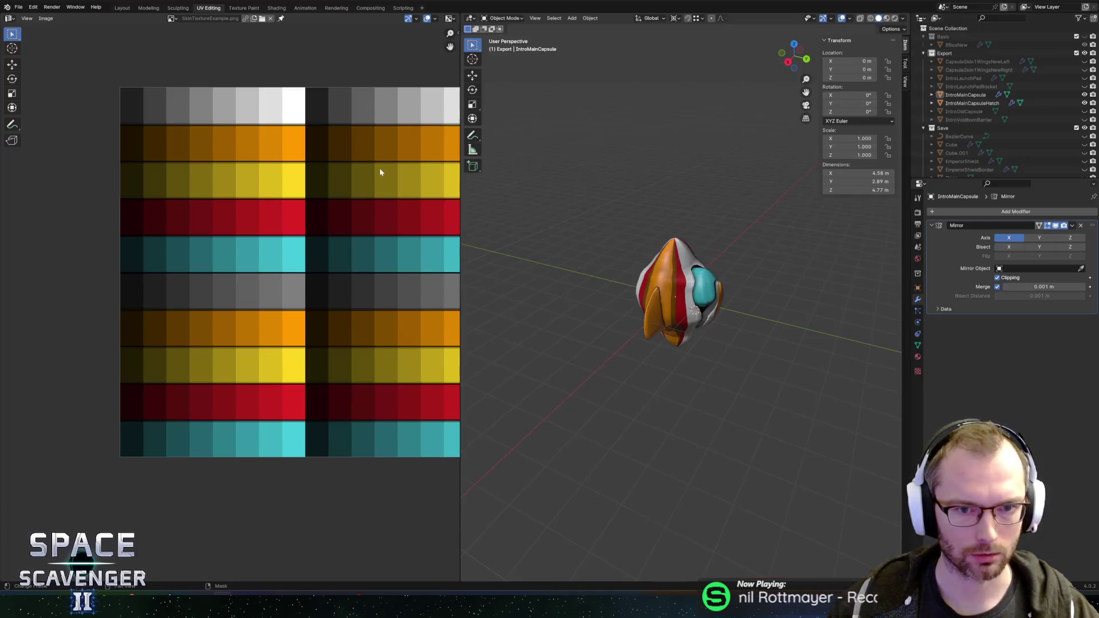
# Select the IntroMainCapsule cockpit's linked faces and slide their UV island horizontally on the palette
pyautogui.click(703, 302)
pyautogui.press('KP_Decimal')
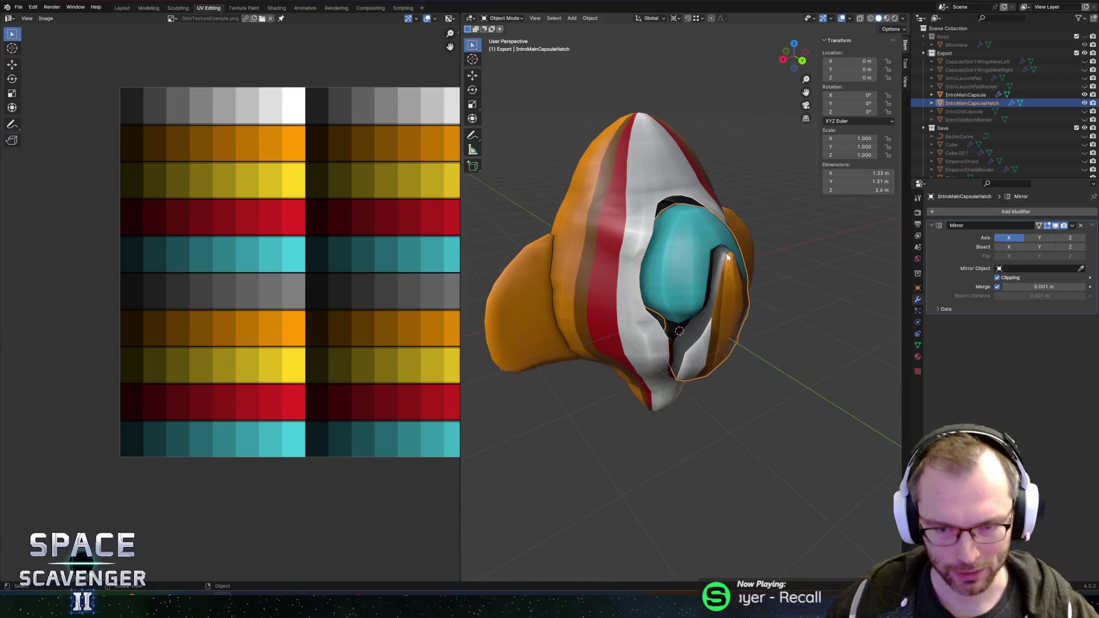
pyautogui.click(727, 258)
pyautogui.press('Tab')
pyautogui.moveTo(567, 275)
pyautogui.mouseDown()
pyautogui.moveTo(619, 233)
pyautogui.moveTo(616, 171)
pyautogui.mouseUp()
pyautogui.click(615, 241)
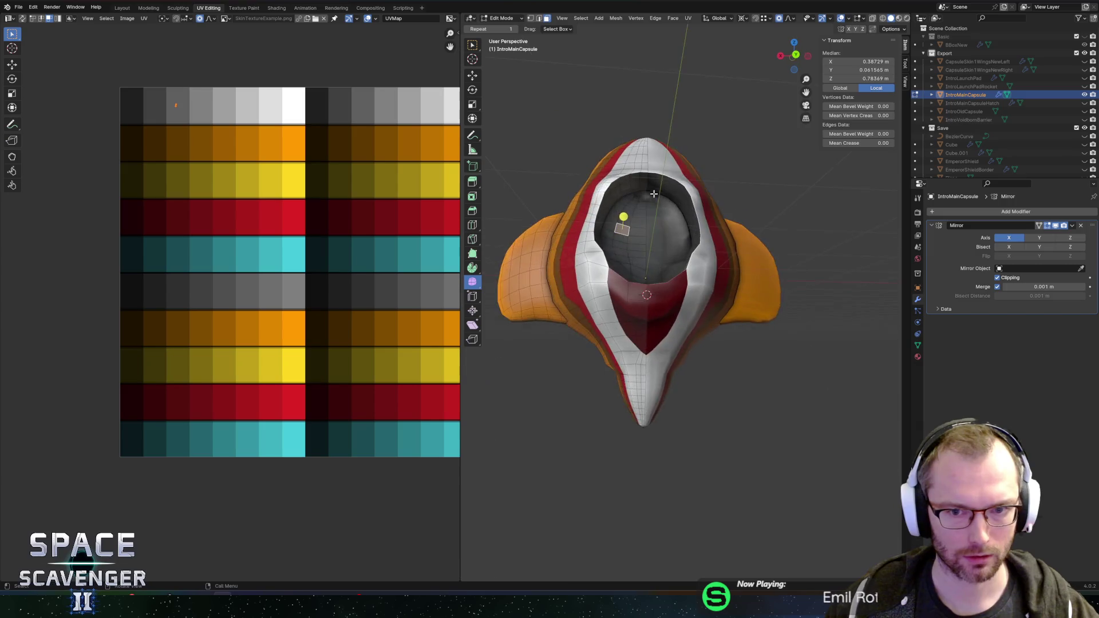
pyautogui.scroll(5, 616, 142)
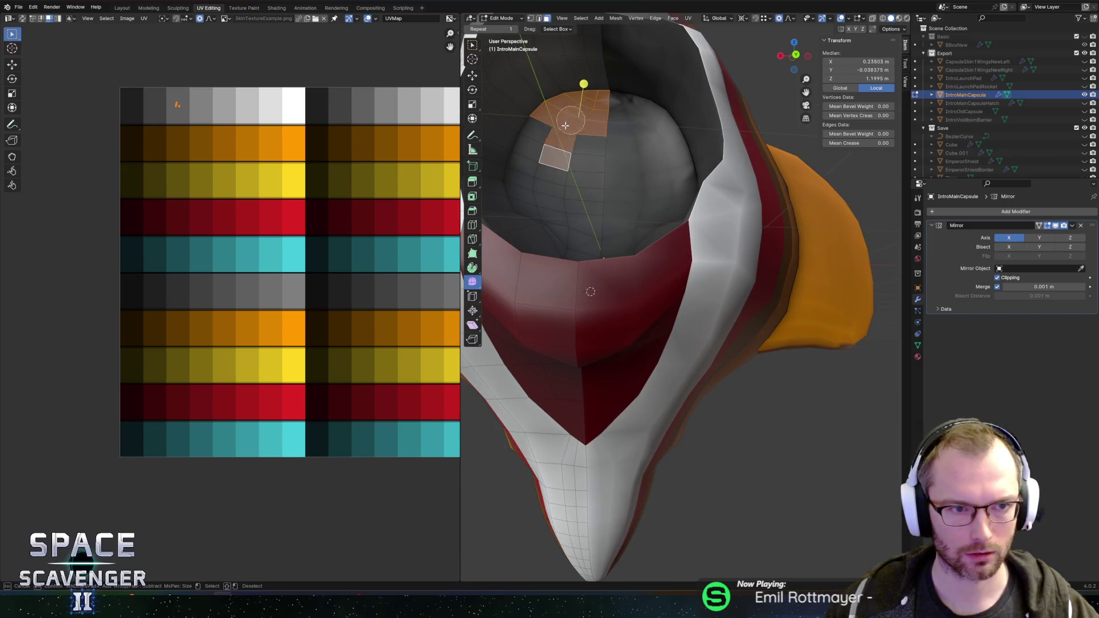
pyautogui.hotkey('ctrl', 'l')
pyautogui.press('g')
pyautogui.press('x')
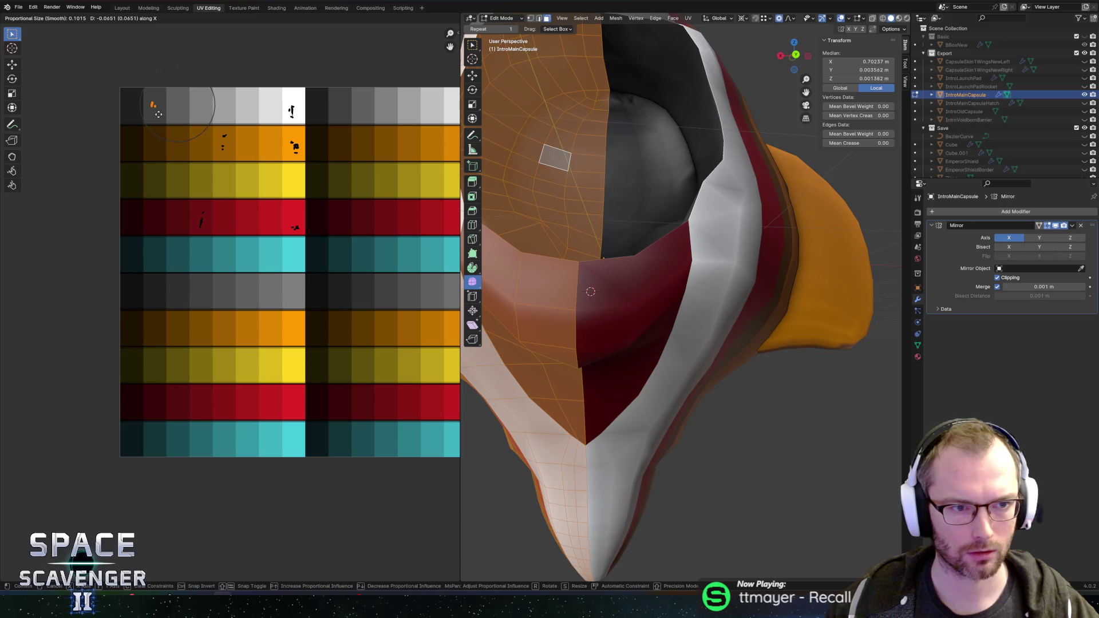
pyautogui.click(147, 114)
# Return to Object Mode and export the capsule as Cutscene.fbx
pyautogui.press('Tab')
pyautogui.press('KP_Decimal')
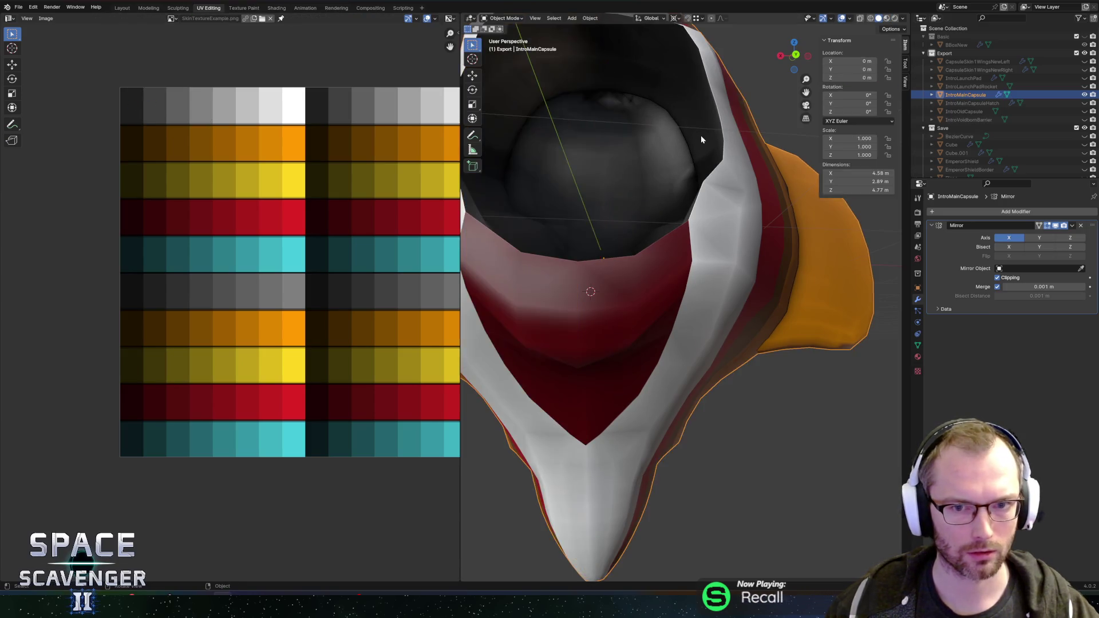
pyautogui.hotkey('ctrl', 'shift', 'e')
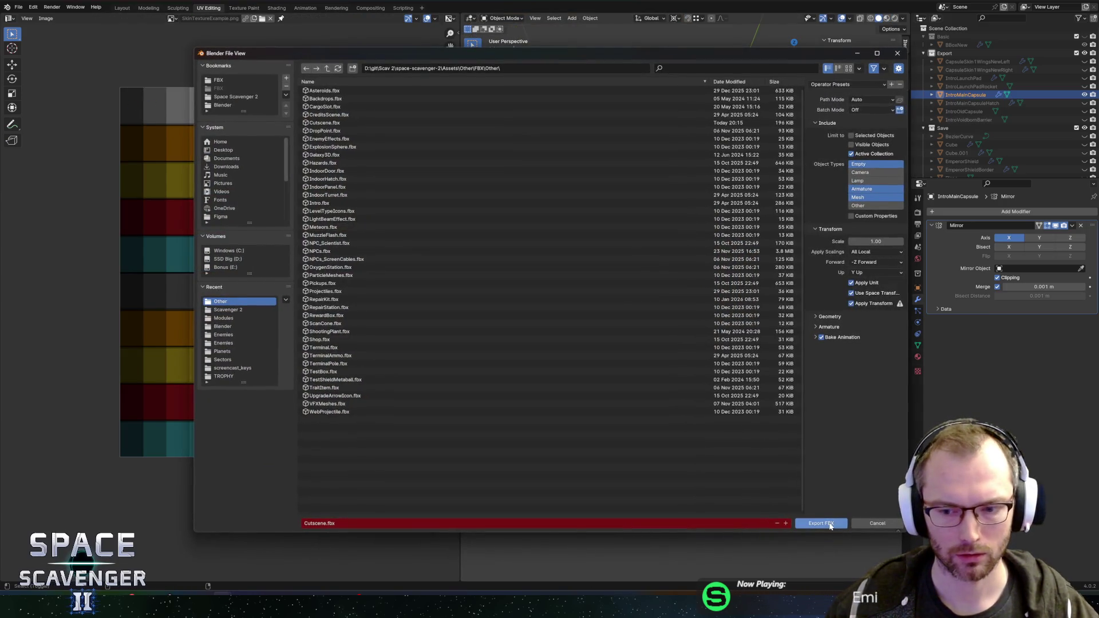
pyautogui.click(830, 525)
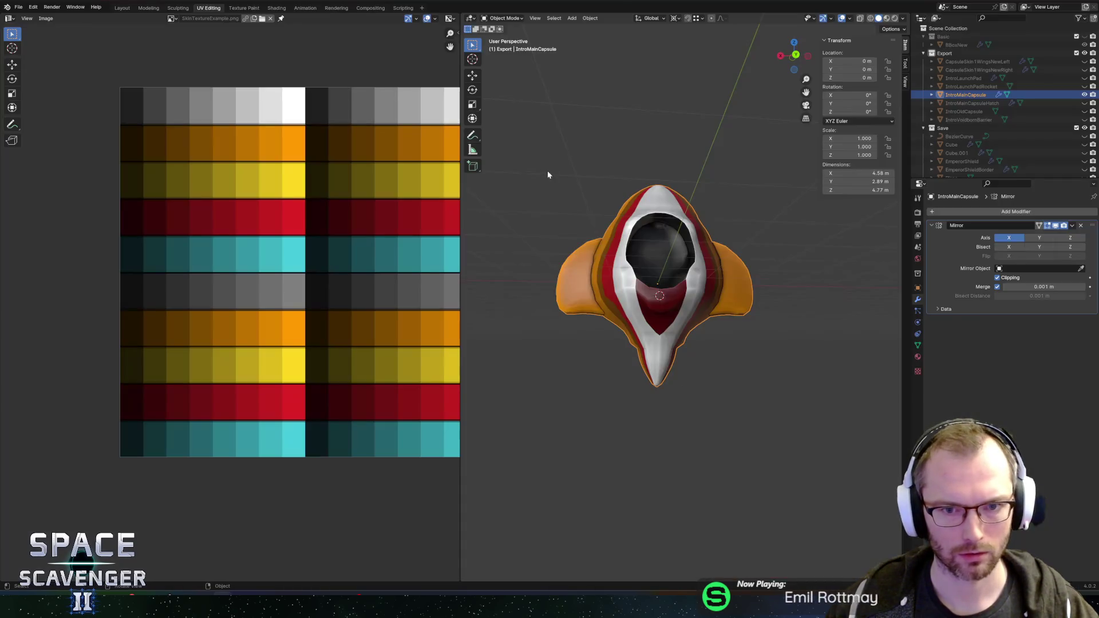
pyautogui.scroll(5, 664, 177)
# Circle-select the faces at the top of the cockpit opening and move them
pyautogui.press('Tab')
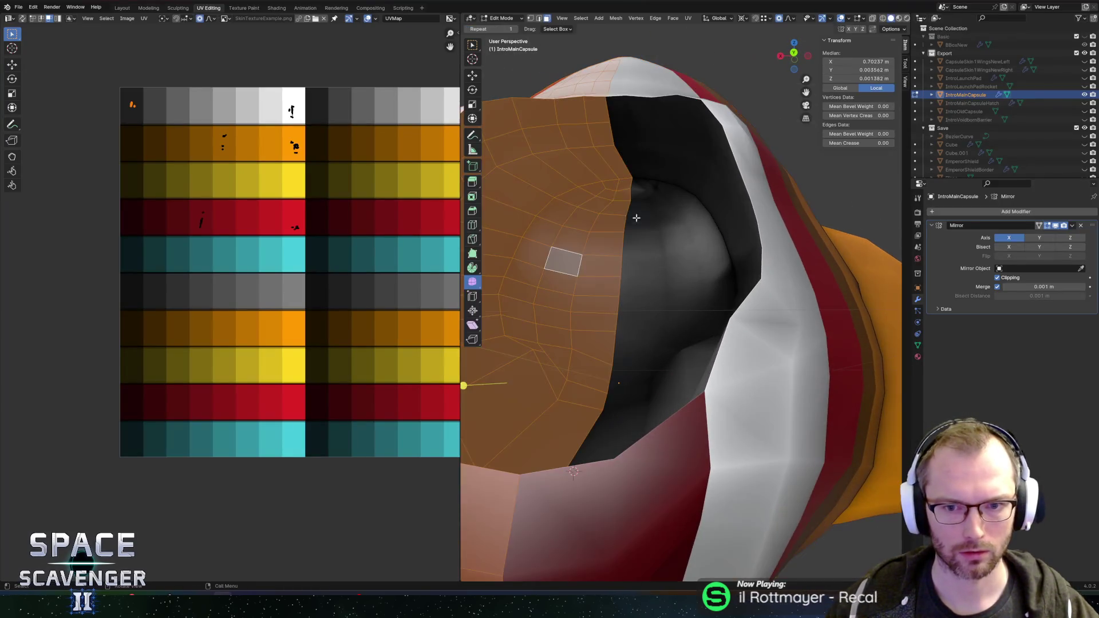
pyautogui.click(616, 196)
pyautogui.press('c')
pyautogui.moveTo(622, 189); pyautogui.dragTo(615, 188)
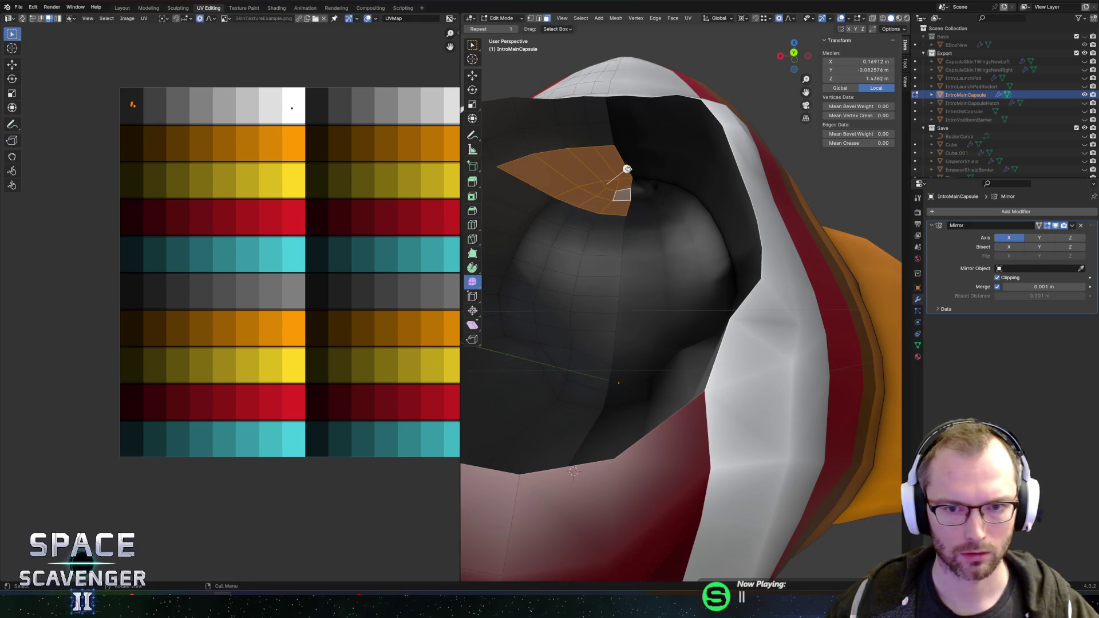
pyautogui.press('g')
pyautogui.click(746, 151)
pyautogui.press('Tab')
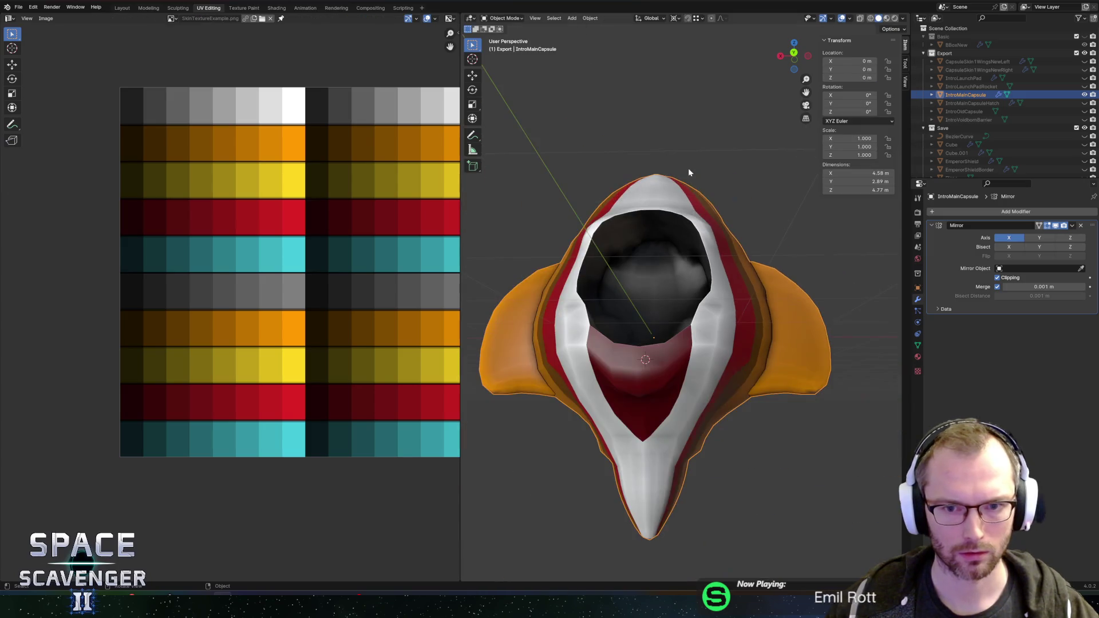
# Re-export the capsule as Cutscene.fbx and view the updated ship in Unity
pyautogui.press('KP_Decimal')
pyautogui.hotkey('ctrl', 'shift', 'e')
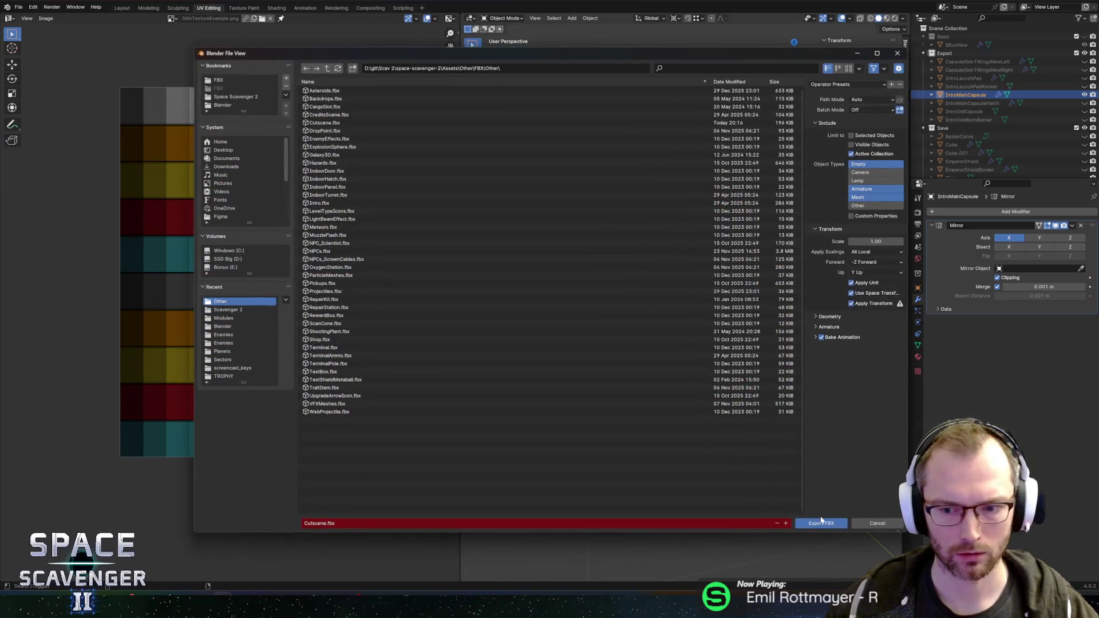
pyautogui.press('Return')
pyautogui.hotkey('alt', 'Tab')
pyautogui.moveTo(584, 295)
pyautogui.mouseDown()
pyautogui.moveTo(491, 177)
pyautogui.moveTo(489, 197)
pyautogui.moveTo(613, 247)
pyautogui.moveTo(523, 242)
pyautogui.moveTo(507, 225)
pyautogui.mouseUp()
# Back in Blender, enter Edit Mode on the capsule and bevel the cockpit opening's rim
pyautogui.hotkey('alt', 'Tab')
pyautogui.press('Tab')
pyautogui.click(644, 235)
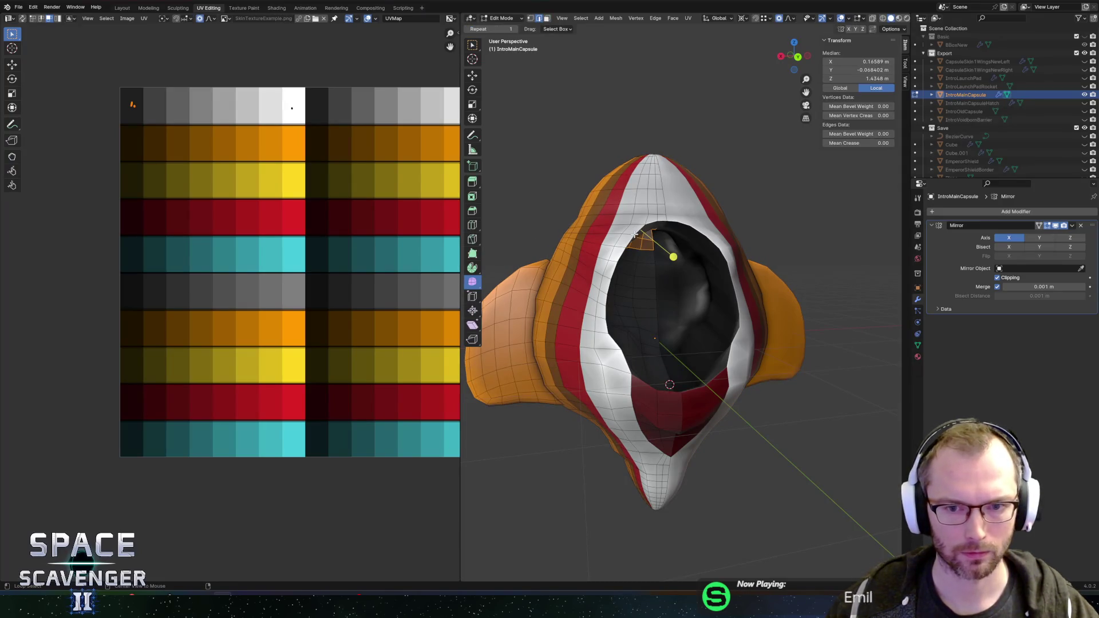
pyautogui.moveTo(660, 187)
pyautogui.mouseDown()
pyautogui.moveTo(645, 143)
pyautogui.moveTo(647, 179)
pyautogui.moveTo(689, 224)
pyautogui.mouseUp()
pyautogui.scroll(4, 573, 148)
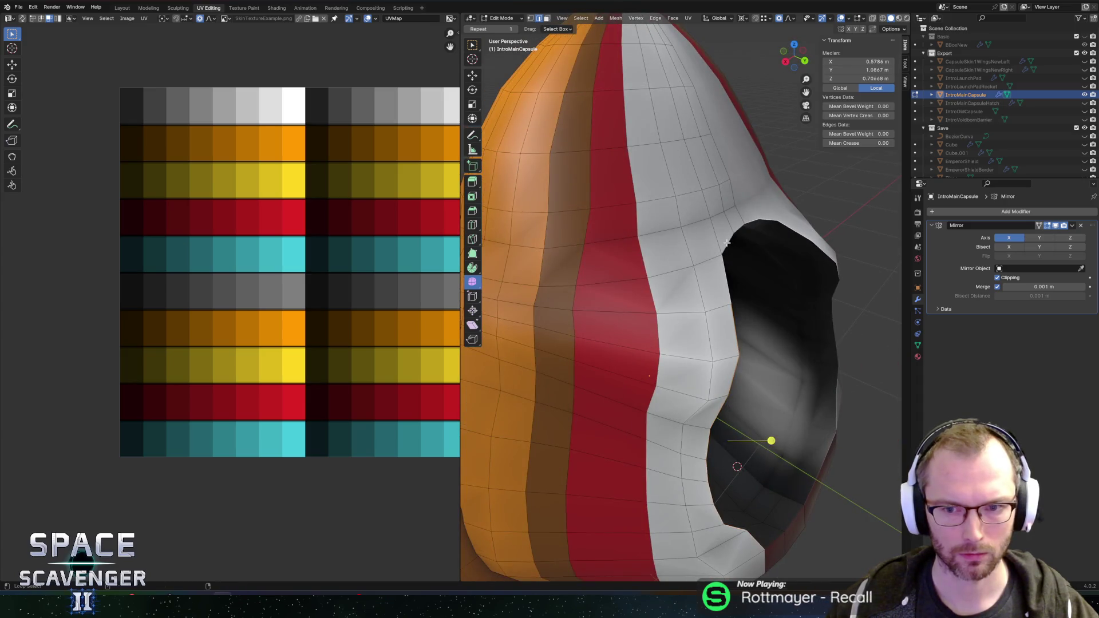
pyautogui.scroll(-5, 764, 251)
pyautogui.moveTo(763, 250)
pyautogui.mouseDown()
pyautogui.moveTo(697, 324)
pyautogui.moveTo(708, 349)
pyautogui.mouseUp()
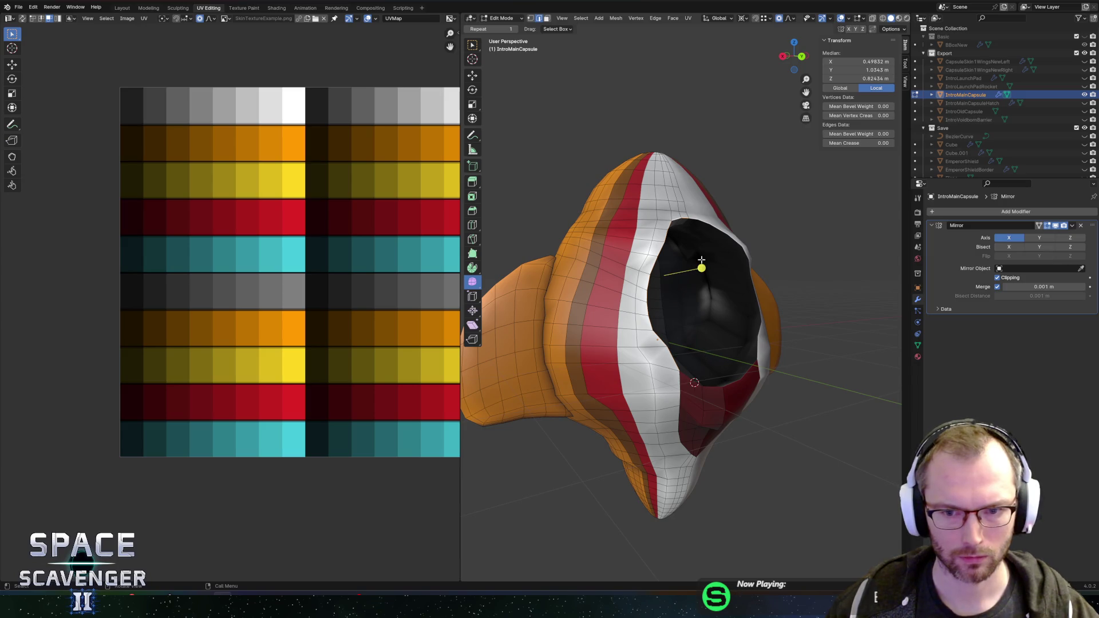
pyautogui.hotkey('ctrl', 'b')
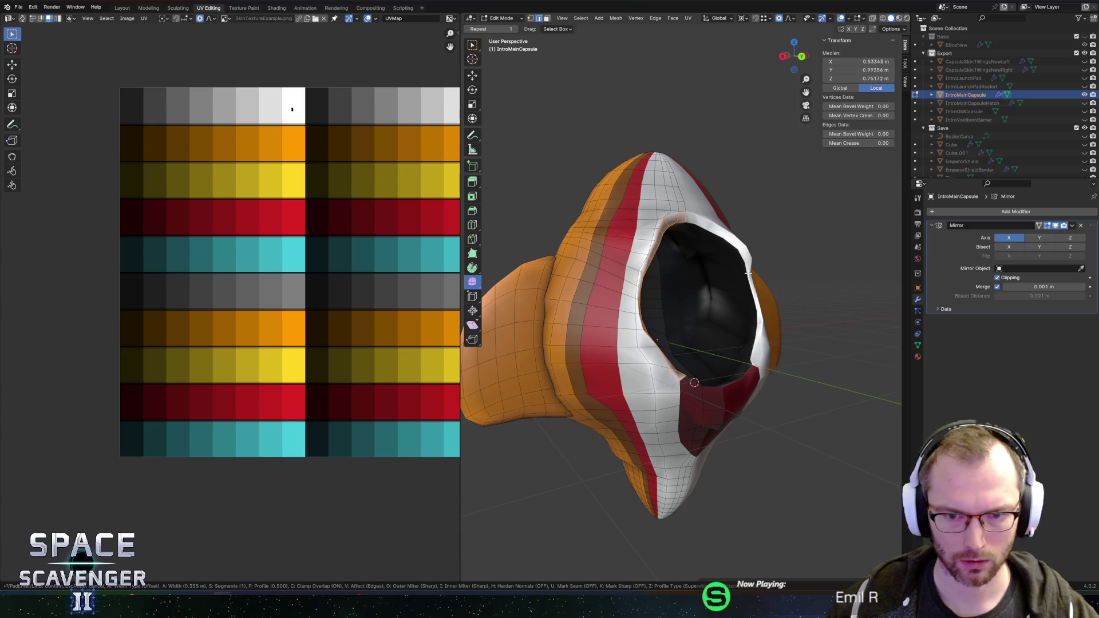
pyautogui.click(748, 274)
# Slide an edge loop near the rim, then move the rim's UVs onto the orange palette swatch
pyautogui.keyDown('alt'); pyautogui.click(654, 235); pyautogui.keyUp('alt')
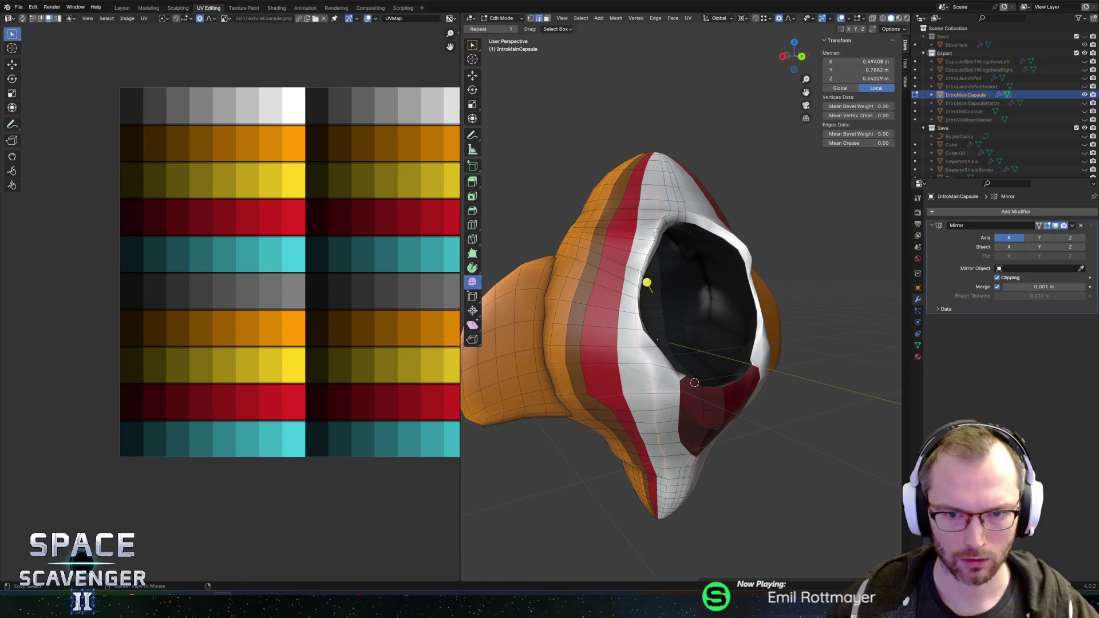
pyautogui.press('g')
pyautogui.press('g')
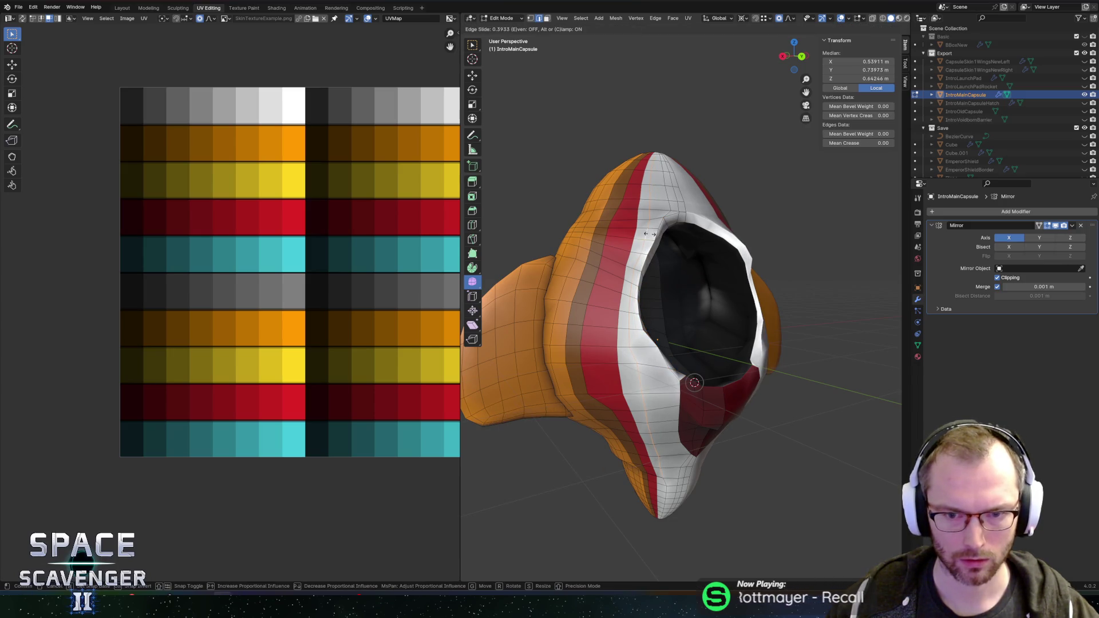
pyautogui.click(650, 234)
pyautogui.hotkey('alt', 'a')
pyautogui.press('KP_1')
pyautogui.keyDown('alt'); pyautogui.click(621, 230); pyautogui.keyUp('alt')
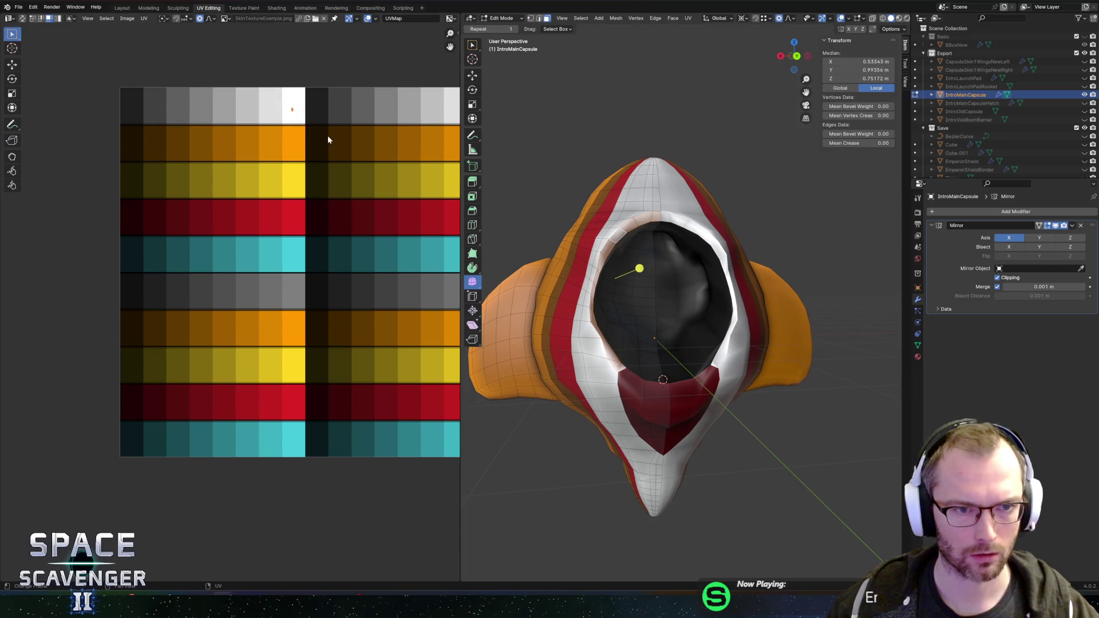
pyautogui.press('g')
pyautogui.click(327, 164)
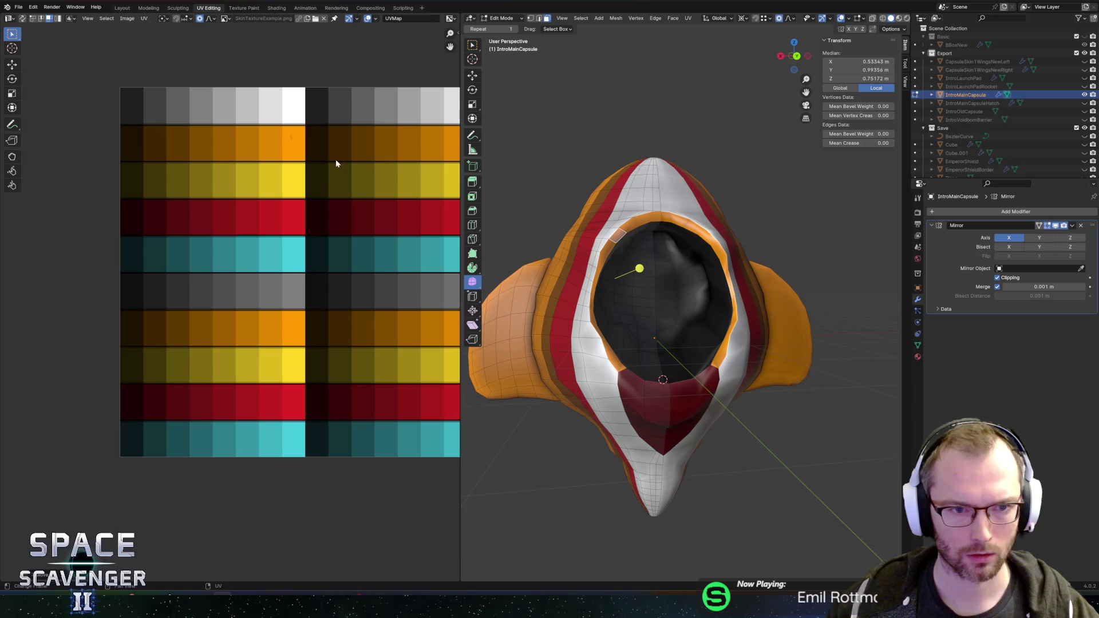
# Re-export the capsule as Cutscene.fbx and review it in Unity
pyautogui.hotkey('ctrl', 'shift', 'e')
pyautogui.press('Return')
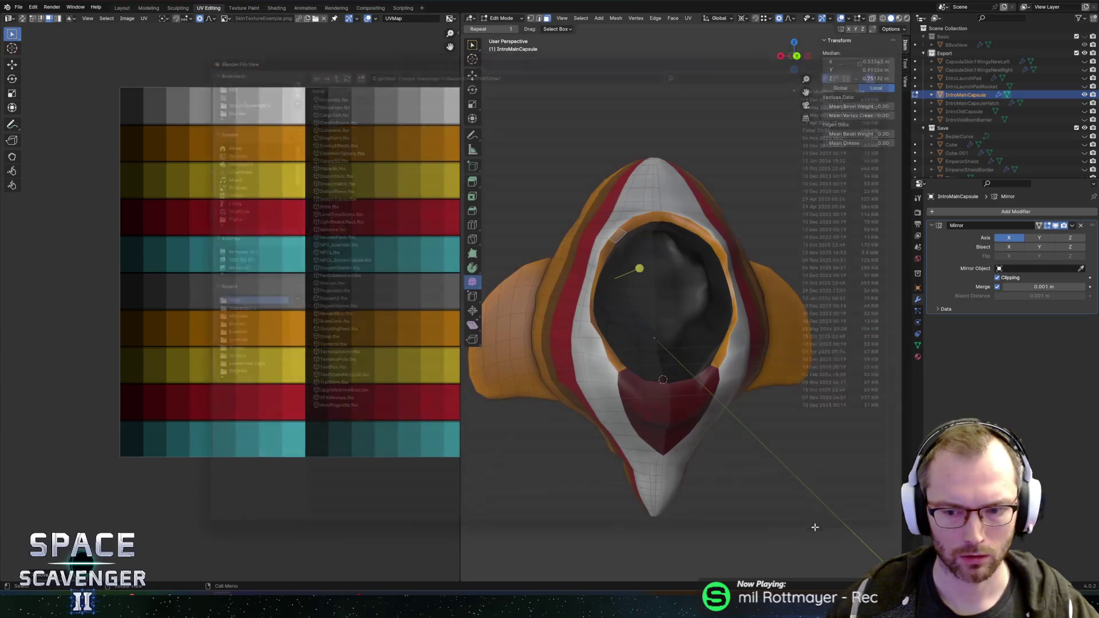
pyautogui.hotkey('alt', 'Tab')
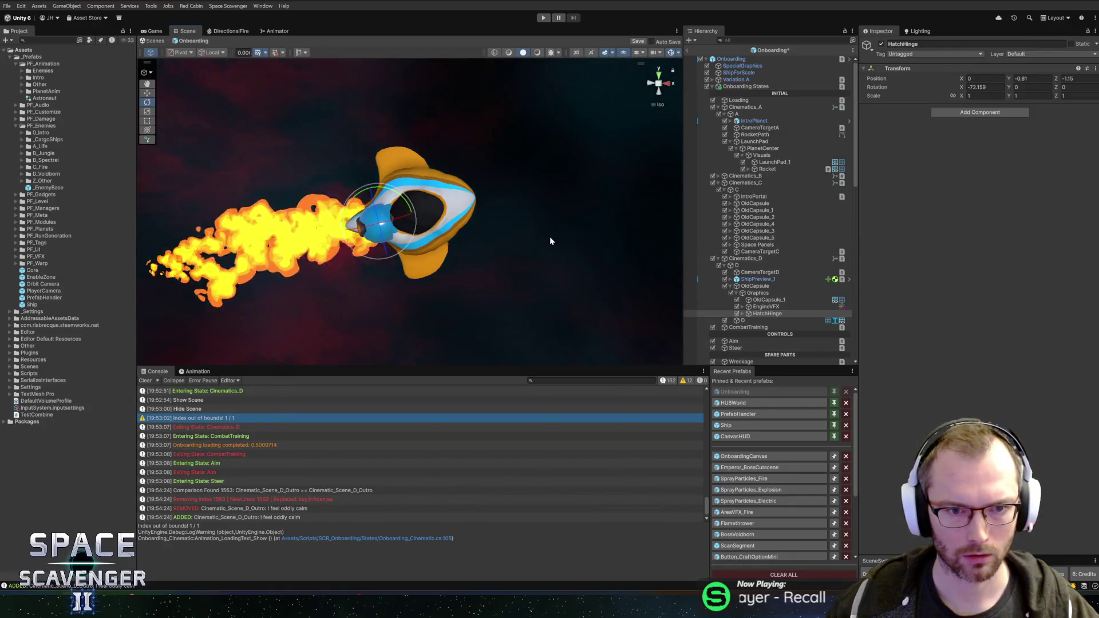
pyautogui.hotkey('alt', 'Tab')
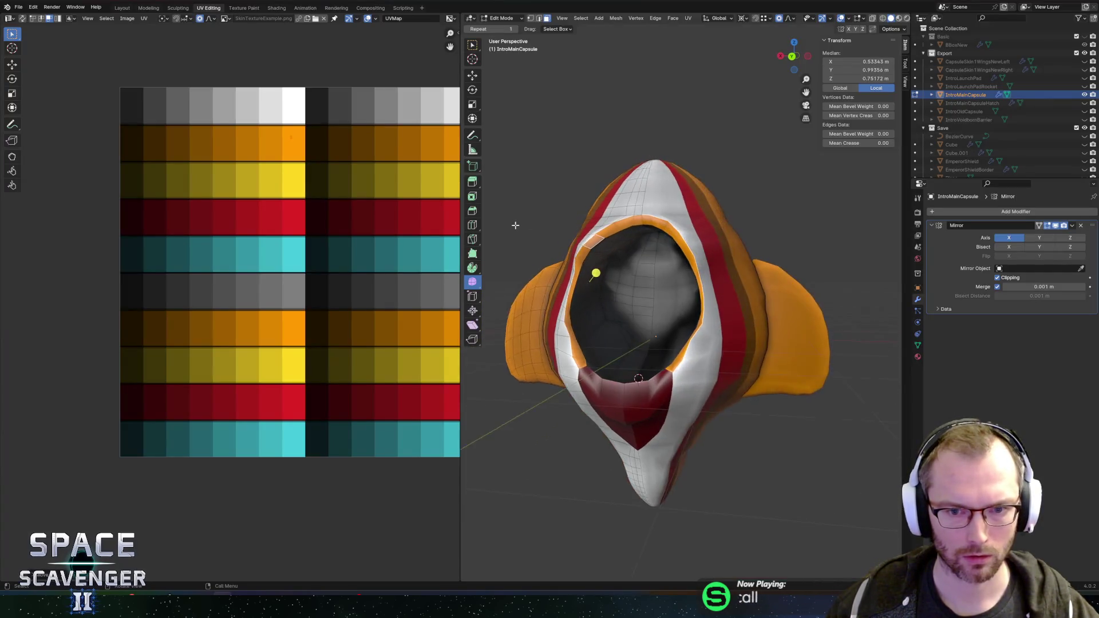
# Slide the rim edge loop inward and smooth the vertices of another rim loop
pyautogui.scroll(3, 528, 223)
pyautogui.press('g')
pyautogui.press('g')
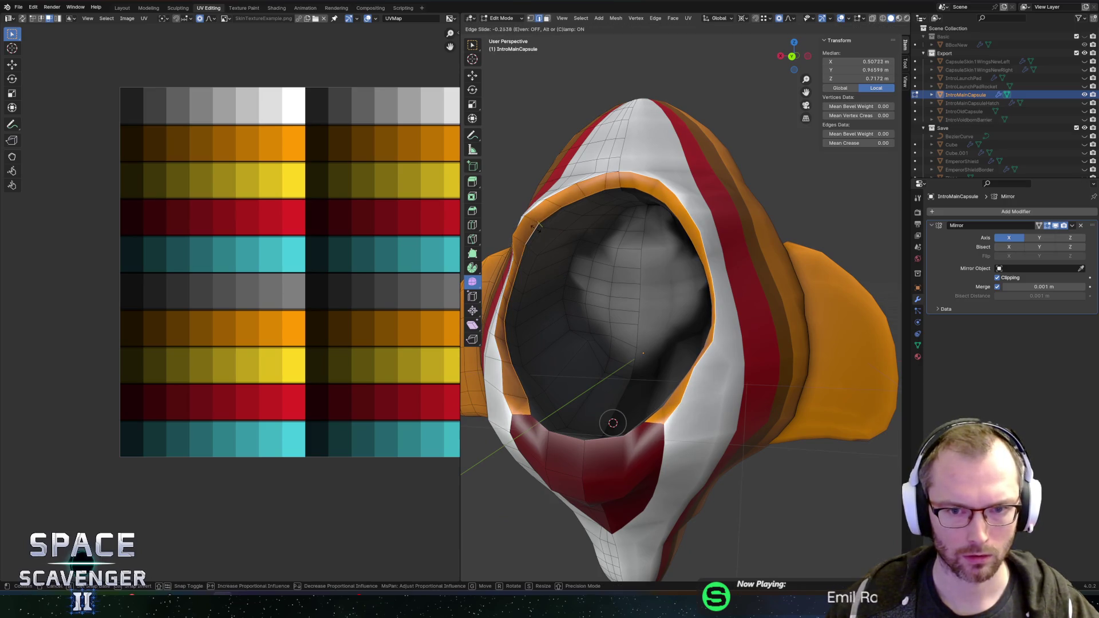
pyautogui.click(538, 228)
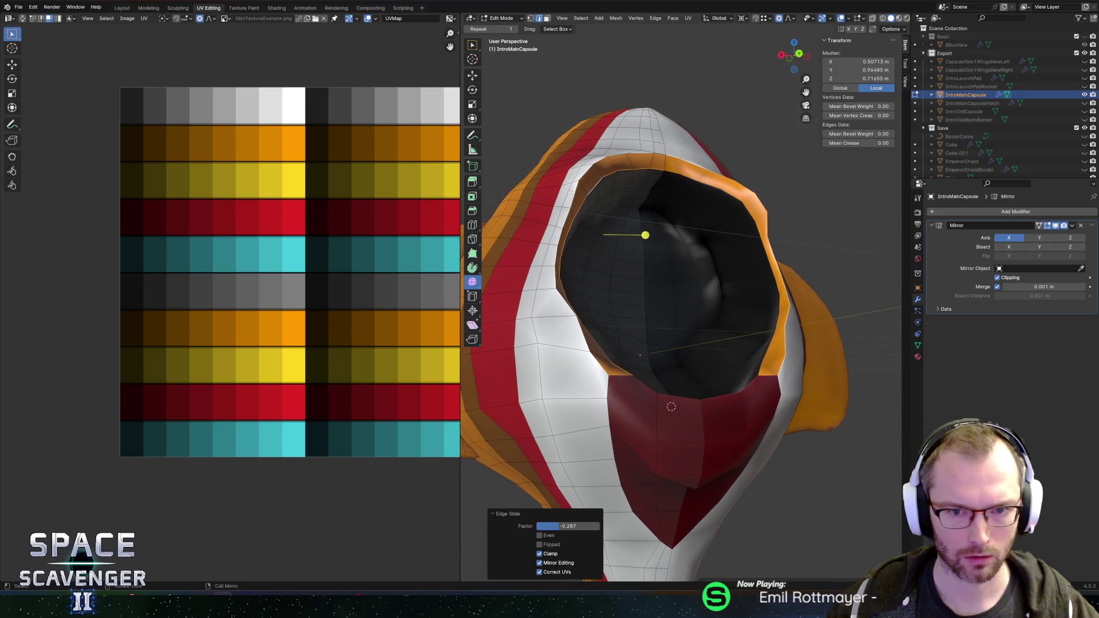
pyautogui.click(573, 196)
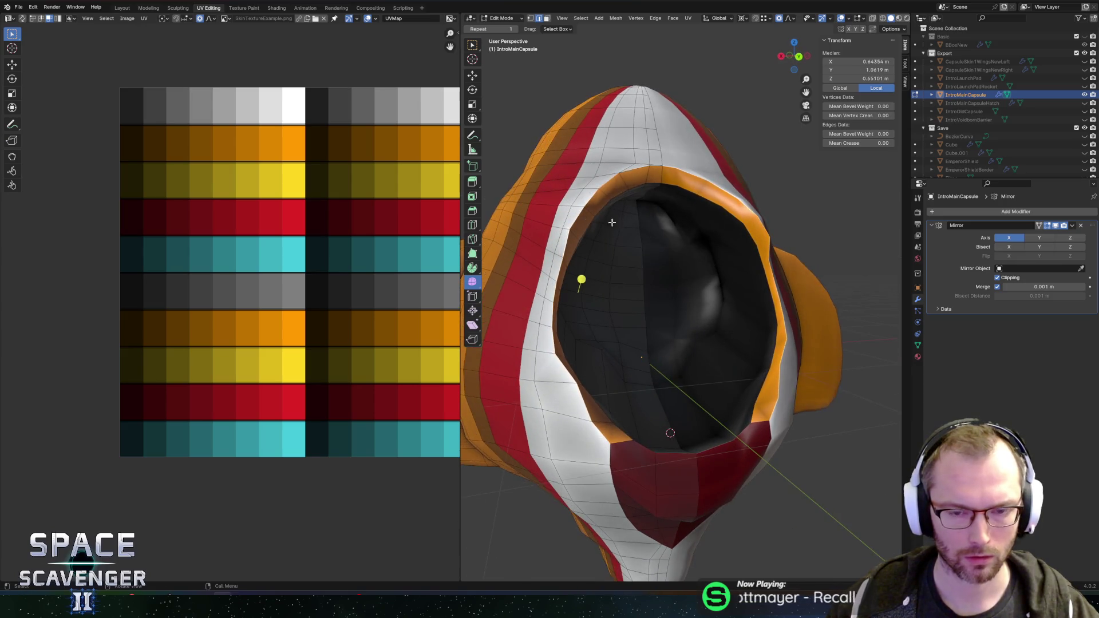
pyautogui.press('g')
pyautogui.press('g')
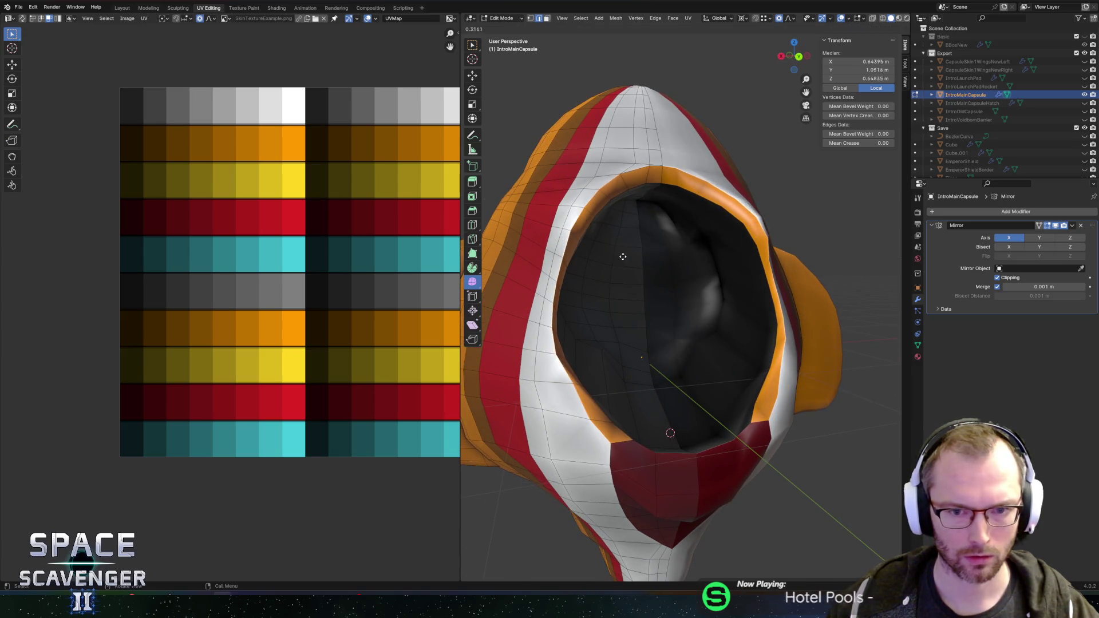
pyautogui.click(681, 244)
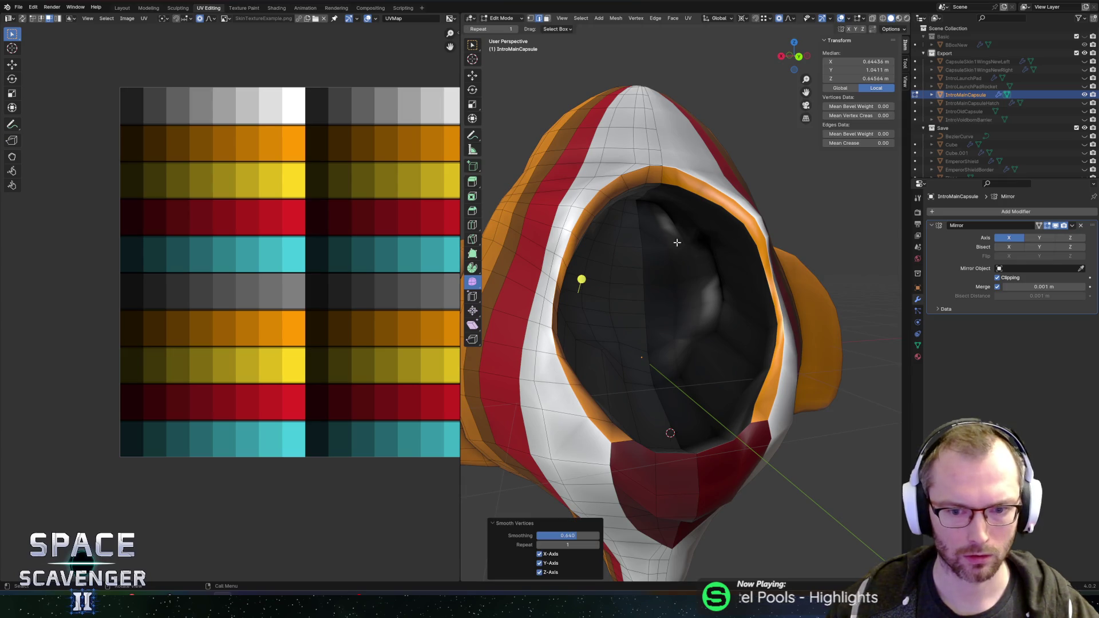
# Slide the opening's inner loop and the outer rim edge to refine the cockpit opening
pyautogui.moveTo(677, 243)
pyautogui.mouseDown()
pyautogui.moveTo(601, 234)
pyautogui.moveTo(553, 210)
pyautogui.mouseUp()
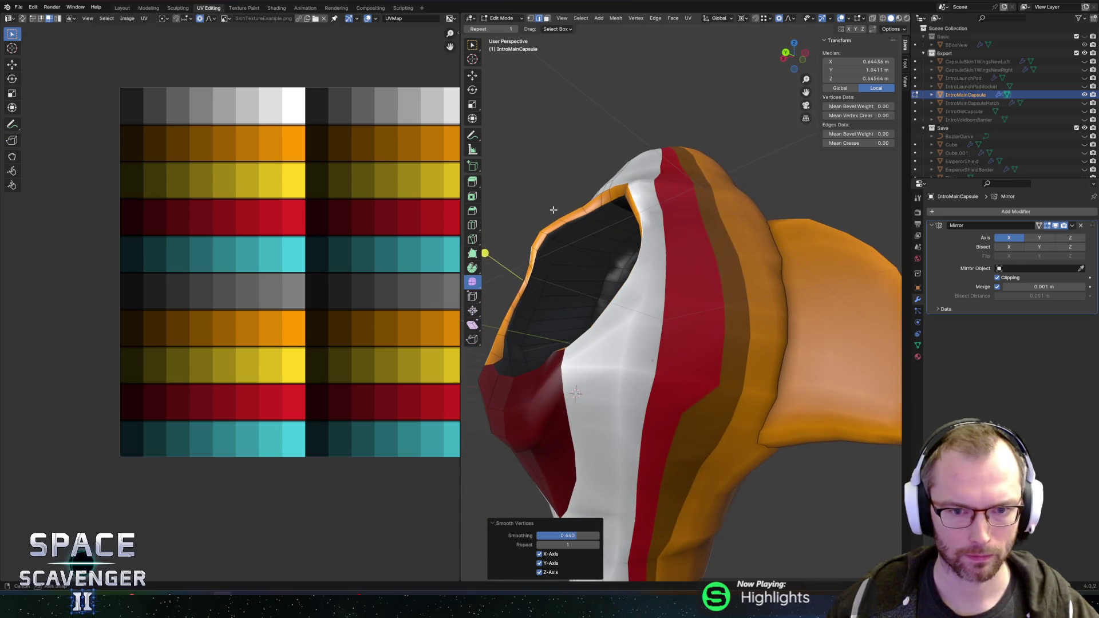
pyautogui.keyDown('alt'); pyautogui.click(555, 241); pyautogui.keyUp('alt')
pyautogui.press('g')
pyautogui.press('g')
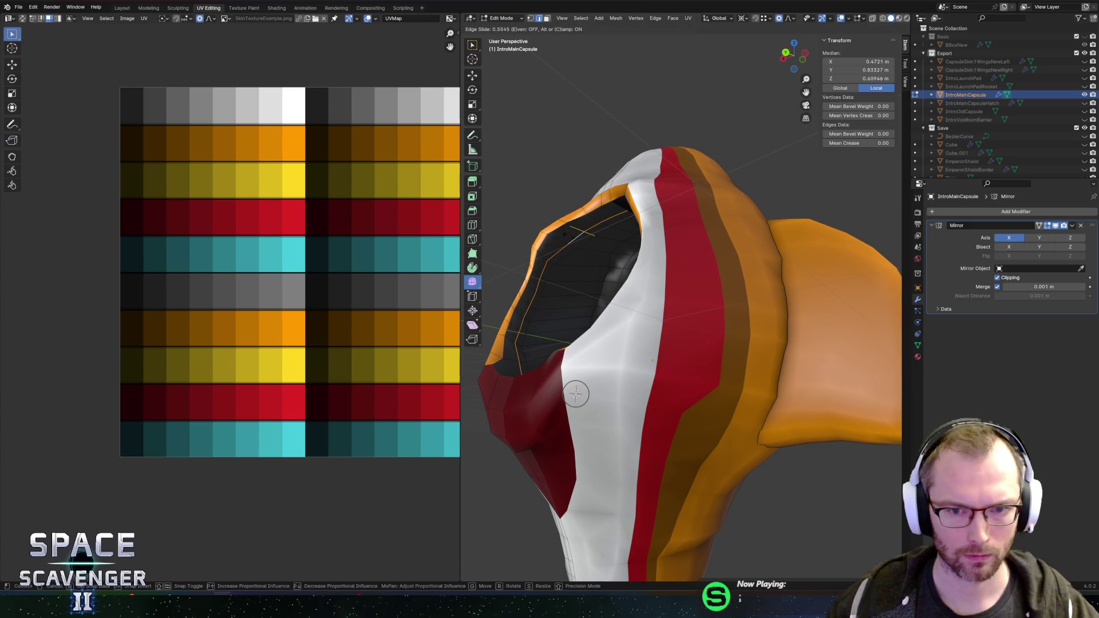
pyautogui.click(561, 236)
pyautogui.keyDown('alt'); pyautogui.click(541, 236); pyautogui.keyUp('alt')
pyautogui.press('g')
pyautogui.press('g')
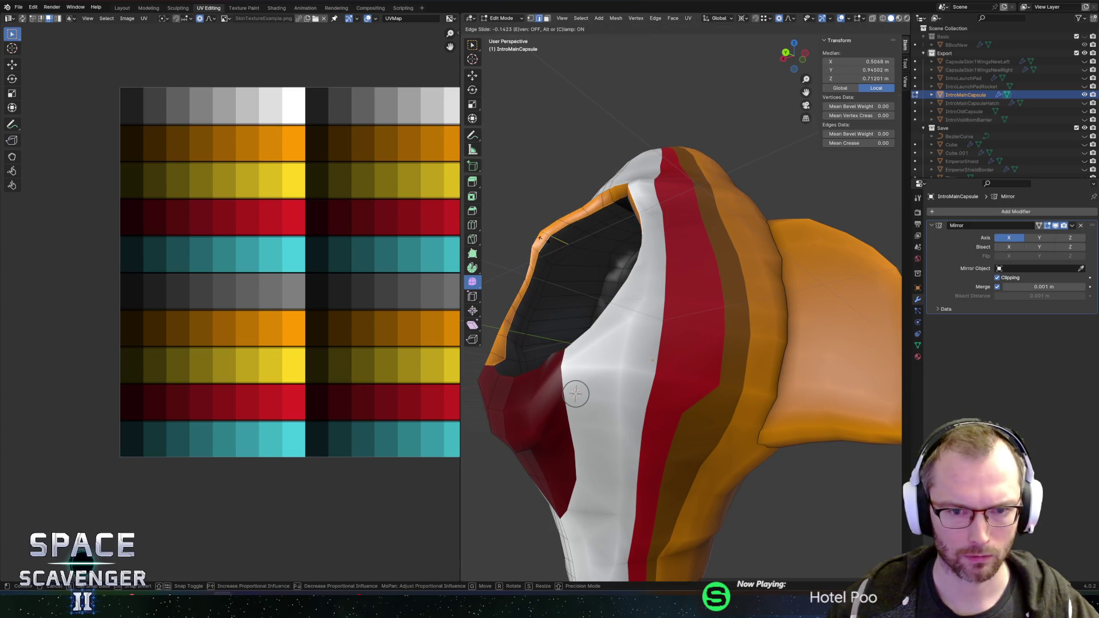
pyautogui.click(543, 238)
# Slide a single rim vertex to reshape the cockpit opening
pyautogui.moveTo(552, 257); pyautogui.dragTo(550, 280)
pyautogui.press('g')
pyautogui.press('g')
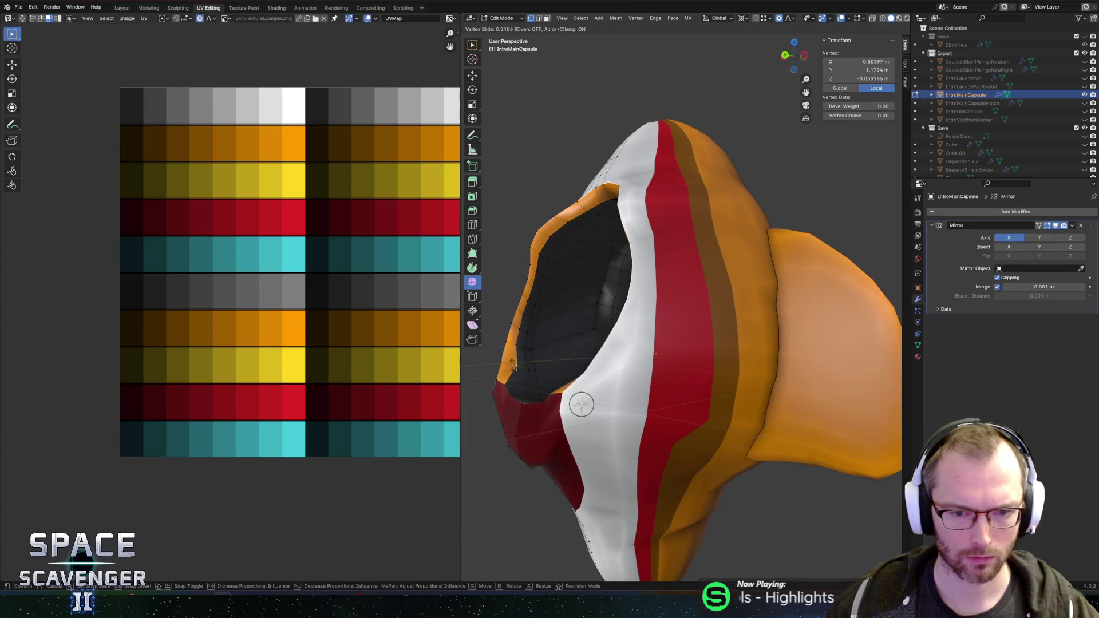
pyautogui.click(509, 368)
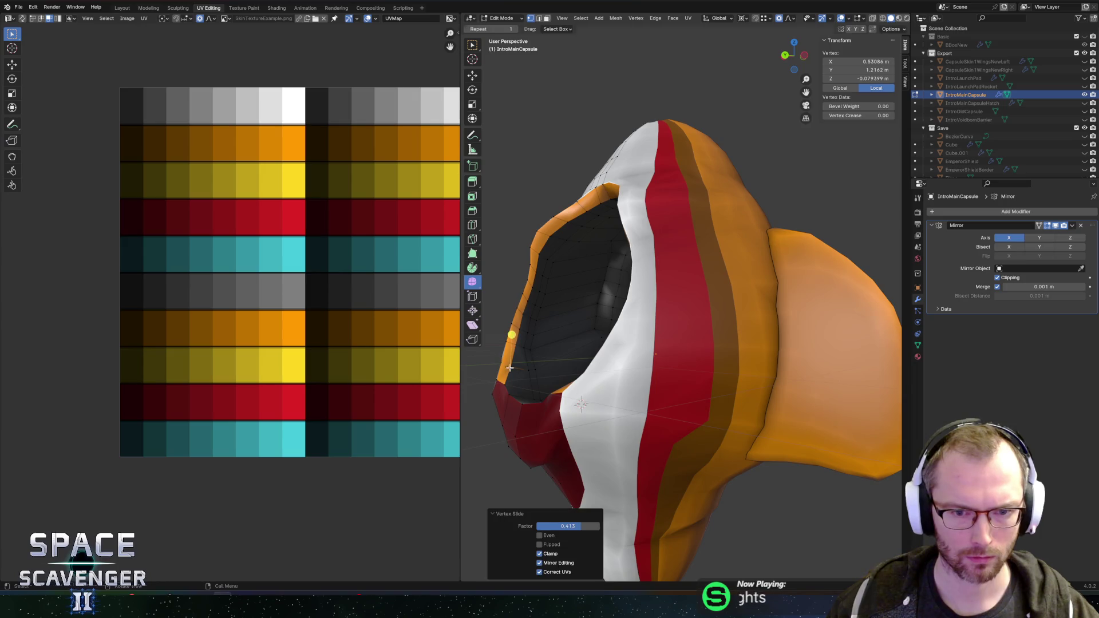
pyautogui.moveTo(509, 367); pyautogui.dragTo(639, 211)
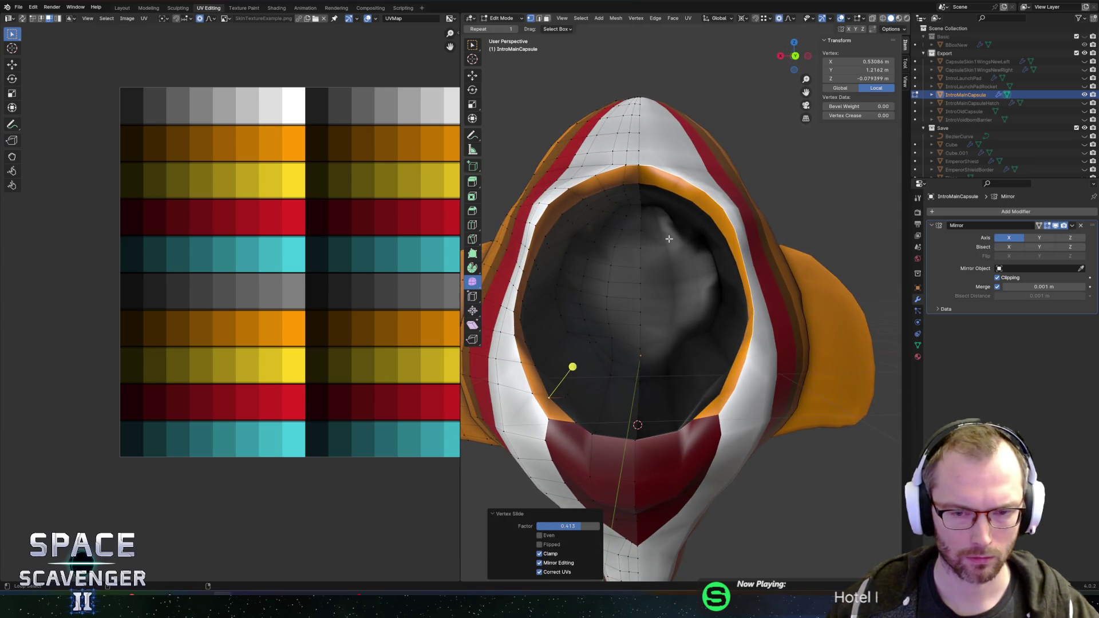
# Re-export Cutscene.fbx twice, checking the ship in Unity after each export
pyautogui.hotkey('ctrl', 'shift', 's')
pyautogui.press('Return')
pyautogui.hotkey('alt', 'Tab')
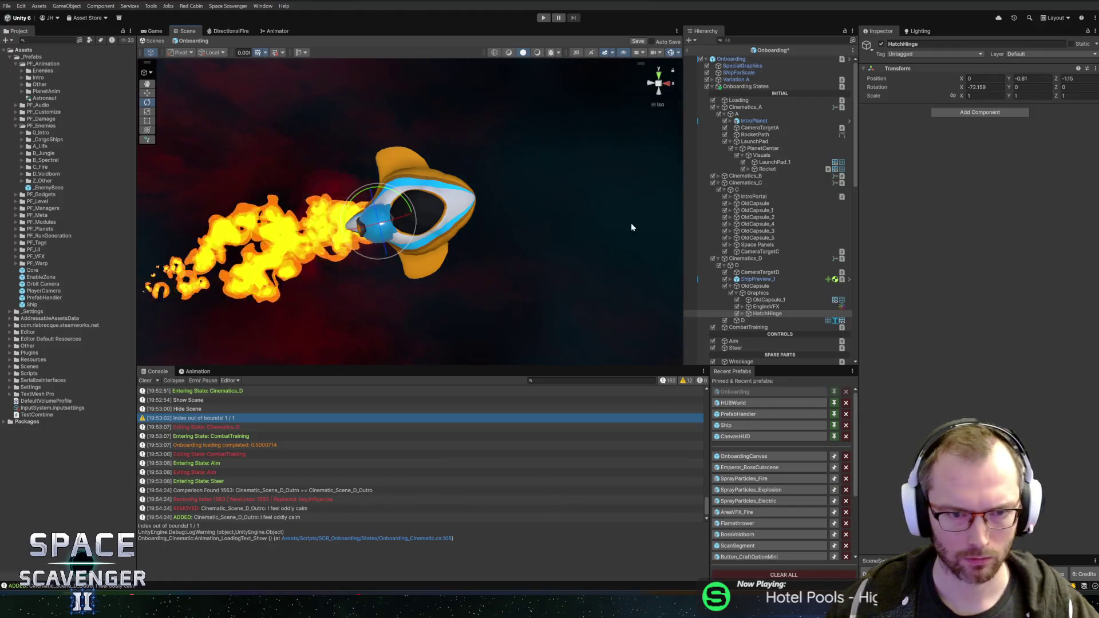
pyautogui.hotkey('alt', 'Tab')
pyautogui.moveTo(535, 222); pyautogui.dragTo(654, 194)
pyautogui.keyDown('alt'); pyautogui.click(629, 199); pyautogui.keyUp('alt')
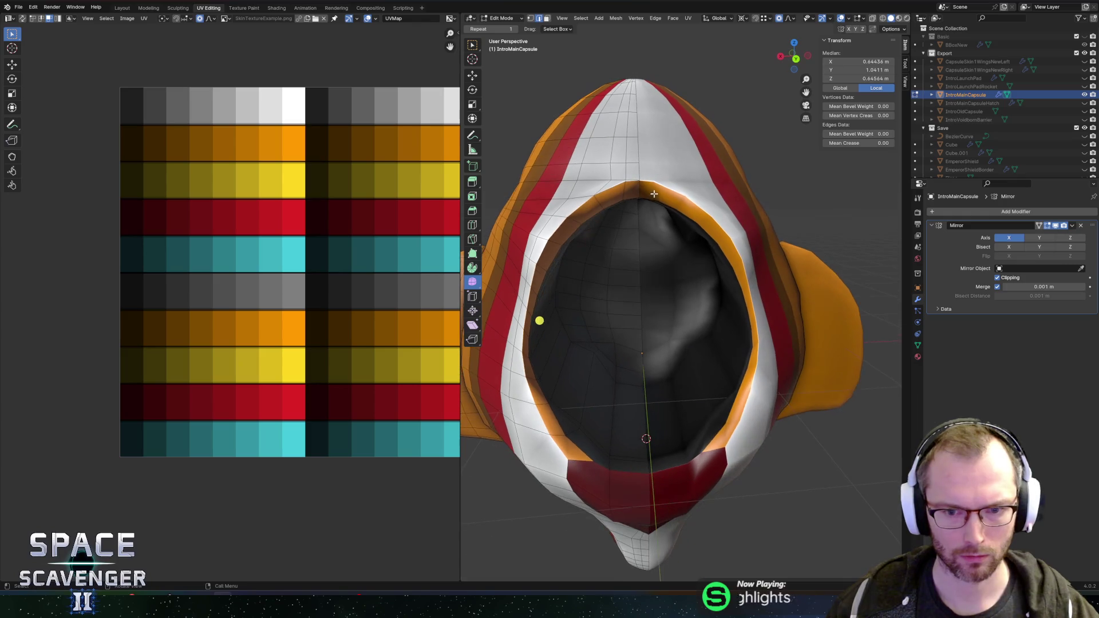
pyautogui.hotkey('ctrl', 'shift', 's')
pyautogui.press('Return')
pyautogui.hotkey('alt', 'Tab')
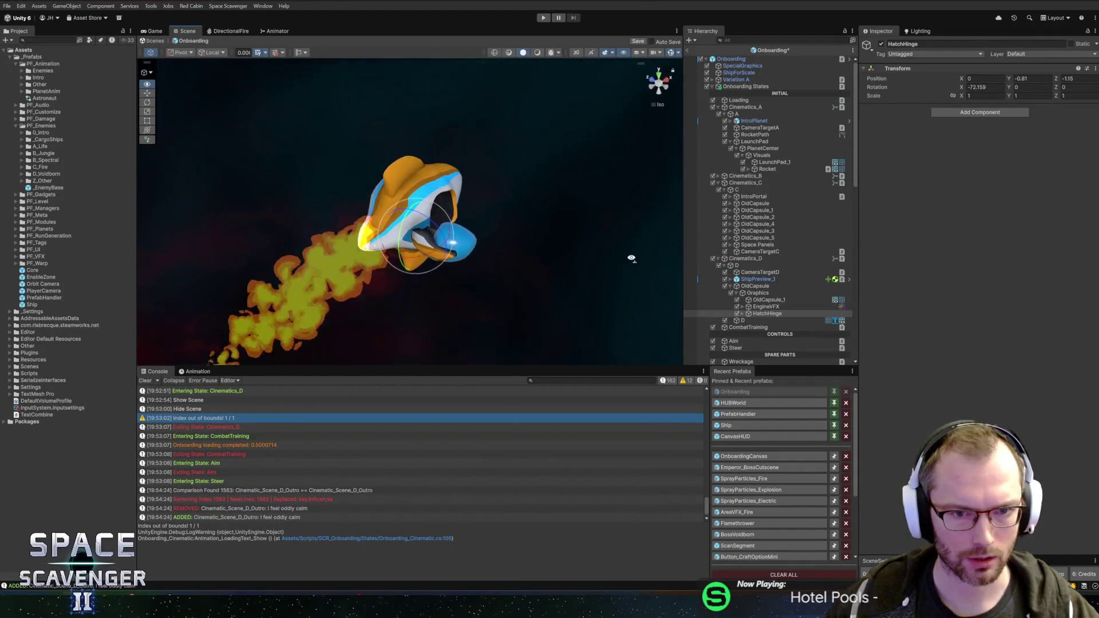
pyautogui.hotkey('alt', 'Tab')
# Return IntroMainCapsule to Object Mode and frame it in the view
pyautogui.scroll(-3, 663, 182)
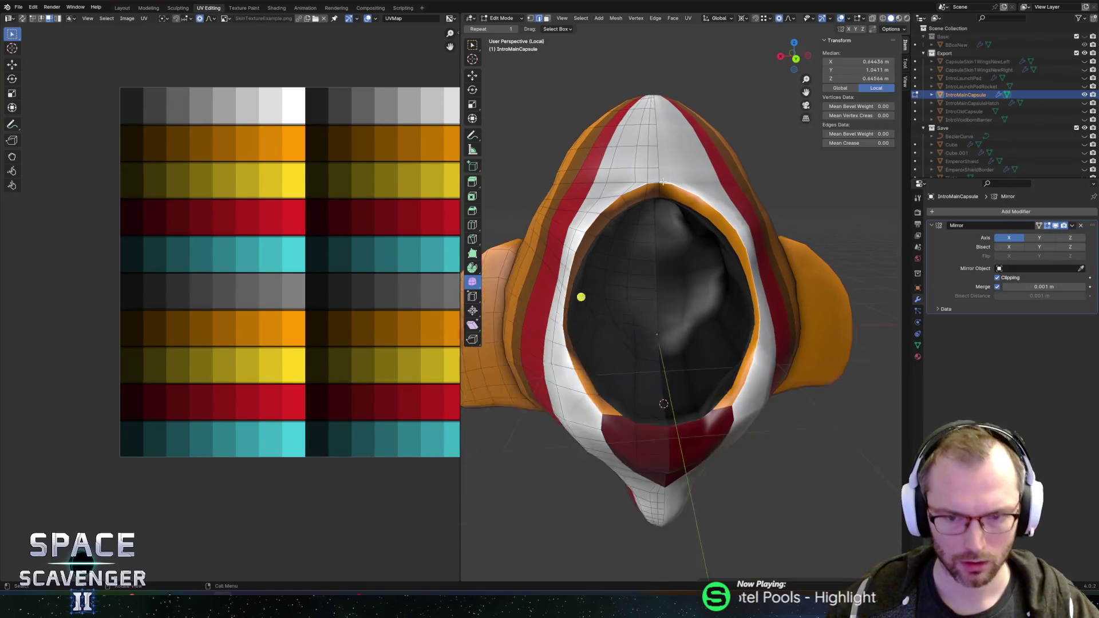
pyautogui.press('Tab')
pyautogui.scroll(2, 664, 183)
pyautogui.press('KP_Divide')
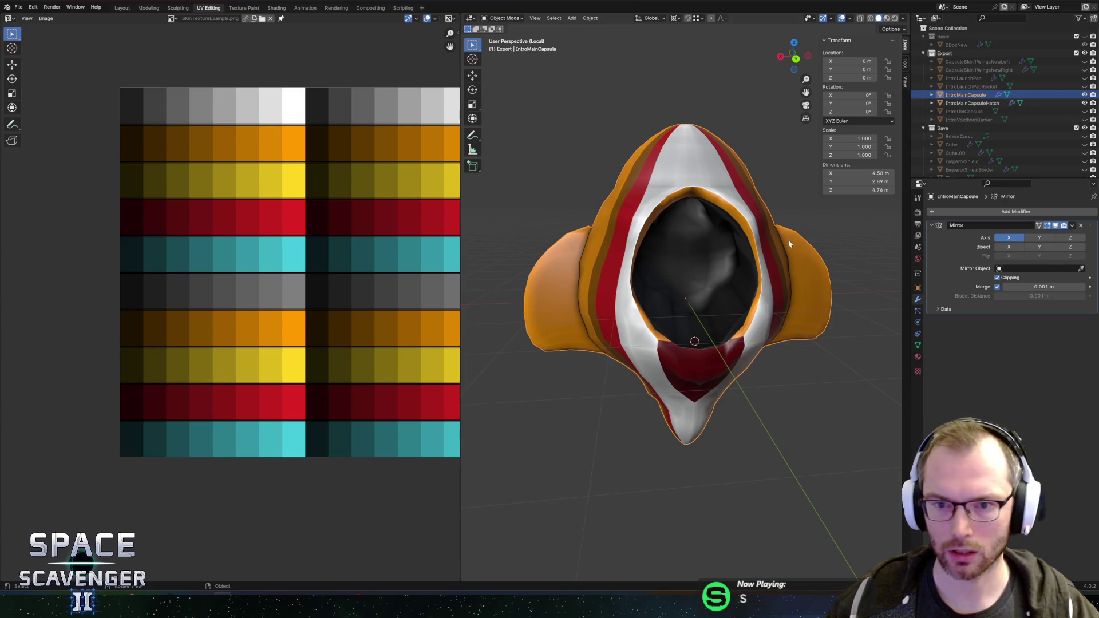
# Select IntroMainCapsuleHatch, isolate it, and enter Edit Mode
pyautogui.press('KP_Divide')
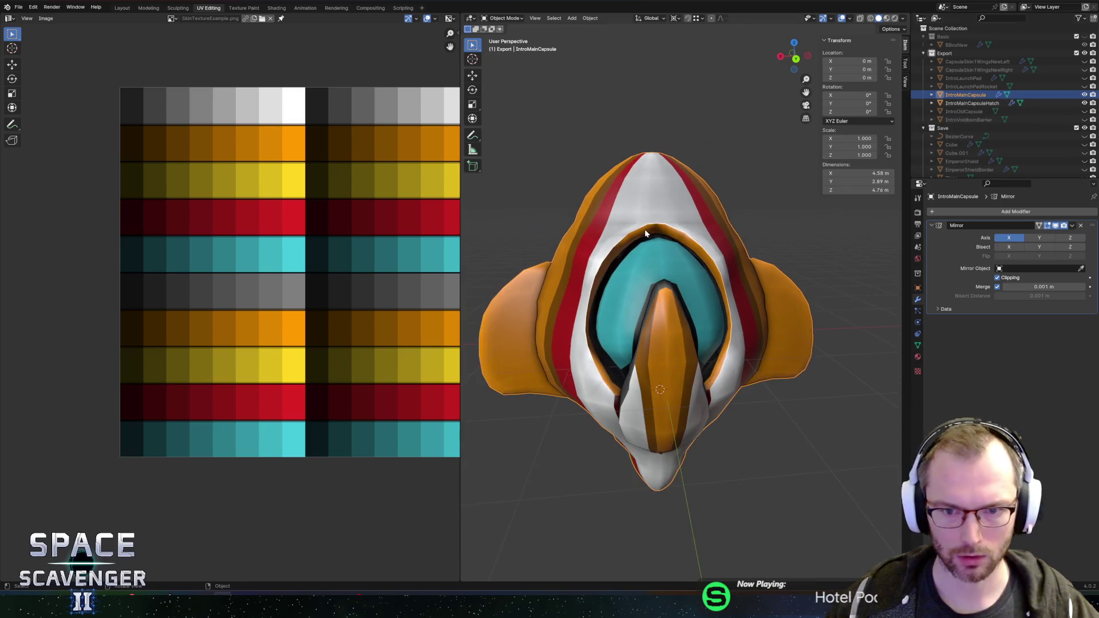
pyautogui.click(645, 229)
pyautogui.press('KP_6')
pyautogui.press('KP_6')
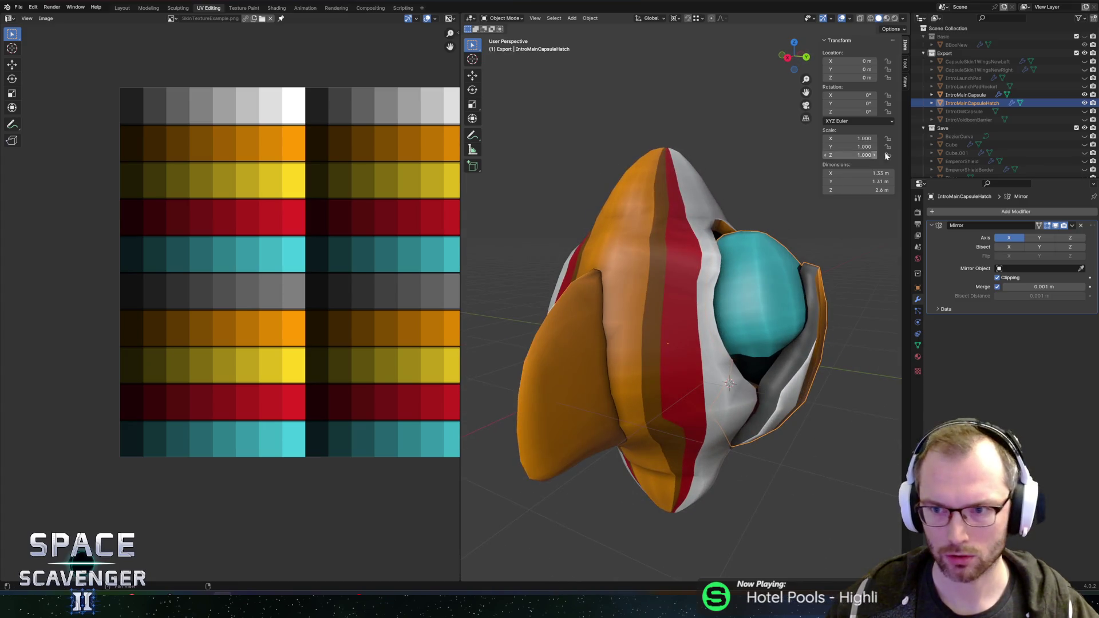
pyautogui.hotkey('shift', 'h')
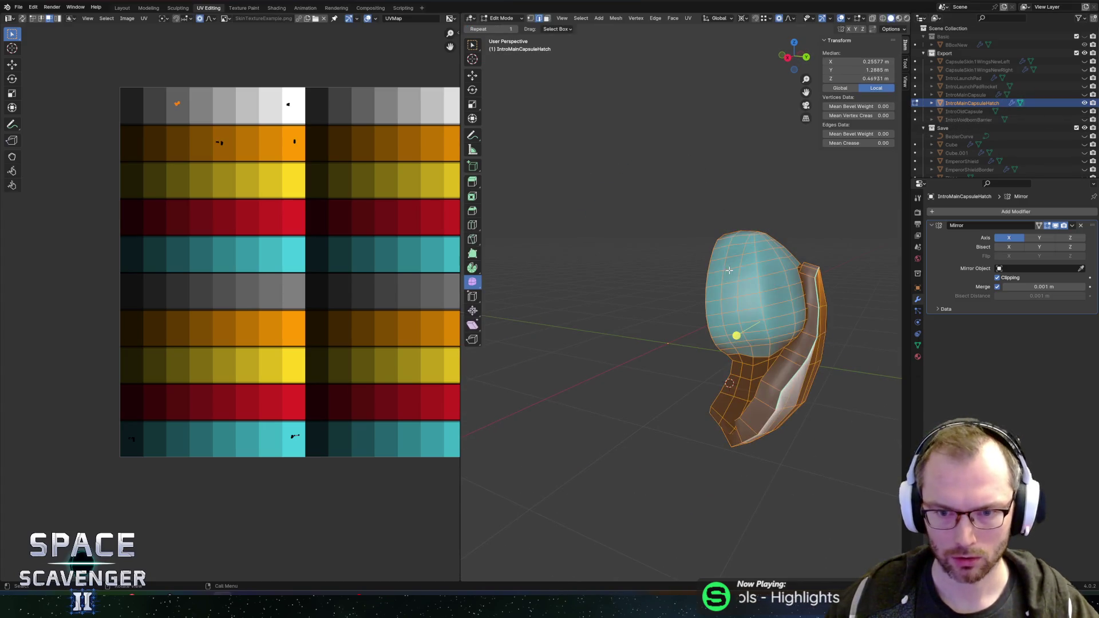
pyautogui.press('Tab')
# Select the loop of rim faces around the hatch
pyautogui.keyDown('alt'); pyautogui.click(746, 277); pyautogui.keyUp('alt')
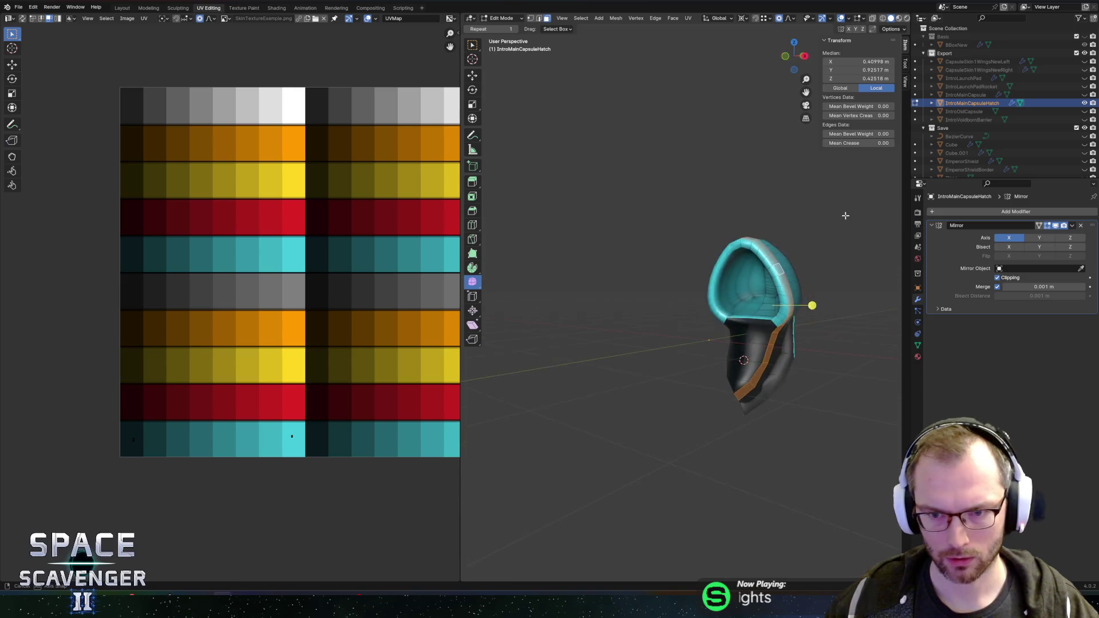
pyautogui.scroll(3, 659, 268)
pyautogui.moveTo(659, 269); pyautogui.dragTo(750, 225)
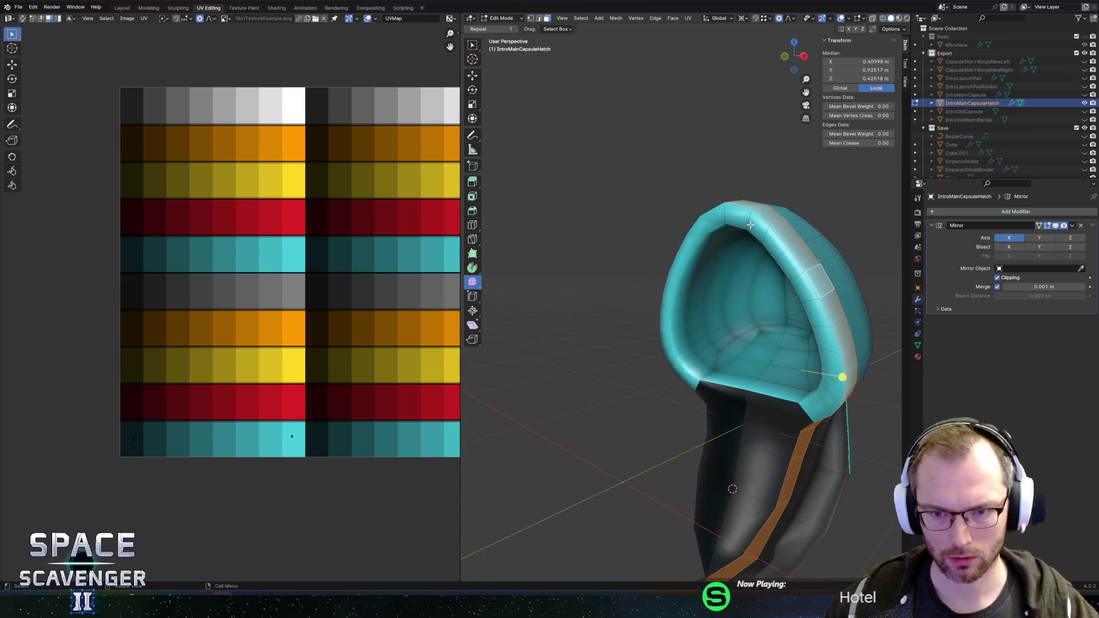
pyautogui.keyDown('ctrl'); pyautogui.click(815, 410); pyautogui.keyUp('ctrl')
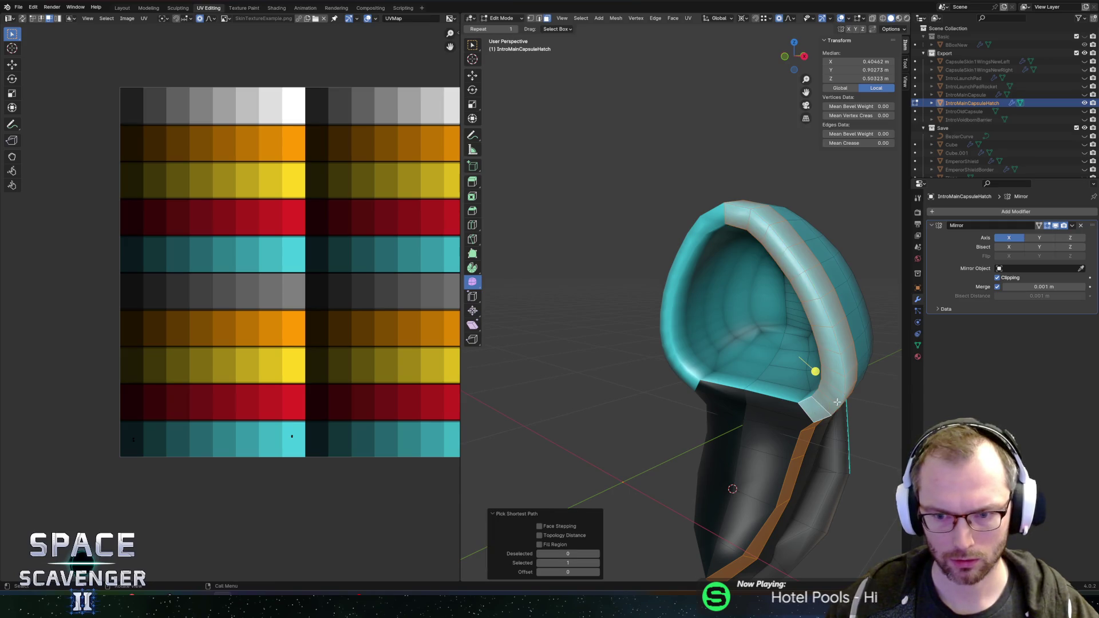
pyautogui.moveTo(815, 410); pyautogui.dragTo(896, 336)
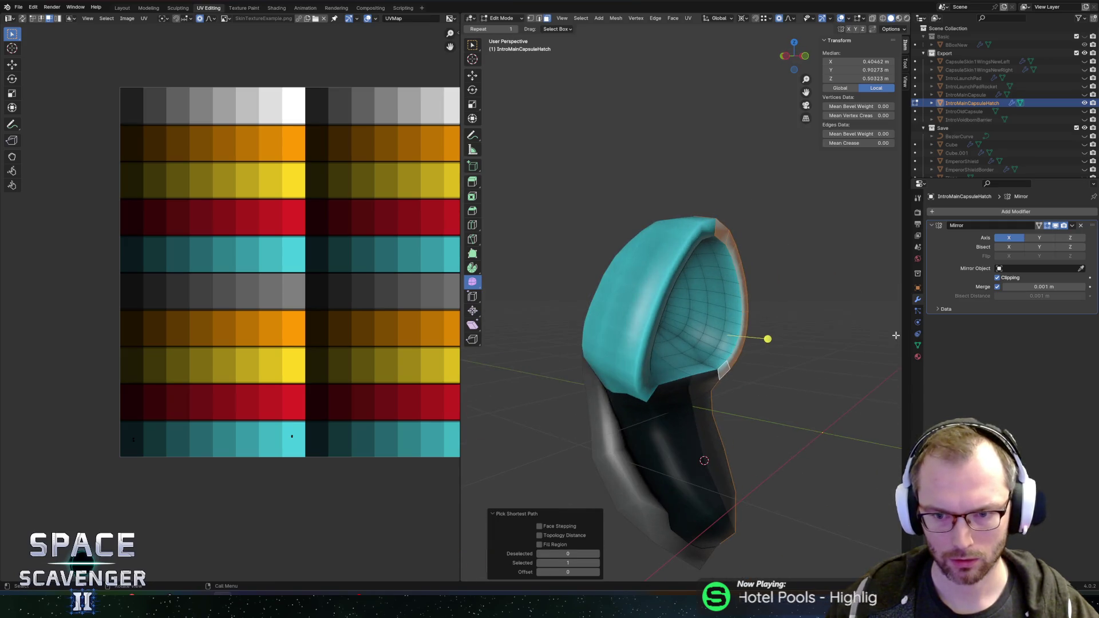
pyautogui.keyDown('alt'); pyautogui.click(736, 321); pyautogui.keyUp('alt')
pyautogui.moveTo(736, 321); pyautogui.dragTo(675, 304)
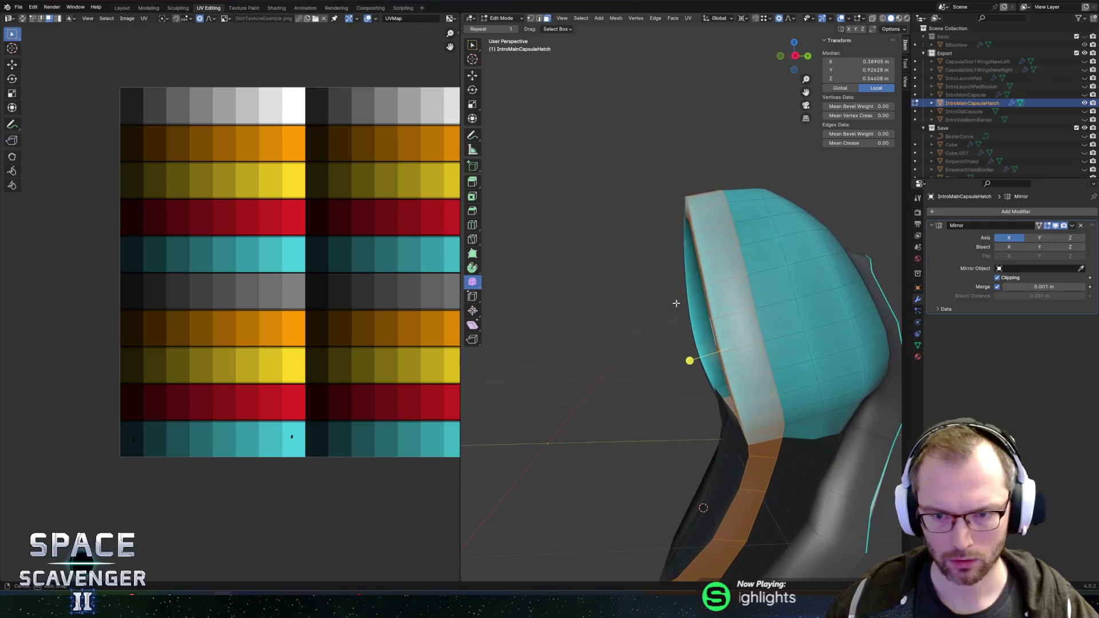
# Move the hatch rim's UVs onto the darker orange swatch, then open FBX export for Cutscene.fbx
pyautogui.moveTo(246, 407); pyautogui.dragTo(330, 471)
pyautogui.press('g')
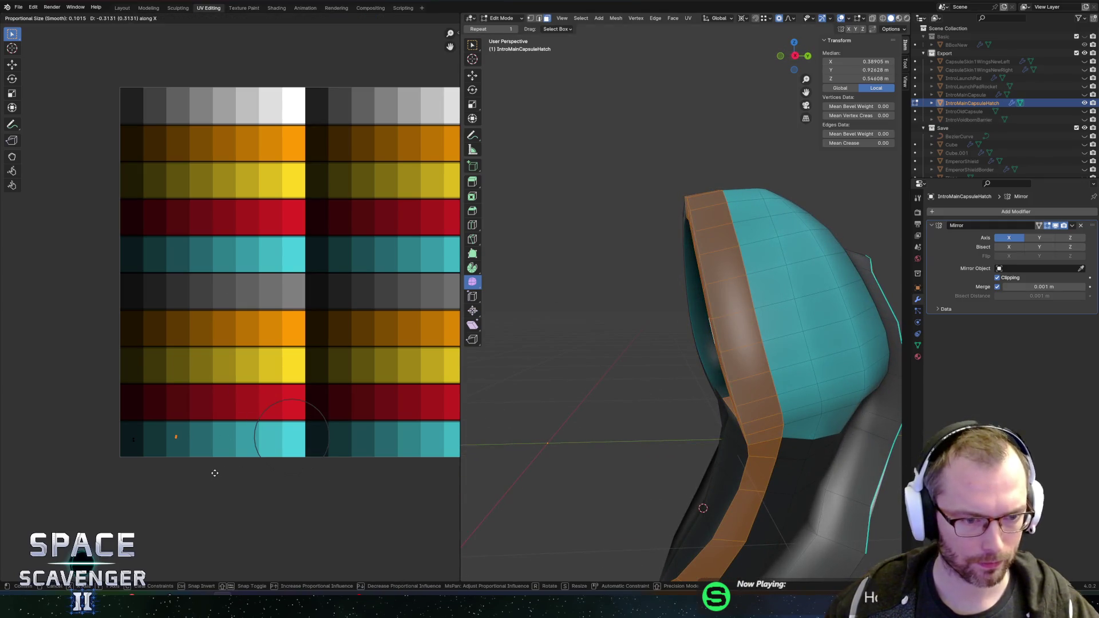
pyautogui.click(214, 470)
pyautogui.press('Tab')
pyautogui.scroll(-5, 592, 328)
pyautogui.hotkey('ctrl', 'shift', 'e')
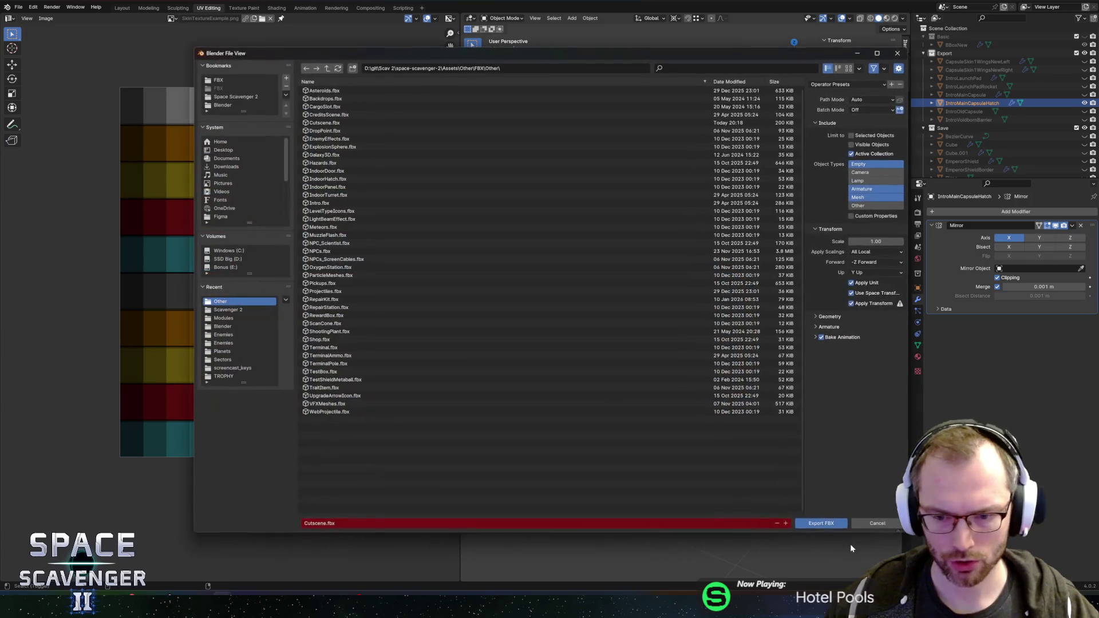
# Overwrite Cutscene.fbx and orbit around the reimported ship in Unity's Scene view
pyautogui.click(820, 525)
pyautogui.hotkey('alt', 'Tab')
pyautogui.moveTo(642, 293)
pyautogui.mouseDown()
pyautogui.moveTo(545, 226)
pyautogui.moveTo(274, 211)
pyautogui.moveTo(335, 184)
pyautogui.moveTo(277, 189)
pyautogui.moveTo(600, 161)
pyautogui.moveTo(469, 167)
pyautogui.moveTo(492, 172)
pyautogui.moveTo(503, 128)
pyautogui.moveTo(501, 210)
pyautogui.moveTo(490, 122)
pyautogui.moveTo(480, 198)
pyautogui.moveTo(417, 304)
pyautogui.moveTo(404, 297)
pyautogui.moveTo(483, 297)
pyautogui.mouseUp()
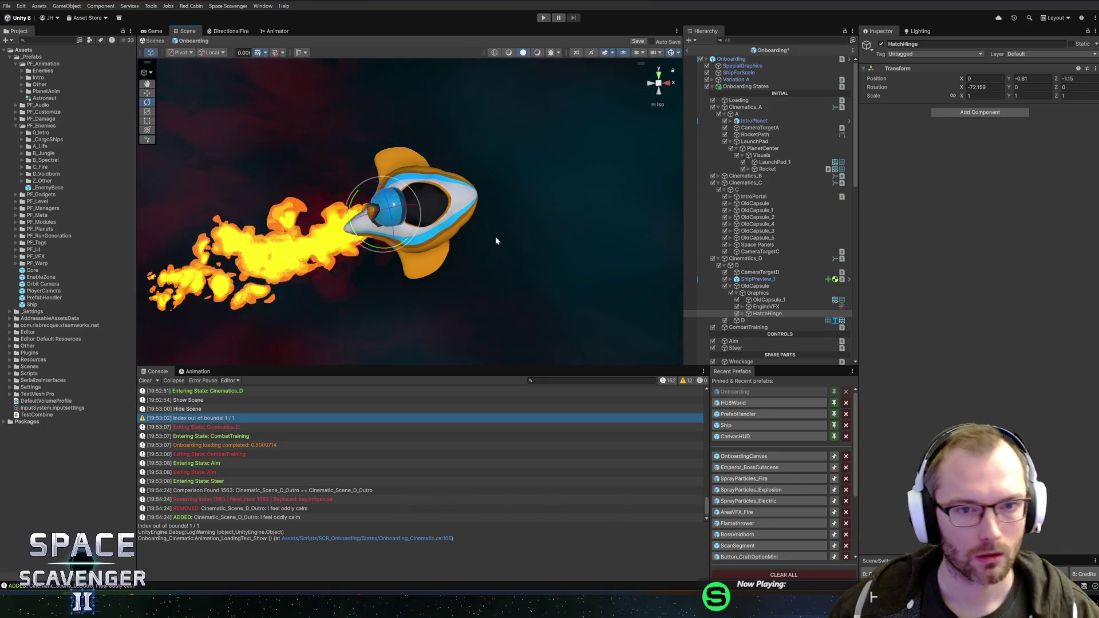
# Save the Onboarding scene, open the HUBWorld prefab and pick the ScientistAstronautShip object
pyautogui.hotkey('ctrl', 's')
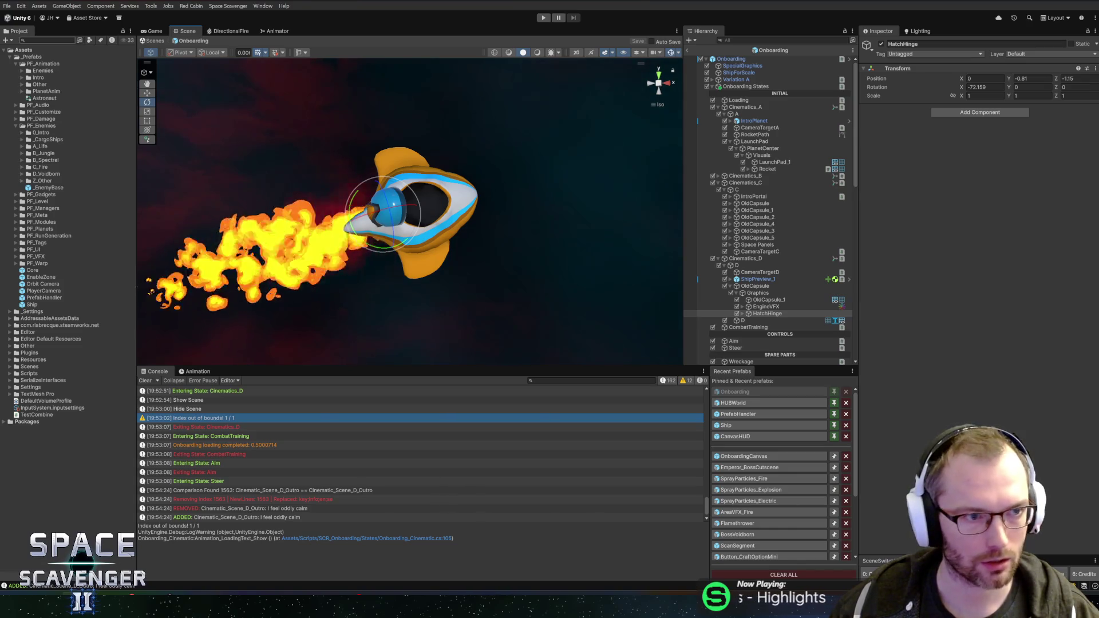
pyautogui.click(739, 402)
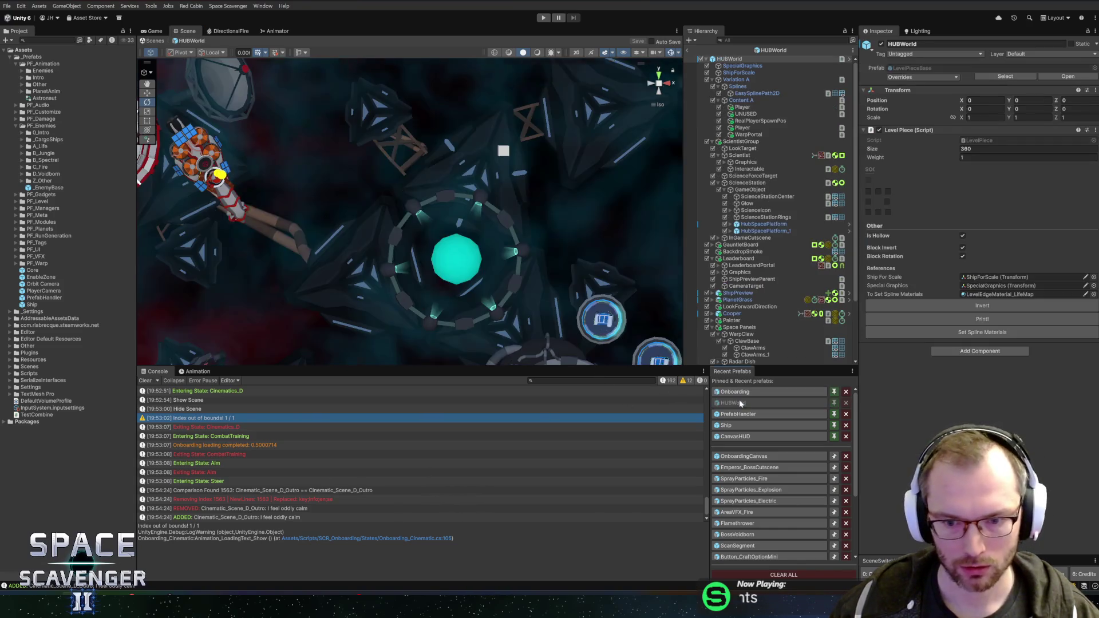
pyautogui.scroll(5, 358, 205)
pyautogui.scroll(3, 358, 204)
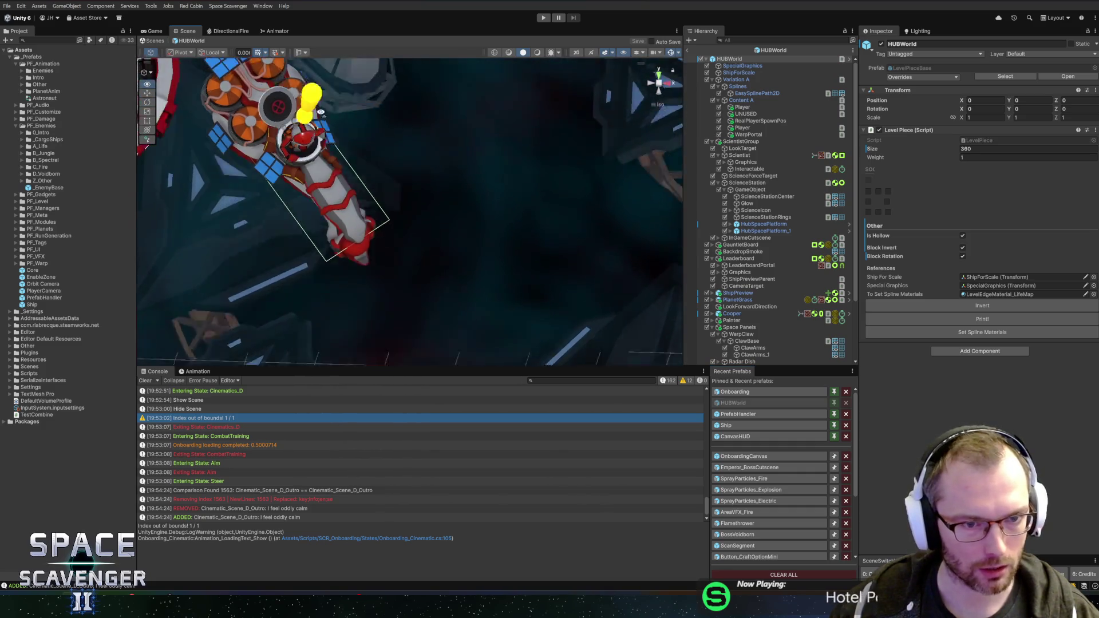
pyautogui.rightClick(314, 110)
pyautogui.click(316, 111)
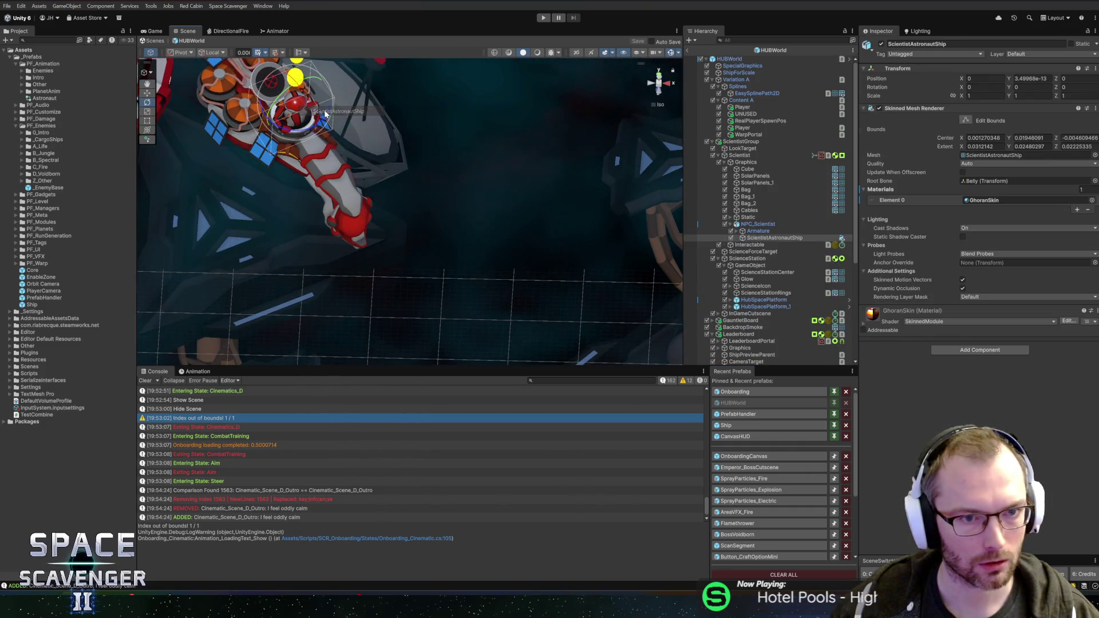
# View NPC_Scientist's model import settings, then select Scientist and scroll its Inspector scripts
pyautogui.click(759, 225)
pyautogui.click(732, 224)
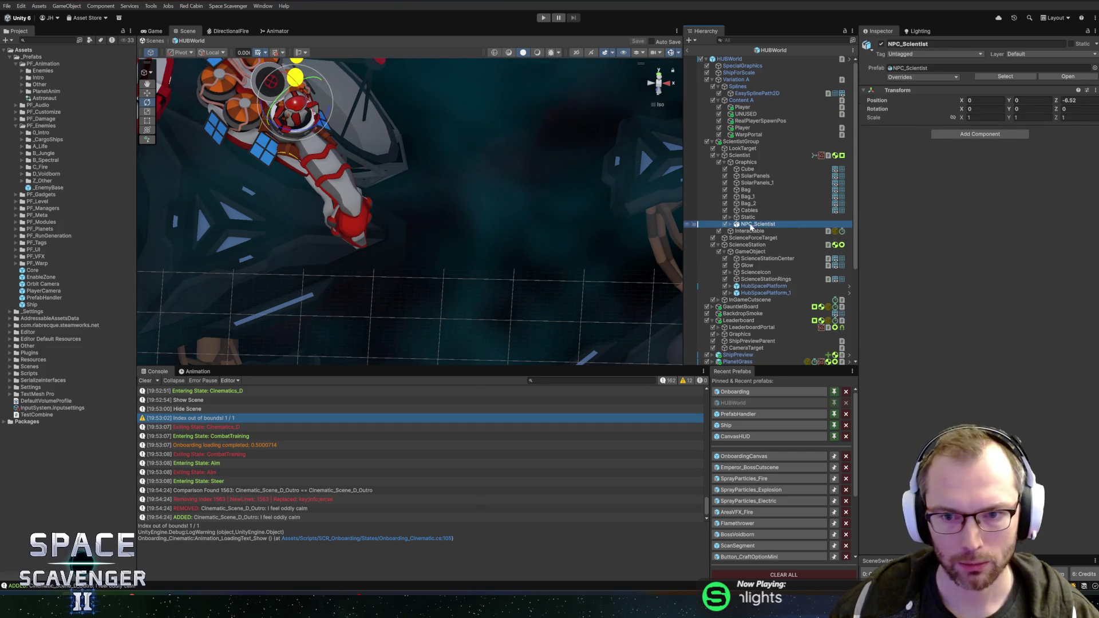
pyautogui.click(1000, 77)
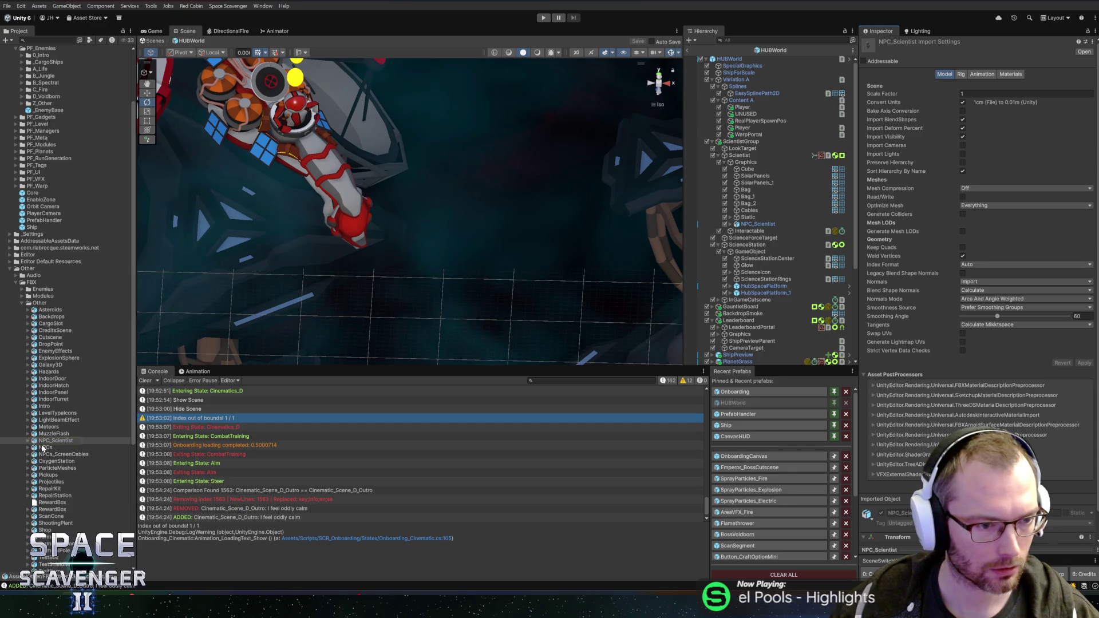
pyautogui.click(755, 224)
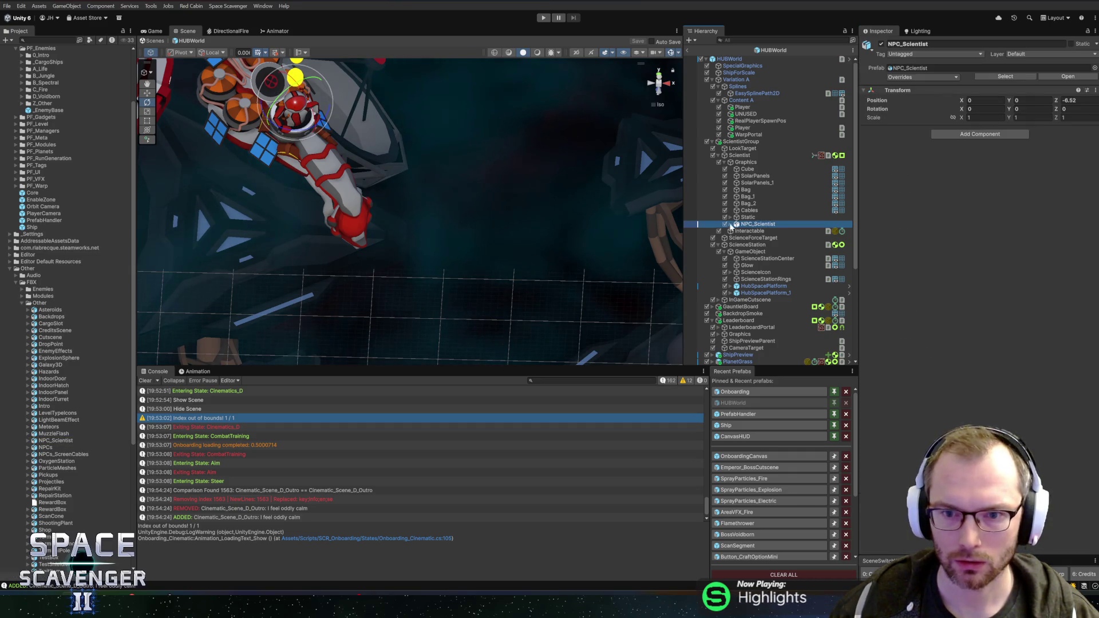
pyautogui.click(742, 142)
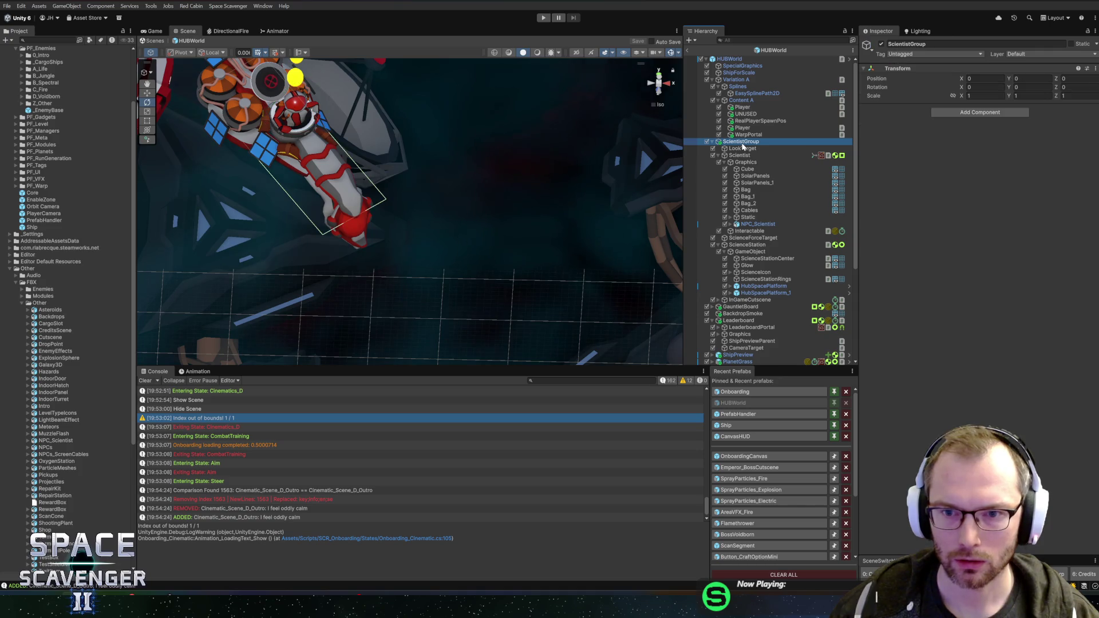
pyautogui.click(744, 157)
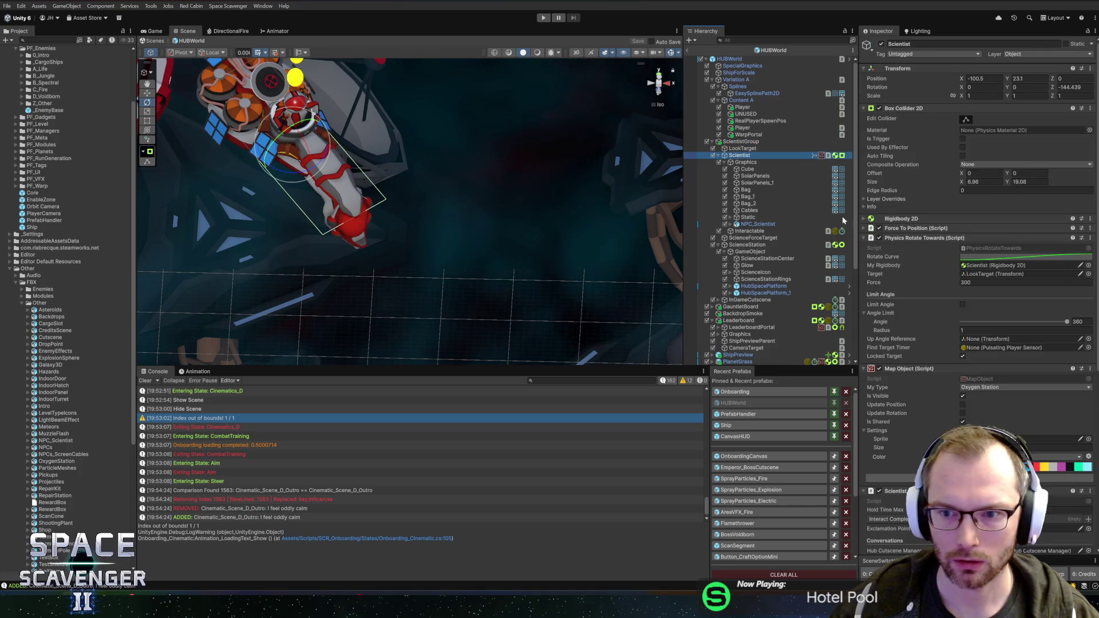
pyautogui.scroll(-10, 905, 266)
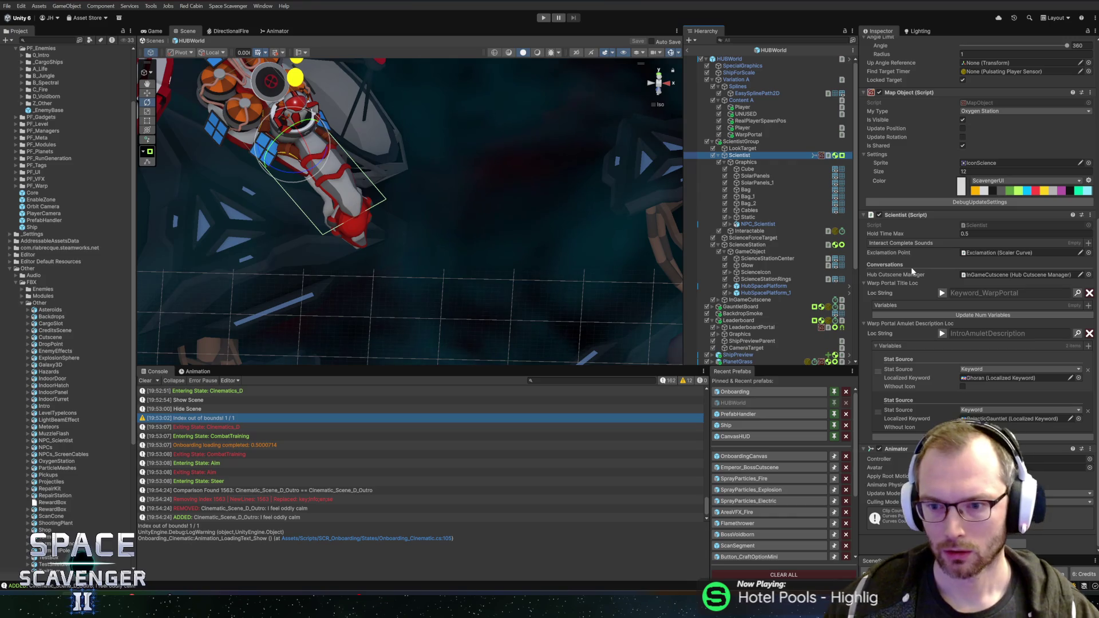
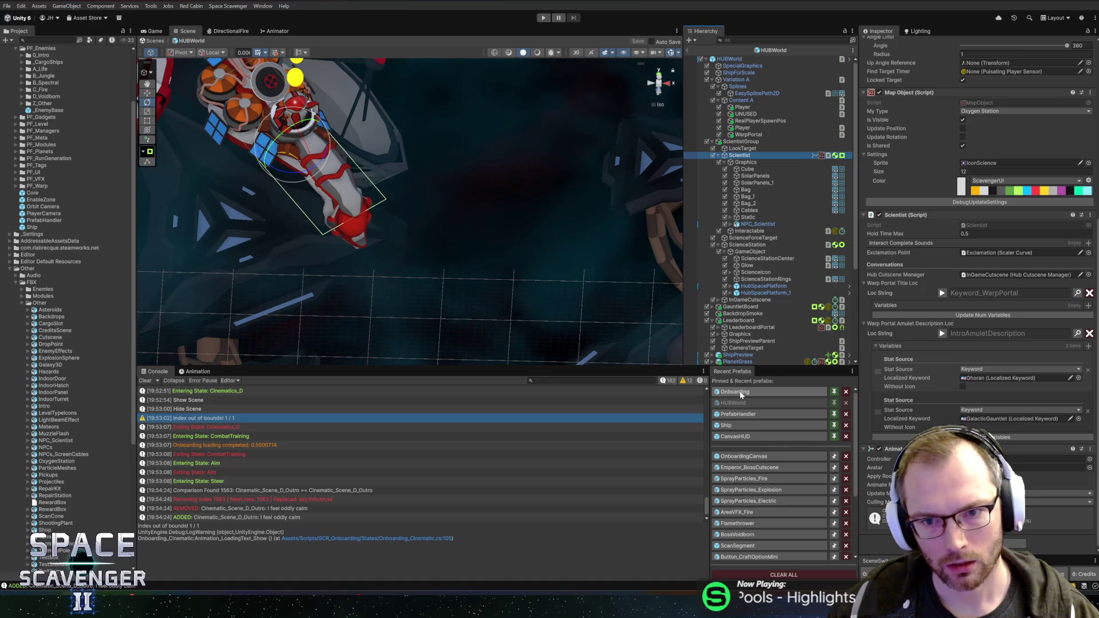
# Open the Onboarding prefab and collapse the Cinematics_C and Cinematics_A groups
pyautogui.click(739, 392)
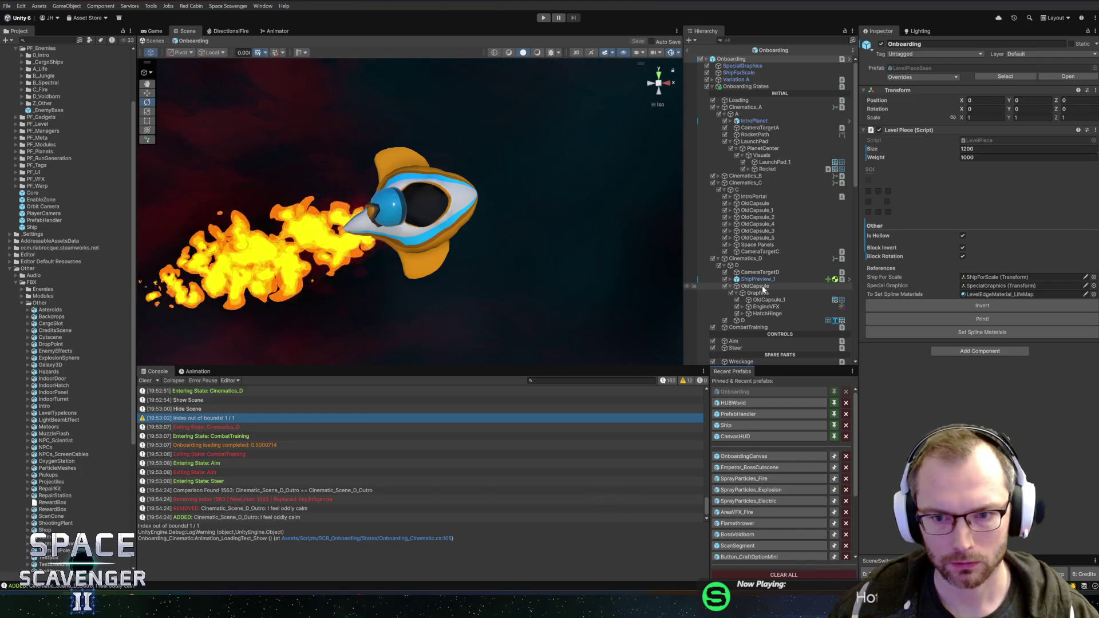
pyautogui.click(716, 183)
pyautogui.click(719, 107)
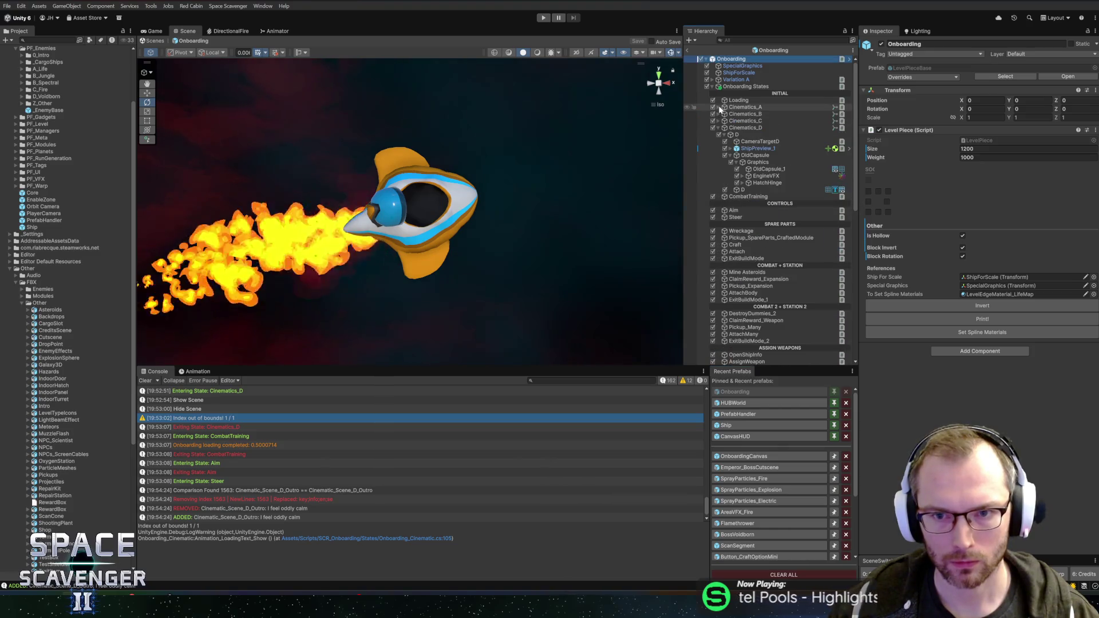
# Rename OldCapsule to MainCapsule and paste the Scientist object under its Graphics
pyautogui.click(752, 157)
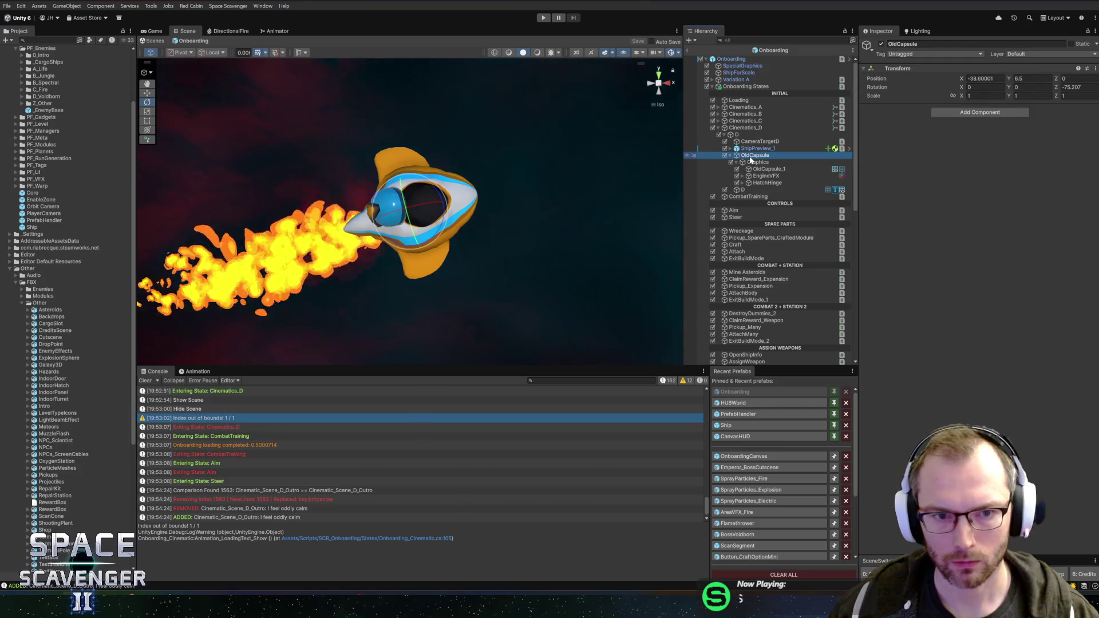
pyautogui.press('F2')
pyautogui.write('MainCap')
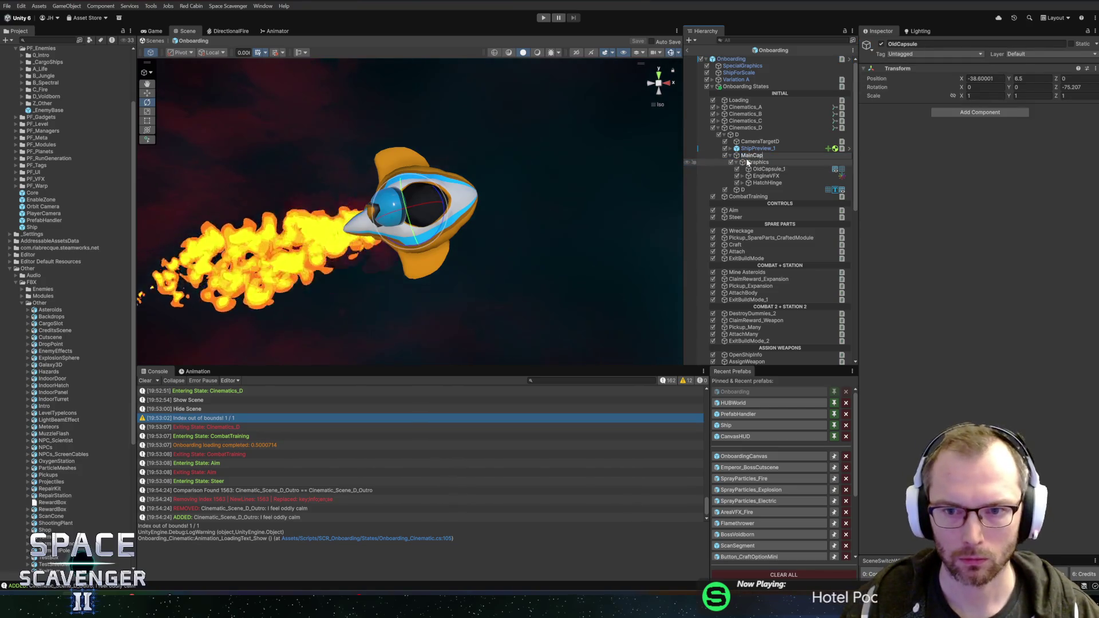
pyautogui.write('sule')
pyautogui.press('Return')
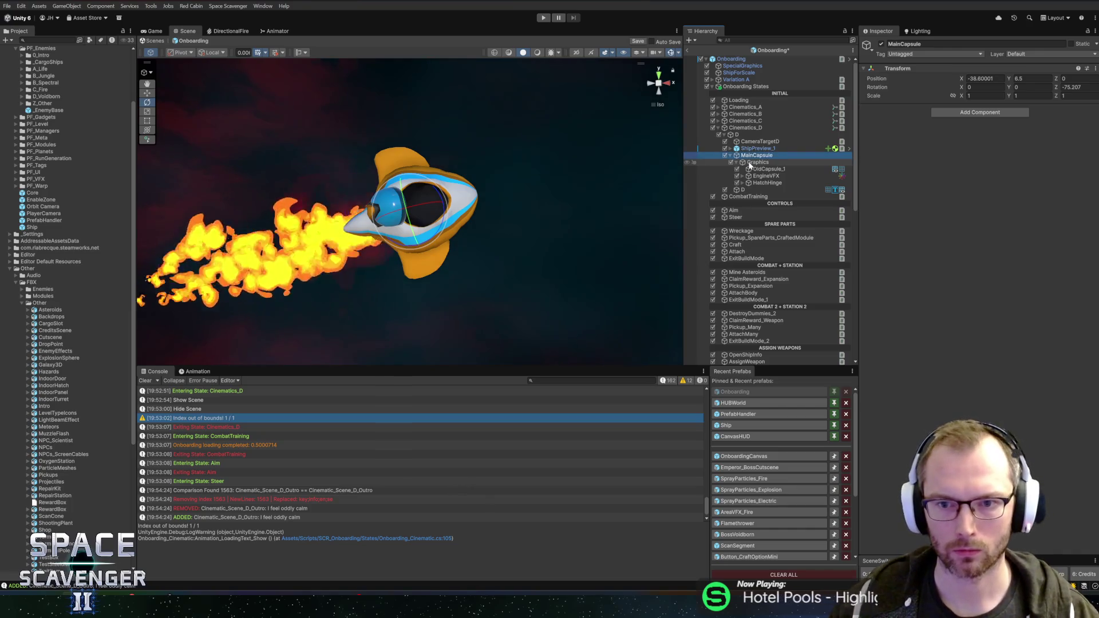
pyautogui.click(750, 164)
pyautogui.hotkey('ctrl', 'shift', 'v')
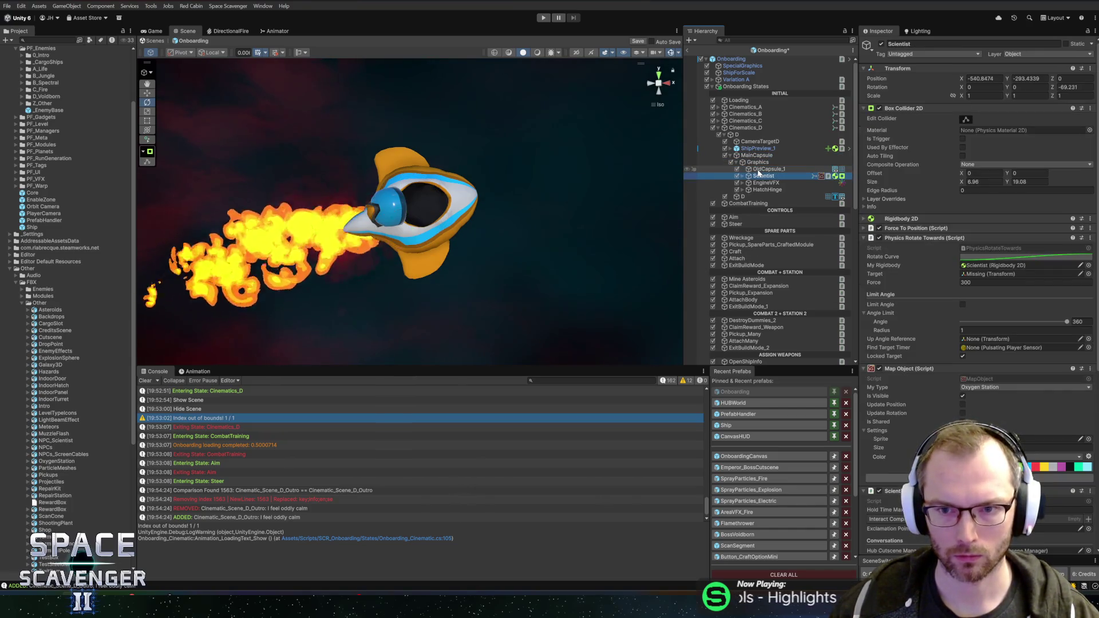
# Remove the Box Collider 2D, Rigidbody 2D and Force To Position components from Scientist
pyautogui.click(743, 176)
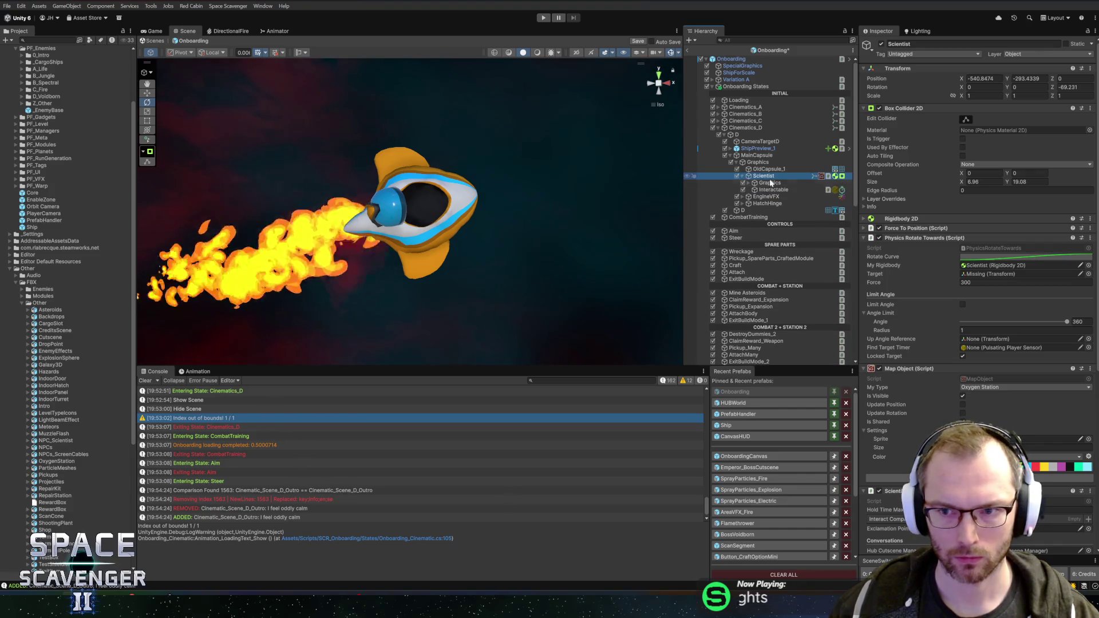
pyautogui.rightClick(919, 108)
pyautogui.click(959, 147)
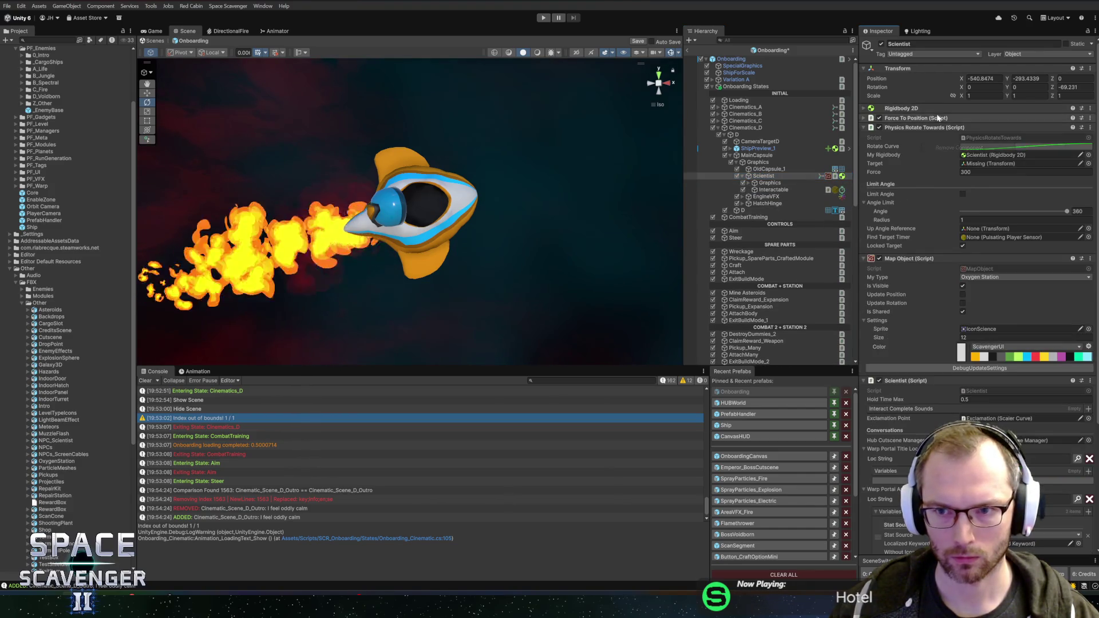
pyautogui.rightClick(919, 108)
pyautogui.click(960, 137)
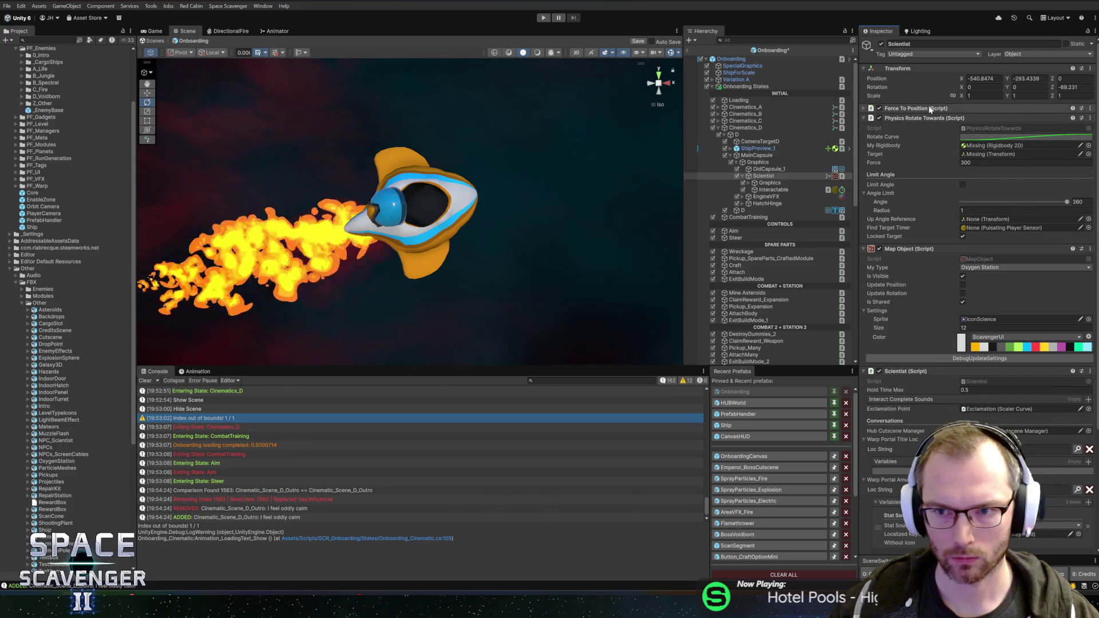
pyautogui.rightClick(930, 108)
pyautogui.click(953, 147)
# Remove the Physics Rotate Towards, Map Object and Scientist script components, then expand Scientist's Graphics
pyautogui.rightClick(934, 110)
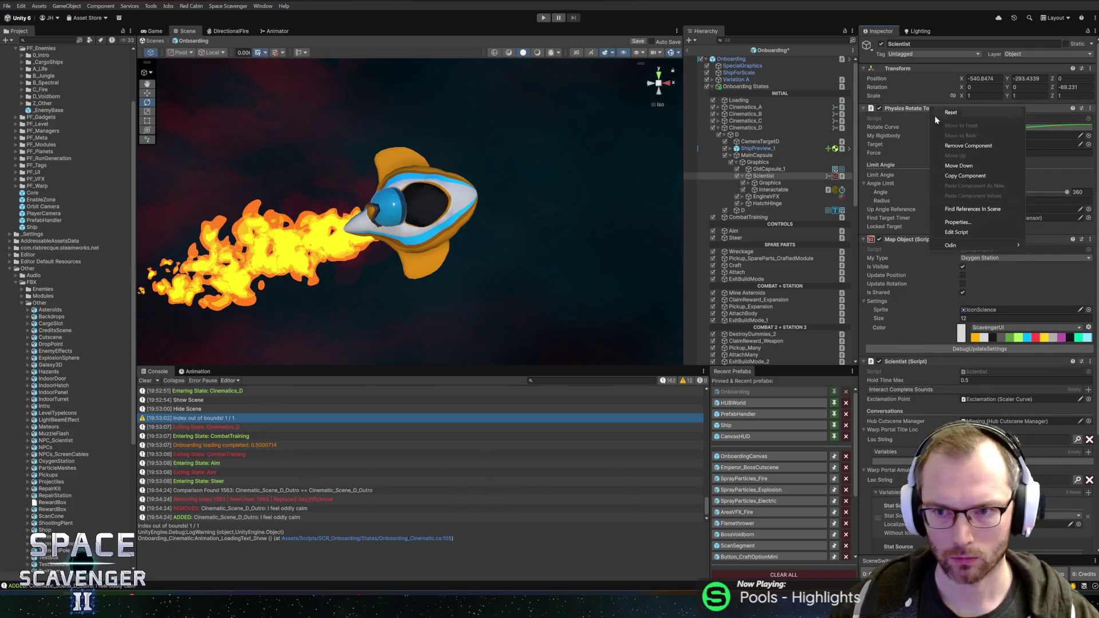
pyautogui.click(967, 146)
pyautogui.rightClick(919, 108)
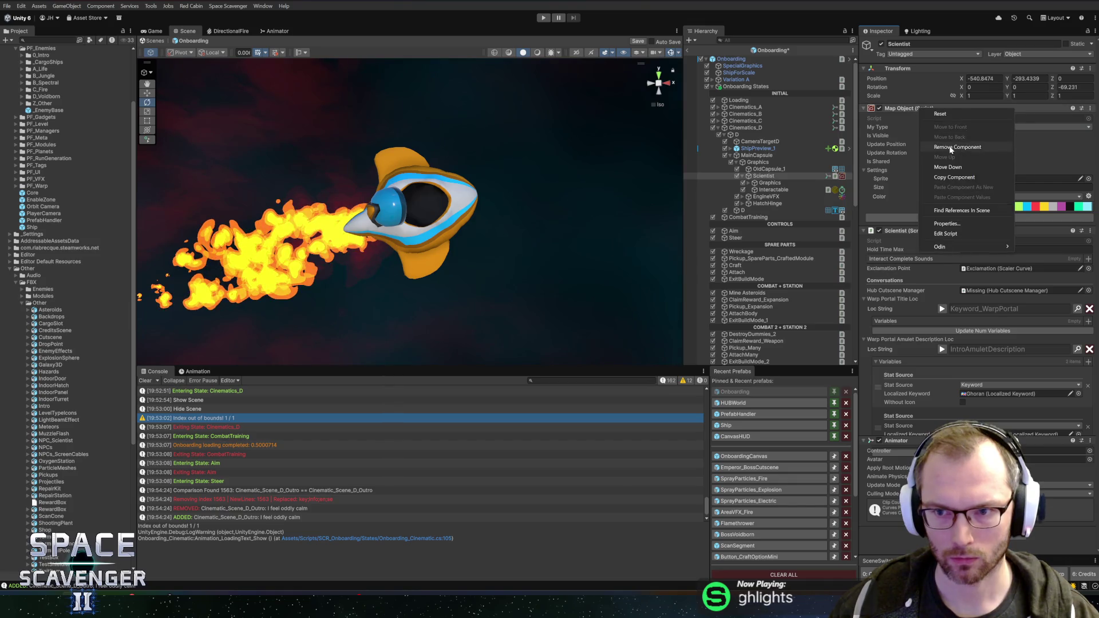
pyautogui.click(952, 147)
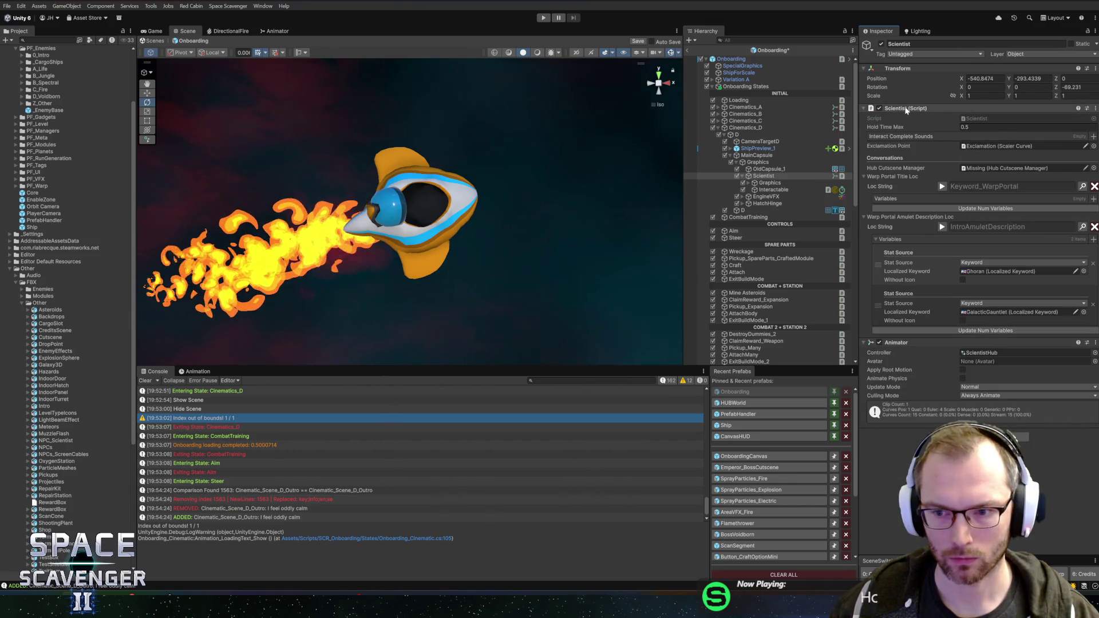
pyautogui.rightClick(906, 109)
pyautogui.click(935, 147)
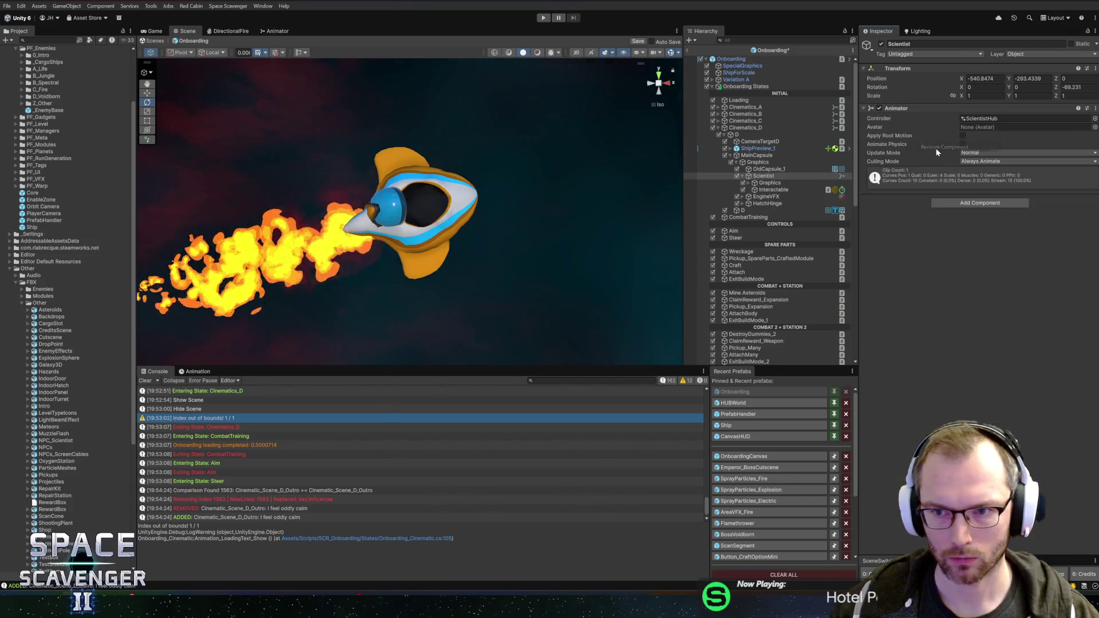
pyautogui.click(750, 183)
pyautogui.click(765, 184)
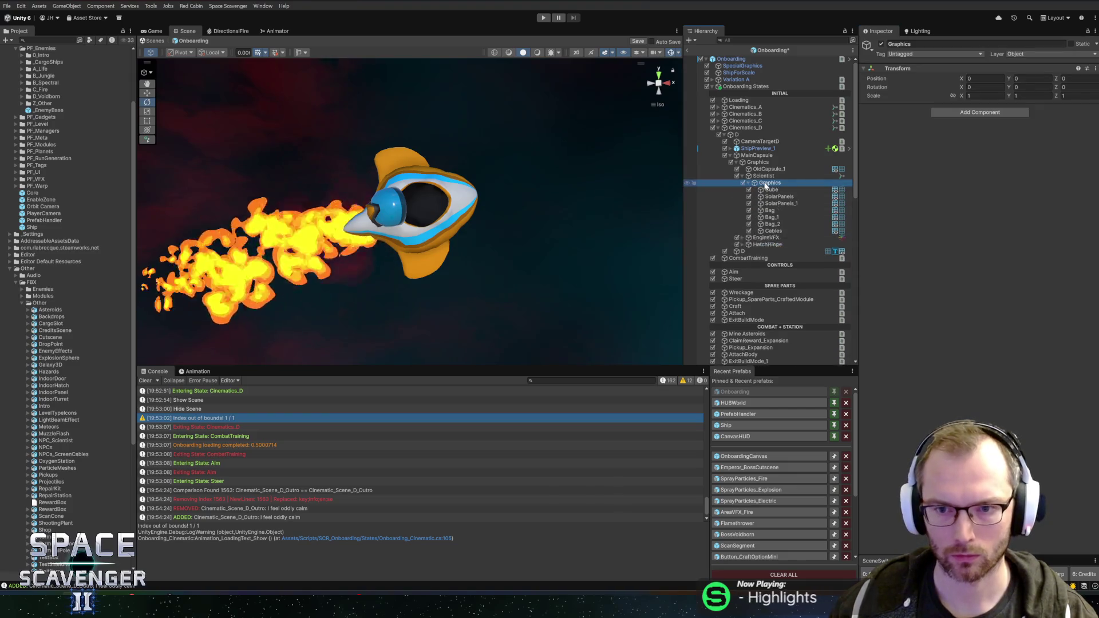
# Delete the Cube through Static graphics parts and set Scientist's position X and Y to 0
pyautogui.click(770, 190)
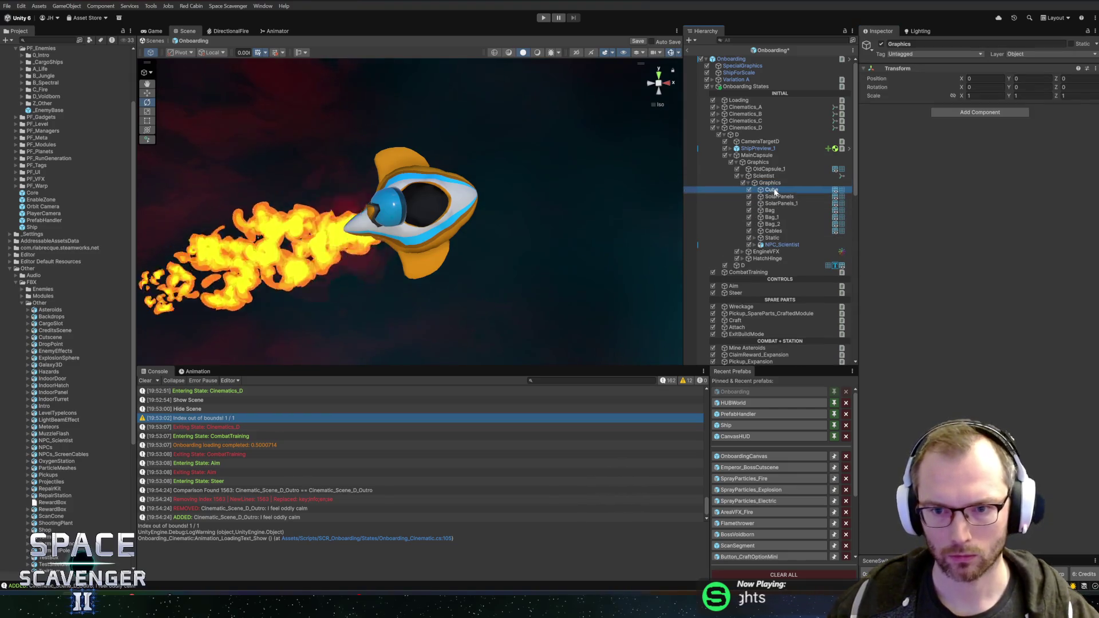
pyautogui.keyDown('shift'); pyautogui.click(770, 238); pyautogui.keyUp('shift')
pyautogui.press('Delete')
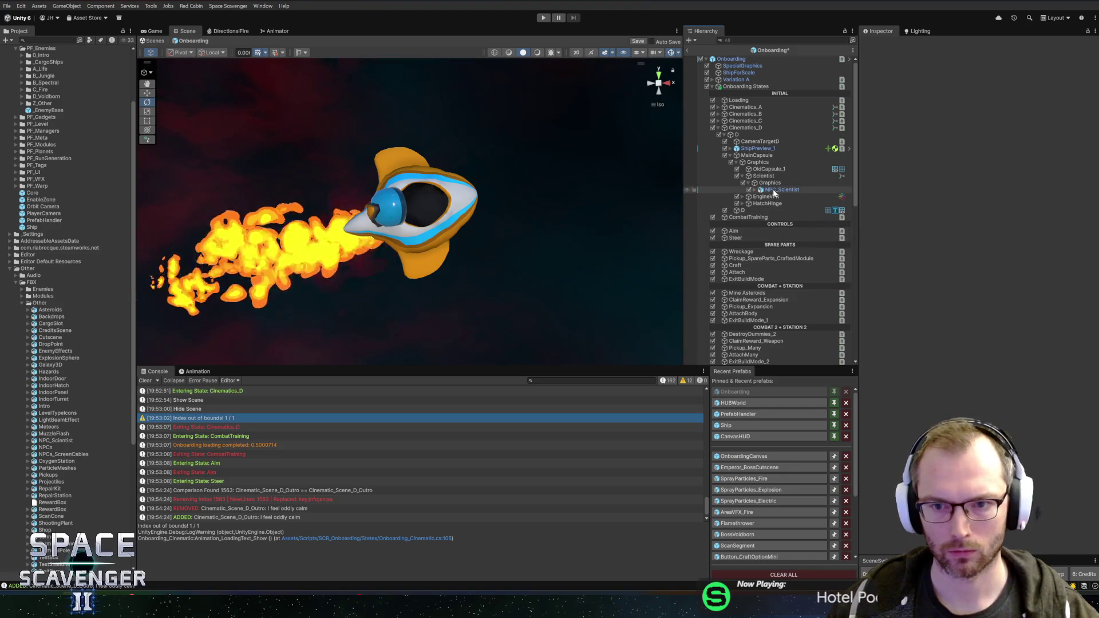
pyautogui.click(773, 190)
pyautogui.click(772, 177)
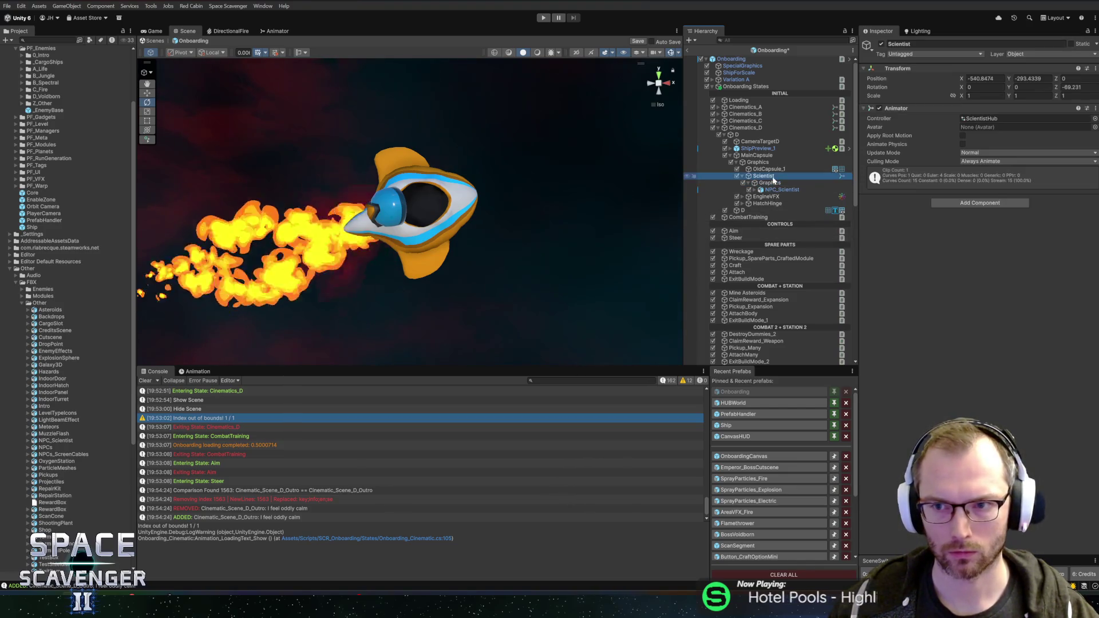
pyautogui.write('0')
pyautogui.press('Tab')
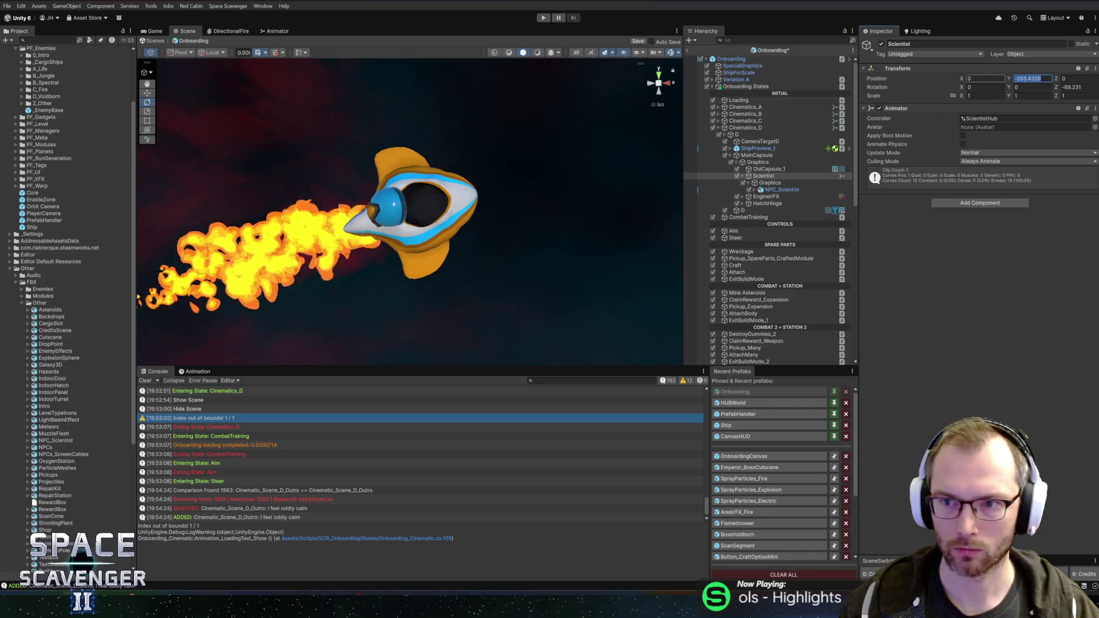
pyautogui.write('0')
pyautogui.press('Tab')
pyautogui.press('Tab')
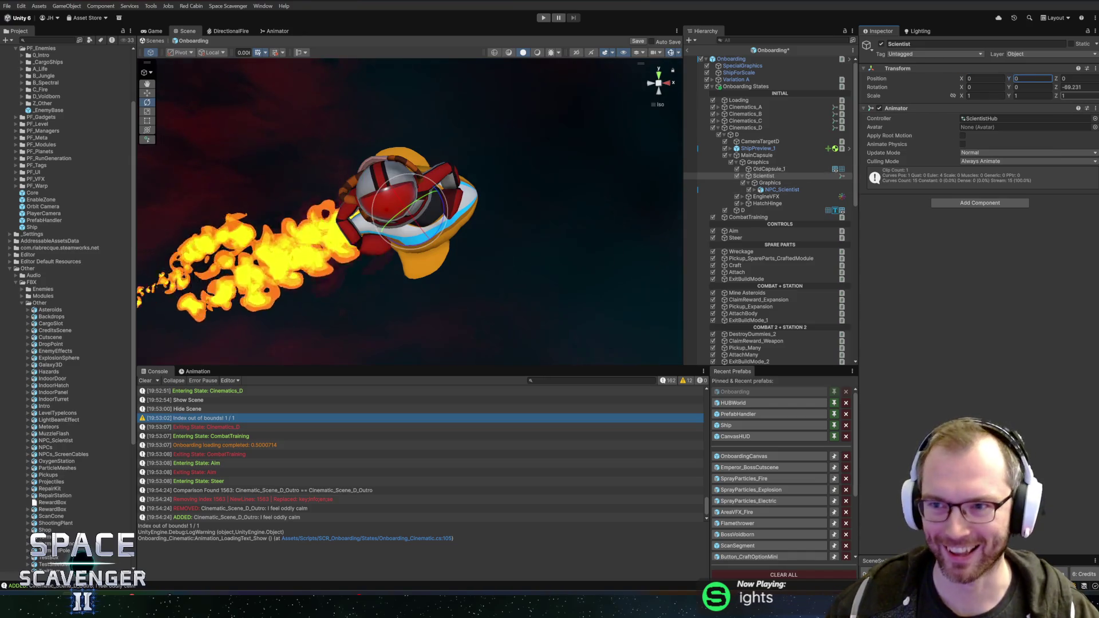
# Rotate the scientist upright, scale it to 0.41 and move it into the cockpit at 0.01, 0.54, 0.83
pyautogui.moveTo(436, 234)
pyautogui.mouseDown()
pyautogui.moveTo(445, 132)
pyautogui.moveTo(436, 113)
pyautogui.mouseUp()
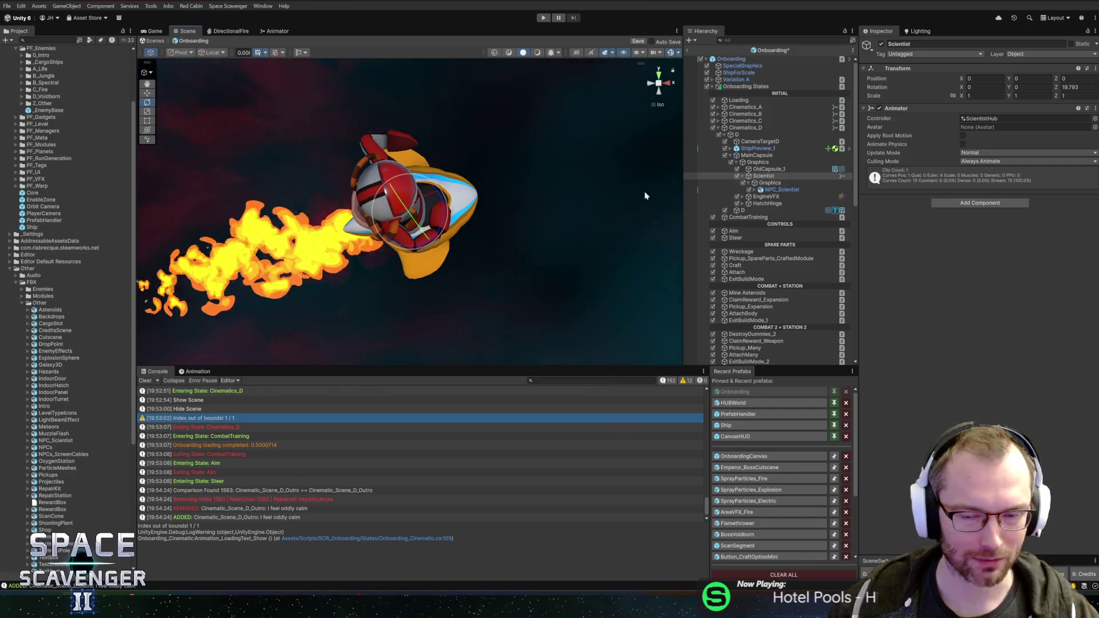
pyautogui.moveTo(962, 97); pyautogui.dragTo(952, 98)
pyautogui.moveTo(637, 191)
pyautogui.mouseDown()
pyautogui.moveTo(294, 240)
pyautogui.moveTo(289, 255)
pyautogui.mouseUp()
pyautogui.press('w')
pyautogui.moveTo(446, 212)
pyautogui.mouseDown()
pyautogui.moveTo(471, 213)
pyautogui.moveTo(487, 153)
pyautogui.moveTo(537, 142)
pyautogui.mouseUp()
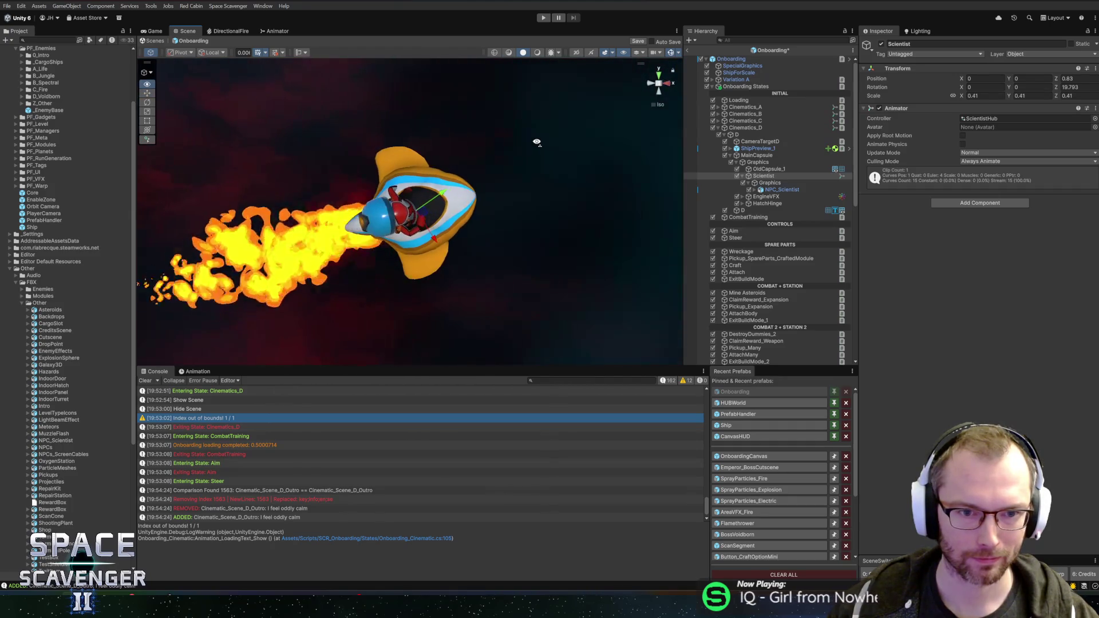
pyautogui.moveTo(420, 211)
pyautogui.mouseDown()
pyautogui.moveTo(498, 189)
pyautogui.moveTo(470, 211)
pyautogui.moveTo(527, 215)
pyautogui.mouseUp()
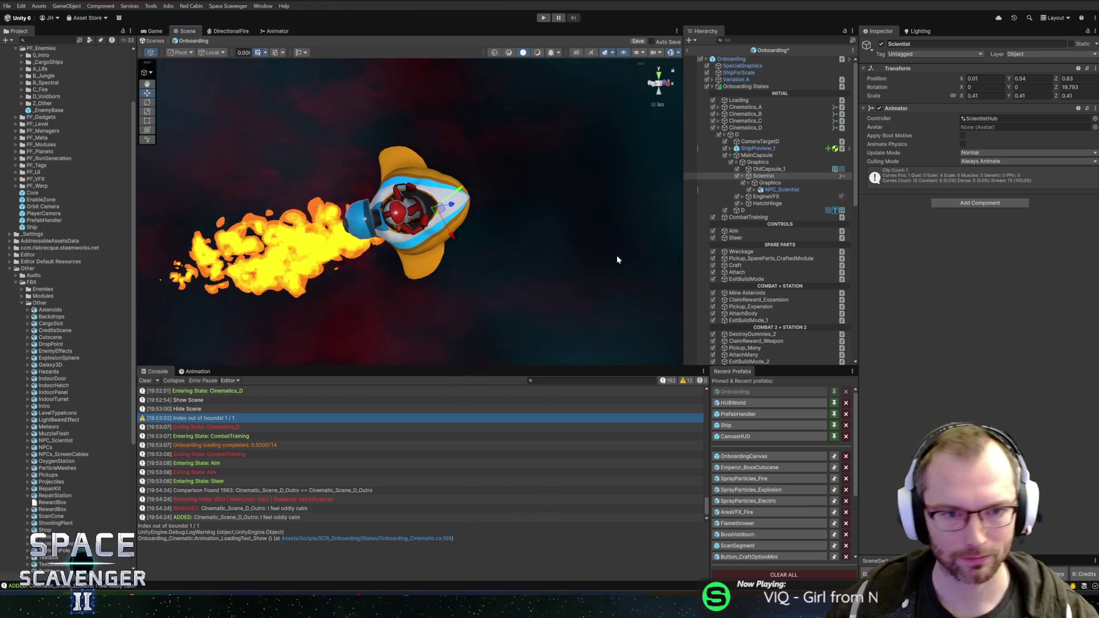
pyautogui.click(774, 183)
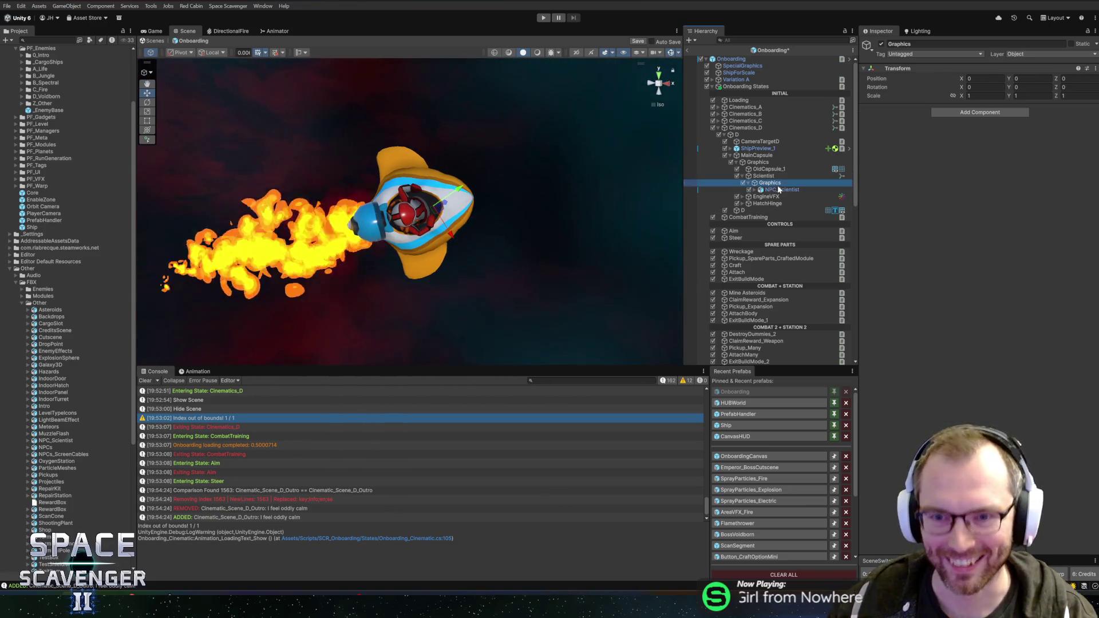
# Assign the Skin0 material to Element 0 of NPC_Scientist's ScientistAstronautShip mesh
pyautogui.click(779, 189)
pyautogui.press('Right')
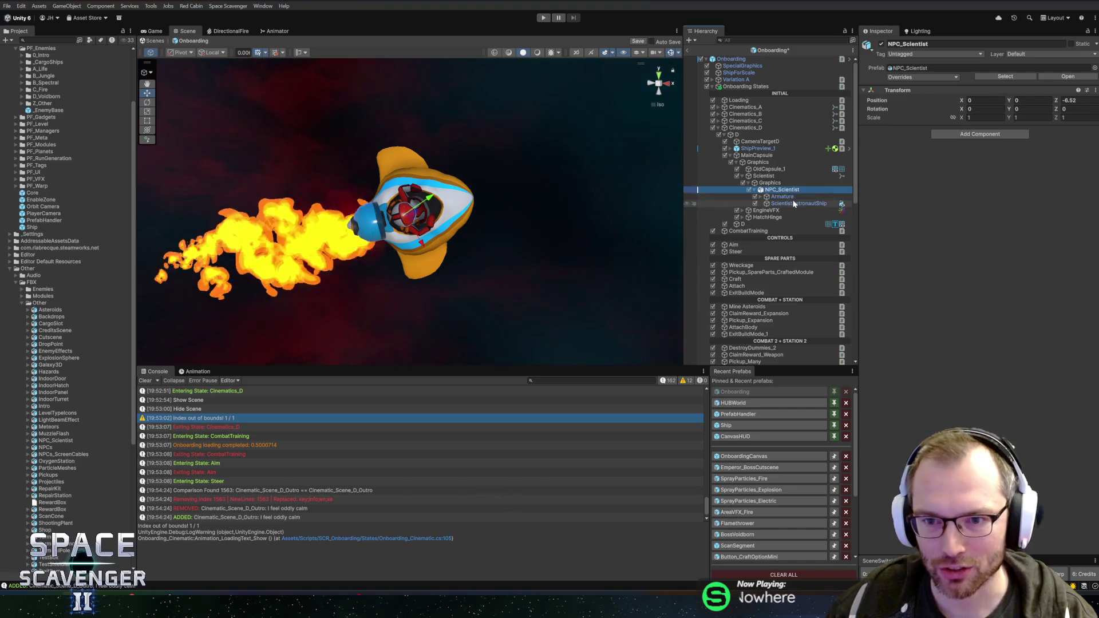
pyautogui.click(795, 204)
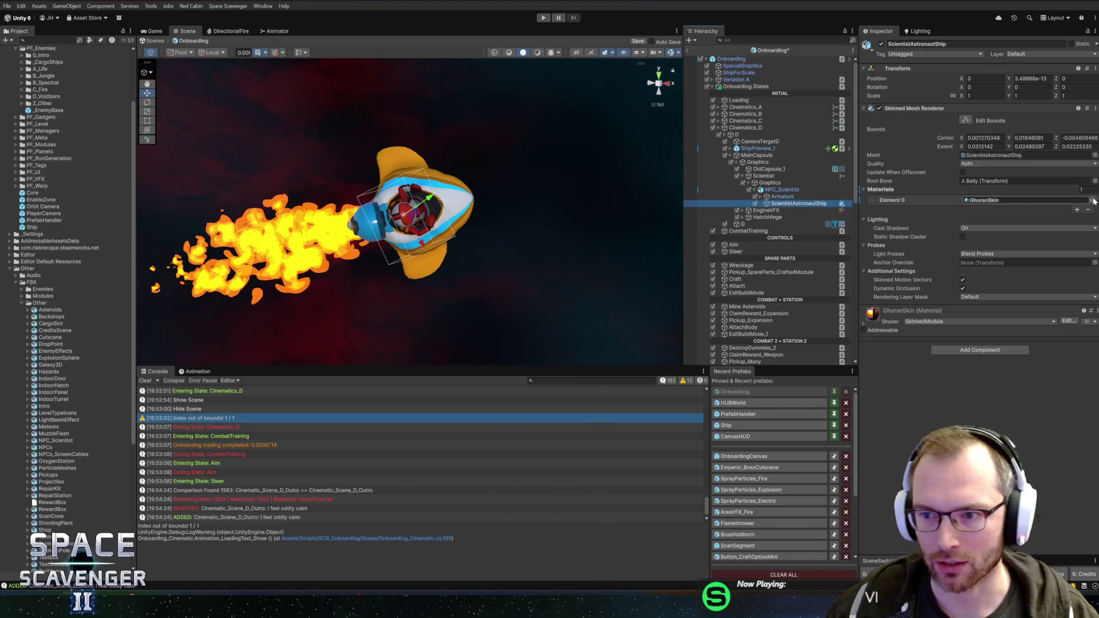
pyautogui.click(1093, 200)
pyautogui.write('0')
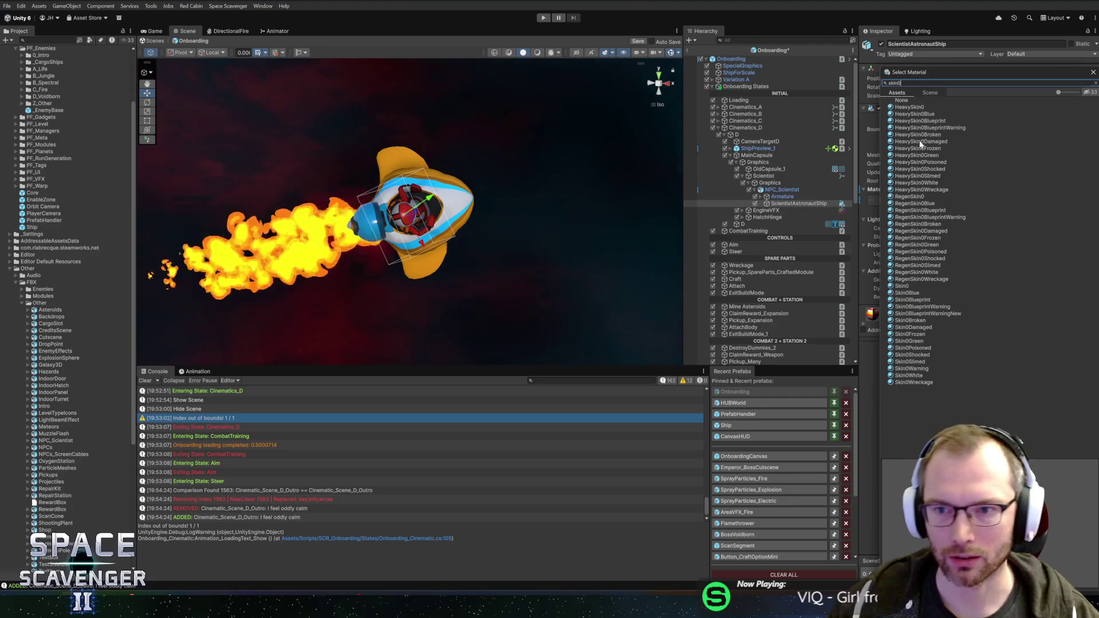
pyautogui.click(896, 286)
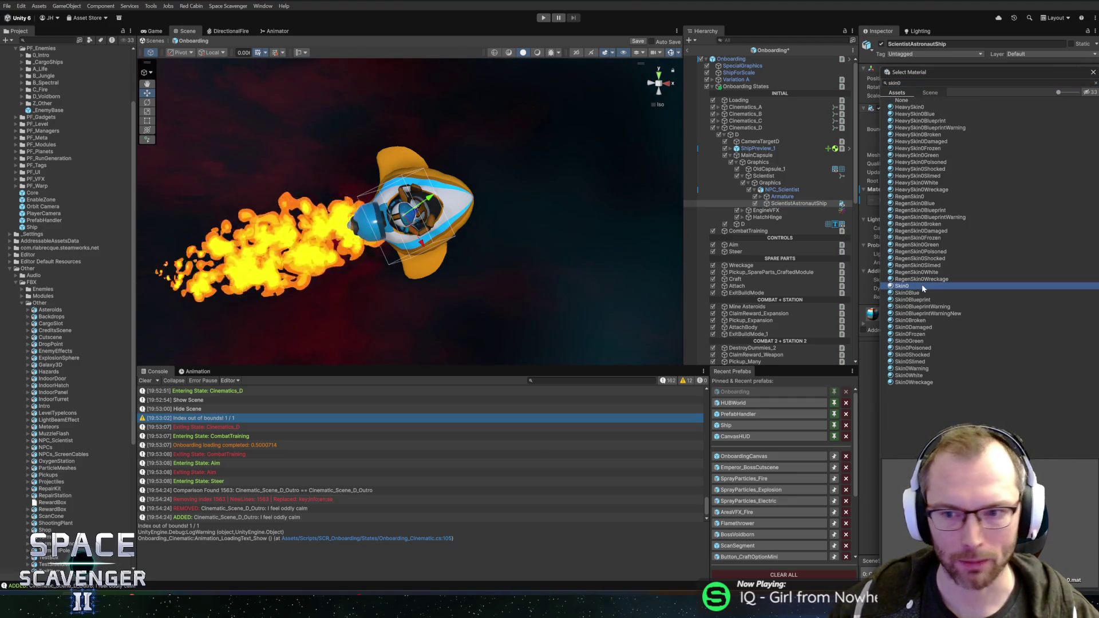
pyautogui.doubleClick(914, 286)
pyautogui.moveTo(552, 213)
pyautogui.mouseDown()
pyautogui.moveTo(460, 218)
pyautogui.moveTo(586, 211)
pyautogui.moveTo(427, 175)
pyautogui.moveTo(550, 140)
pyautogui.moveTo(394, 133)
pyautogui.moveTo(551, 225)
pyautogui.moveTo(235, 201)
pyautogui.moveTo(491, 121)
pyautogui.moveTo(465, 253)
pyautogui.mouseUp()
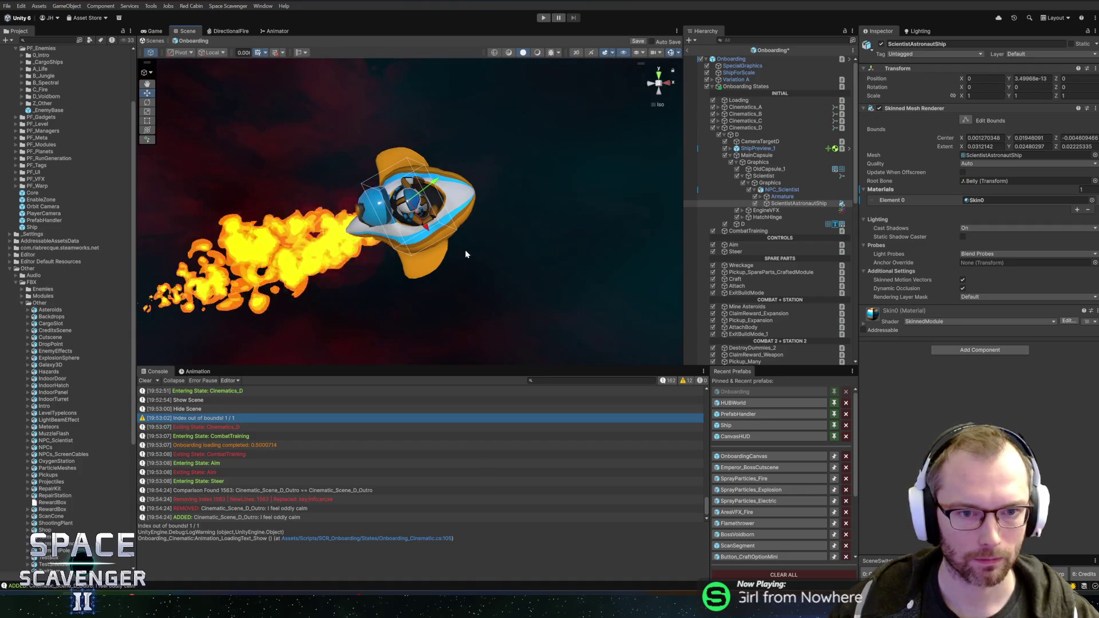
pyautogui.scroll(-5, 553, 174)
pyautogui.moveTo(582, 163)
pyautogui.mouseDown()
pyautogui.moveTo(476, 170)
pyautogui.moveTo(438, 219)
pyautogui.mouseUp()
# Clear the Initial Event Name on both engine FireVFX effects so the fire doesn't play on start
pyautogui.scroll(5, 438, 220)
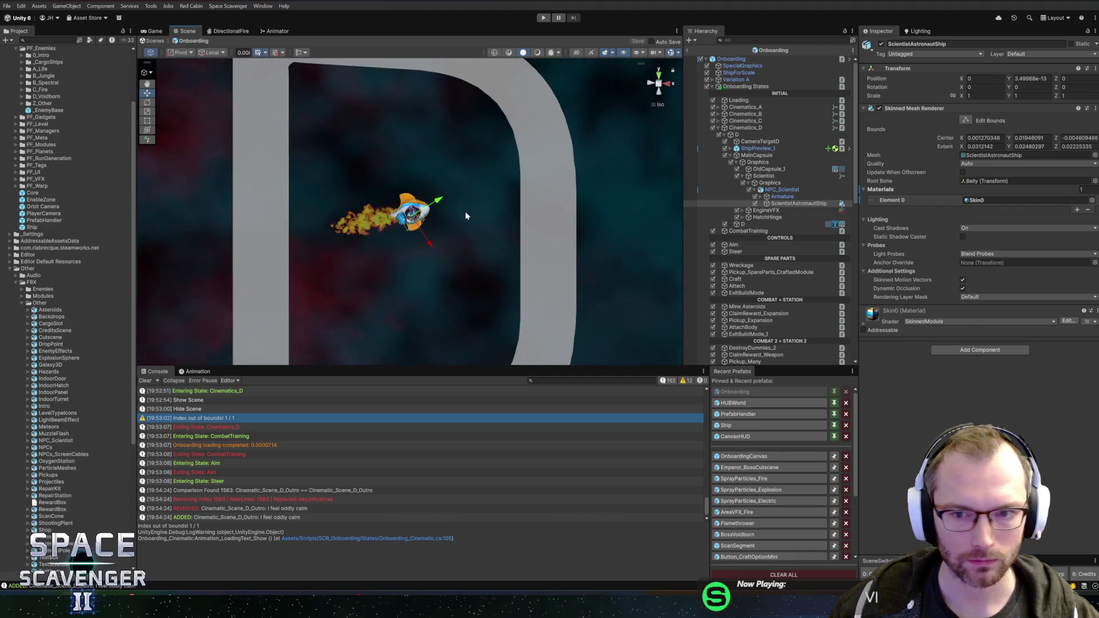
pyautogui.click(742, 210)
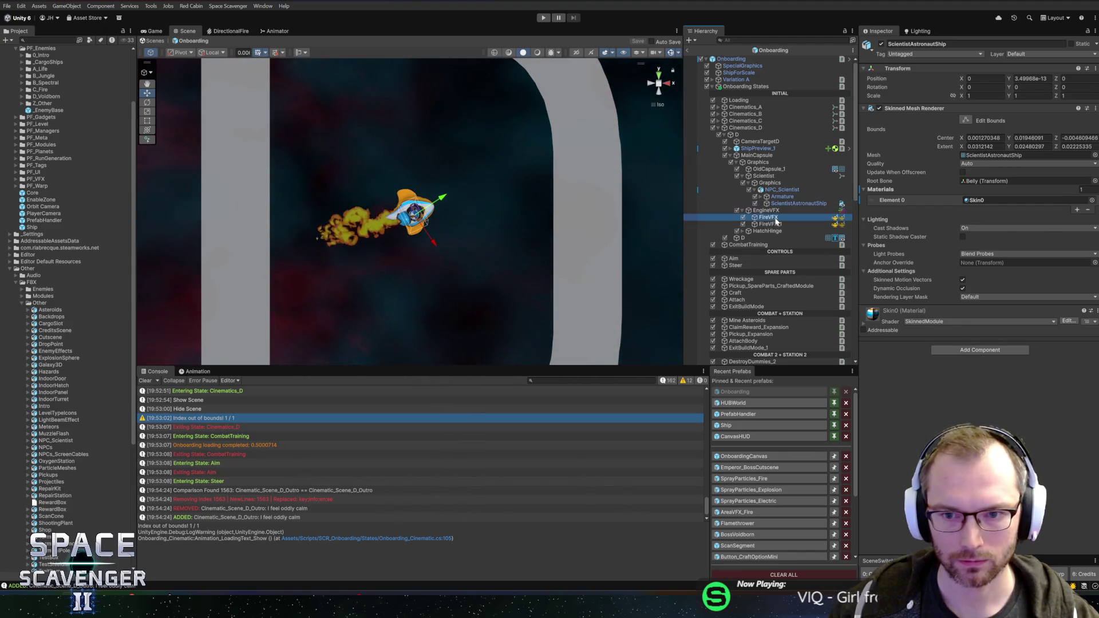
pyautogui.click(768, 216)
pyautogui.keyDown('shift'); pyautogui.click(770, 224); pyautogui.keyUp('shift')
pyautogui.click(1013, 151)
pyautogui.press('BackSpace')
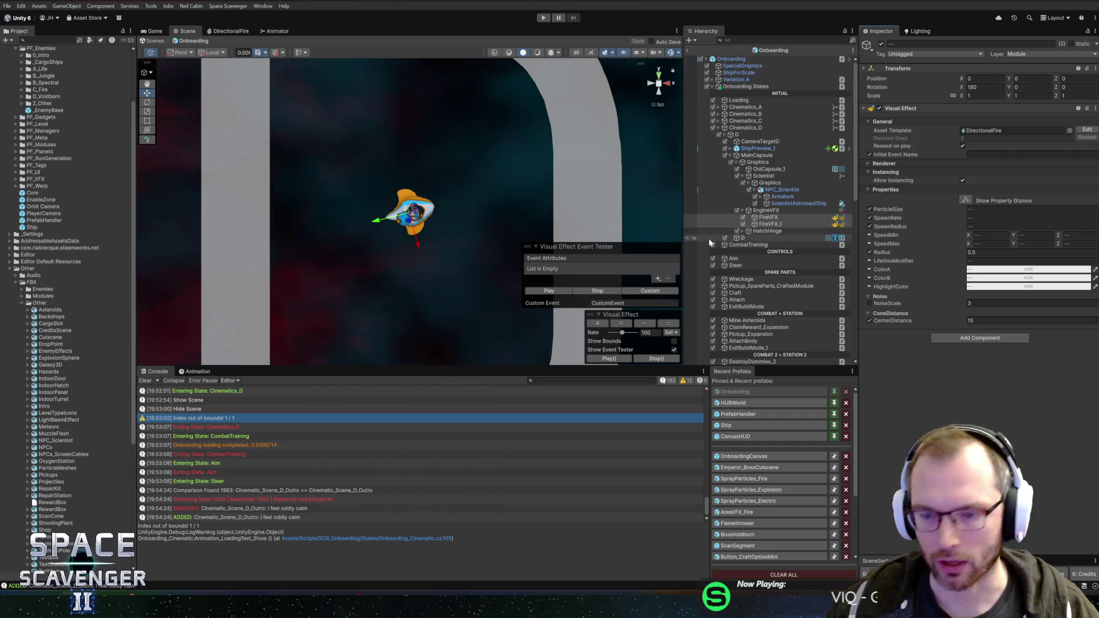
pyautogui.moveTo(503, 240)
pyautogui.mouseDown()
pyautogui.moveTo(230, 226)
pyautogui.moveTo(458, 189)
pyautogui.moveTo(498, 203)
pyautogui.moveTo(335, 250)
pyautogui.moveTo(401, 229)
pyautogui.moveTo(498, 143)
pyautogui.moveTo(466, 248)
pyautogui.moveTo(372, 240)
pyautogui.moveTo(442, 221)
pyautogui.mouseUp()
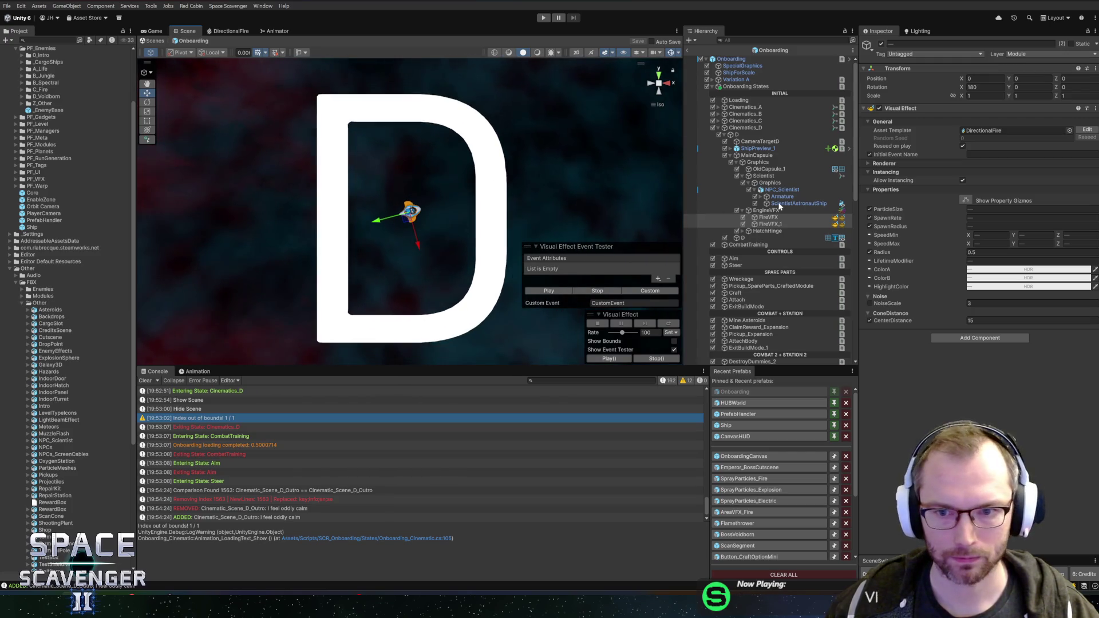
pyautogui.click(778, 208)
# Rotate MainCapsule to -225 degrees on Z
pyautogui.click(767, 156)
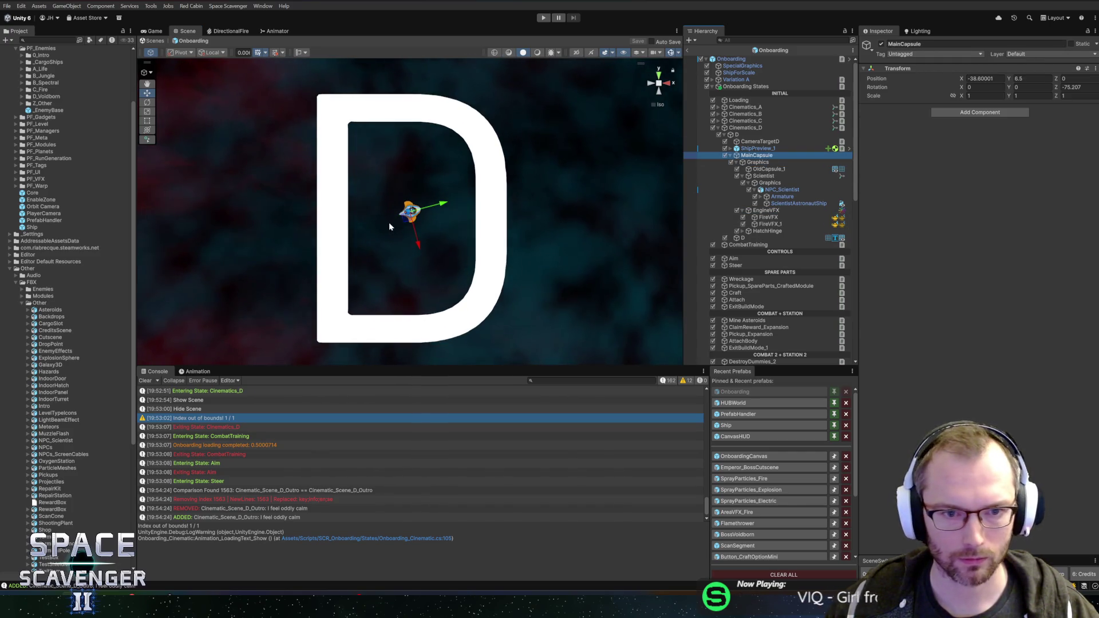
pyautogui.press('e')
pyautogui.moveTo(412, 181); pyautogui.dragTo(571, 251)
pyautogui.scroll(2, 400, 233)
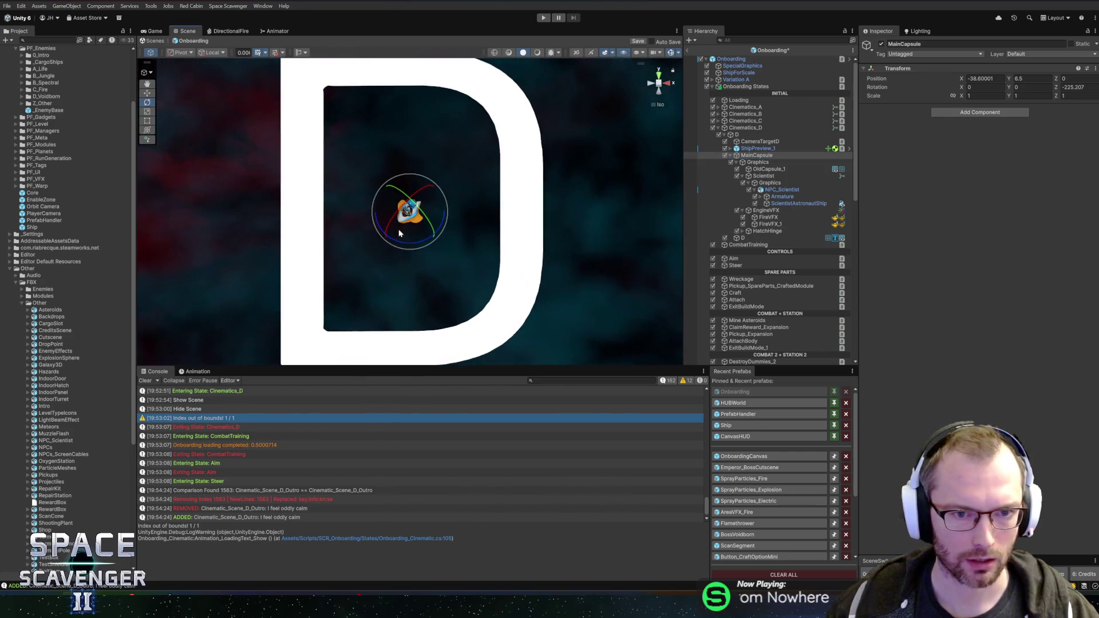
pyautogui.scroll(5, 400, 233)
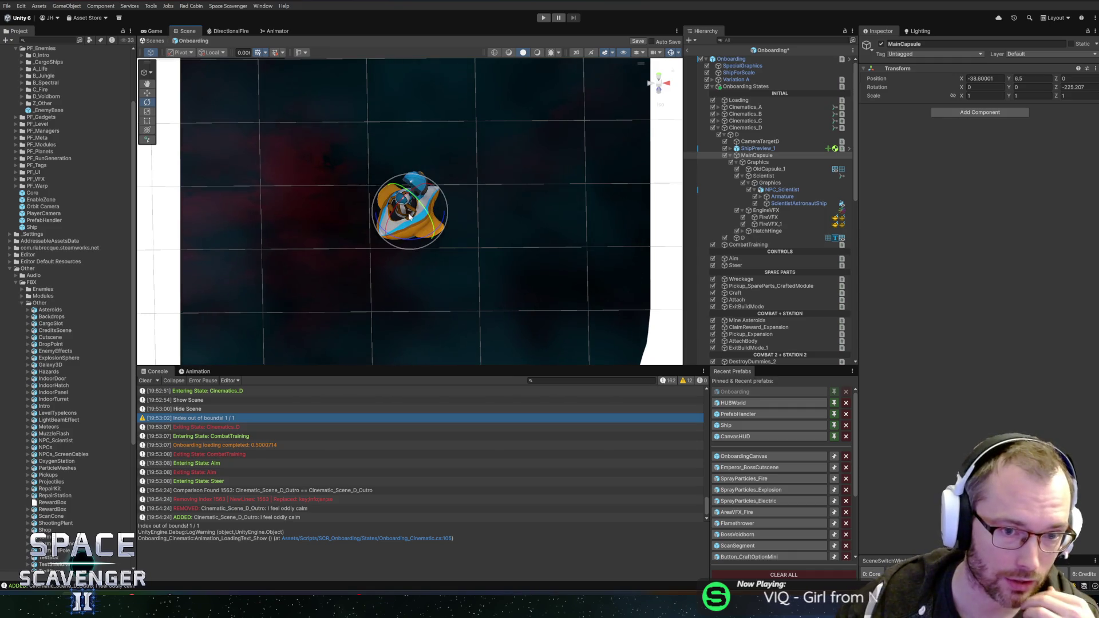
pyautogui.moveTo(352, 220)
pyautogui.mouseDown()
pyautogui.moveTo(488, 255)
pyautogui.moveTo(321, 273)
pyautogui.moveTo(270, 264)
pyautogui.moveTo(289, 277)
pyautogui.moveTo(383, 240)
pyautogui.moveTo(461, 265)
pyautogui.moveTo(365, 280)
pyautogui.mouseUp()
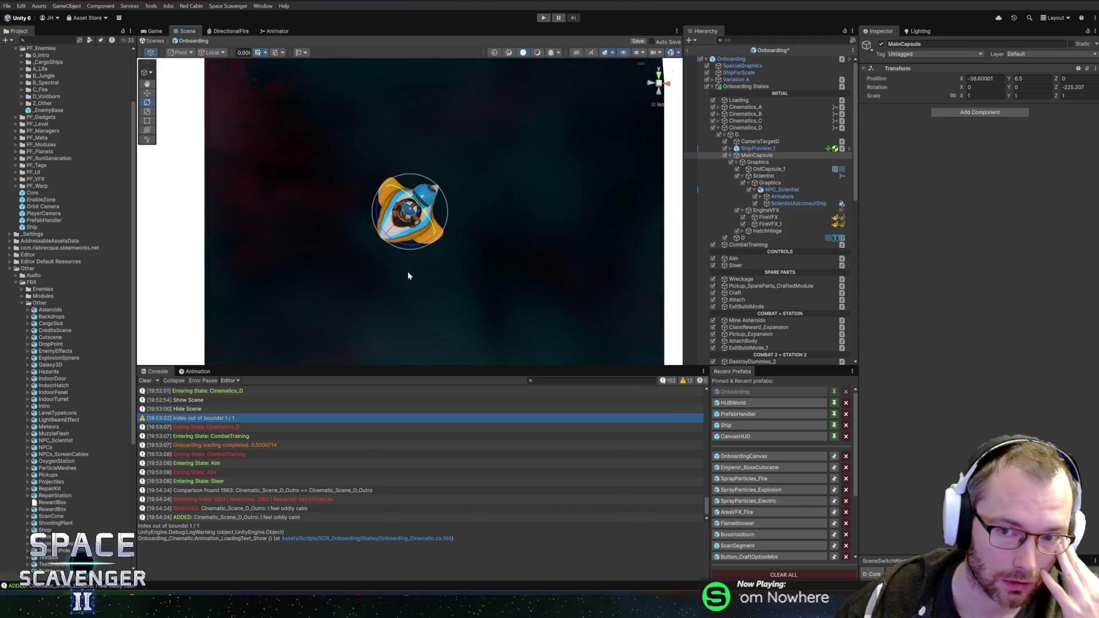
# Set NPC_Scientist's scale to 0.41 on X, Y and Z
pyautogui.click(763, 176)
pyautogui.click(984, 95)
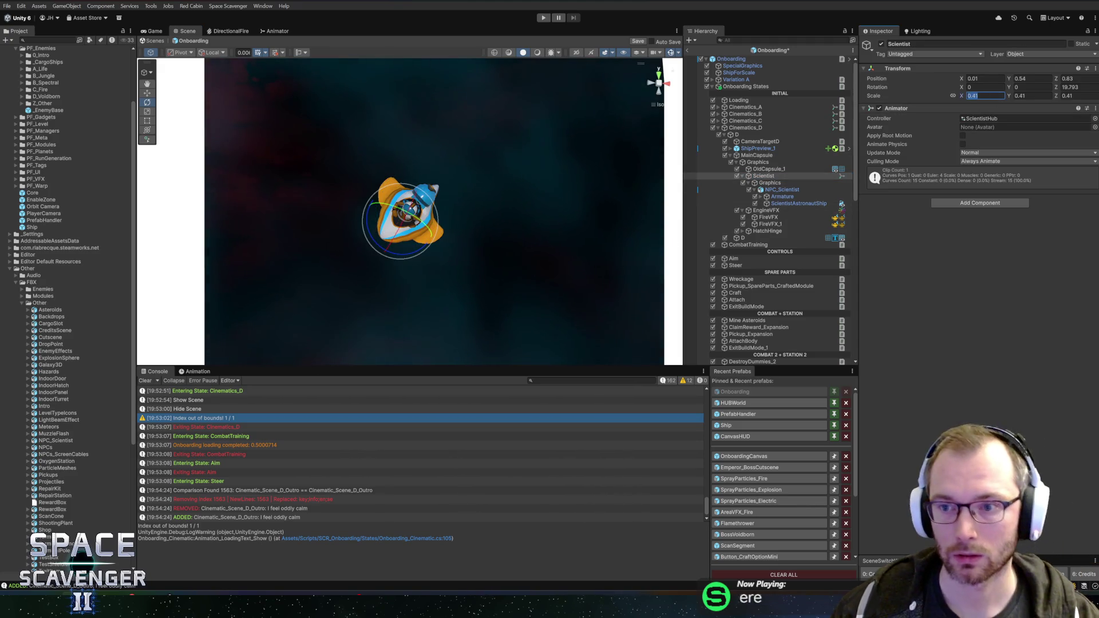
pyautogui.click(782, 184)
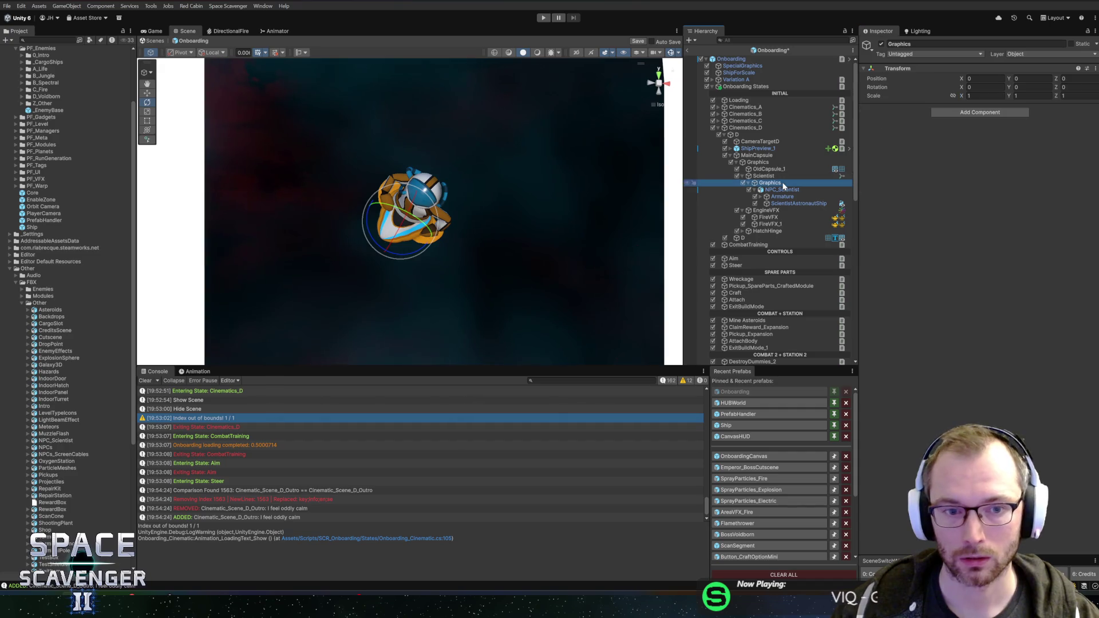
pyautogui.click(782, 189)
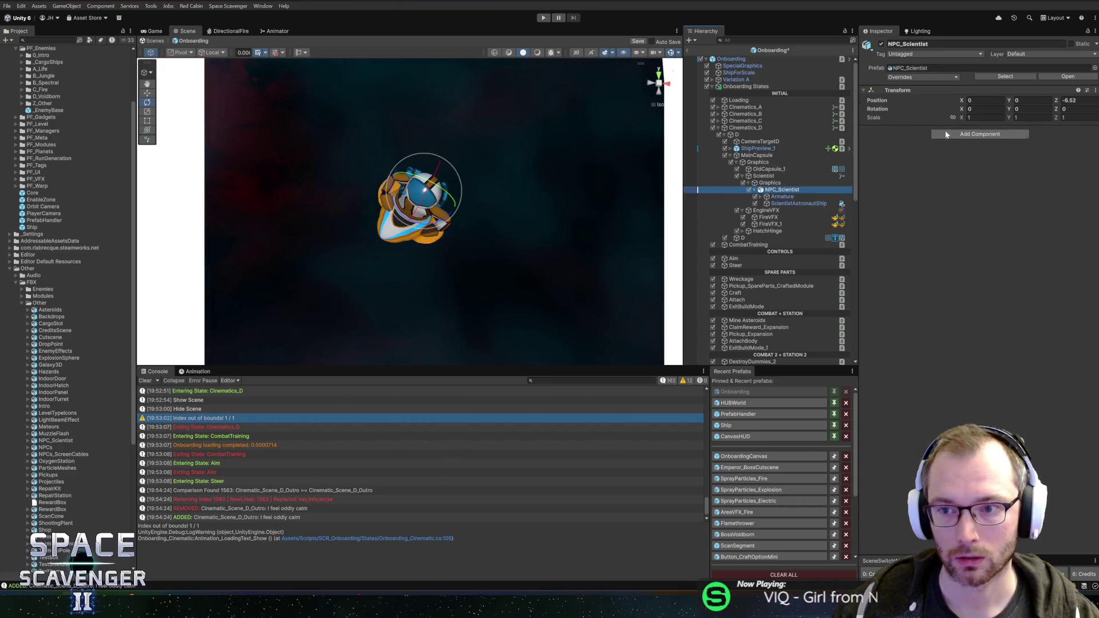
pyautogui.click(984, 117)
pyautogui.write('0.41')
pyautogui.press('Tab')
pyautogui.write('0.41')
pyautogui.press('Tab')
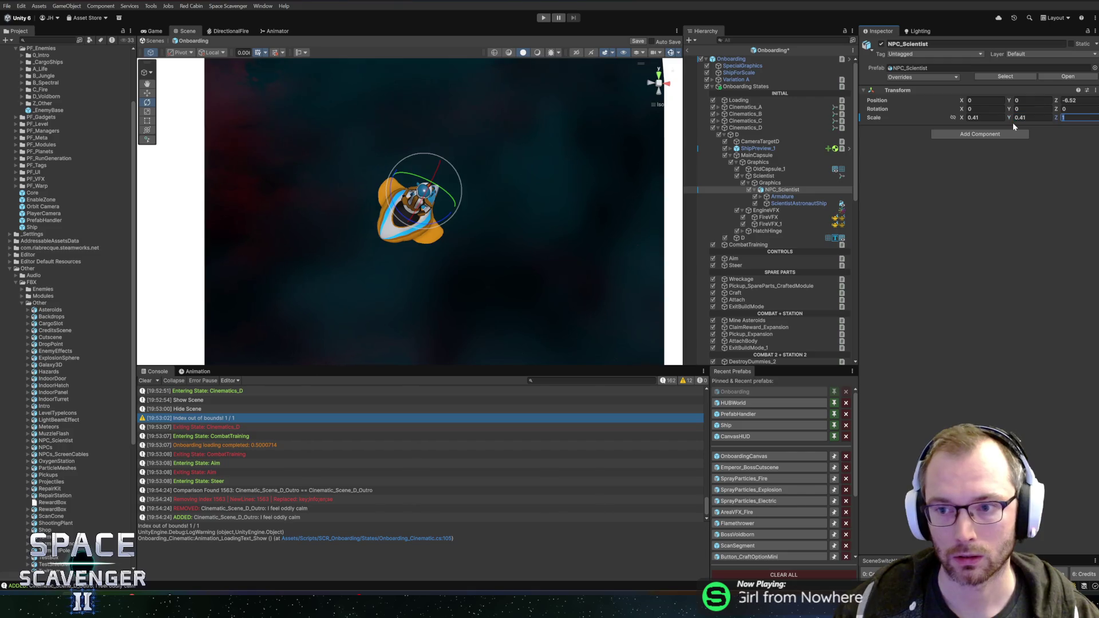
pyautogui.write('0.41')
pyautogui.press('Return')
# Slide the scientist model into the capsule and tilt it on X
pyautogui.scroll(3, 353, 215)
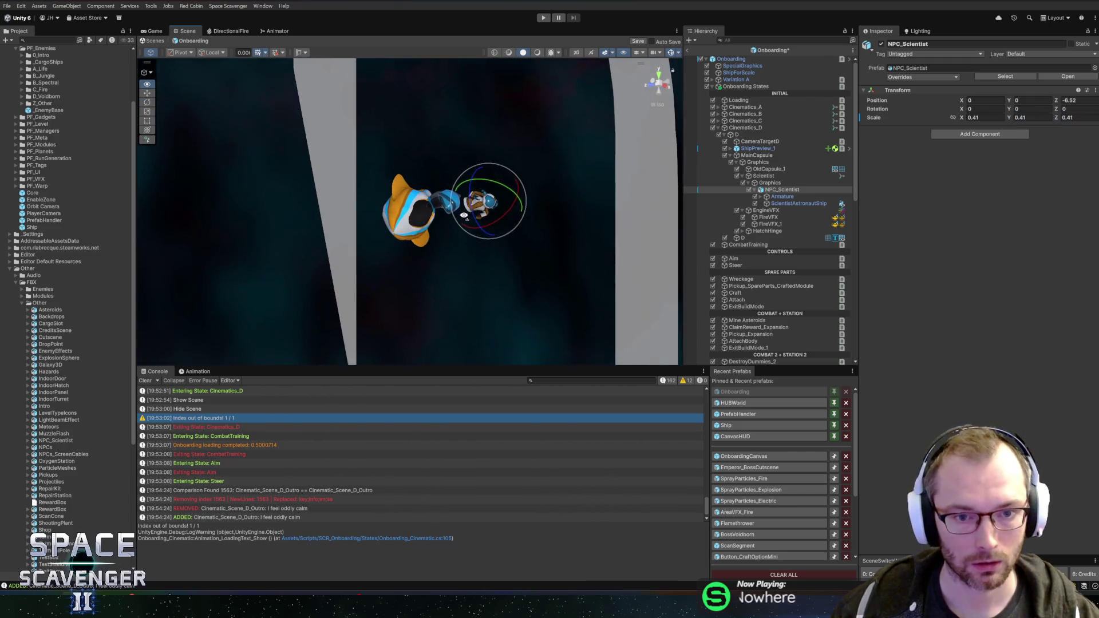
pyautogui.press('w')
pyautogui.moveTo(465, 218)
pyautogui.mouseDown()
pyautogui.moveTo(411, 223)
pyautogui.moveTo(425, 234)
pyautogui.mouseUp()
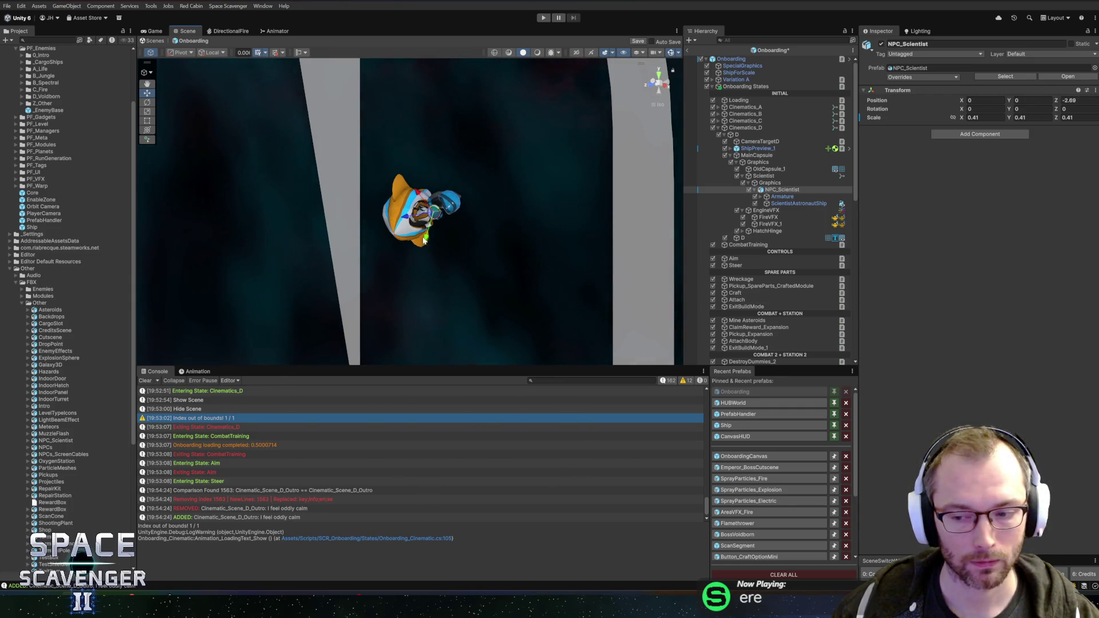
pyautogui.moveTo(423, 240)
pyautogui.mouseDown()
pyautogui.moveTo(474, 232)
pyautogui.moveTo(363, 241)
pyautogui.moveTo(401, 223)
pyautogui.mouseUp()
pyautogui.press('e')
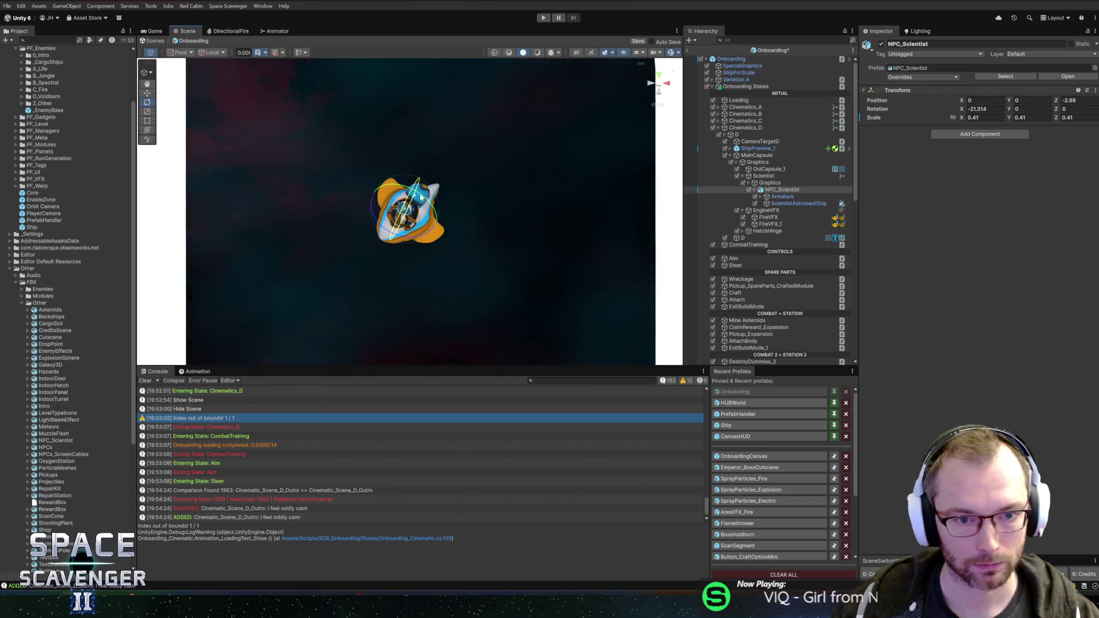
pyautogui.moveTo(420, 198); pyautogui.dragTo(441, 212)
pyautogui.moveTo(446, 230)
pyautogui.mouseDown()
pyautogui.moveTo(503, 233)
pyautogui.moveTo(304, 234)
pyautogui.moveTo(428, 235)
pyautogui.mouseUp()
# Adjust the scientist graphics' Z rotation and level Scientist's Z rotation to about -1
pyautogui.click(212, 52)
pyautogui.click(220, 63)
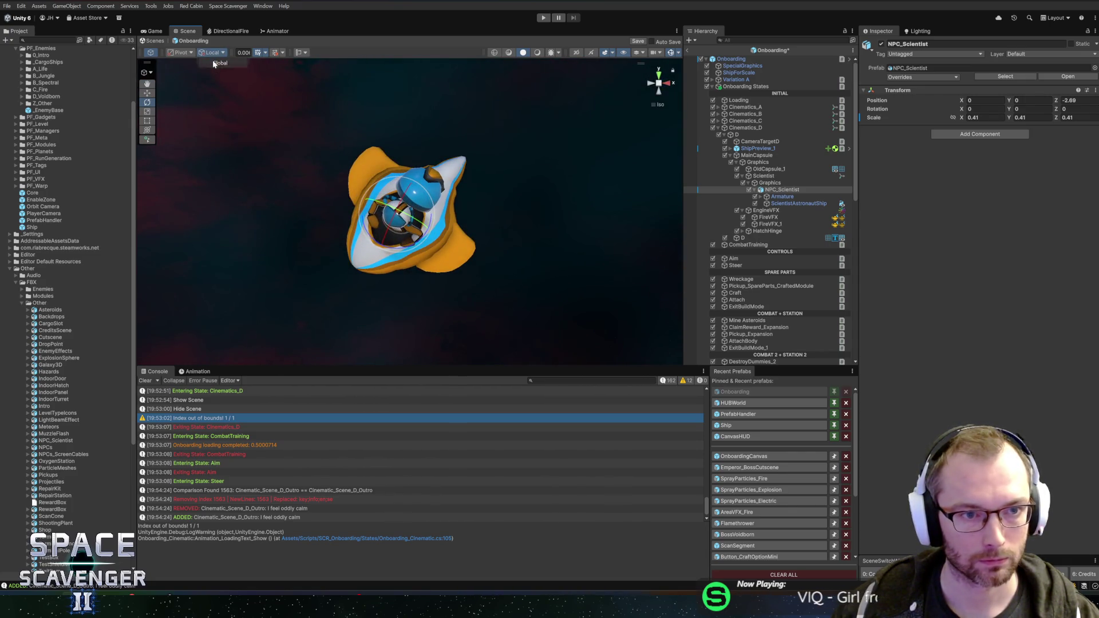
pyautogui.click(213, 53)
pyautogui.click(218, 73)
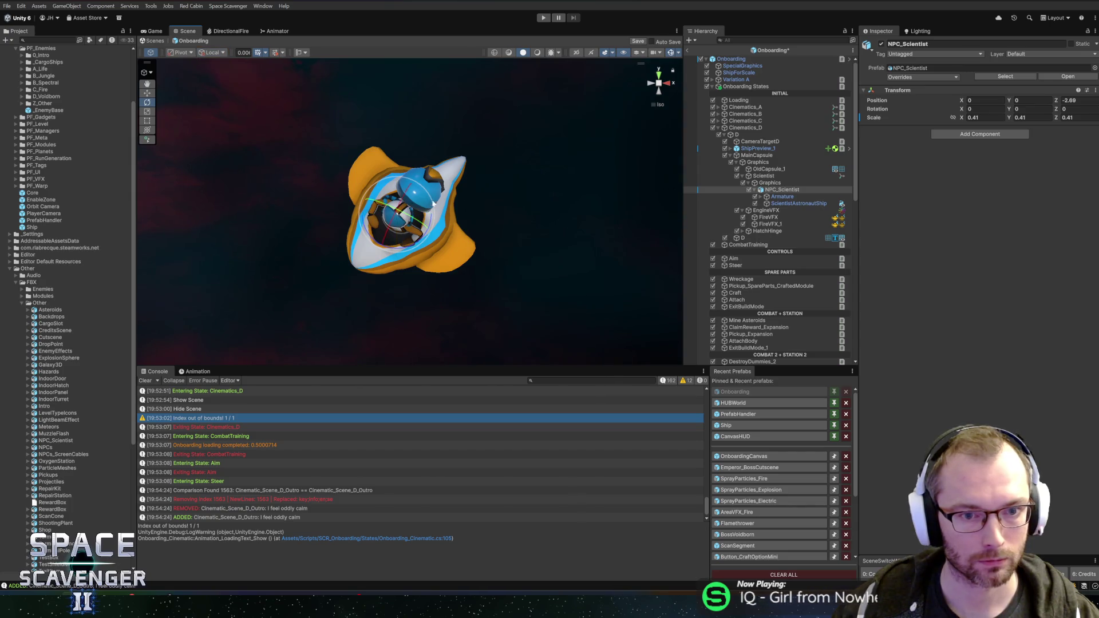
pyautogui.click(772, 184)
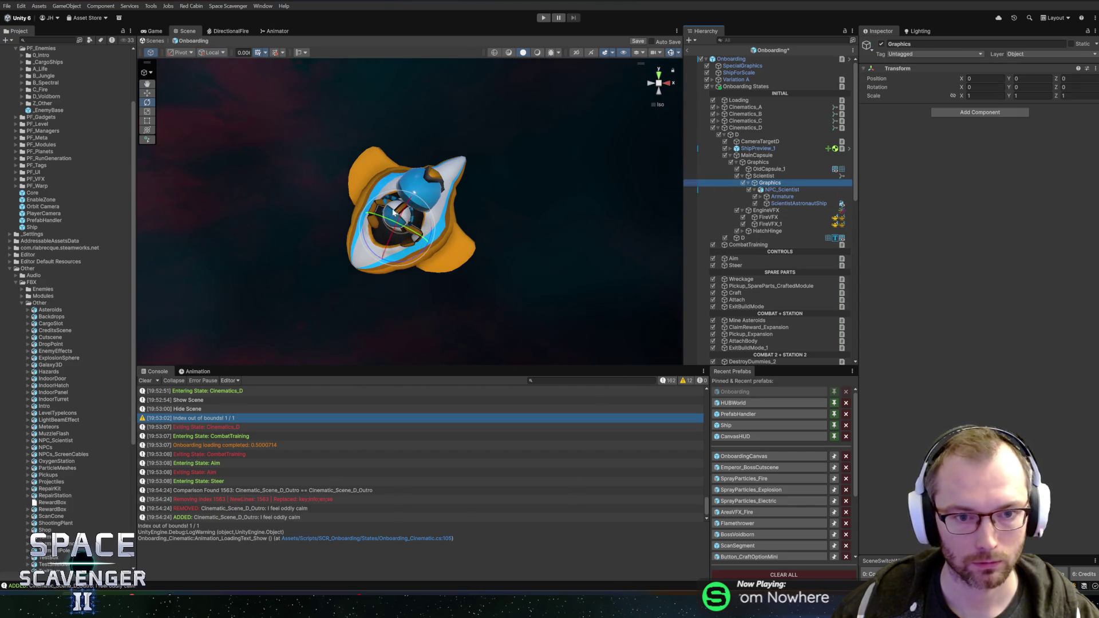
pyautogui.moveTo(366, 243)
pyautogui.mouseDown()
pyautogui.moveTo(362, 197)
pyautogui.moveTo(352, 246)
pyautogui.mouseUp()
pyautogui.rightClick(352, 247)
pyautogui.press('Escape')
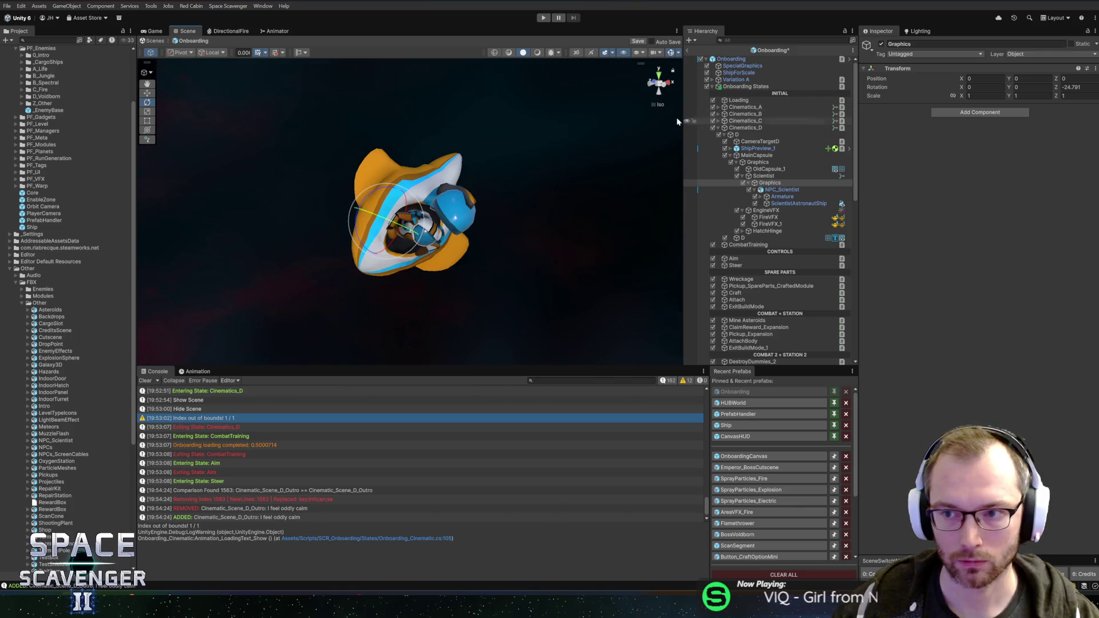
pyautogui.click(770, 177)
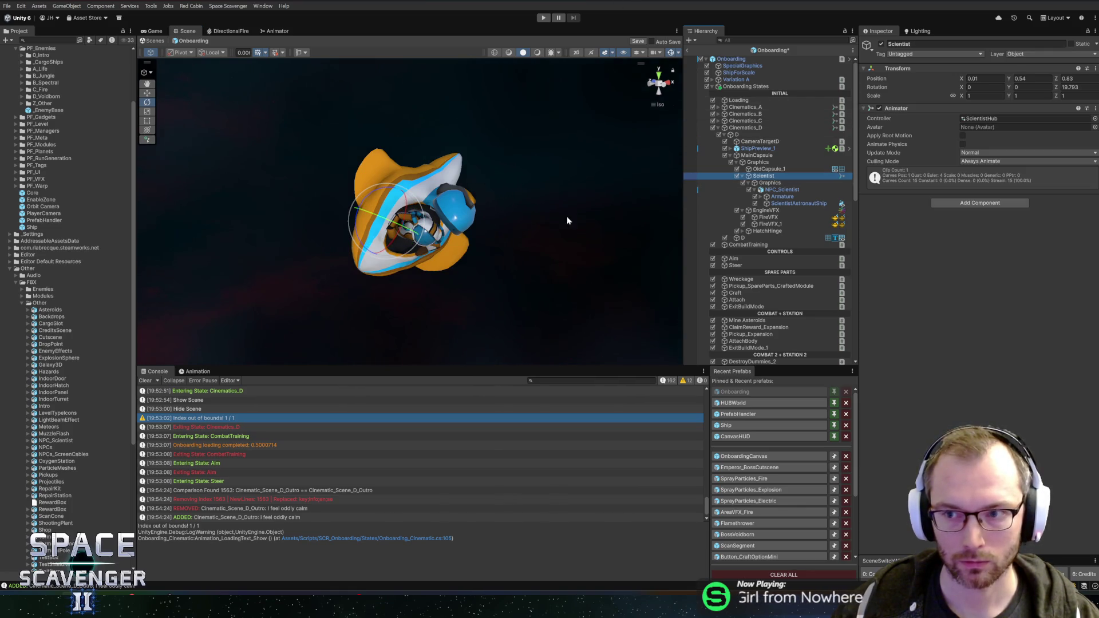
pyautogui.moveTo(360, 237)
pyautogui.mouseDown()
pyautogui.moveTo(356, 214)
pyautogui.moveTo(601, 265)
pyautogui.moveTo(515, 191)
pyautogui.moveTo(477, 237)
pyautogui.moveTo(206, 260)
pyautogui.moveTo(682, 225)
pyautogui.moveTo(616, 253)
pyautogui.moveTo(441, 235)
pyautogui.mouseUp()
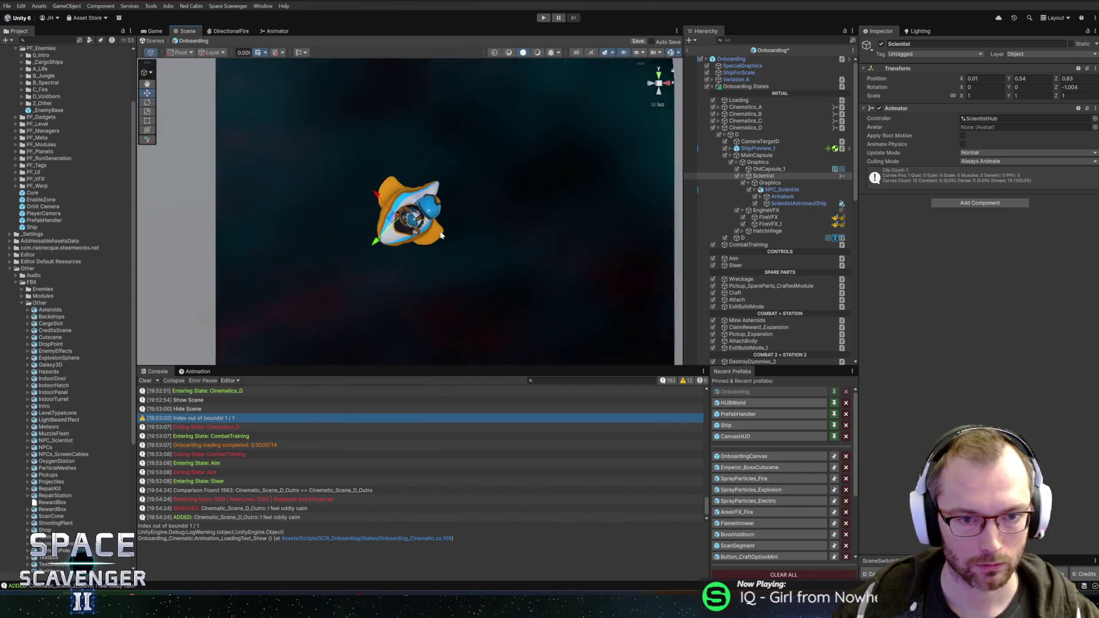
# Save the Onboarding scene with Ctrl+S and bring up the ScientistHubIdle clip in the Animation timeline
pyautogui.scroll(-3, 438, 240)
pyautogui.hotkey('ctrl', 's')
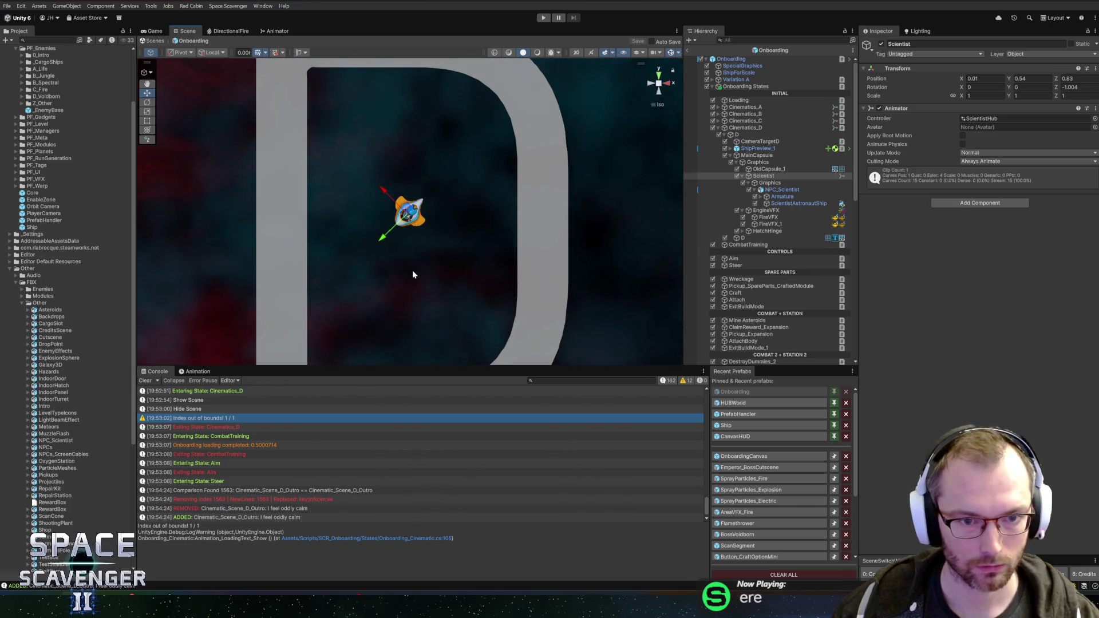
pyautogui.click(197, 371)
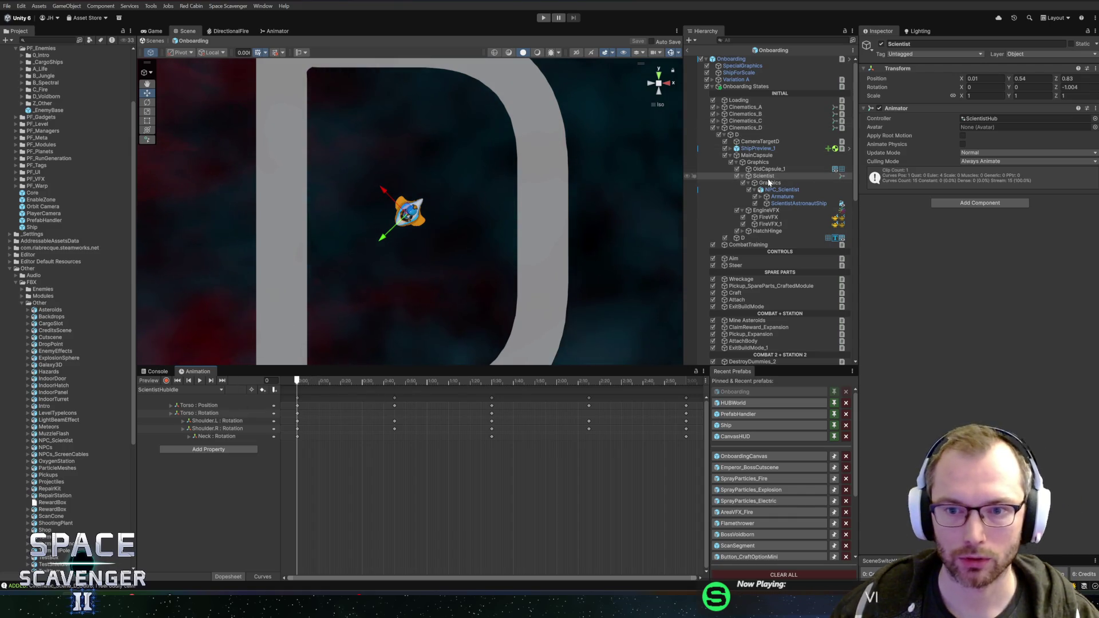
pyautogui.scroll(10, 435, 220)
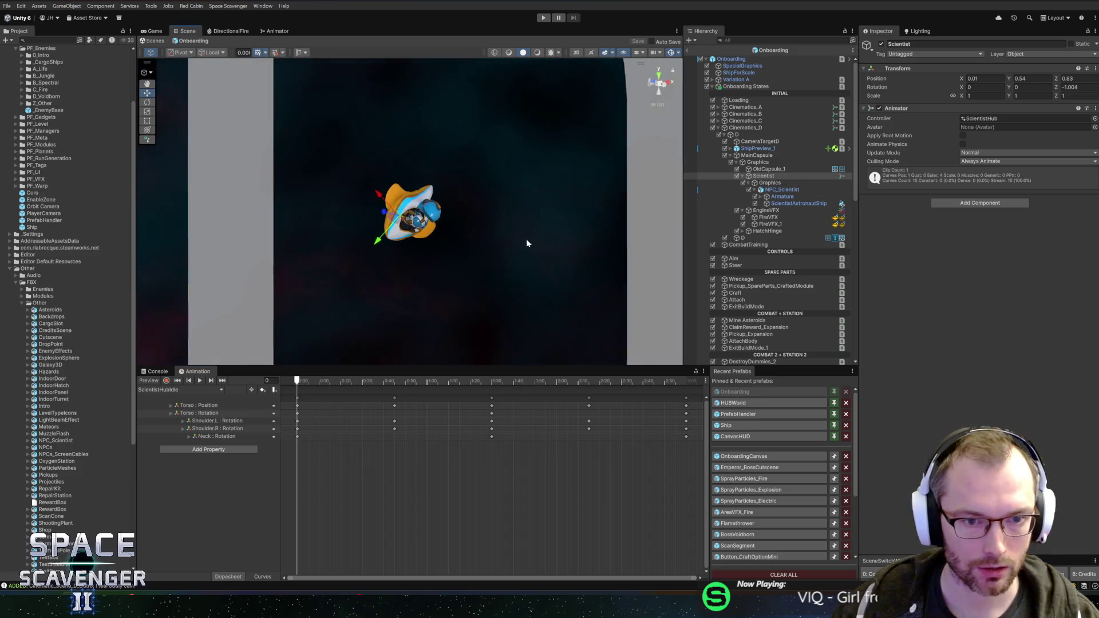
pyautogui.moveTo(527, 243)
pyautogui.keyDown('alt'); pyautogui.mouseDown()
pyautogui.moveTo(285, 275)
pyautogui.moveTo(555, 208)
pyautogui.moveTo(597, 226)
pyautogui.moveTo(492, 246)
pyautogui.mouseUp(); pyautogui.keyUp('alt')
pyautogui.click(761, 59)
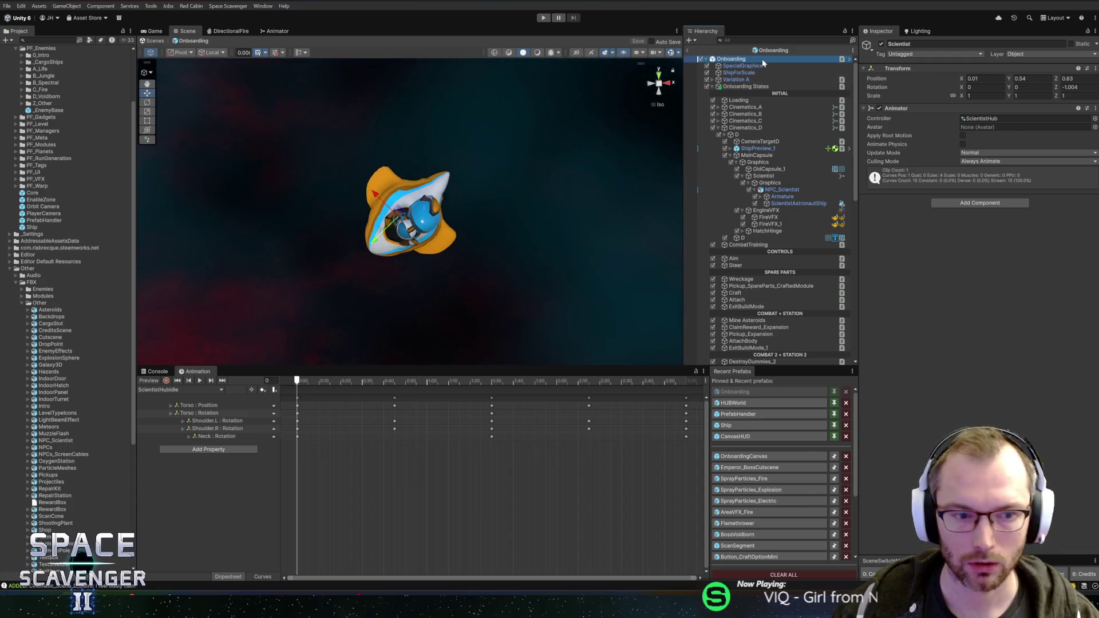
# Scrub Cinematics_D's SceneD timeline, inspecting its SceneText and loading events, and settle on frame 304
pyautogui.click(745, 127)
pyautogui.moveTo(294, 385); pyautogui.dragTo(466, 380)
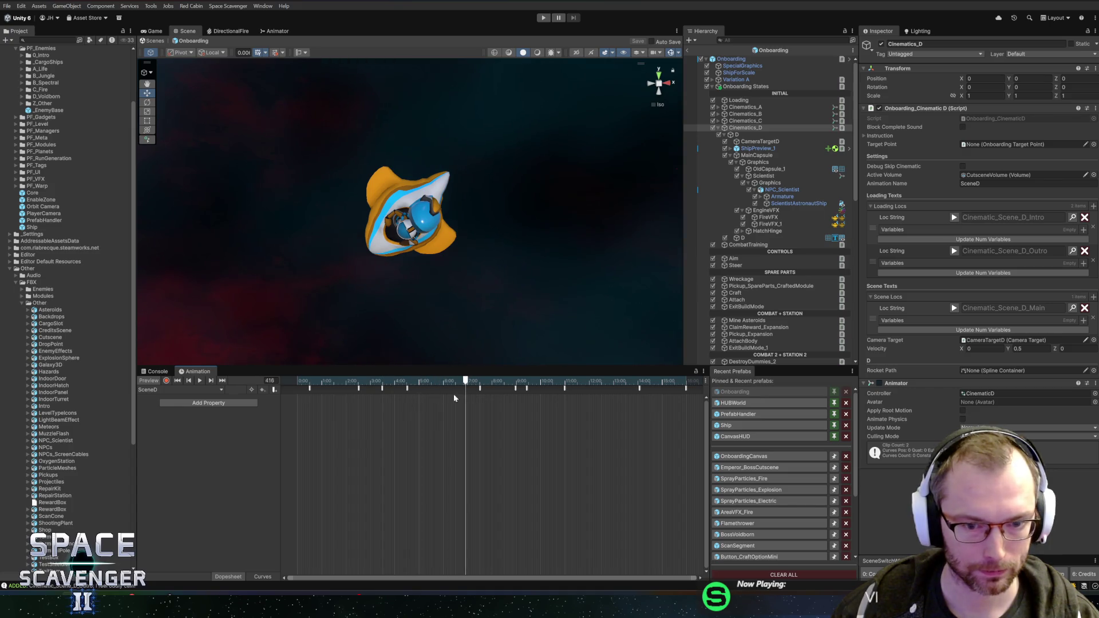
pyautogui.click(407, 391)
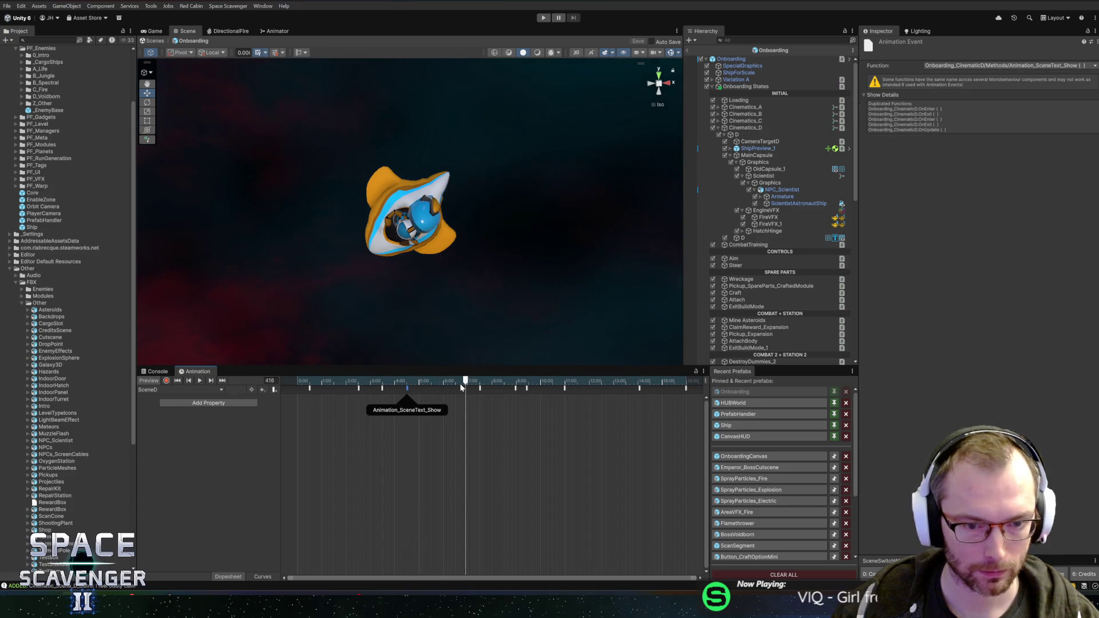
pyautogui.click(479, 389)
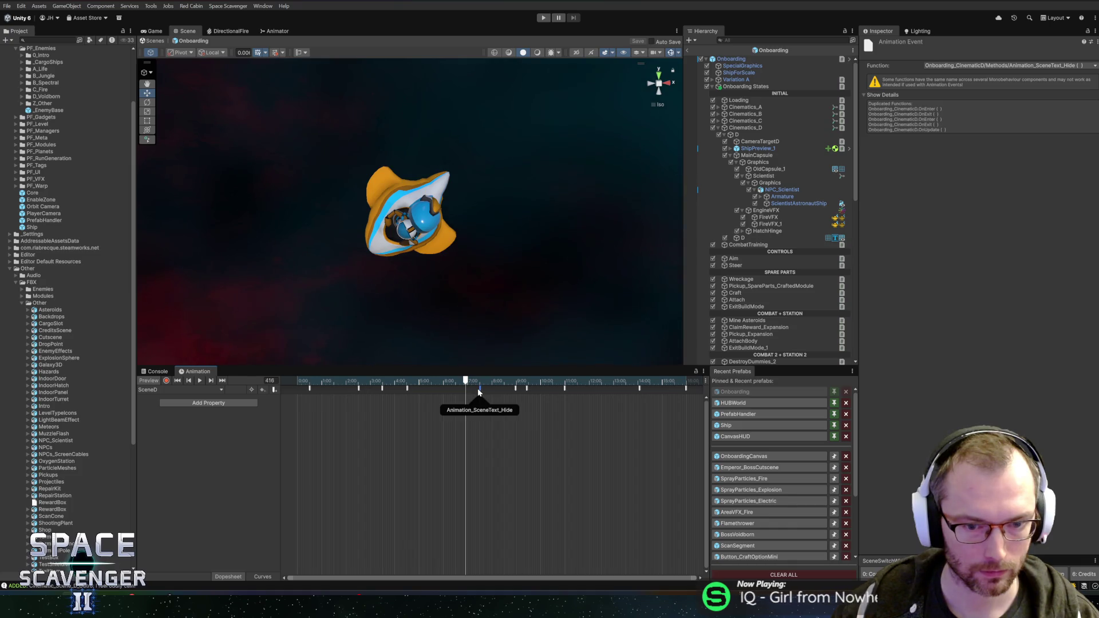
pyautogui.scroll(-2, 516, 424)
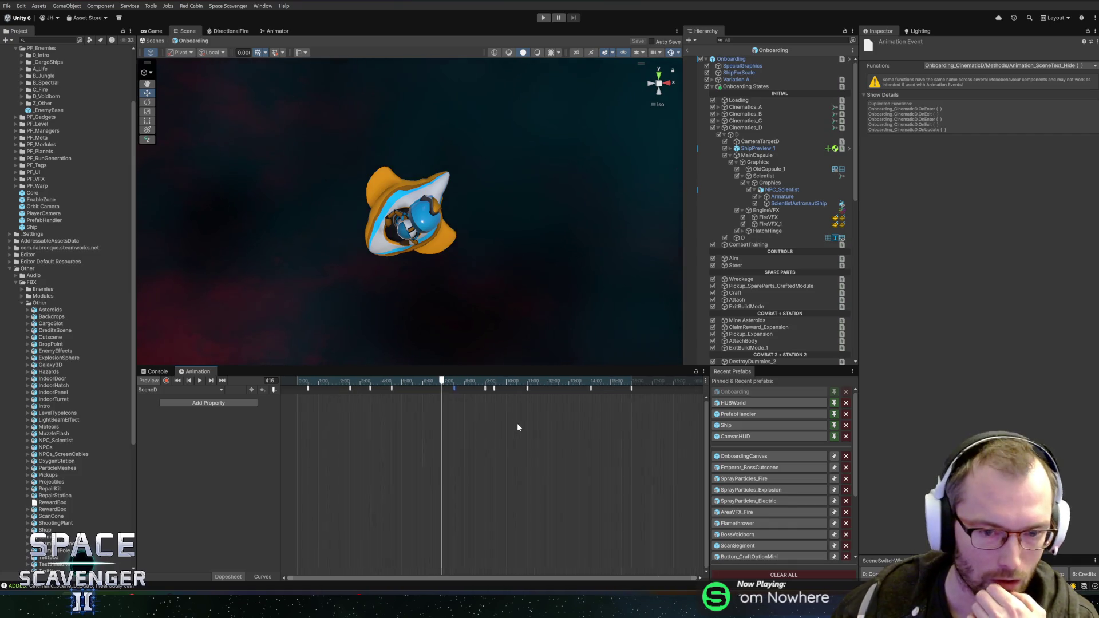
pyautogui.scroll(-3, 517, 423)
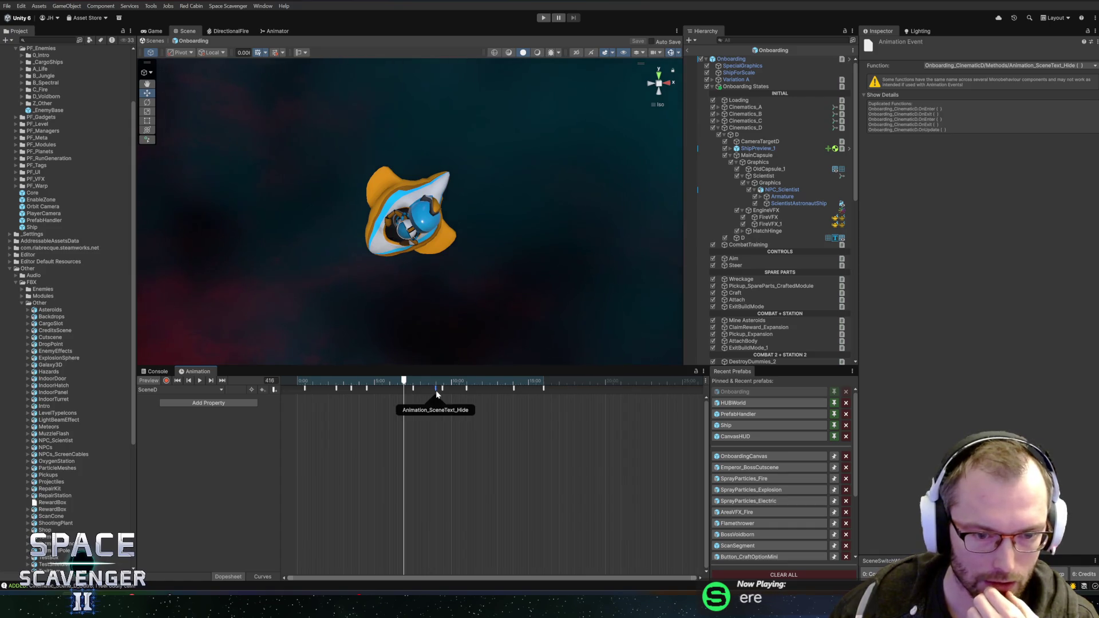
pyautogui.click(352, 388)
pyautogui.click(367, 389)
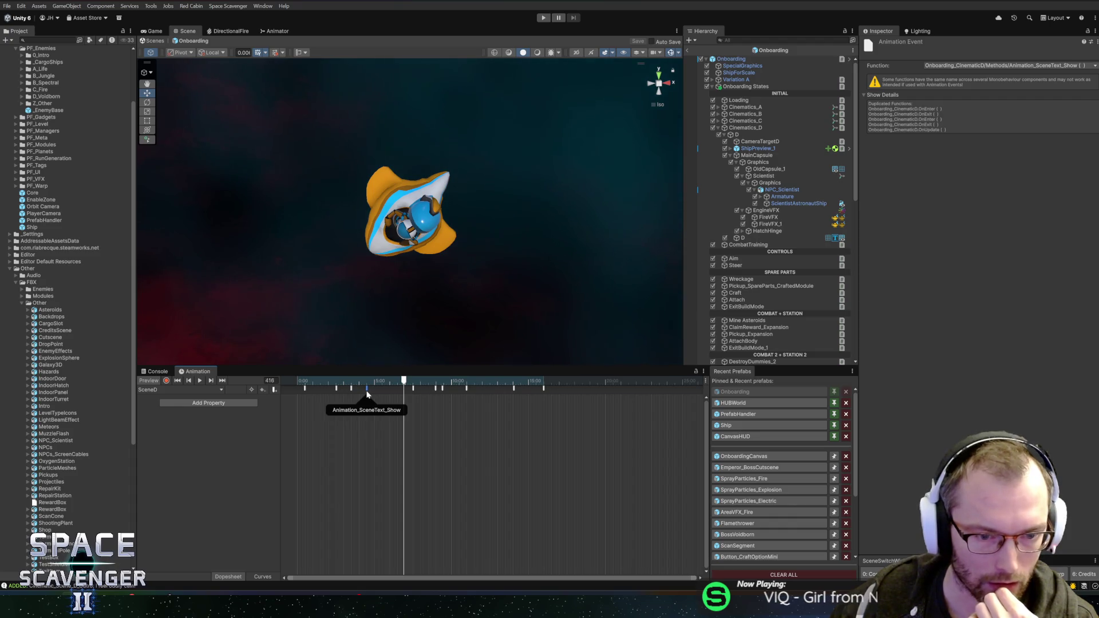
pyautogui.moveTo(395, 383); pyautogui.dragTo(376, 382)
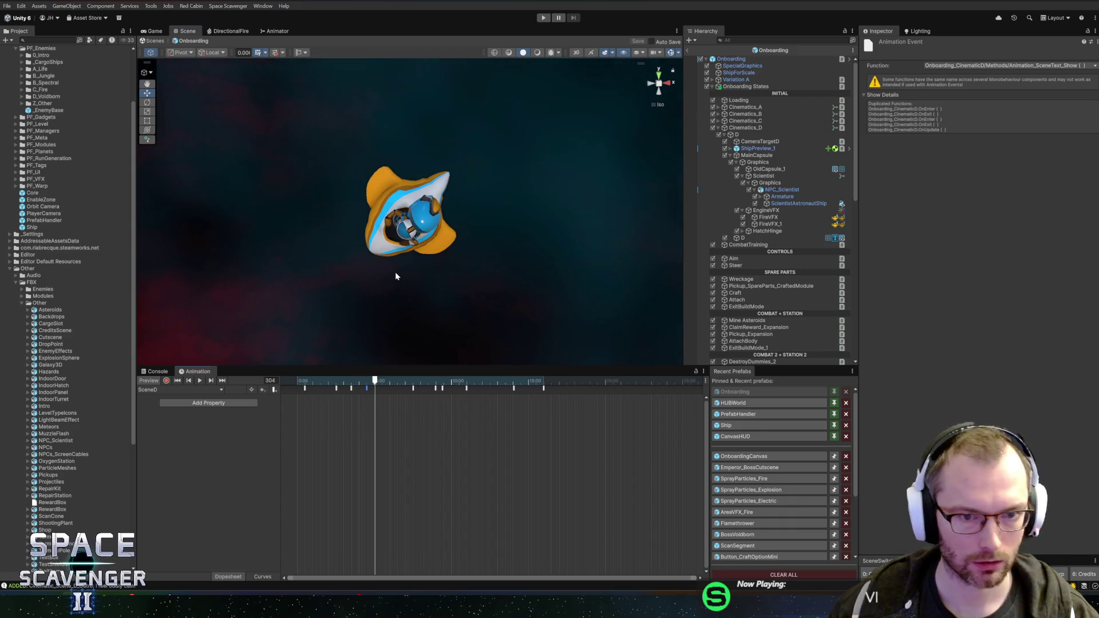
# Turn on animation recording and select Scientist to view its idle animation
pyautogui.scroll(3, 269, 339)
pyautogui.click(165, 380)
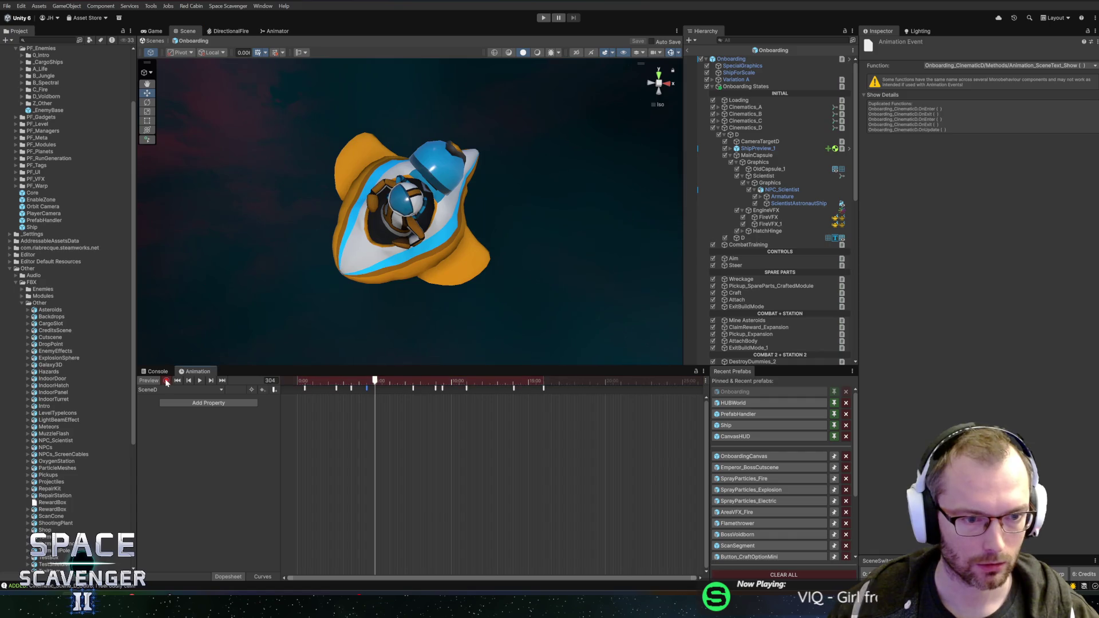
pyautogui.moveTo(423, 246); pyautogui.dragTo(453, 231)
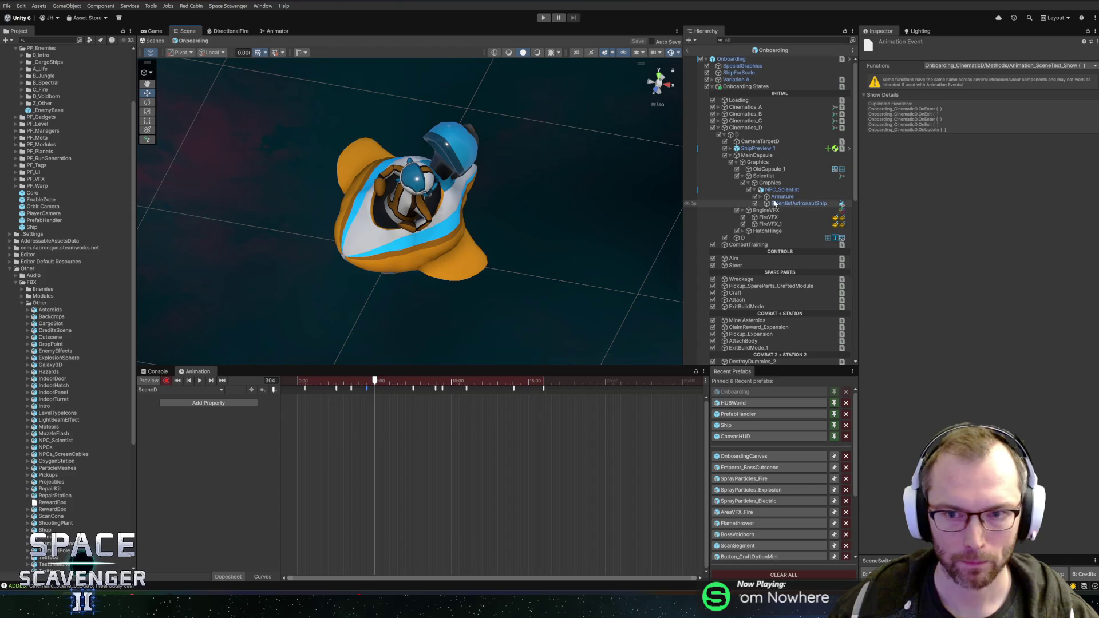
pyautogui.click(776, 178)
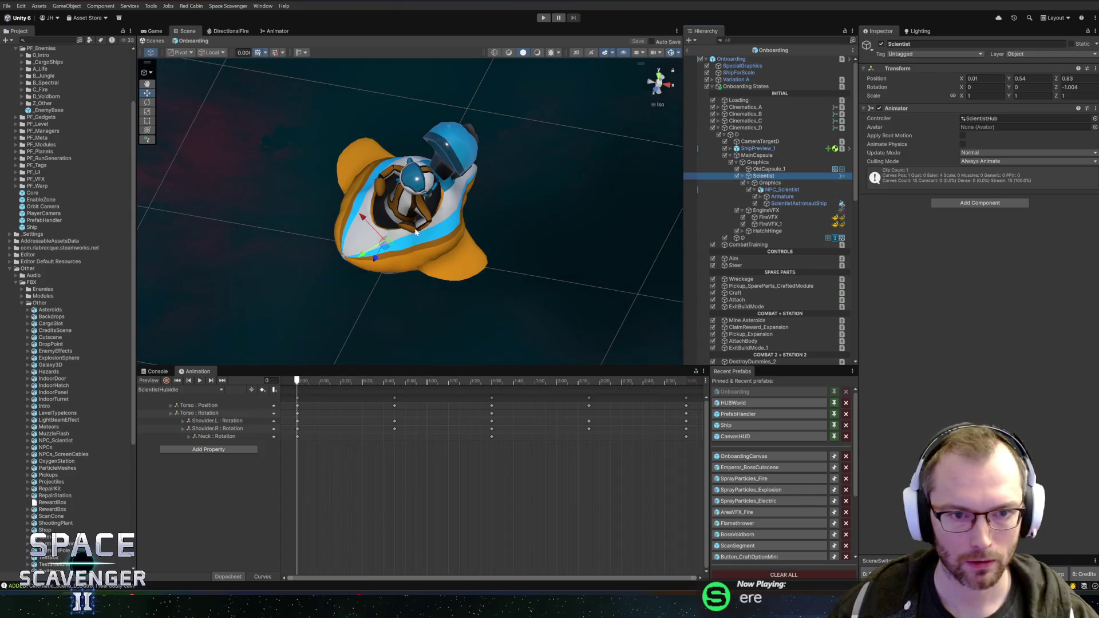
# Undo NPC_Scientist's accidental move, returning it to Z -2.69
pyautogui.click(779, 191)
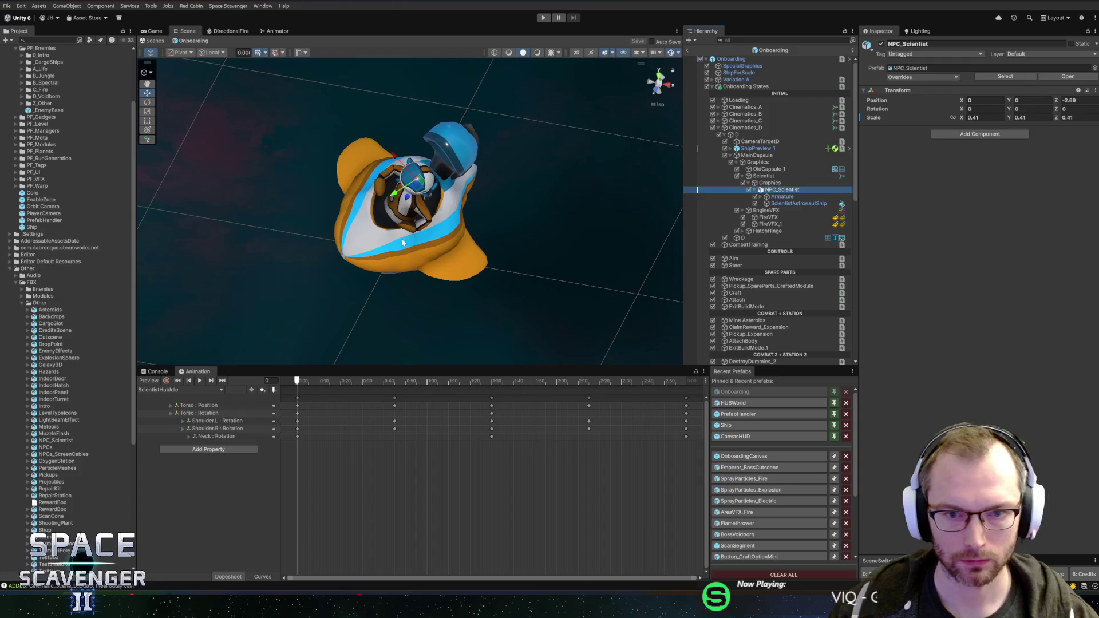
pyautogui.moveTo(374, 247)
pyautogui.mouseDown()
pyautogui.moveTo(466, 272)
pyautogui.moveTo(456, 219)
pyautogui.moveTo(431, 213)
pyautogui.mouseUp()
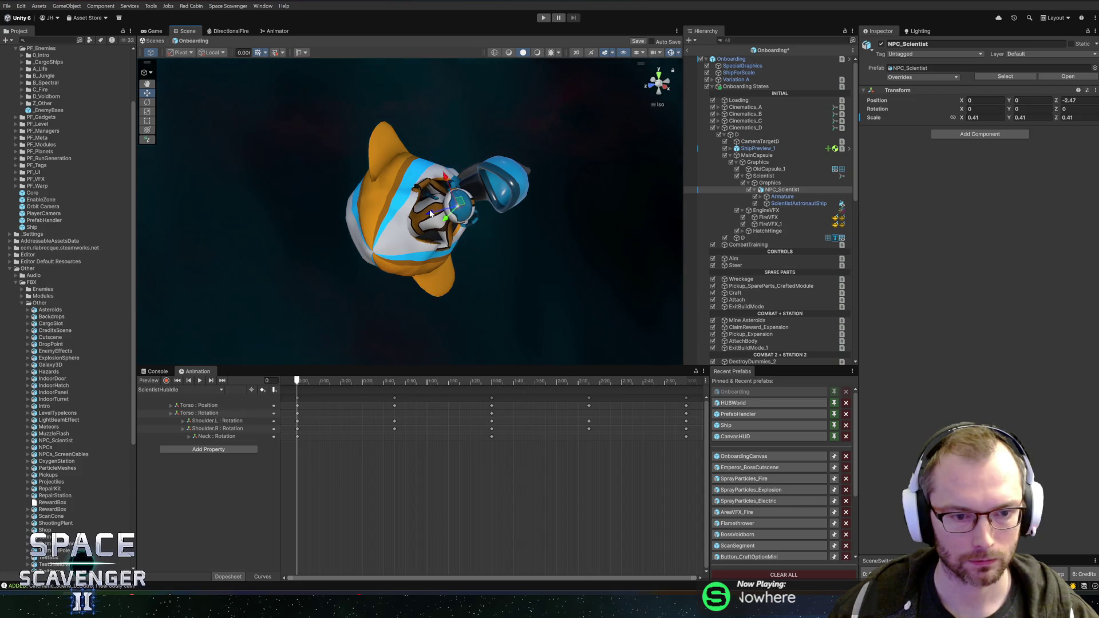
pyautogui.hotkey('ctrl', 'z')
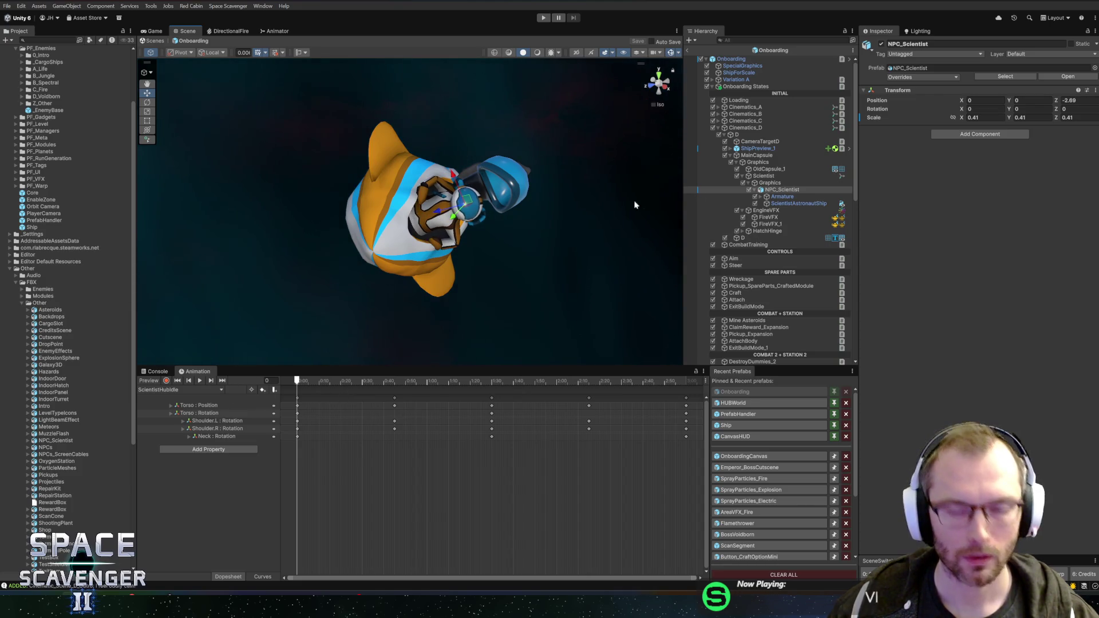
# Preview the Cinematics_D SceneD clip at frame 302, then reselect NPC_Scientist
pyautogui.click(761, 128)
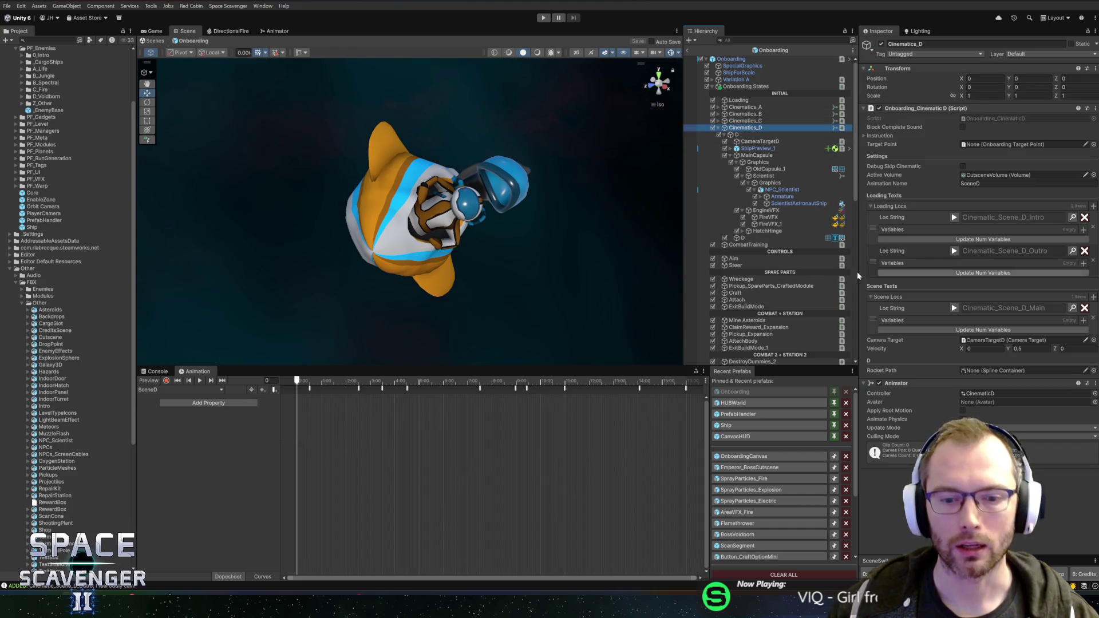
pyautogui.click(1067, 57)
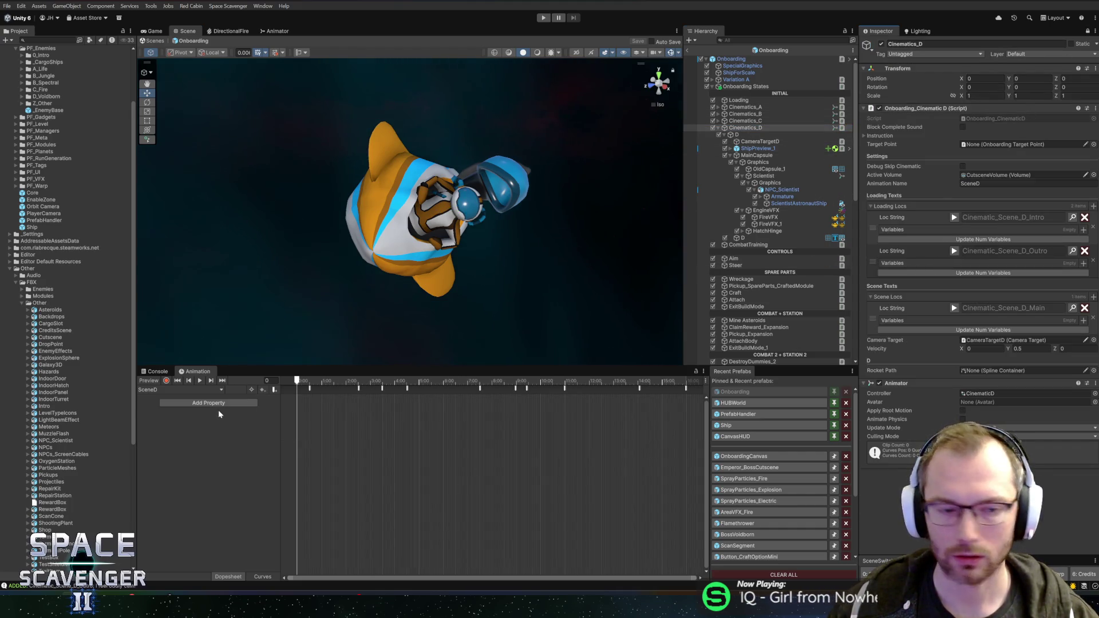
pyautogui.click(165, 381)
pyautogui.moveTo(395, 383)
pyautogui.mouseDown()
pyautogui.moveTo(418, 388)
pyautogui.moveTo(408, 389)
pyautogui.mouseUp()
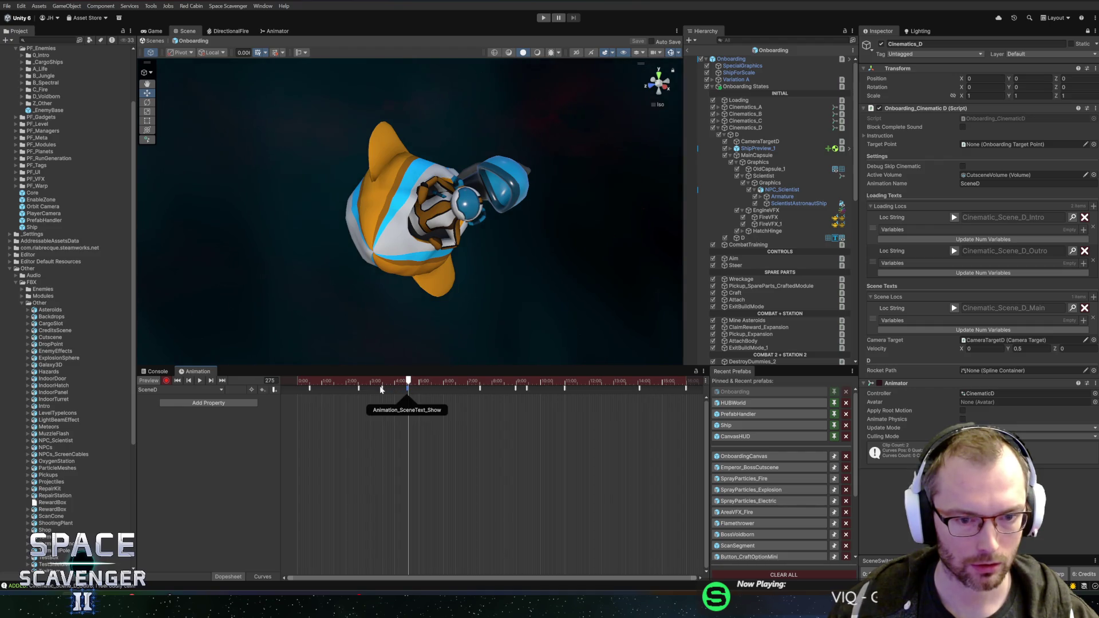
pyautogui.moveTo(414, 381); pyautogui.dragTo(419, 383)
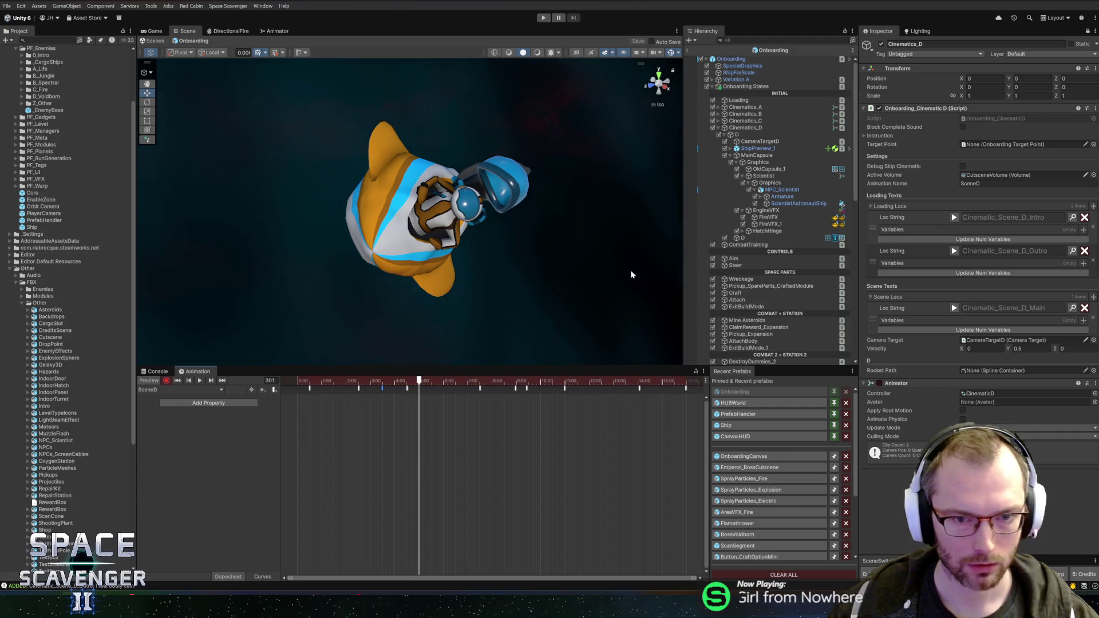
pyautogui.click(781, 190)
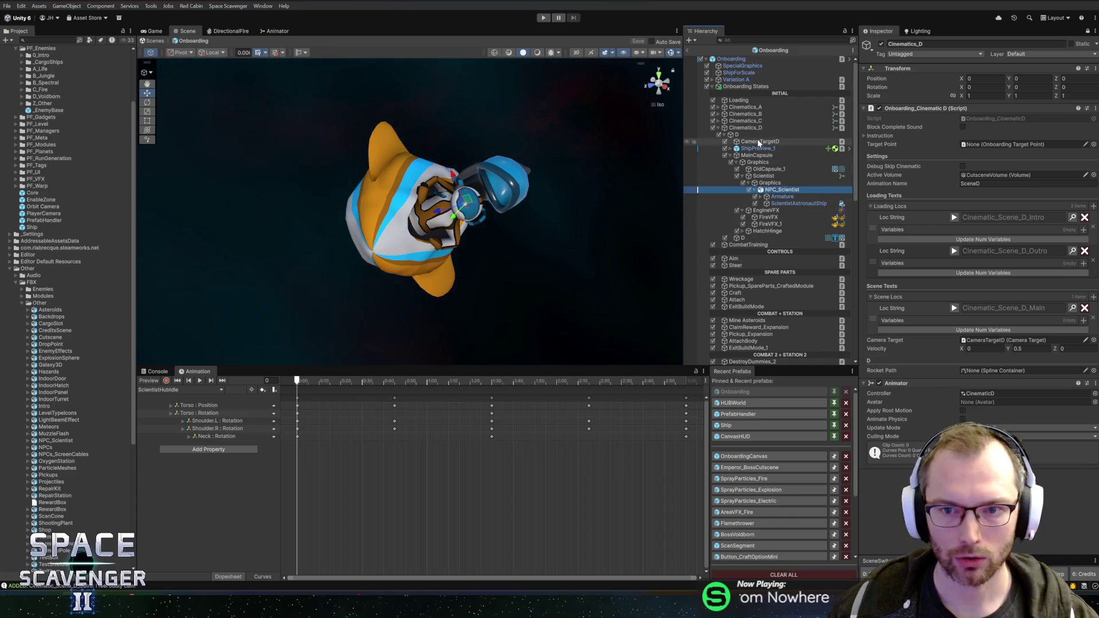
pyautogui.click(745, 128)
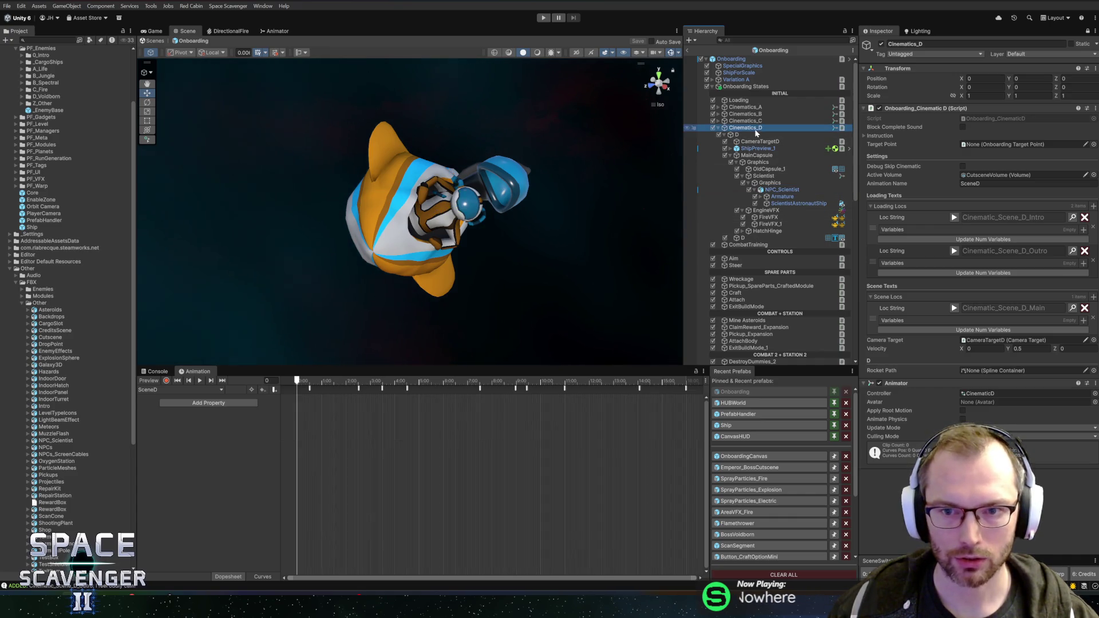
pyautogui.click(693, 373)
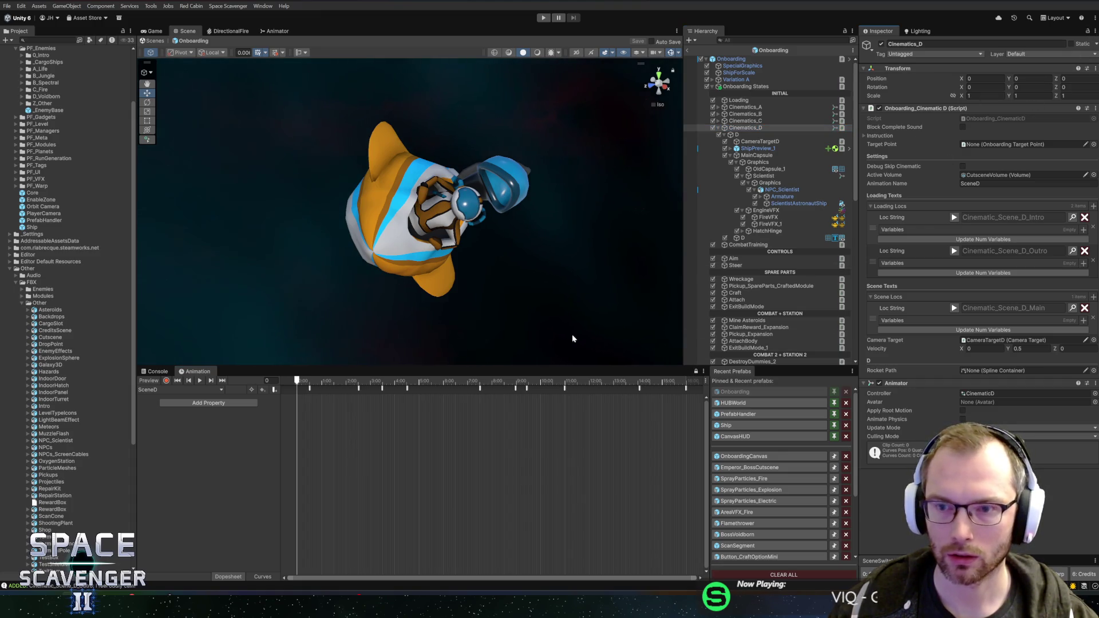
pyautogui.moveTo(364, 382); pyautogui.dragTo(421, 382)
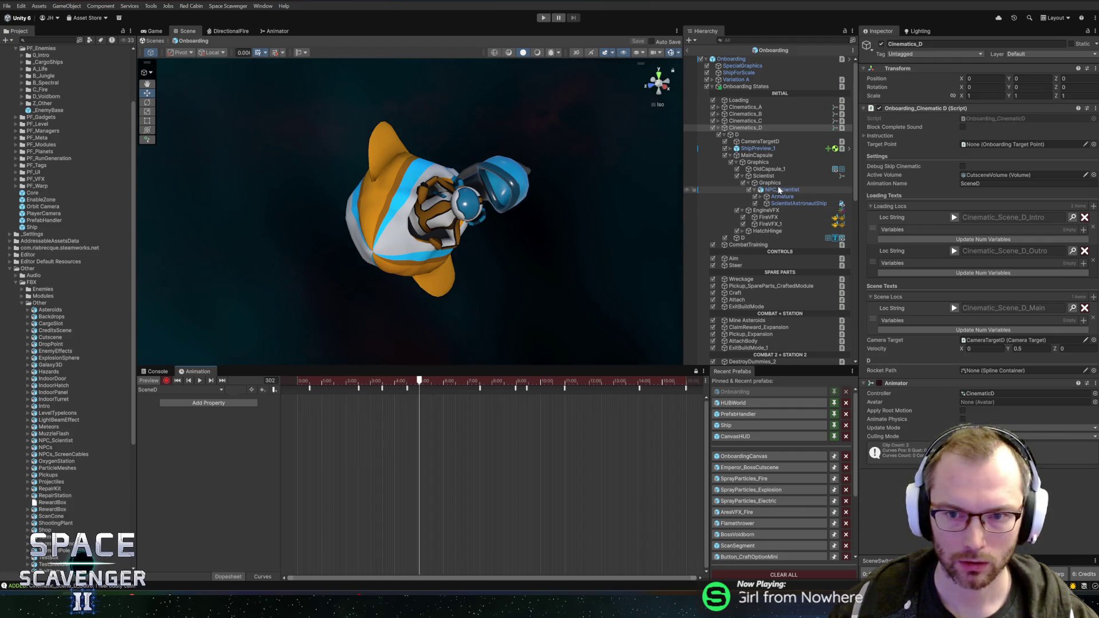
pyautogui.click(779, 190)
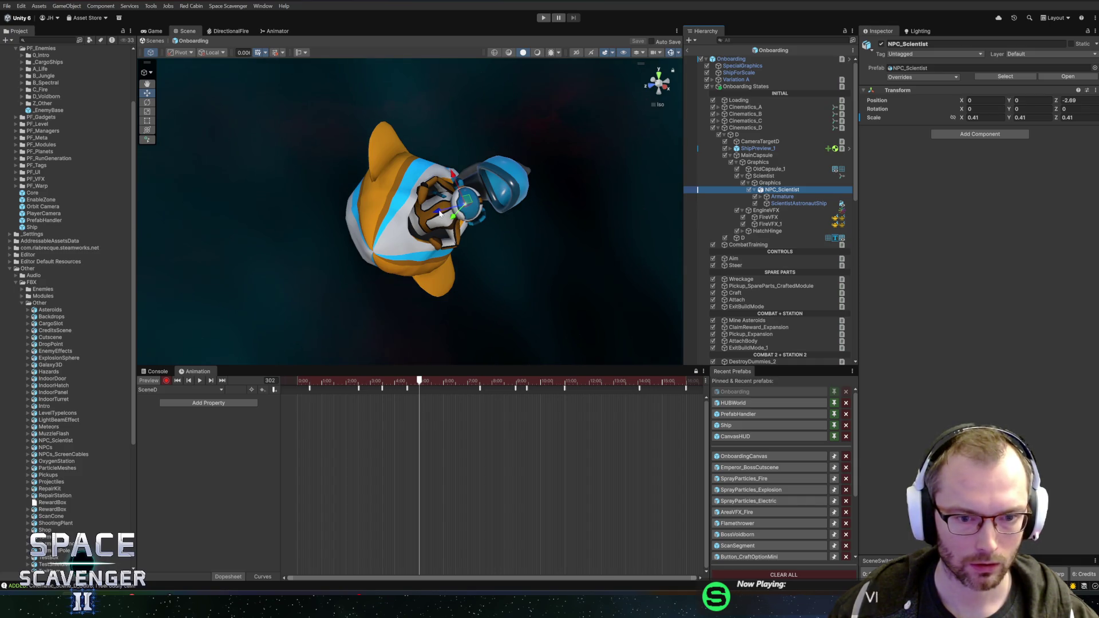
# Record NPC_Scientist moving forward to Z -2.3 and shift its starting Position key to about 5:02
pyautogui.rightClick(885, 103)
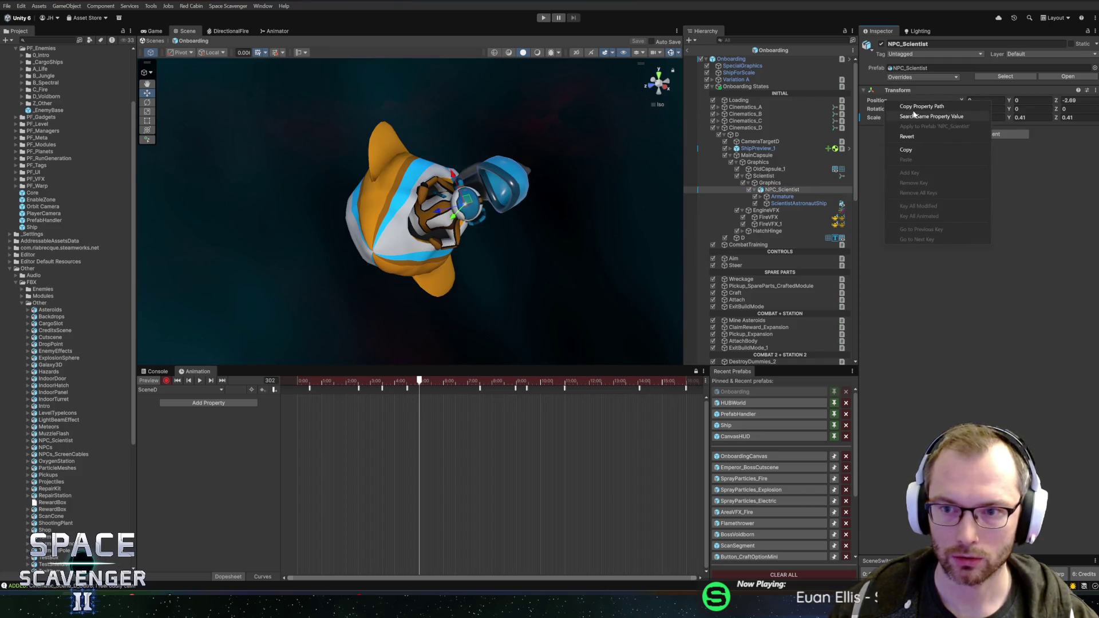
pyautogui.click(888, 103)
pyautogui.rightClick(884, 102)
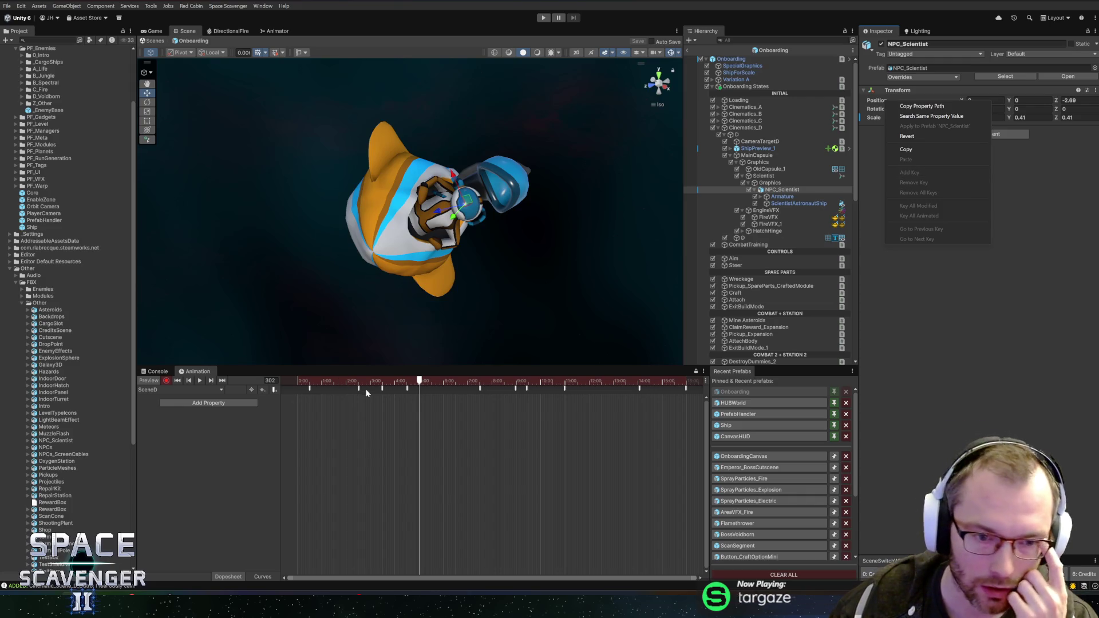
pyautogui.moveTo(437, 212); pyautogui.dragTo(423, 215)
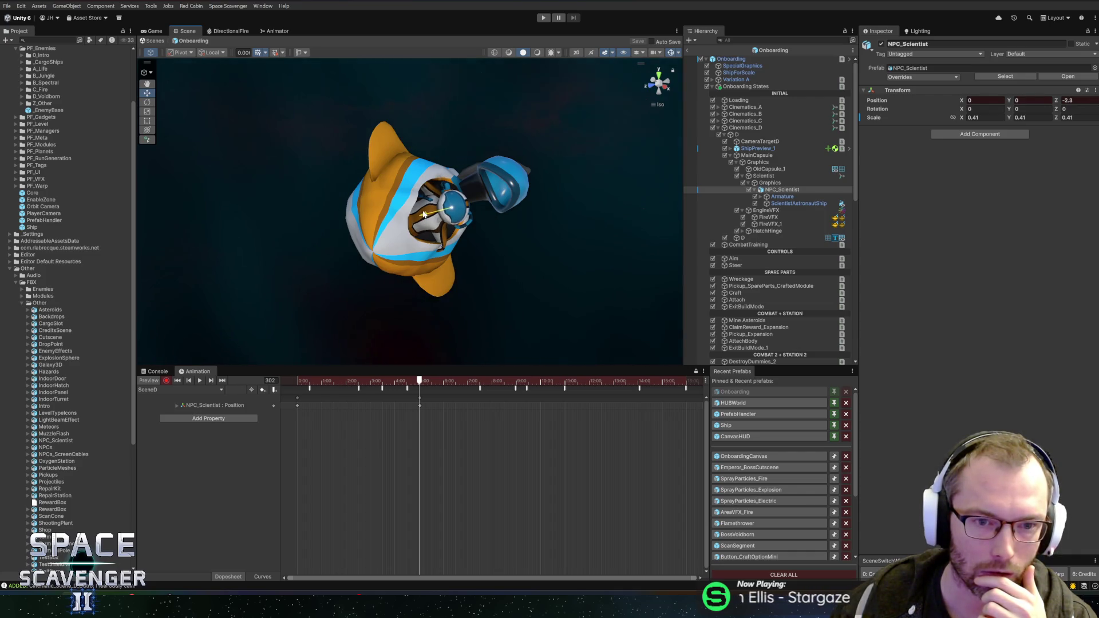
pyautogui.moveTo(424, 215); pyautogui.dragTo(423, 216)
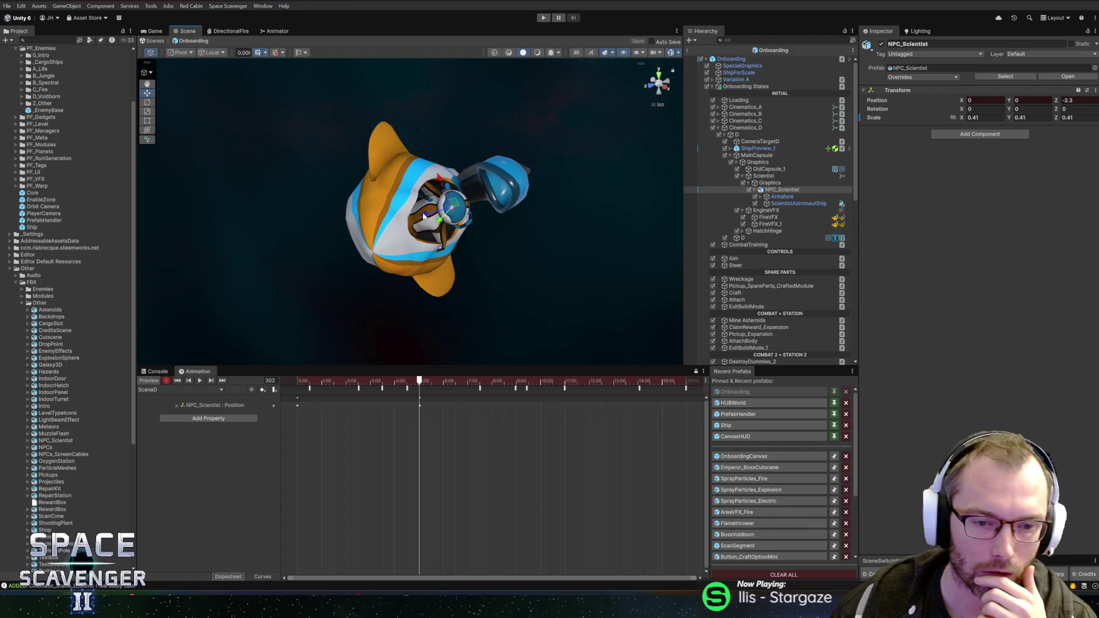
pyautogui.click(420, 402)
pyautogui.moveTo(465, 404); pyautogui.dragTo(470, 405)
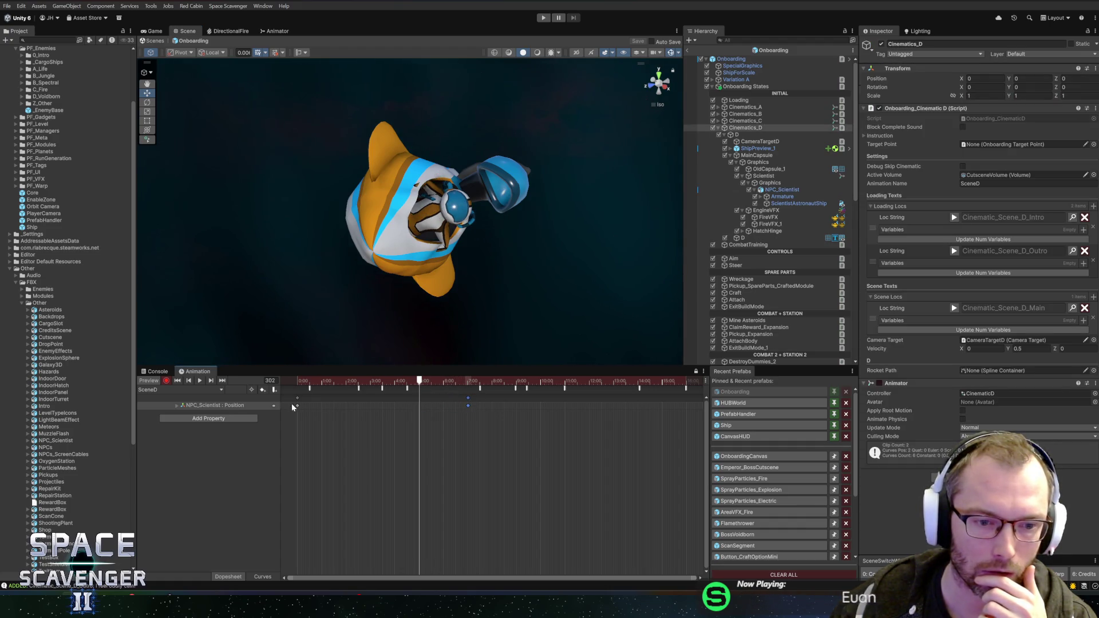
pyautogui.moveTo(296, 403)
pyautogui.mouseDown()
pyautogui.moveTo(420, 407)
pyautogui.moveTo(422, 381)
pyautogui.moveTo(468, 382)
pyautogui.mouseUp()
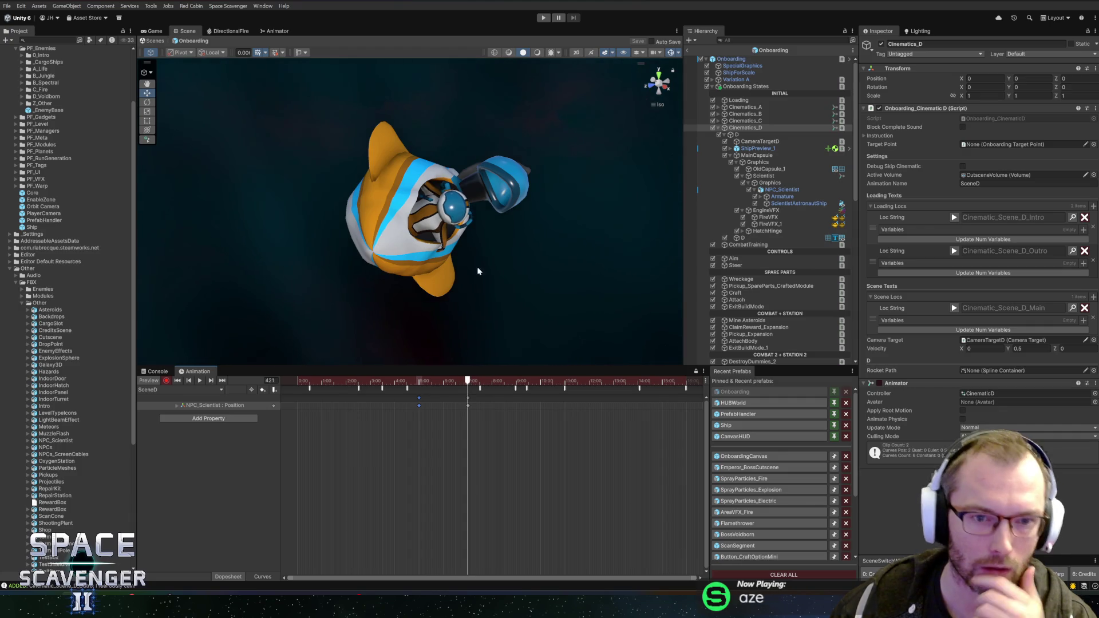
# At frame 421, tilt NPC_Scientist back to X -35.856, adding a Rotation track
pyautogui.moveTo(478, 270); pyautogui.dragTo(427, 261)
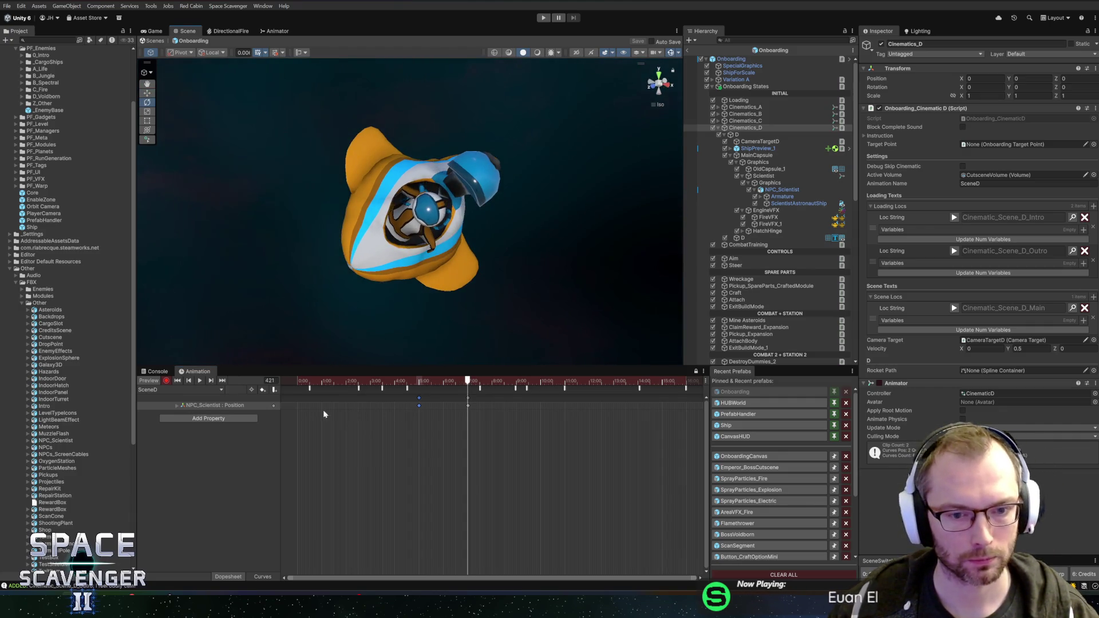
pyautogui.click(249, 408)
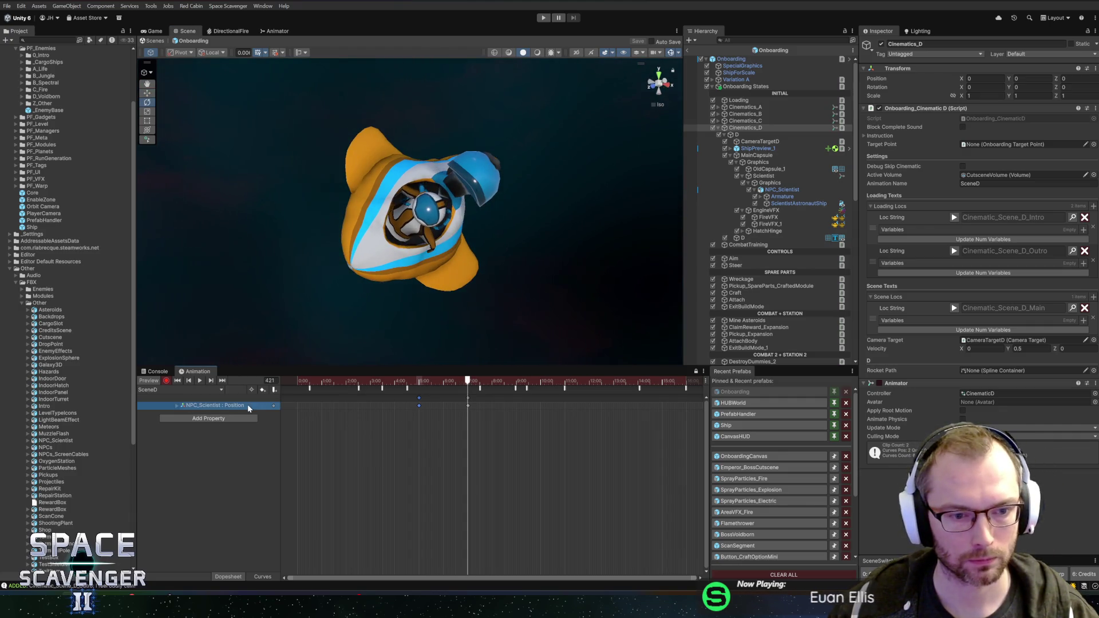
pyautogui.click(781, 189)
pyautogui.moveTo(435, 215); pyautogui.dragTo(409, 228)
# Undo the scientist's trial rotation and switch the transform gizmo to Global
pyautogui.press('w')
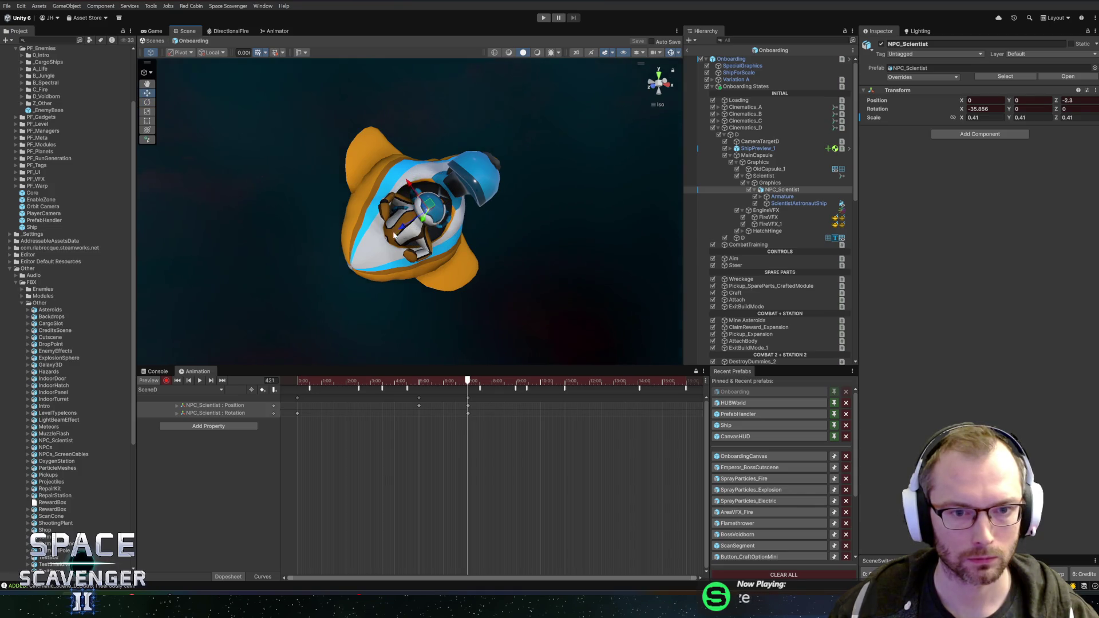
pyautogui.click(212, 52)
pyautogui.moveTo(216, 67)
pyautogui.mouseDown()
pyautogui.moveTo(515, 207)
pyautogui.moveTo(447, 220)
pyautogui.mouseUp()
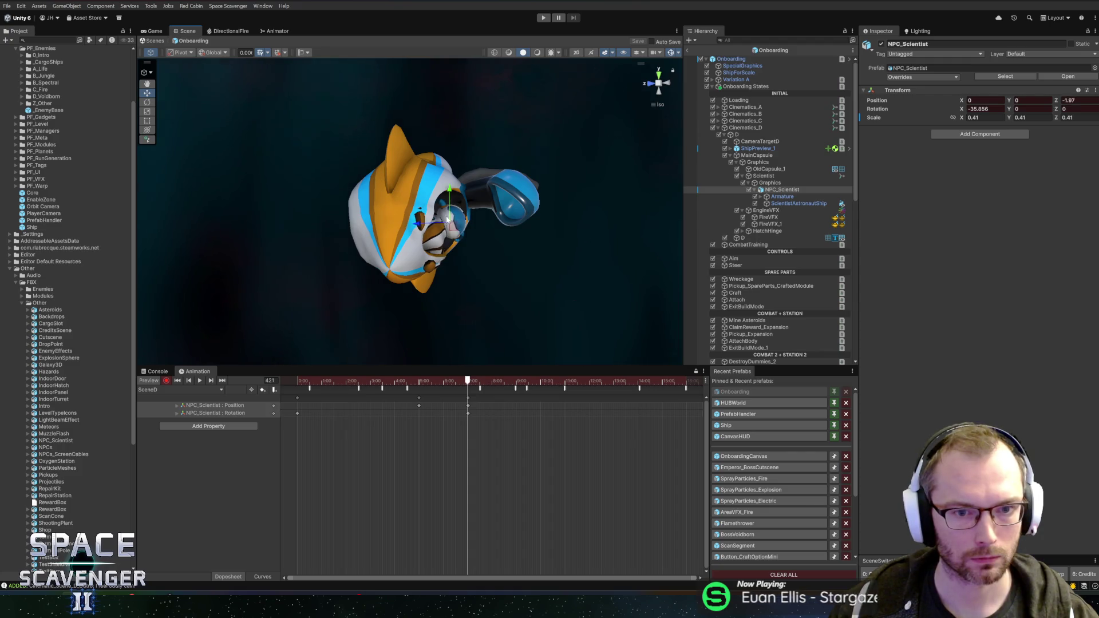
pyautogui.hotkey('ctrl', 'z')
pyautogui.moveTo(557, 202); pyautogui.dragTo(415, 218)
# Record NPC_Scientist scaled down from 0.41 to about 0.34, then scrub to frame 301
pyautogui.press('r')
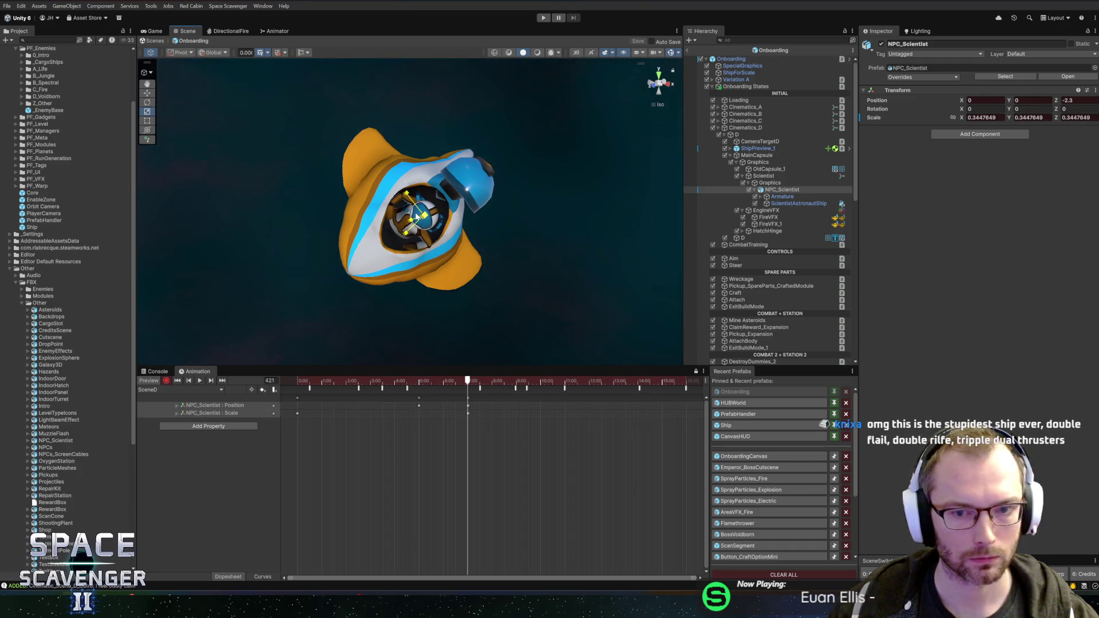
pyautogui.moveTo(576, 273); pyautogui.dragTo(530, 223)
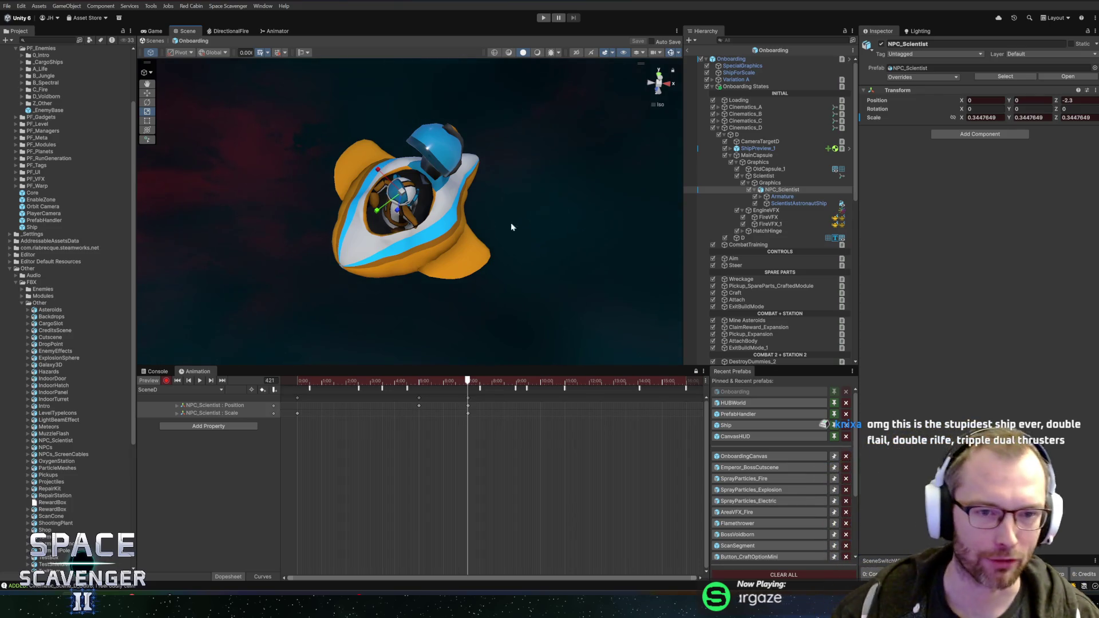
pyautogui.moveTo(512, 227); pyautogui.dragTo(513, 283)
pyautogui.moveTo(458, 379)
pyautogui.mouseDown()
pyautogui.moveTo(418, 382)
pyautogui.moveTo(465, 383)
pyautogui.moveTo(420, 390)
pyautogui.mouseUp()
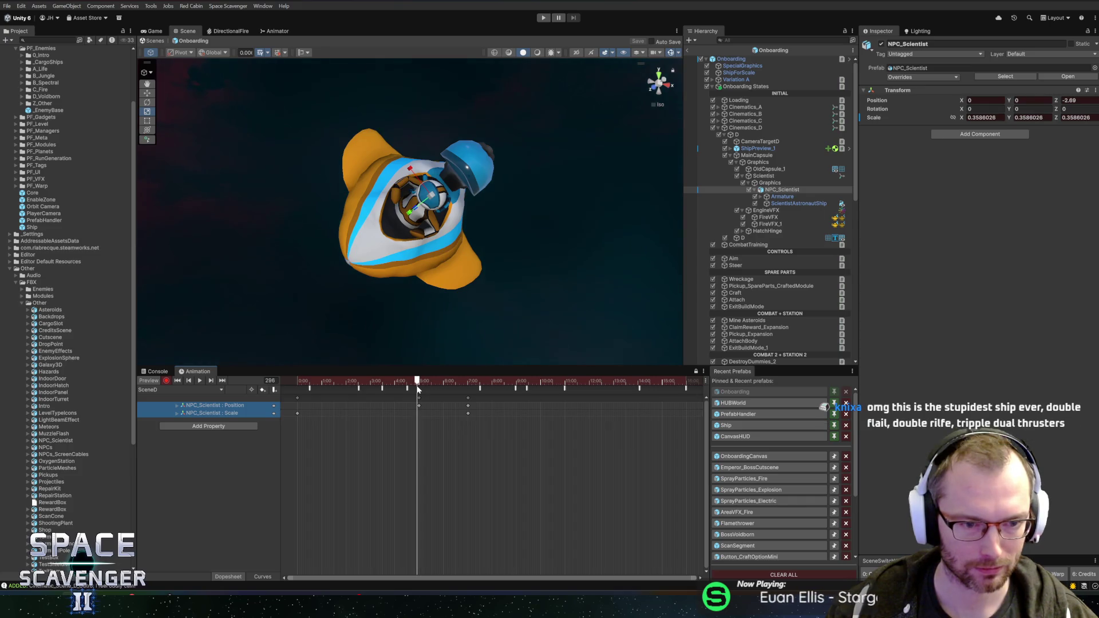
pyautogui.moveTo(420, 389); pyautogui.dragTo(420, 389)
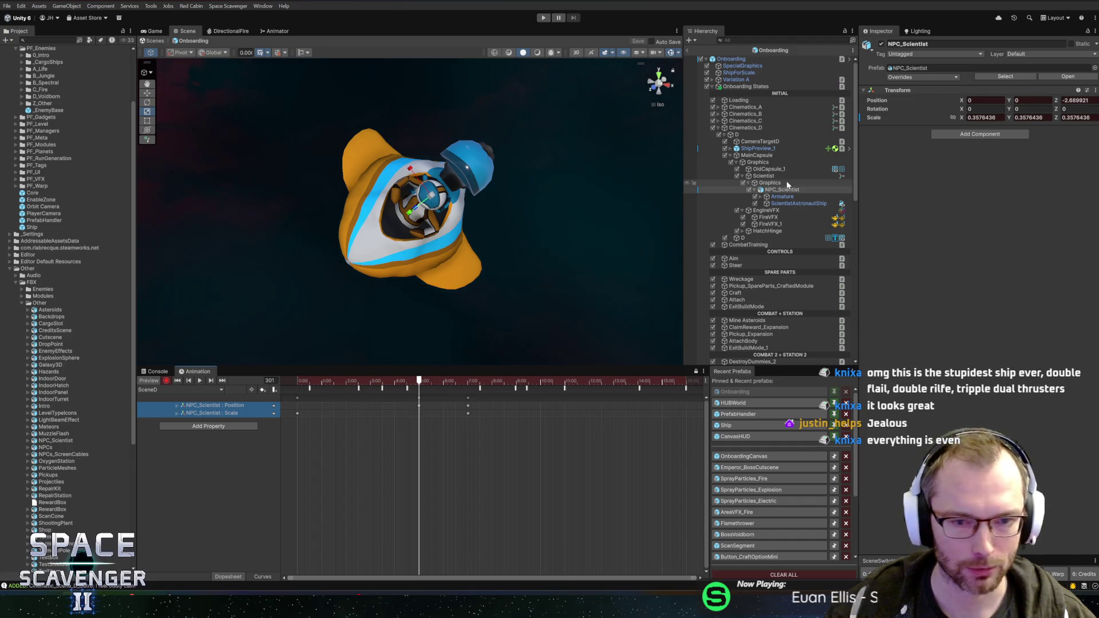
# Key HatchHinge's current rotation (X -72.159) at frame 301 using the Local rotate gizmo
pyautogui.click(760, 231)
pyautogui.press('e')
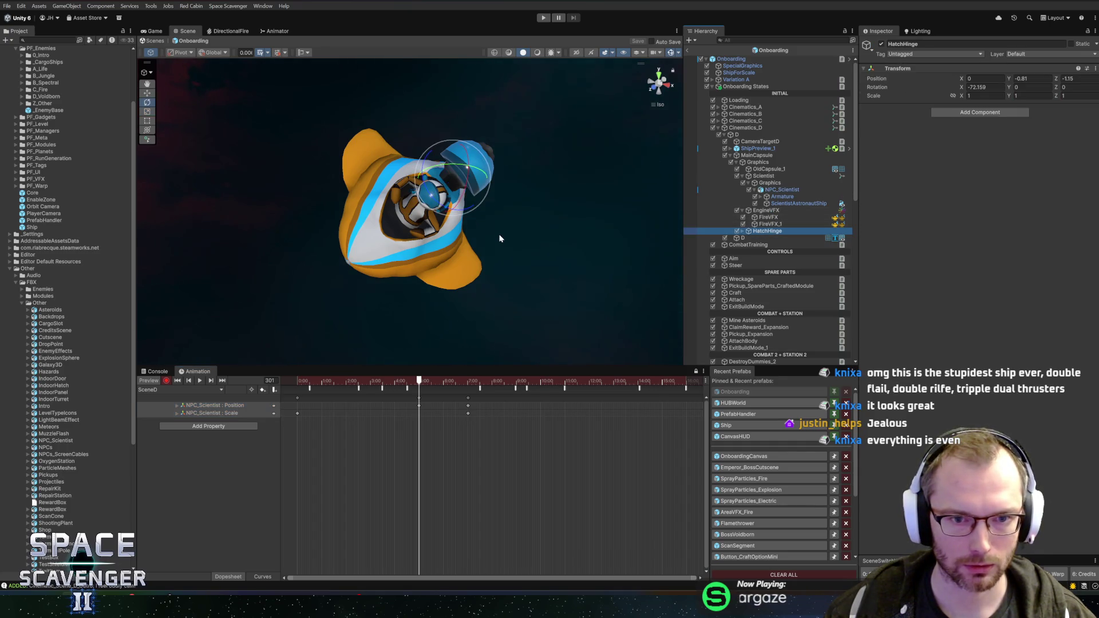
pyautogui.click(213, 52)
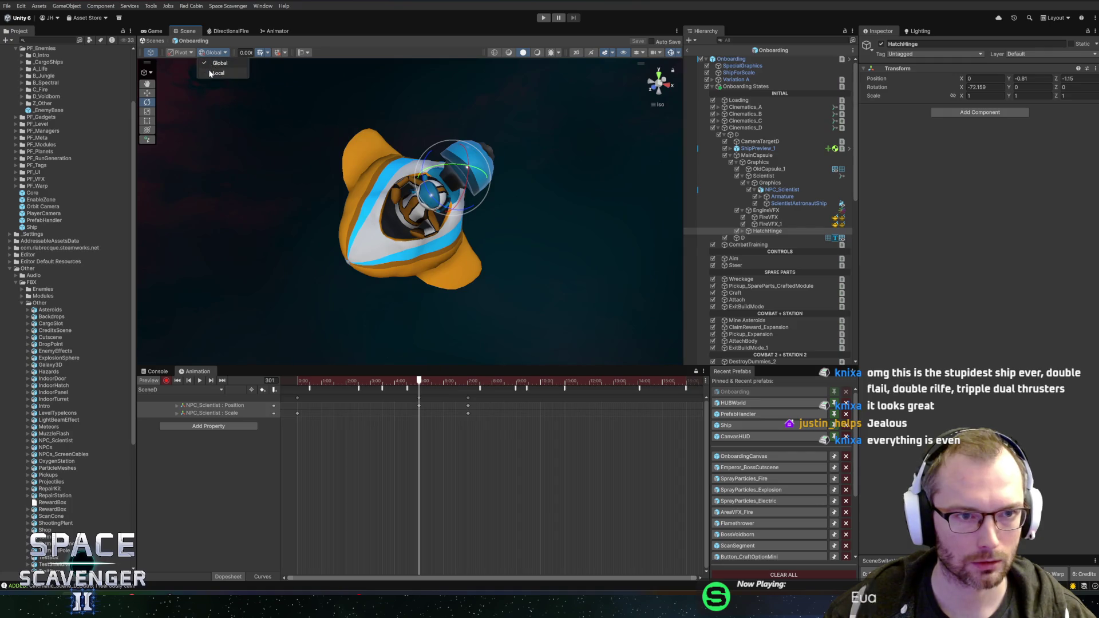
pyautogui.click(218, 73)
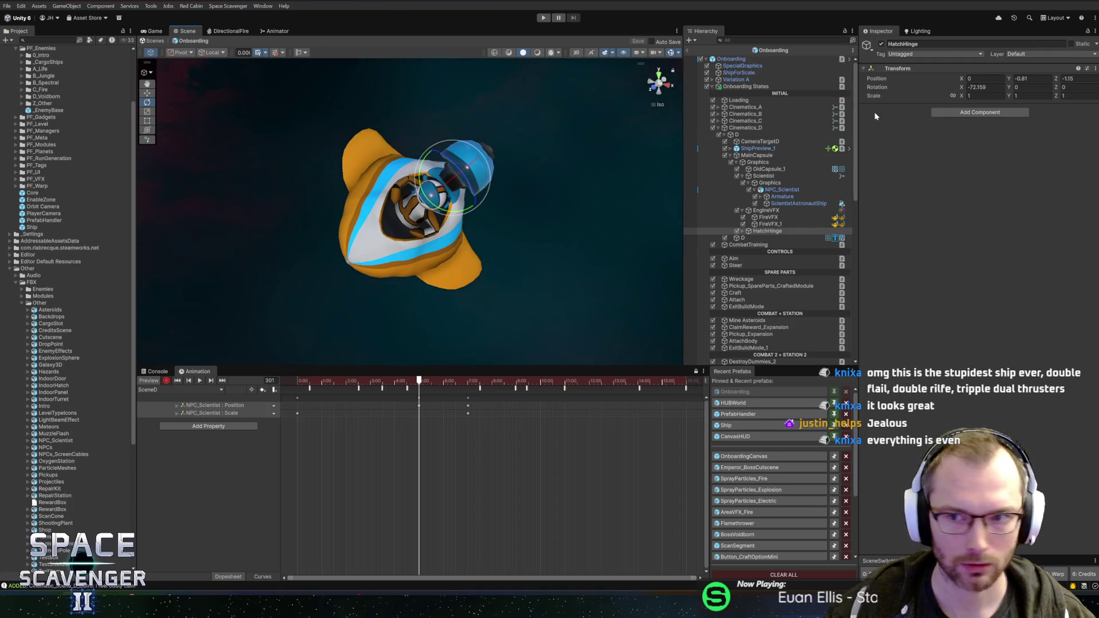
pyautogui.rightClick(885, 87)
pyautogui.click(908, 149)
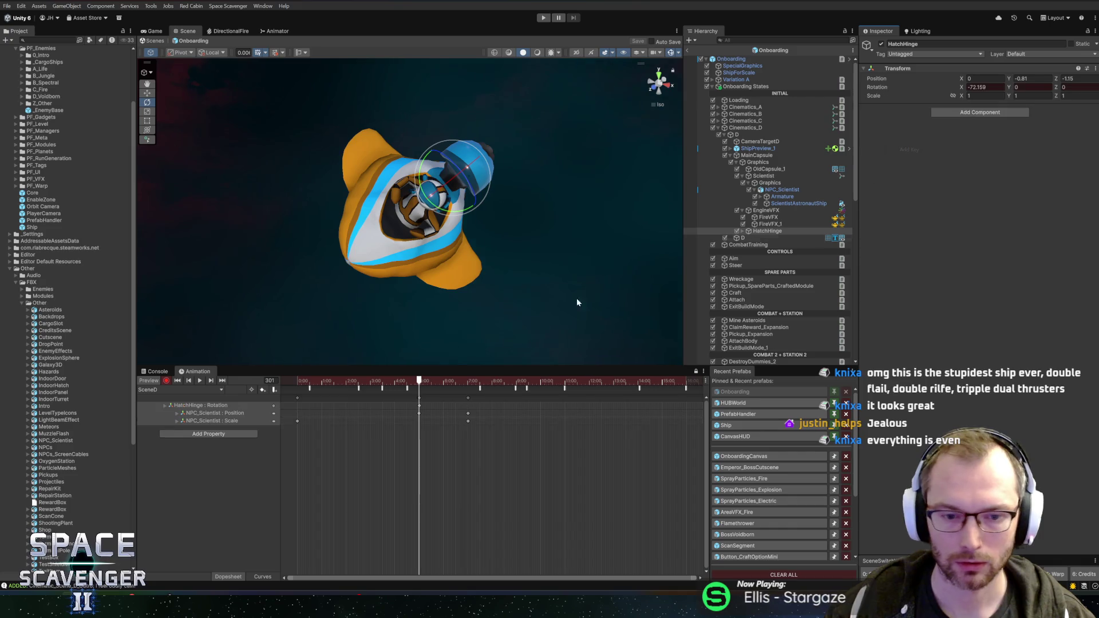
# At frame 331, rotate the hatch on X to about -84.8 and preview it
pyautogui.moveTo(426, 383); pyautogui.dragTo(432, 384)
pyautogui.moveTo(451, 188); pyautogui.dragTo(468, 181)
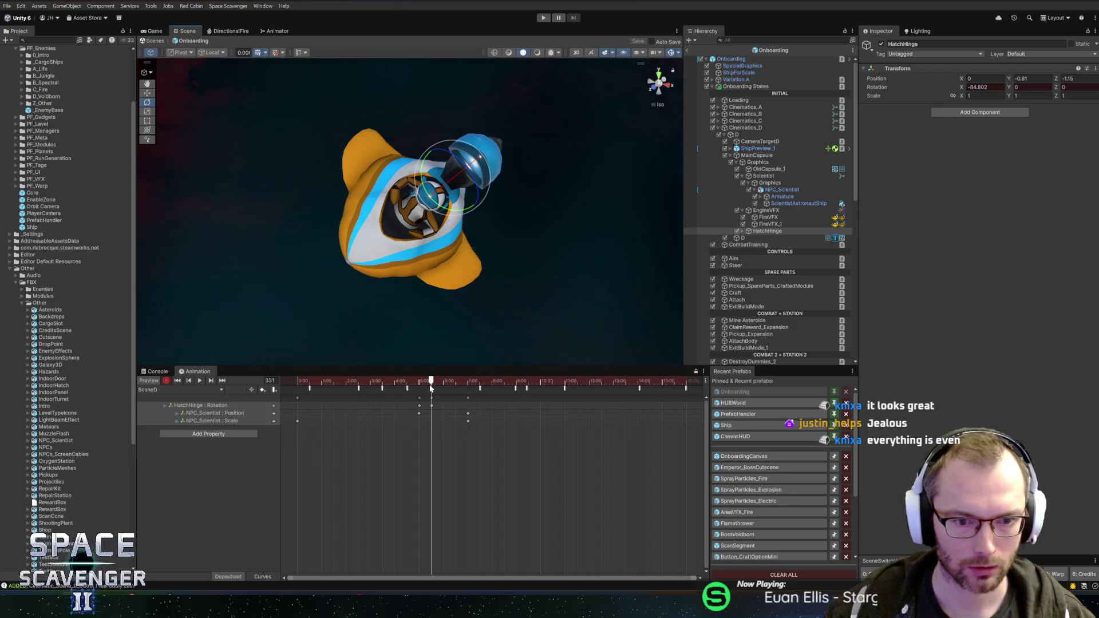
pyautogui.moveTo(431, 383)
pyautogui.mouseDown()
pyautogui.moveTo(378, 382)
pyautogui.moveTo(496, 381)
pyautogui.mouseUp()
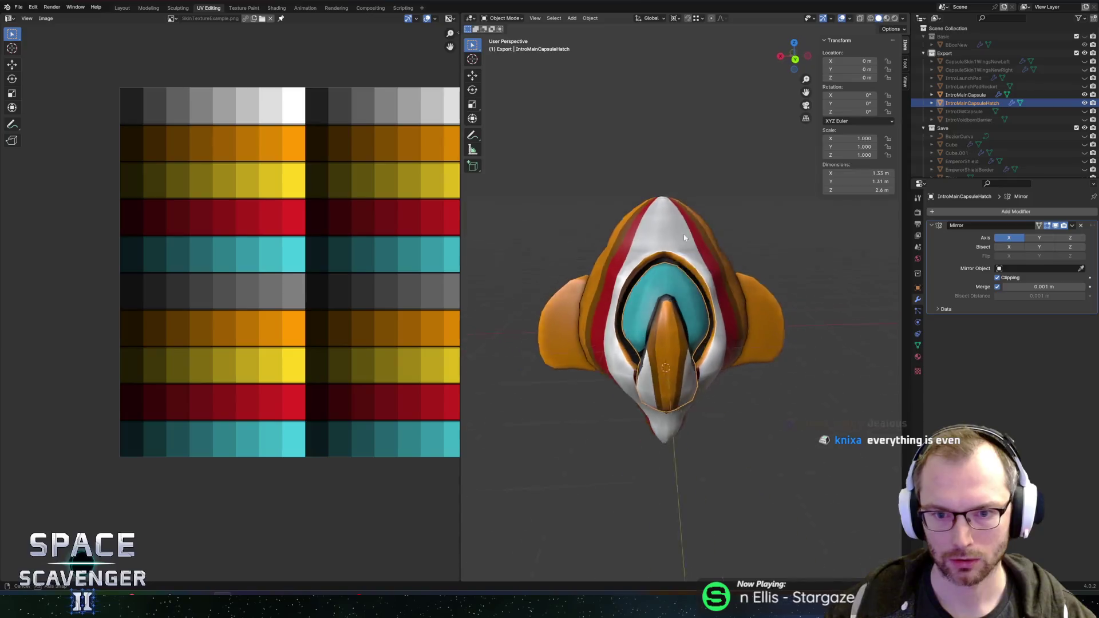
# Select IntroMainCapsule, isolate it in local view, and enter Edit Mode
pyautogui.moveTo(672, 221)
pyautogui.mouseDown()
pyautogui.moveTo(628, 219)
pyautogui.moveTo(692, 213)
pyautogui.mouseUp()
pyautogui.press('Tab')
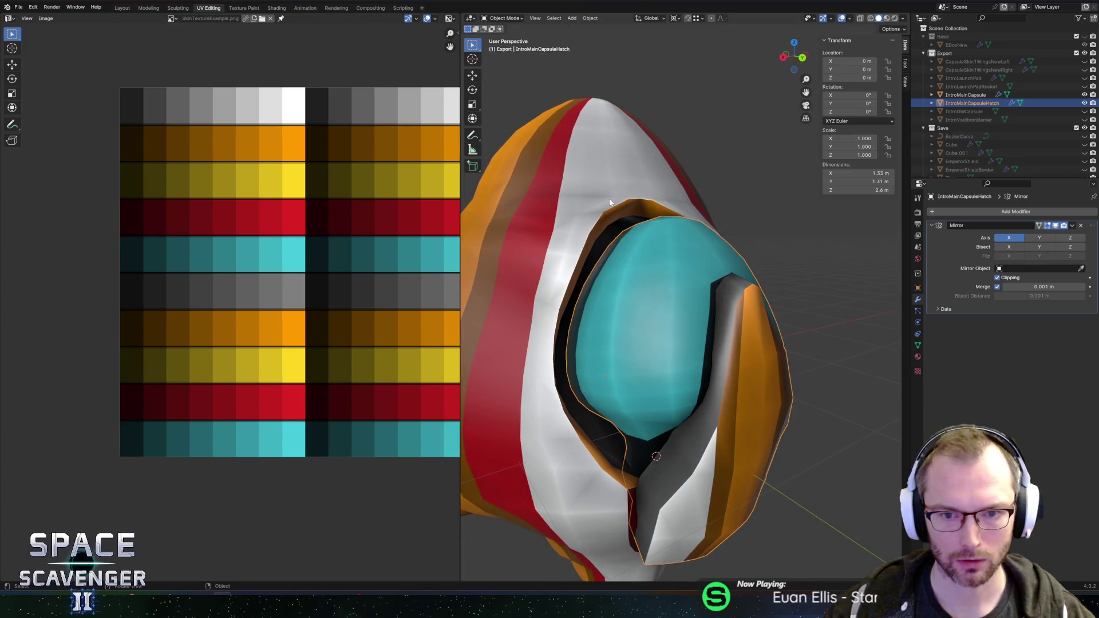
pyautogui.click(652, 206)
pyautogui.press('KP_Divide')
pyautogui.moveTo(653, 206)
pyautogui.mouseDown()
pyautogui.moveTo(591, 184)
pyautogui.moveTo(575, 198)
pyautogui.moveTo(670, 194)
pyautogui.mouseUp()
pyautogui.scroll(5, 575, 217)
pyautogui.press('Tab')
# Select faces on the opening rim and slide a rim edge along the surface
pyautogui.moveTo(628, 163); pyautogui.dragTo(613, 345)
pyautogui.click(604, 363)
pyautogui.moveTo(636, 264); pyautogui.dragTo(636, 269)
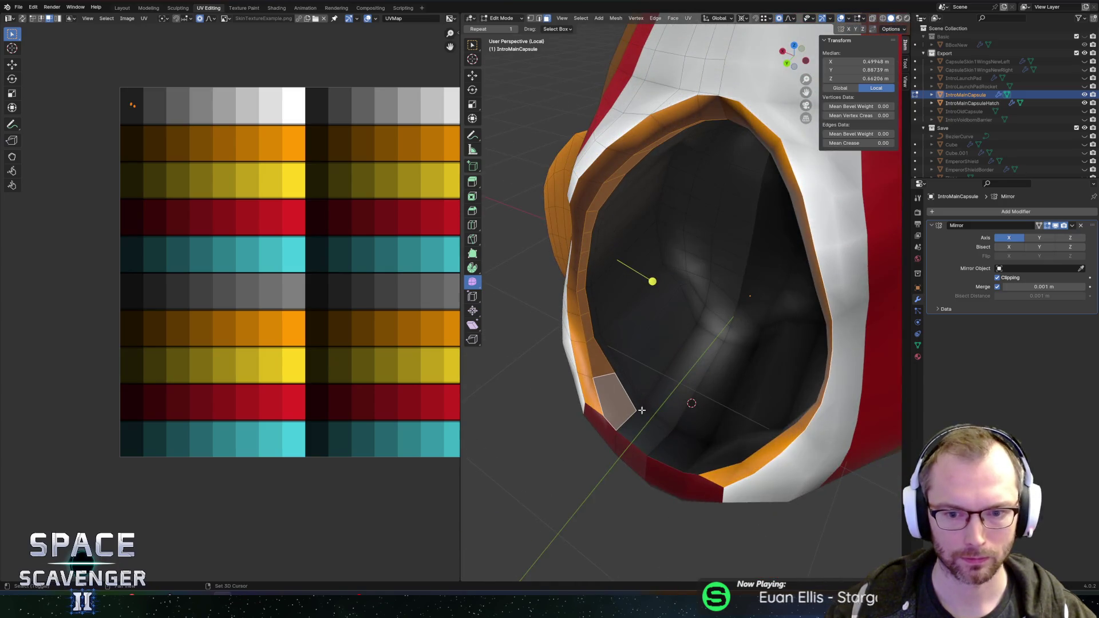
pyautogui.click(633, 412)
pyautogui.moveTo(638, 336); pyautogui.dragTo(599, 364)
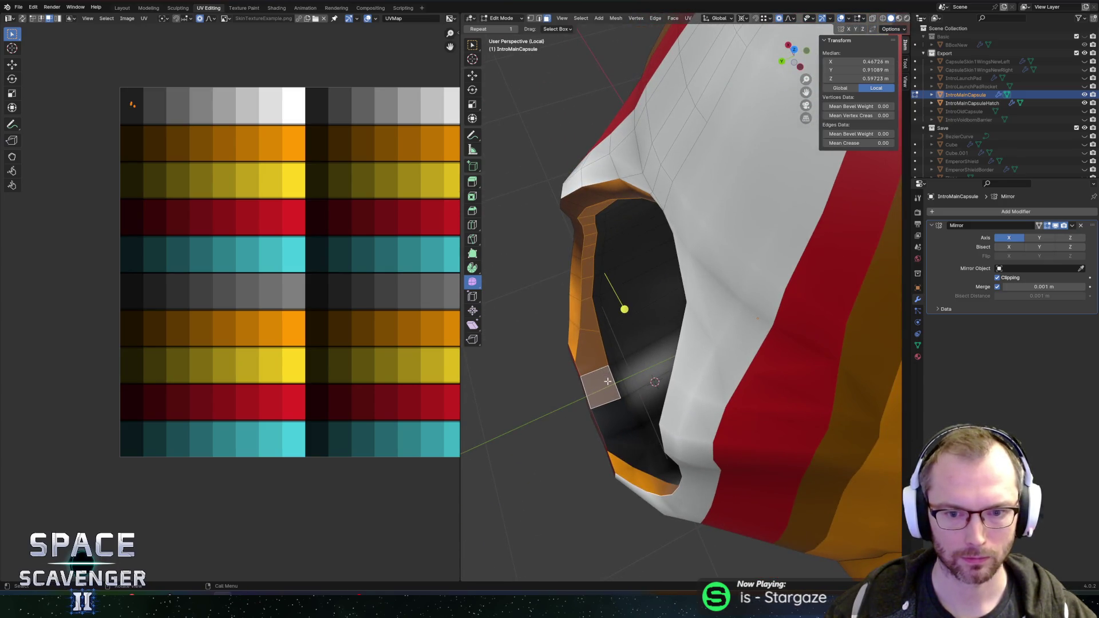
pyautogui.press('2')
pyautogui.press('g')
pyautogui.press('g')
pyautogui.click(605, 378)
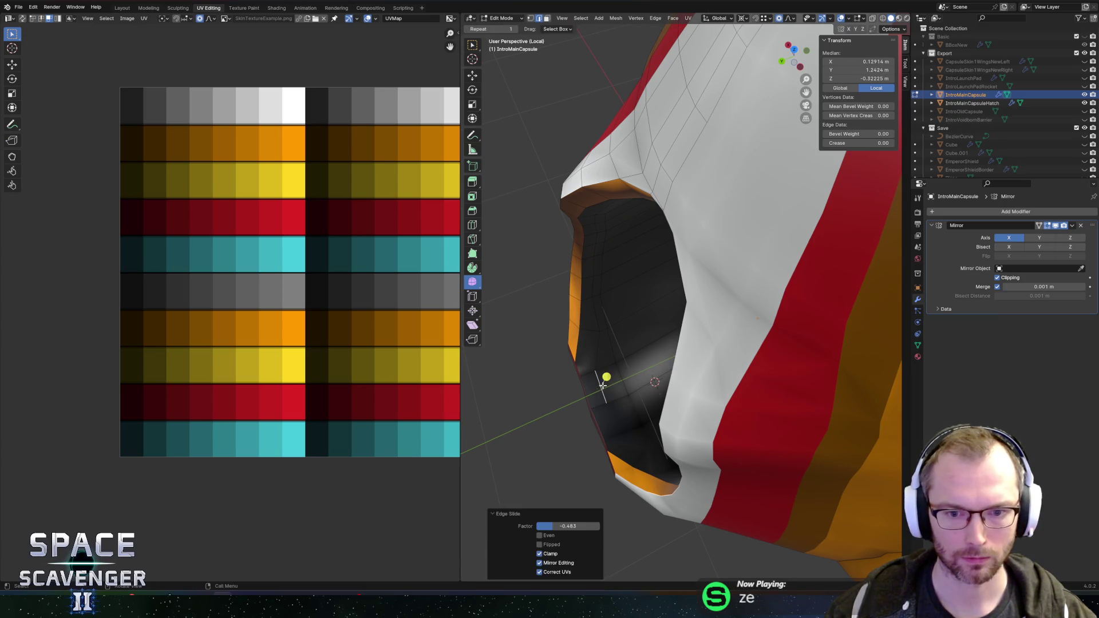
# Slide a single rim vertex along its edge, then select the lower-left rim faces
pyautogui.click(589, 366)
pyautogui.click(599, 332)
pyautogui.press('g')
pyautogui.press('g')
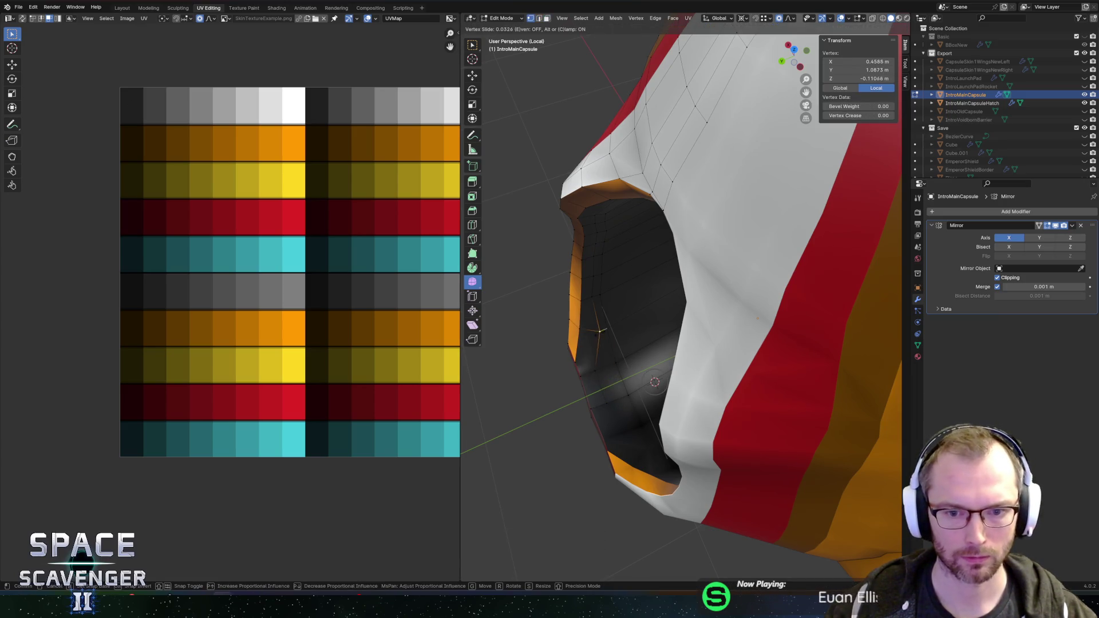
pyautogui.click(597, 331)
pyautogui.press('3')
pyautogui.click(593, 329)
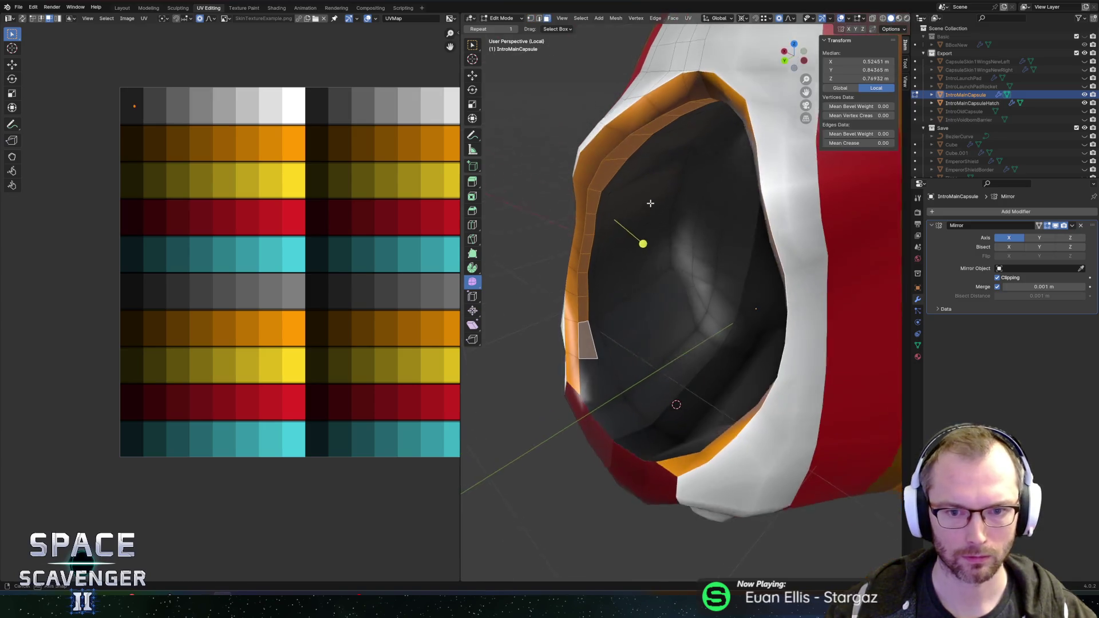
pyautogui.keyDown('shift'); pyautogui.click(585, 393); pyautogui.keyUp('shift')
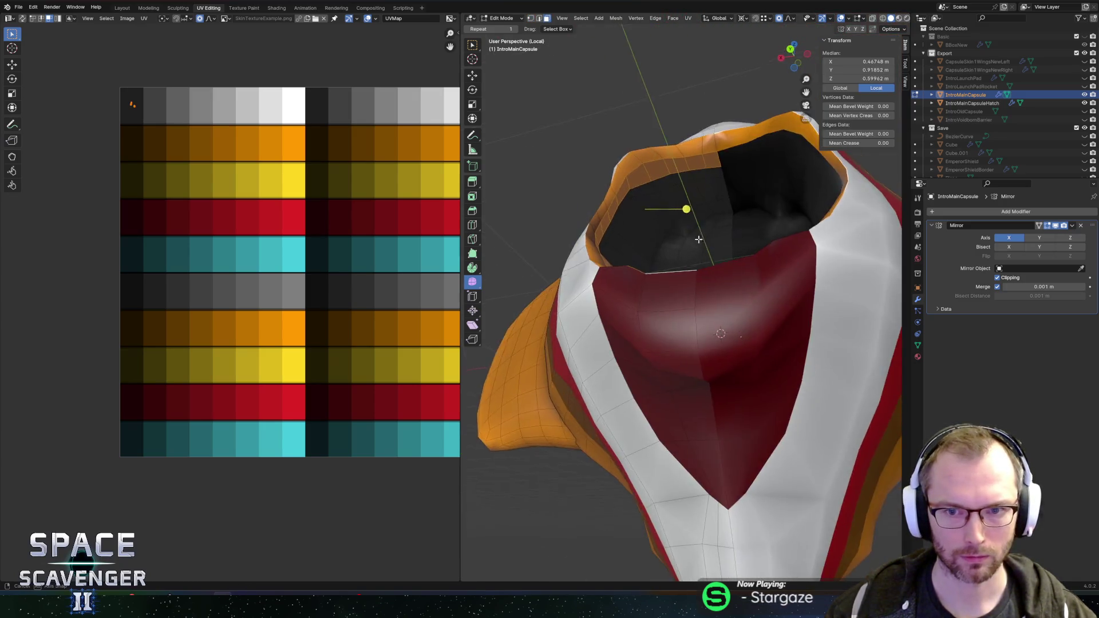
# Snap the 3D cursor to the opening's centre-line vertex
pyautogui.moveTo(708, 234); pyautogui.dragTo(709, 266)
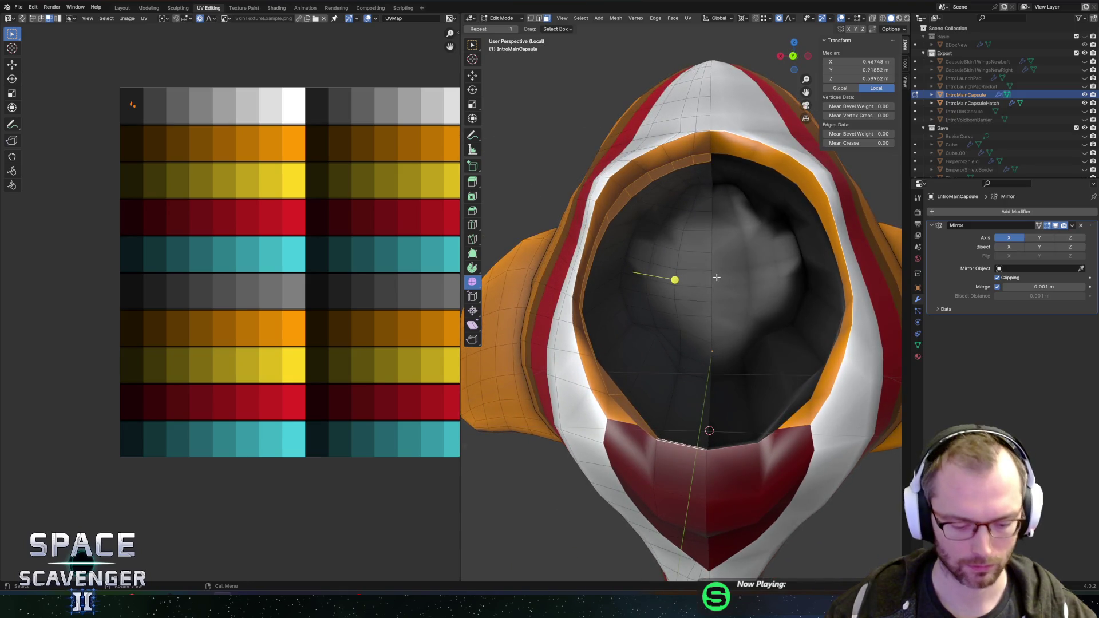
pyautogui.press('1')
pyautogui.click(709, 279)
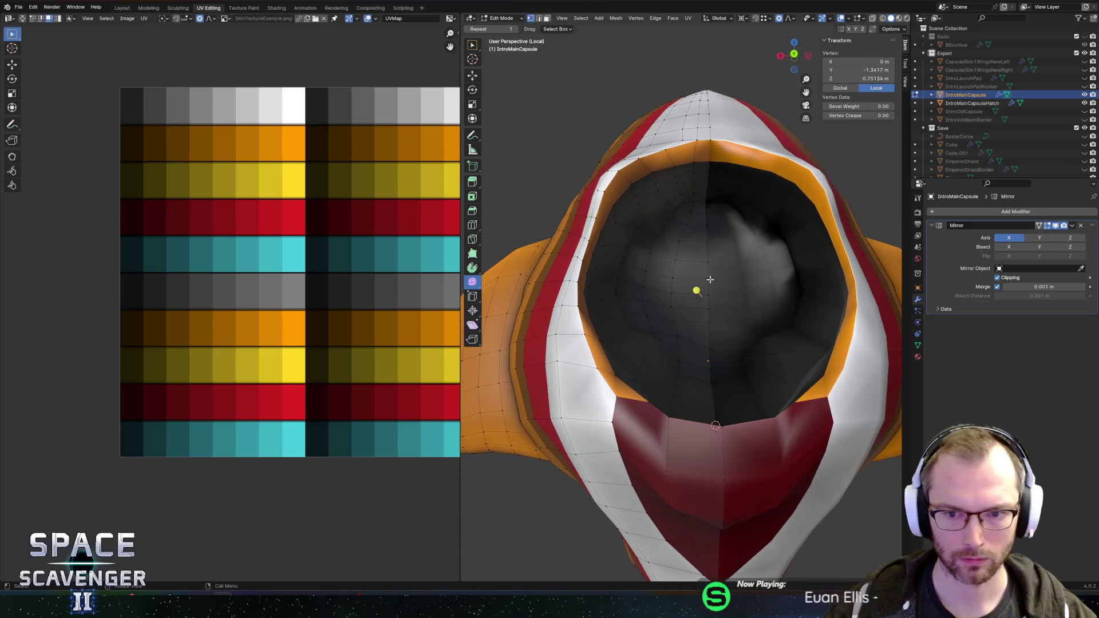
pyautogui.hotkey('shift', 's')
pyautogui.click(724, 332)
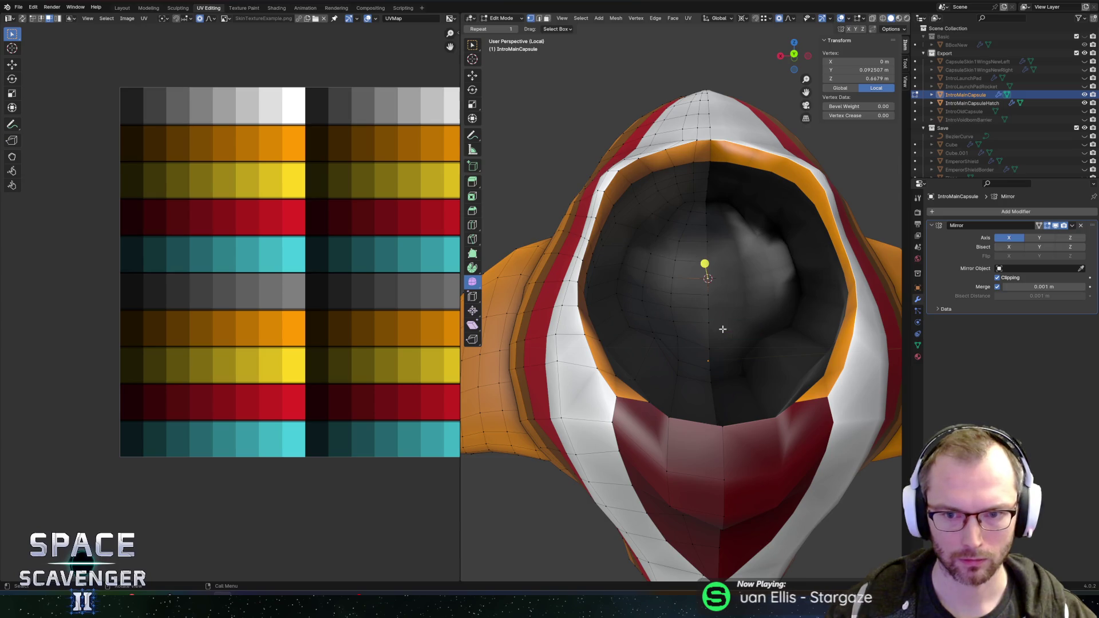
# Select the faces around the opening rim; a trial XY scale is cancelled
pyautogui.keyDown('shift'); pyautogui.click(689, 171); pyautogui.keyUp('shift')
pyautogui.moveTo(669, 263)
pyautogui.mouseDown()
pyautogui.moveTo(662, 312)
pyautogui.moveTo(677, 326)
pyautogui.moveTo(685, 311)
pyautogui.mouseUp()
pyautogui.keyDown('shift'); pyautogui.click(658, 452); pyautogui.keyUp('shift')
pyautogui.hotkey('shift', 's')
pyautogui.click(769, 311)
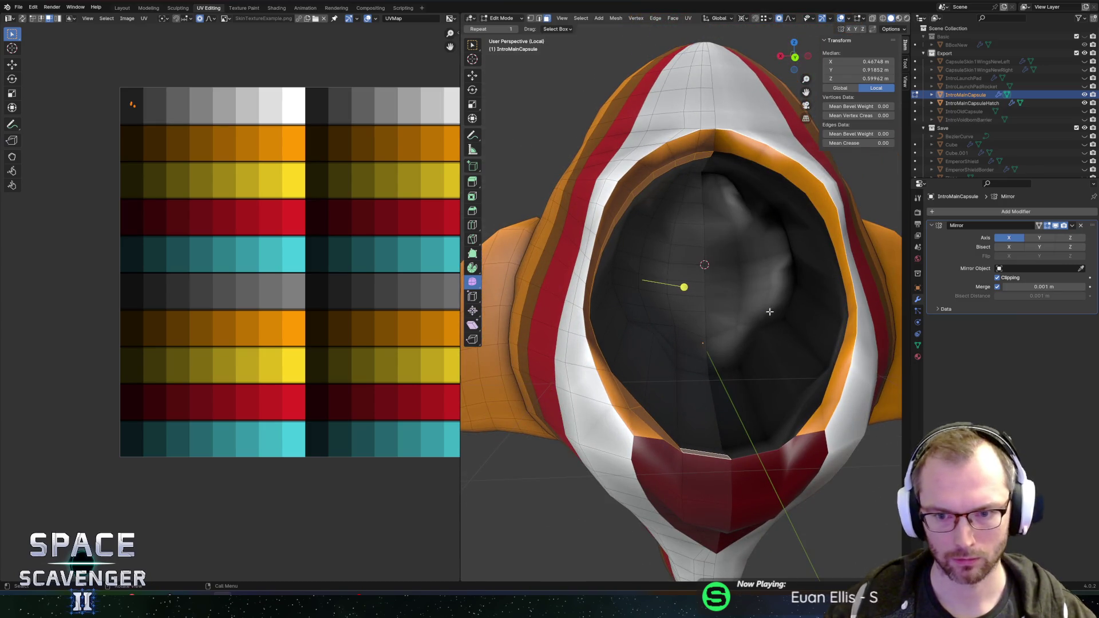
pyautogui.press('s')
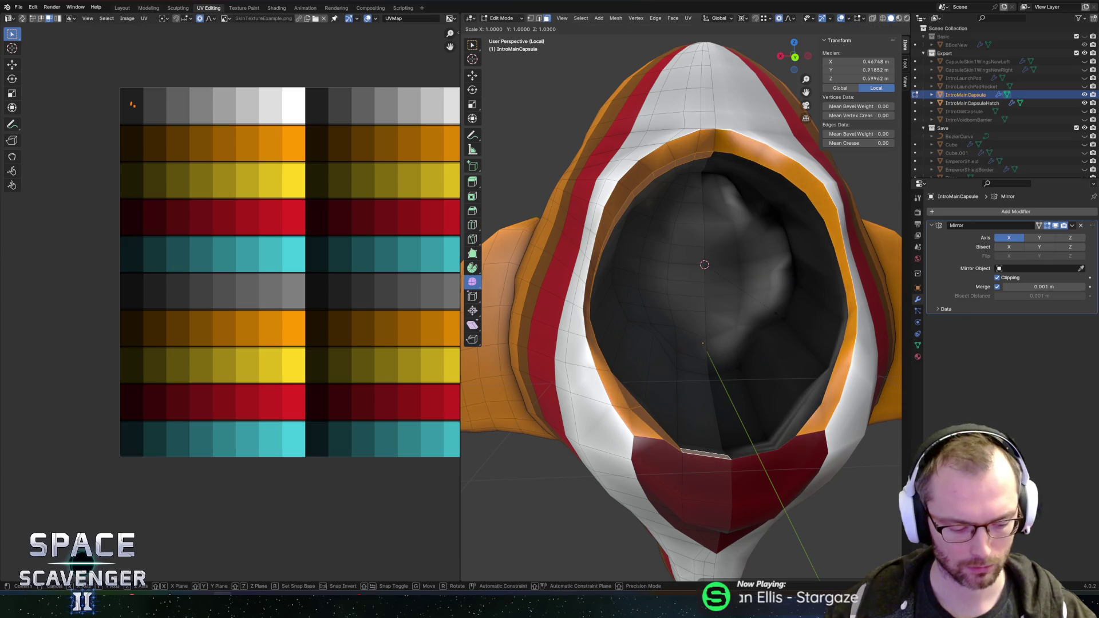
pyautogui.hotkey('shift', 'z')
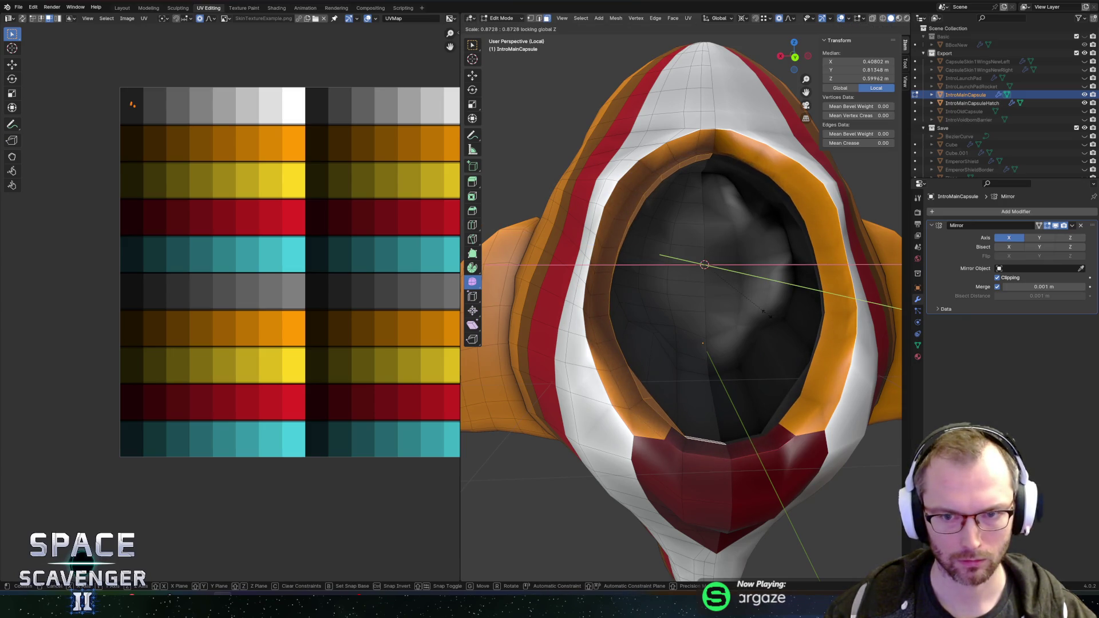
pyautogui.rightClick(766, 314)
pyautogui.scroll(-3, 767, 313)
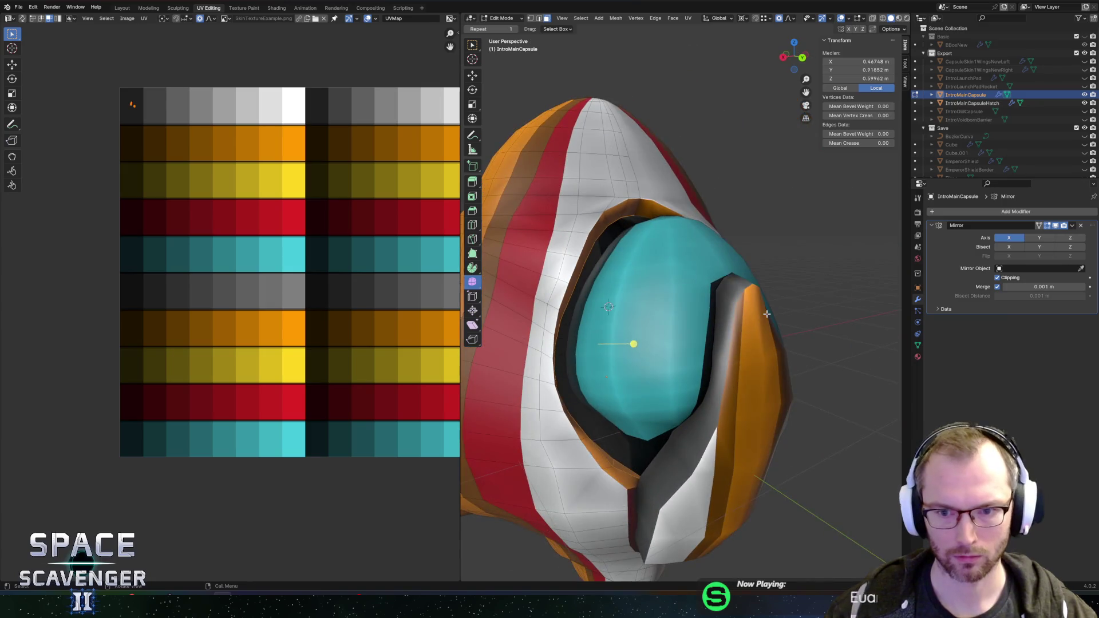
pyautogui.scroll(5, 750, 306)
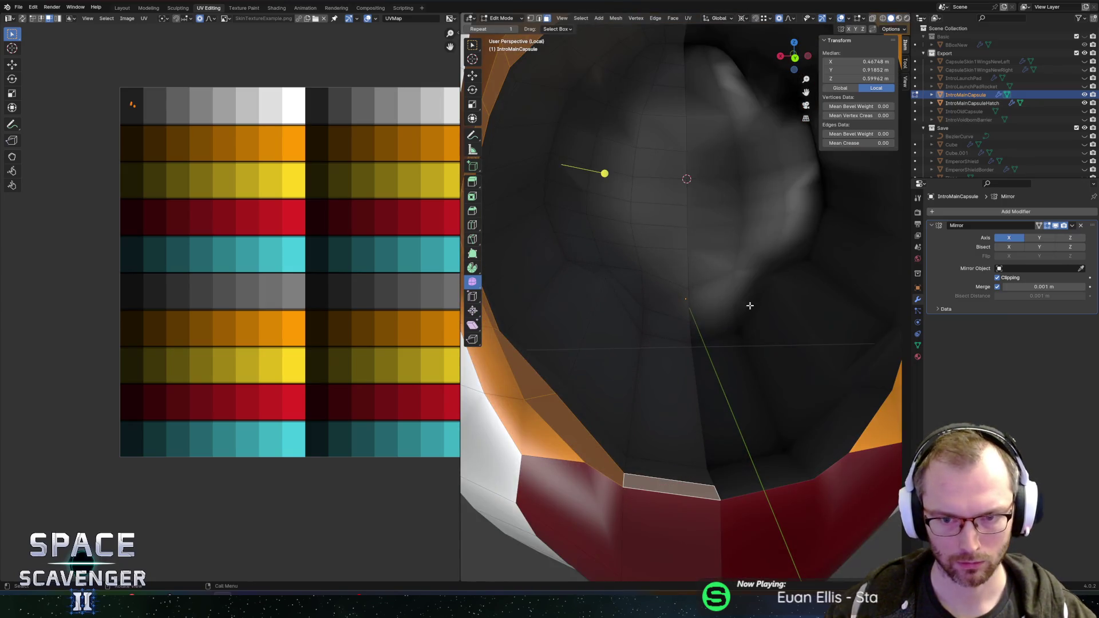
# Scale the rim inward by 0.813 in X and Z around the 3D cursor
pyautogui.press('`')
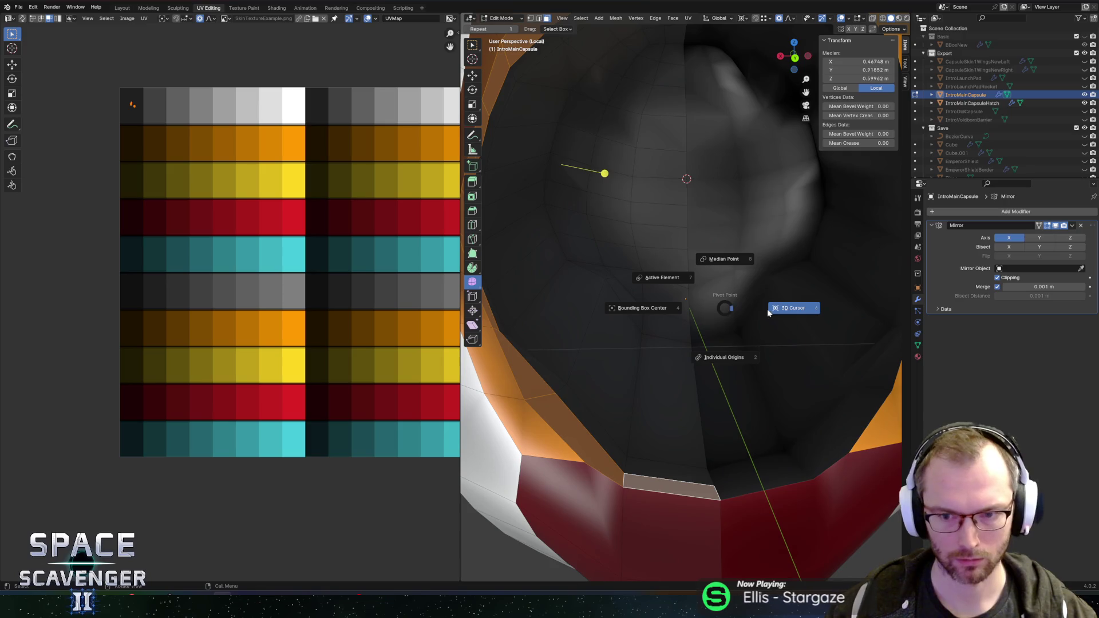
pyautogui.click(784, 308)
pyautogui.moveTo(746, 262)
pyautogui.mouseDown()
pyautogui.moveTo(731, 294)
pyautogui.moveTo(734, 282)
pyautogui.mouseUp()
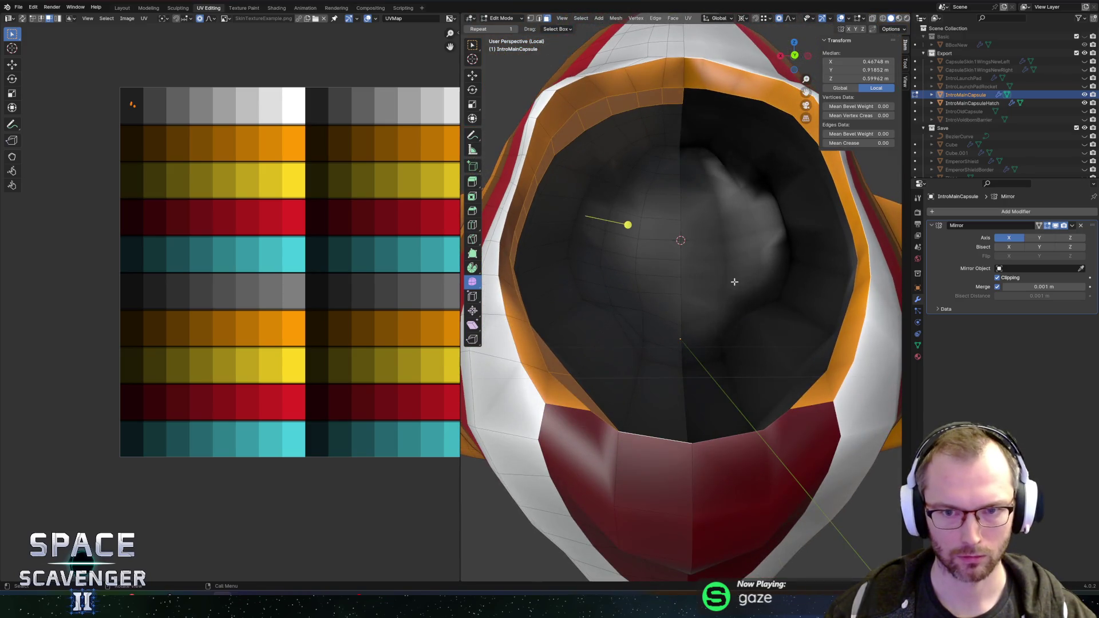
pyautogui.press('s')
pyautogui.hotkey('shift', 'z')
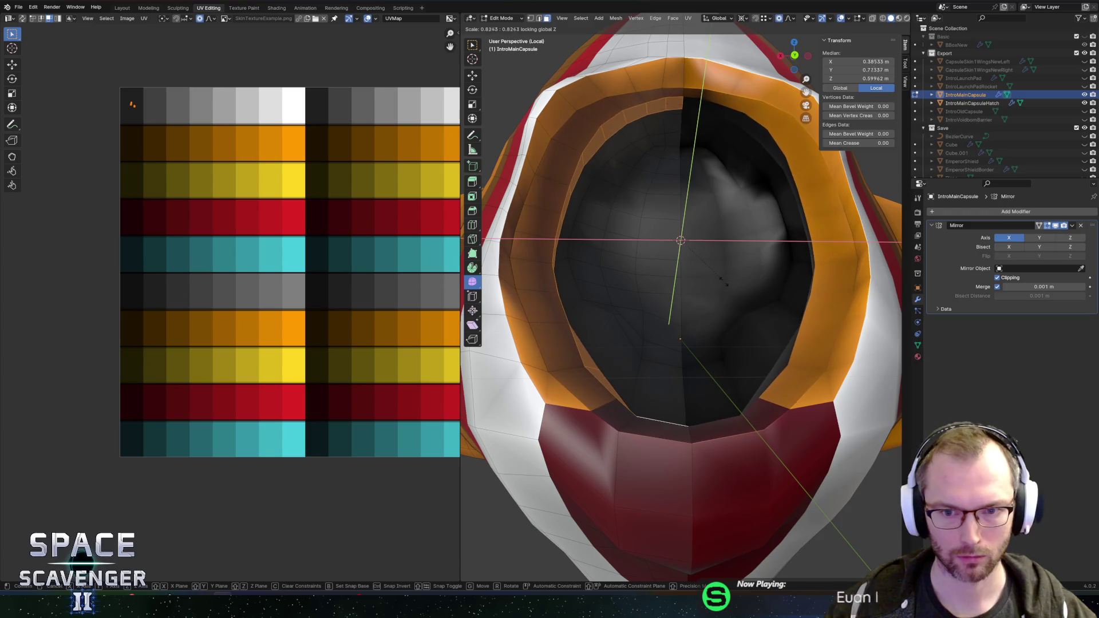
pyautogui.hotkey('shift', 'y')
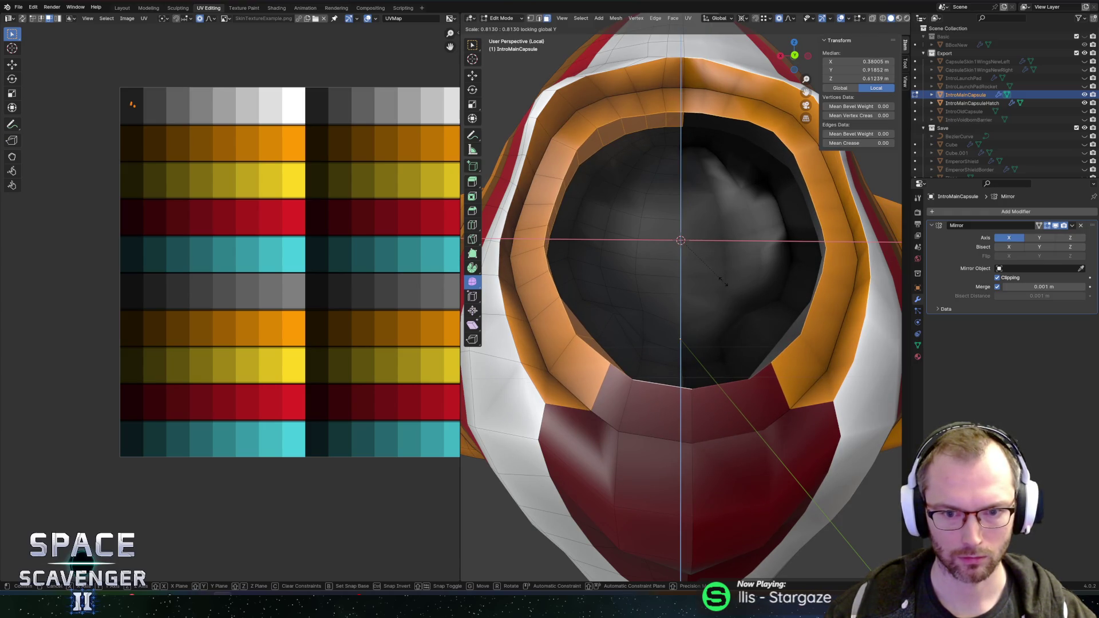
pyautogui.click(722, 281)
pyautogui.keyDown('alt'); pyautogui.click(528, 252); pyautogui.keyUp('alt')
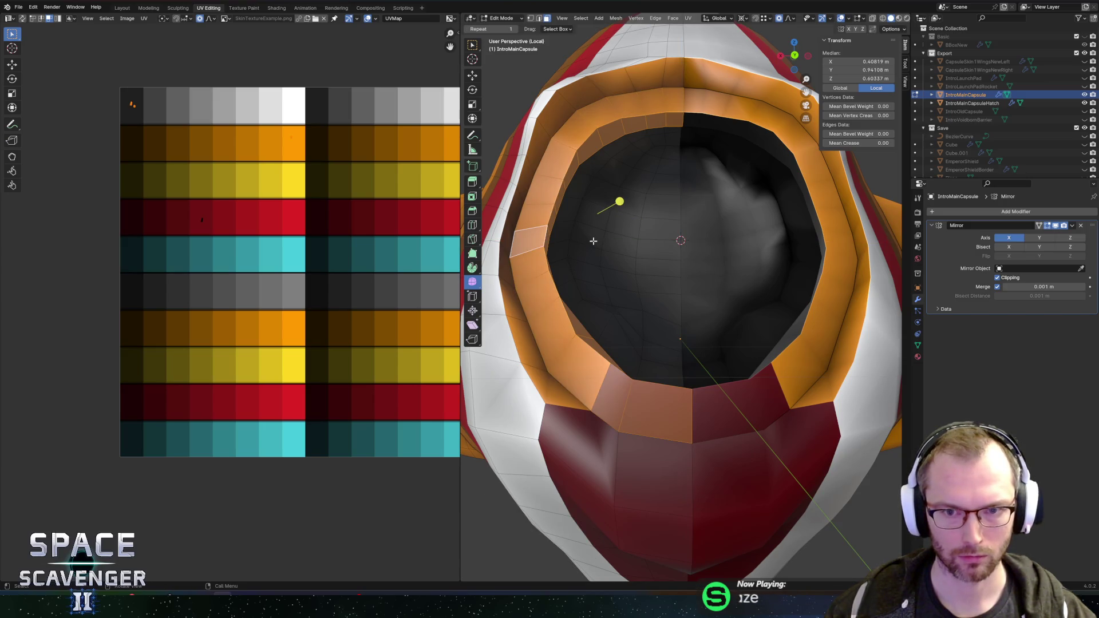
# Inspect the selected inner ring, toggling X-ray, and frame the selected faces
pyautogui.moveTo(593, 241); pyautogui.dragTo(899, 211)
pyautogui.hotkey('alt', 'z')
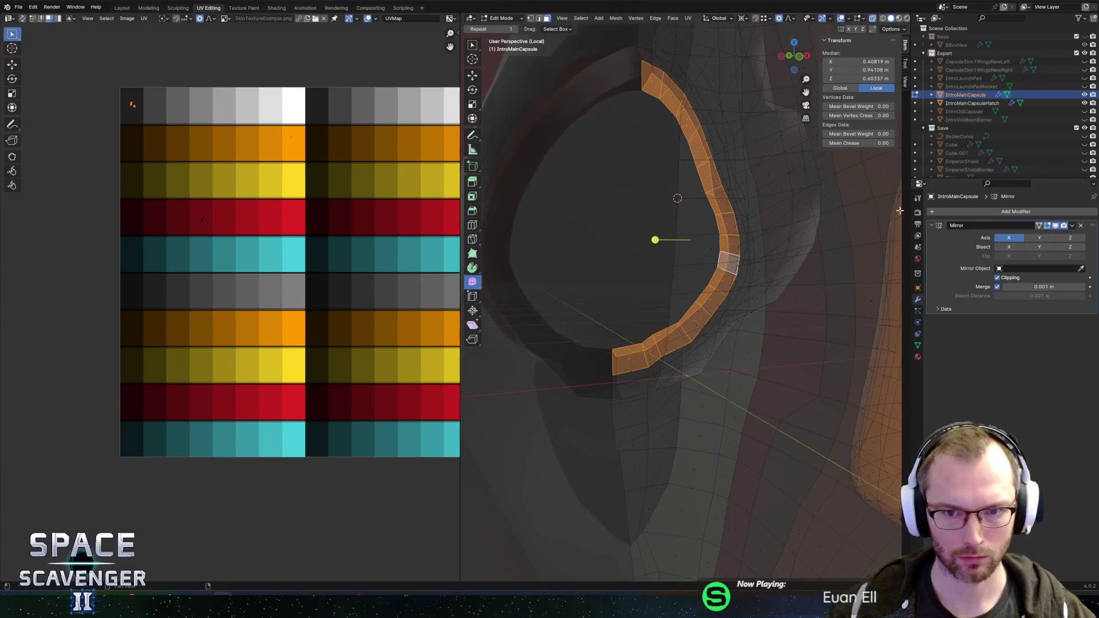
pyautogui.hotkey('alt', 'z')
pyautogui.scroll(5, 726, 216)
pyautogui.scroll(-3, 758, 287)
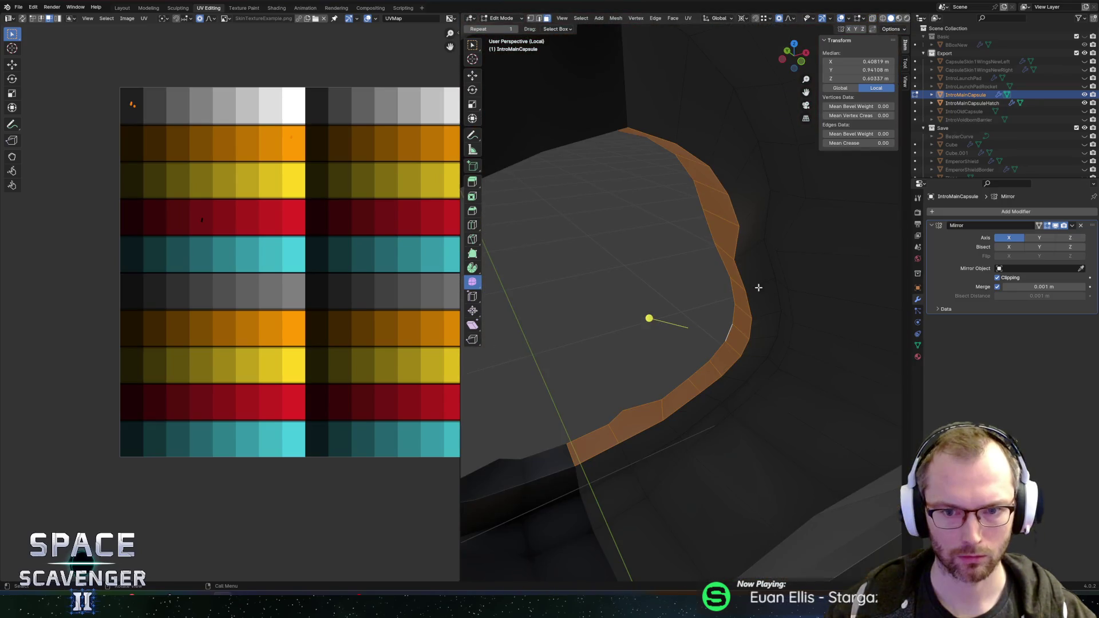
pyautogui.click(680, 108)
pyautogui.press('KP_Decimal')
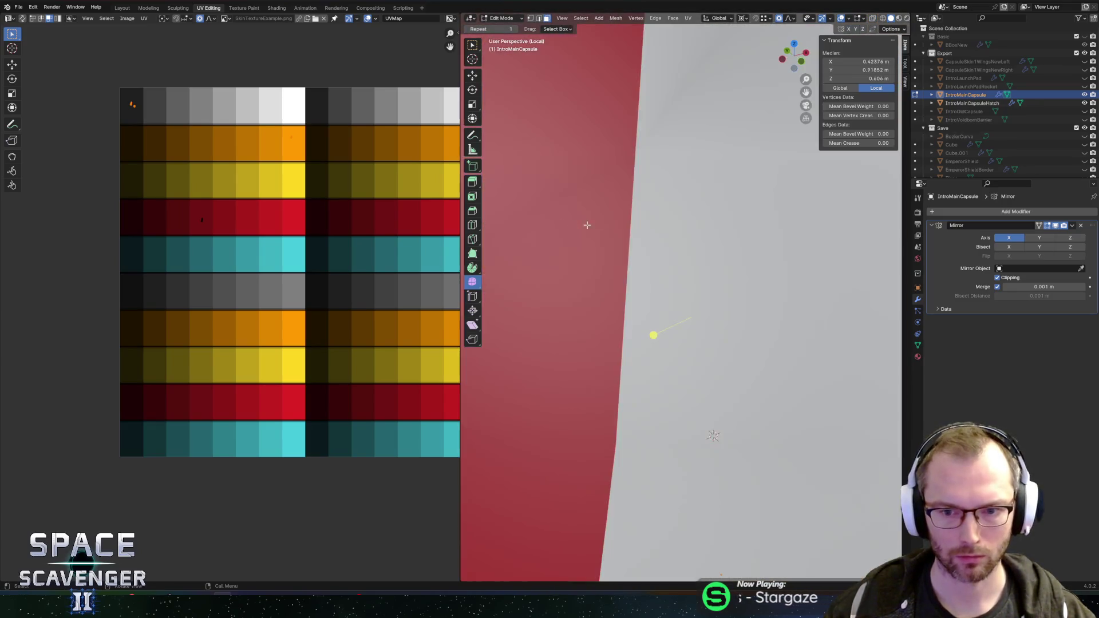
pyautogui.scroll(-5, 746, 248)
pyautogui.scroll(-2, 746, 248)
pyautogui.scroll(5, 747, 254)
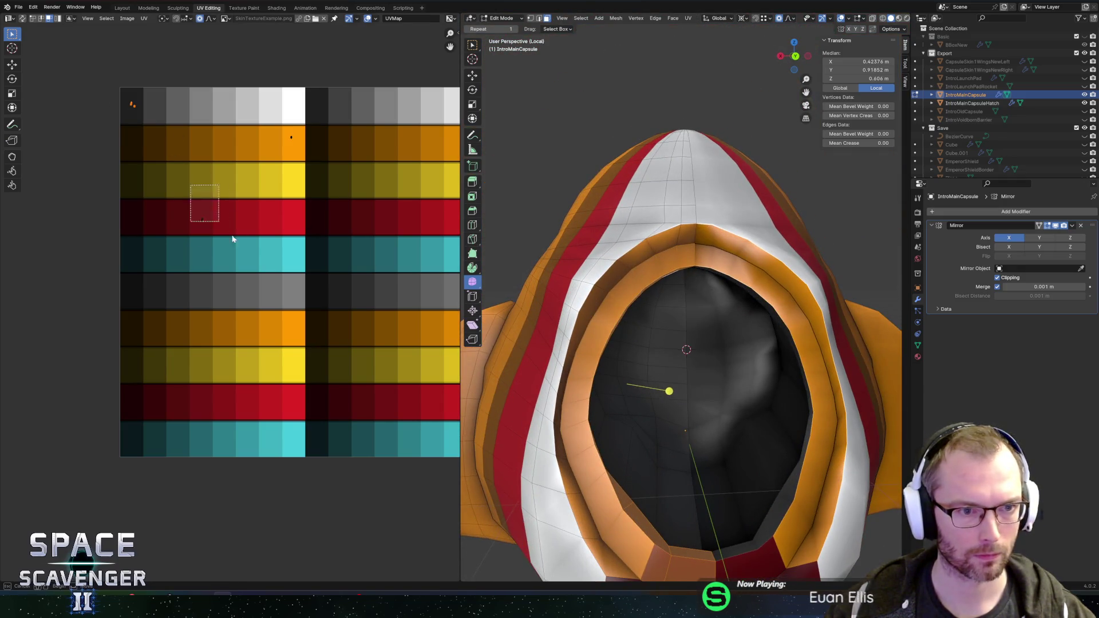
# Move the ring's UVs onto the grey palette swatch and return to Object Mode
pyautogui.moveTo(189, 184); pyautogui.dragTo(220, 223)
pyautogui.press('g')
pyautogui.click(178, 135)
pyautogui.press('g')
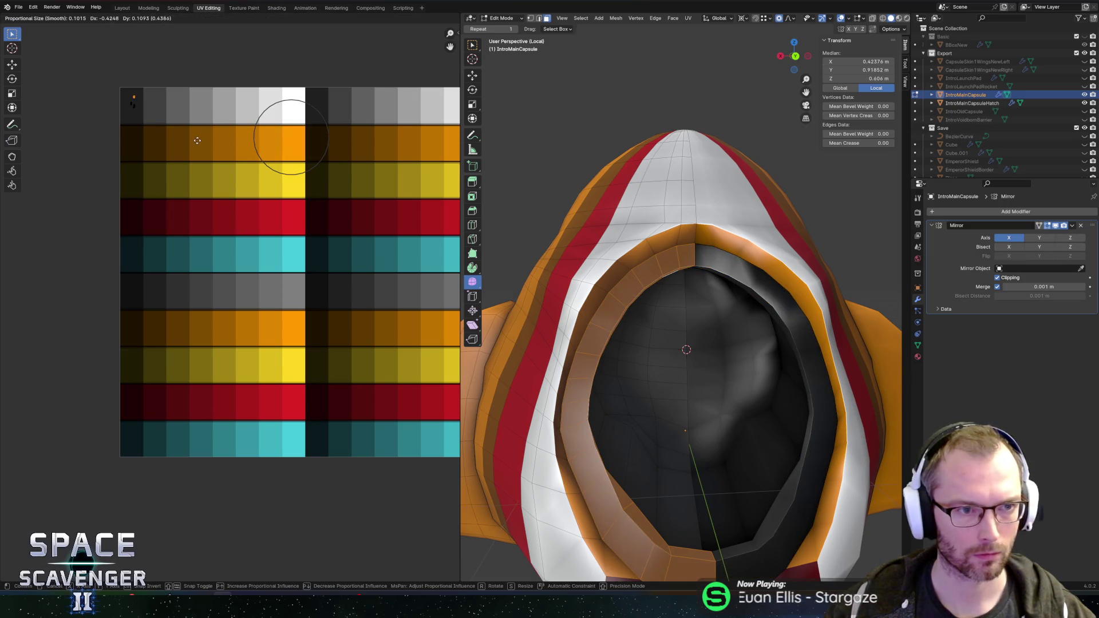
pyautogui.click(173, 127)
pyautogui.press('Tab')
pyautogui.scroll(-5, 619, 238)
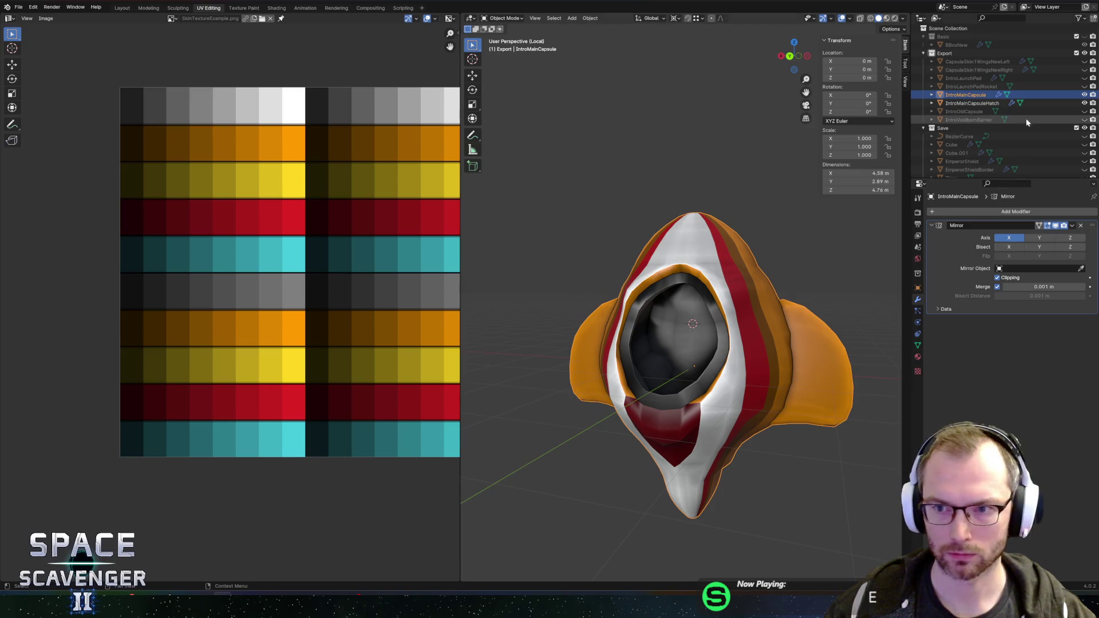
# Leave local view, look over the capsule, and save Cutscene.blend
pyautogui.press('KP_Divide')
pyautogui.moveTo(669, 206)
pyautogui.mouseDown()
pyautogui.moveTo(513, 265)
pyautogui.moveTo(607, 251)
pyautogui.moveTo(601, 263)
pyautogui.moveTo(614, 269)
pyautogui.moveTo(555, 283)
pyautogui.moveTo(595, 269)
pyautogui.mouseUp()
pyautogui.hotkey('ctrl', 's')
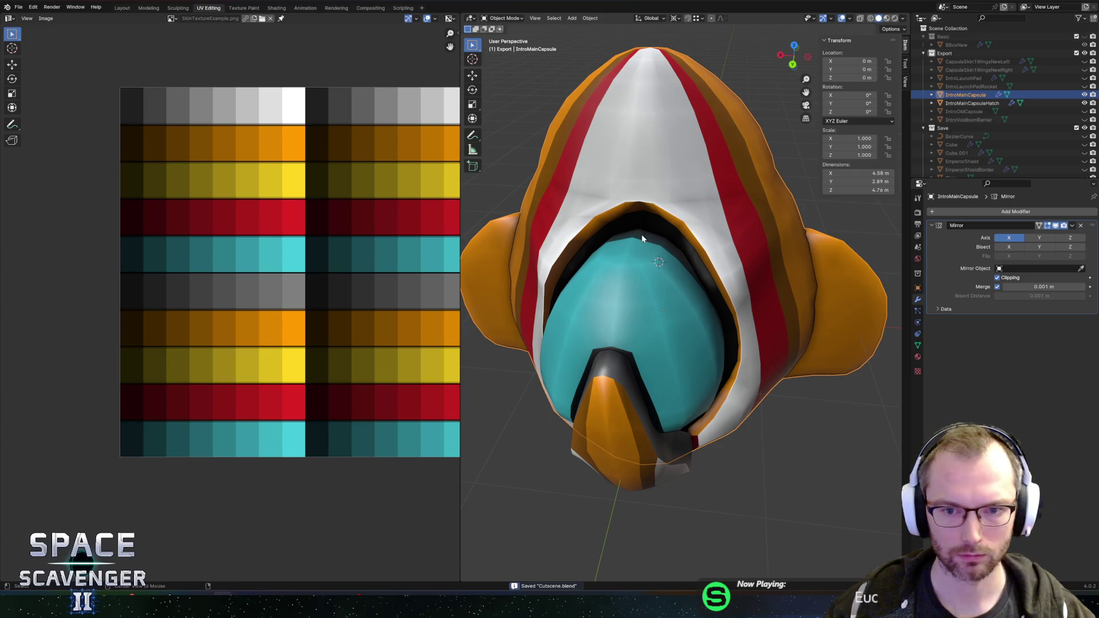
# Re-export the capsule as FBX and check it in Unity
pyautogui.hotkey('shift', 'r')
pyautogui.click(822, 522)
pyautogui.hotkey('alt', 'Tab')
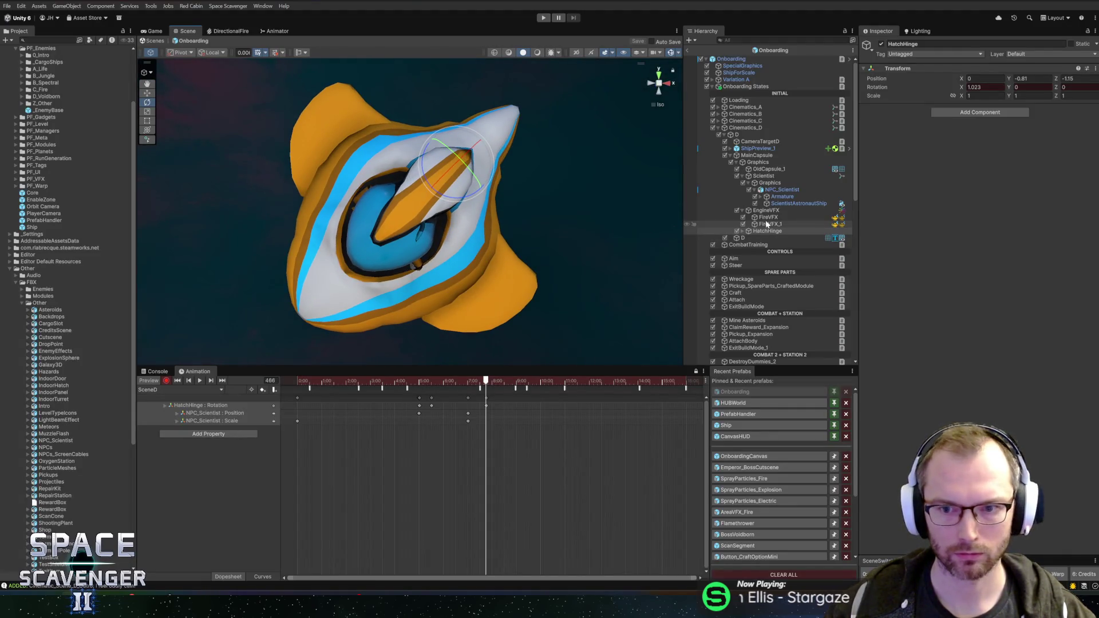
pyautogui.hotkey('alt', 'Tab')
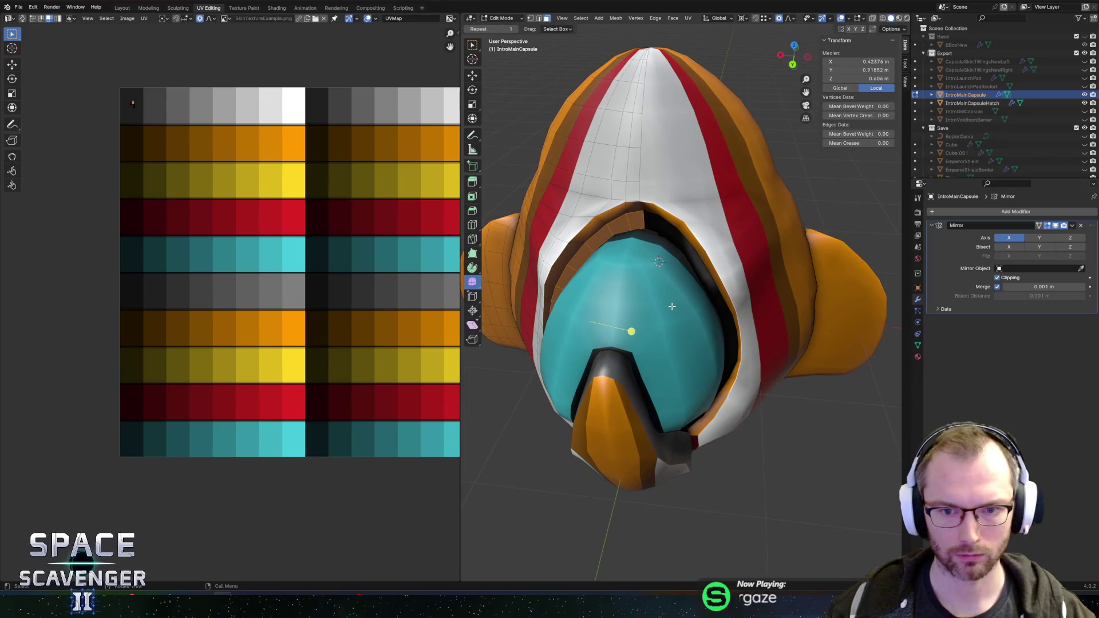
# Scale IntroMainCapsuleHatch up to 1.055 and move it about -0.103 m along Y
pyautogui.click(672, 307)
pyautogui.press('Tab')
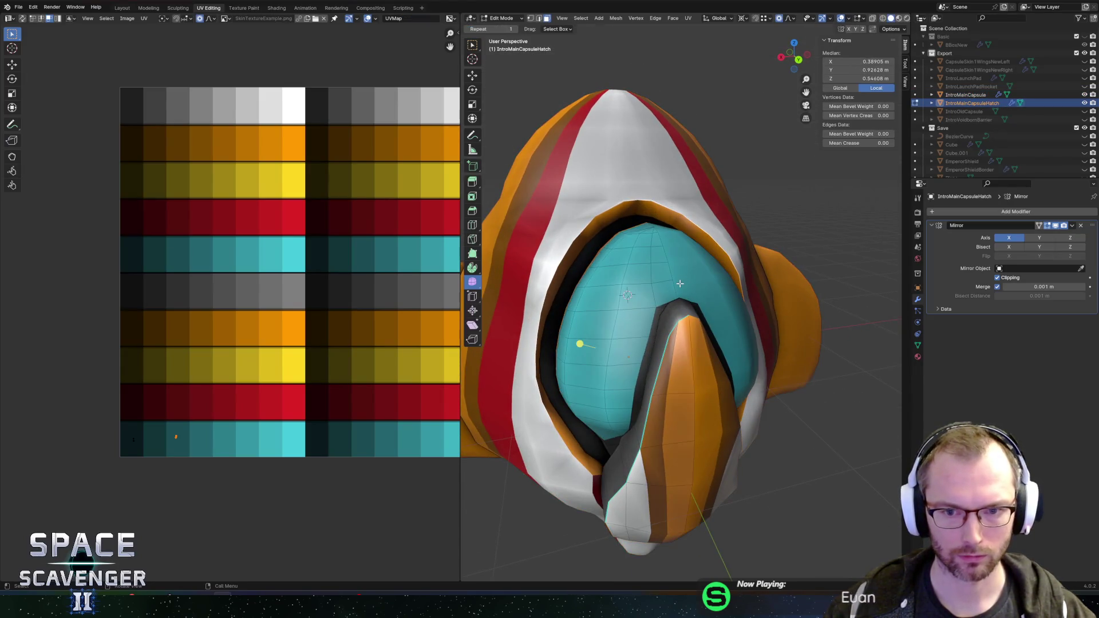
pyautogui.press('s')
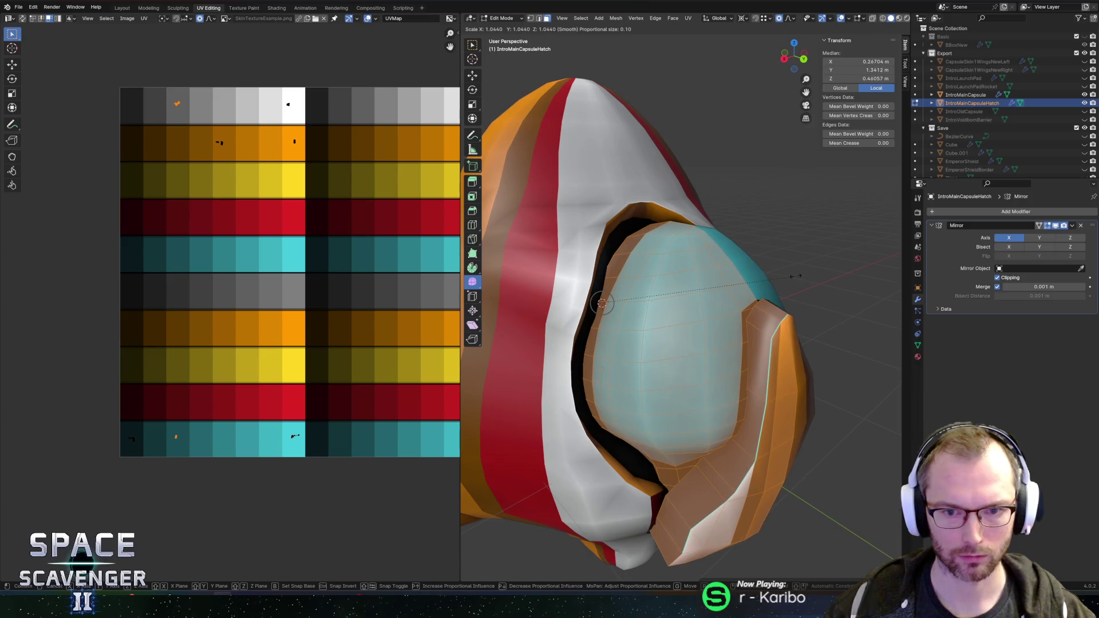
pyautogui.click(797, 276)
pyautogui.press('g')
pyautogui.press('y')
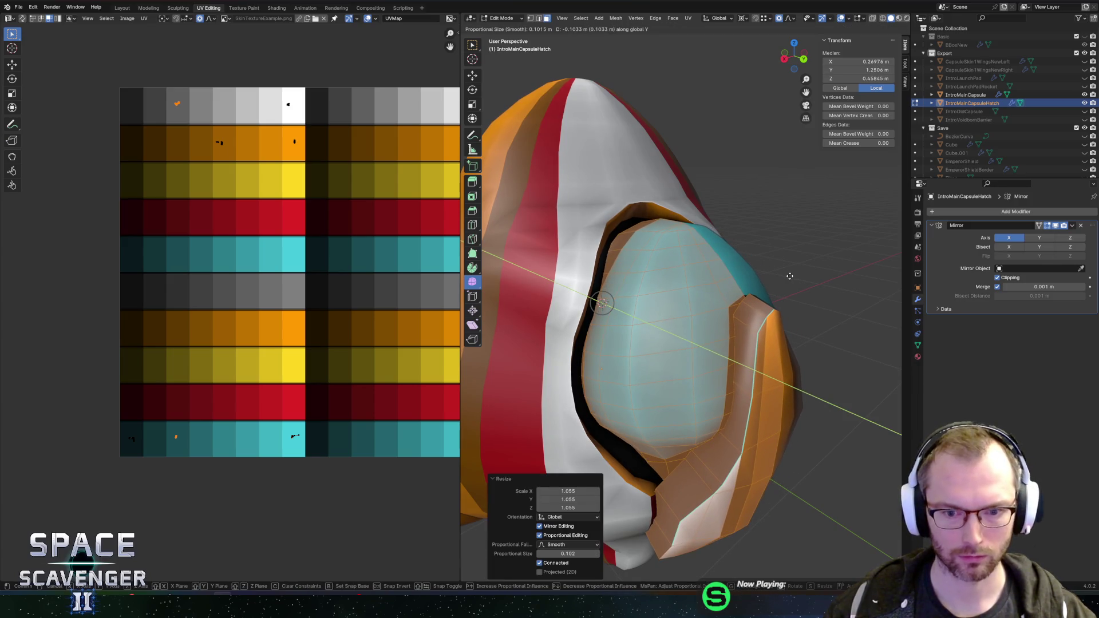
pyautogui.click(789, 276)
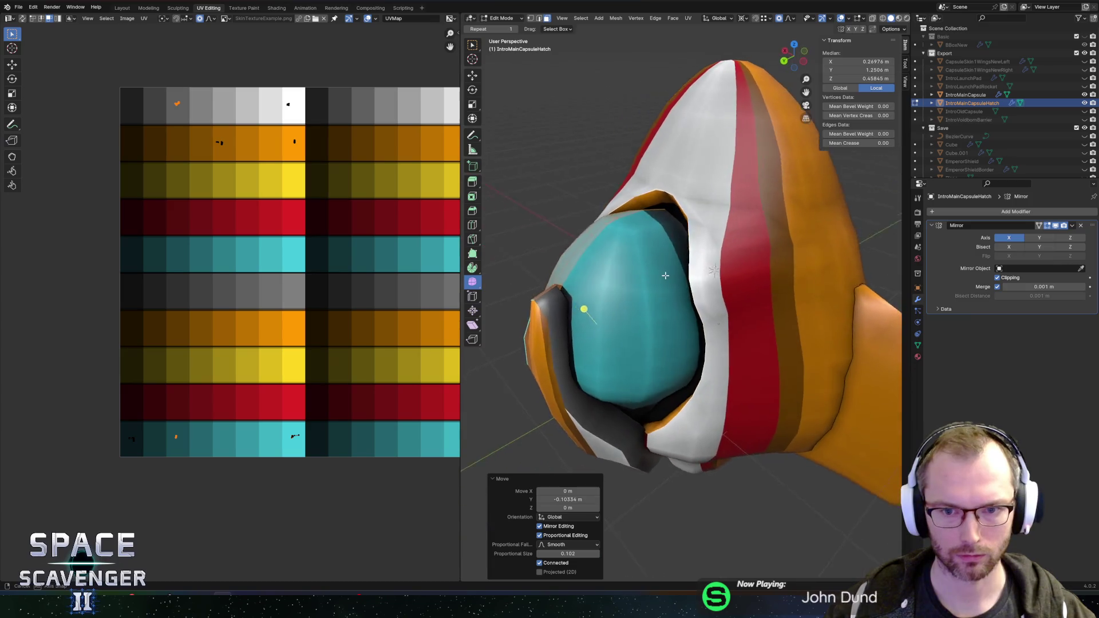
# Export the model to Cutscene.fbx and go to Unity
pyautogui.hotkey('ctrl', 'shift', 'e')
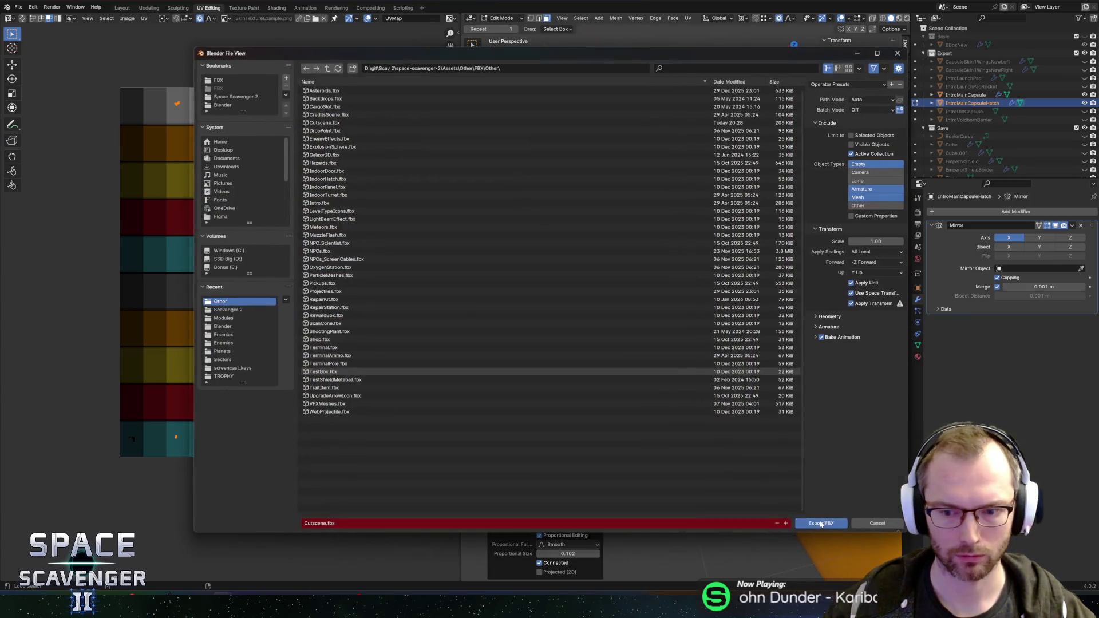
pyautogui.click(821, 523)
pyautogui.hotkey('alt', 'Tab')
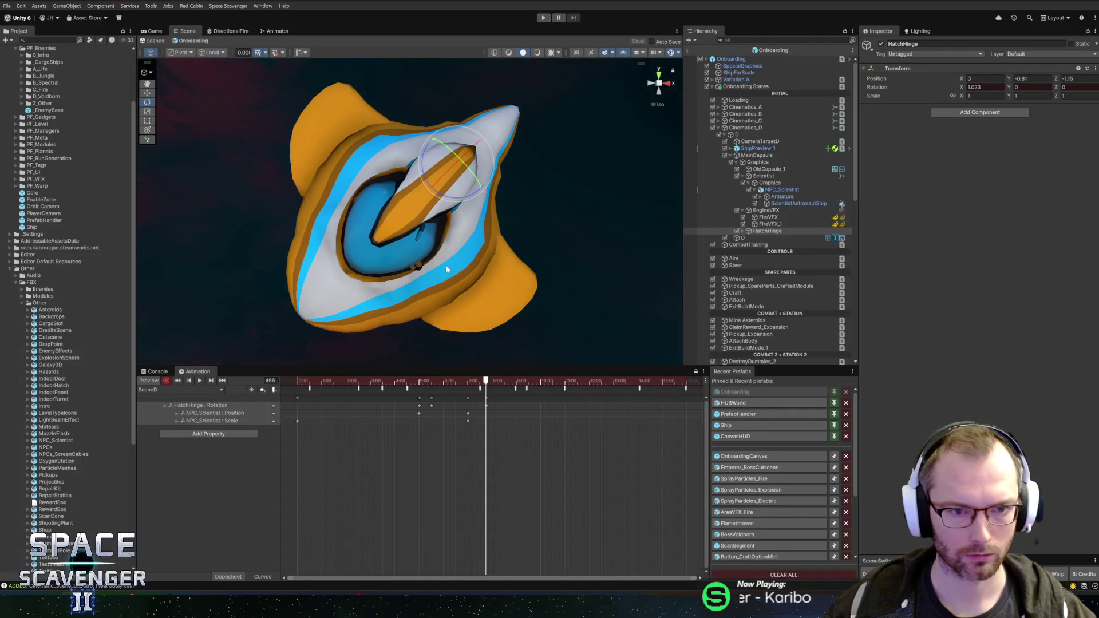
# Select the scientist and scrub the SceneD timeline back to frame 421
pyautogui.moveTo(554, 245)
pyautogui.mouseDown()
pyautogui.moveTo(520, 319)
pyautogui.moveTo(641, 278)
pyautogui.mouseUp()
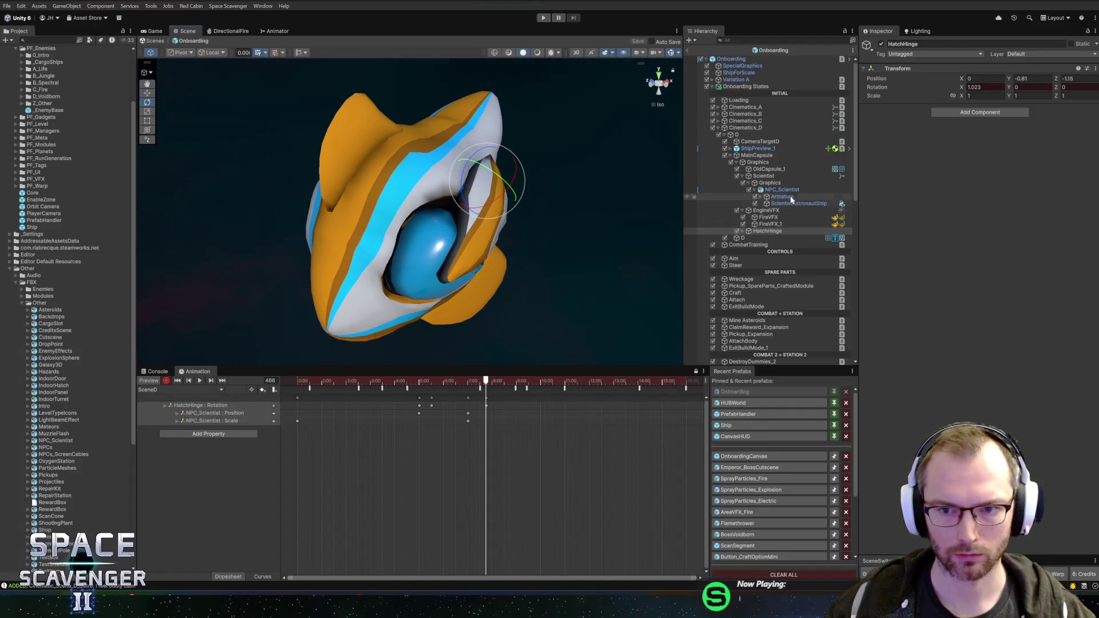
pyautogui.click(476, 421)
pyautogui.moveTo(485, 378)
pyautogui.mouseDown()
pyautogui.moveTo(348, 389)
pyautogui.moveTo(468, 391)
pyautogui.mouseUp()
pyautogui.click(224, 412)
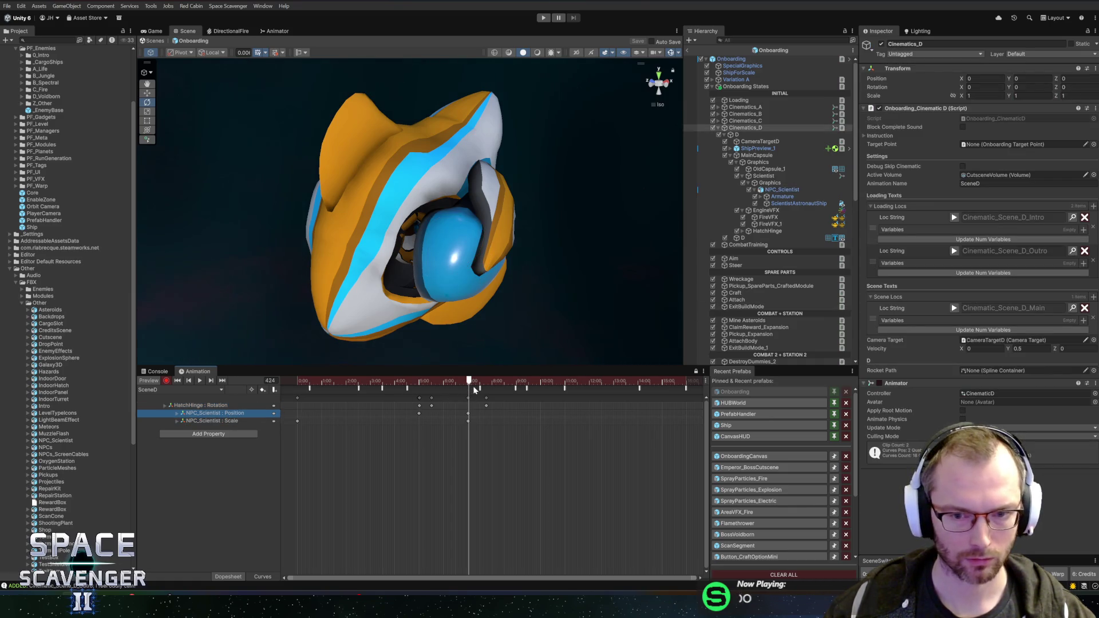
pyautogui.moveTo(470, 386); pyautogui.dragTo(468, 386)
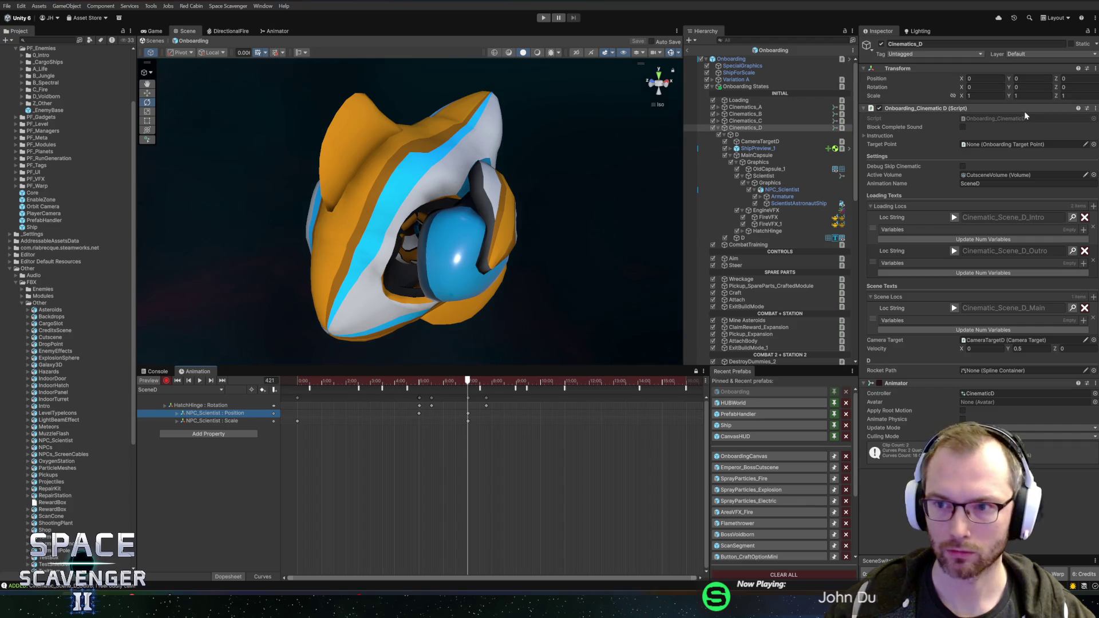
# Nudge NPC_Scientist along Z inside the capsule and play the preview
pyautogui.click(783, 190)
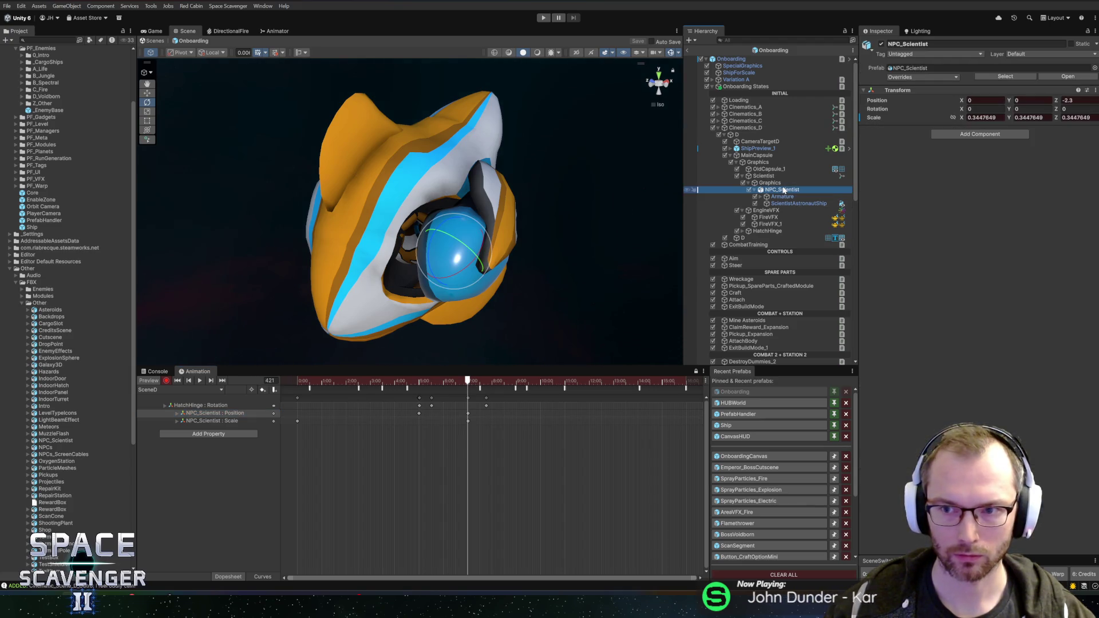
pyautogui.press('w')
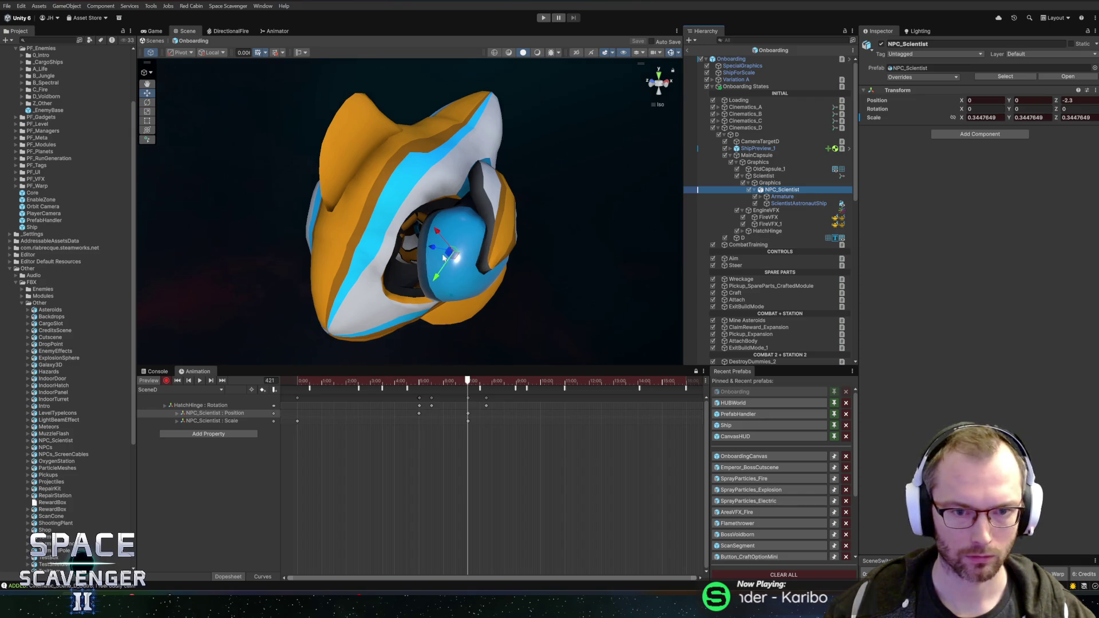
pyautogui.moveTo(431, 249); pyautogui.dragTo(427, 250)
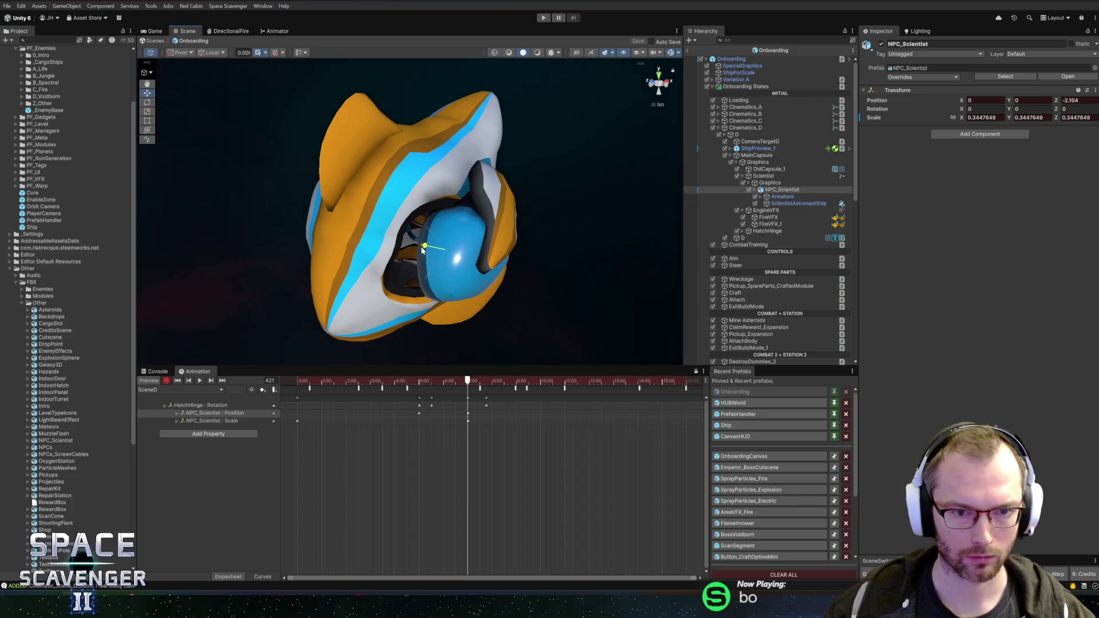
pyautogui.click(414, 387)
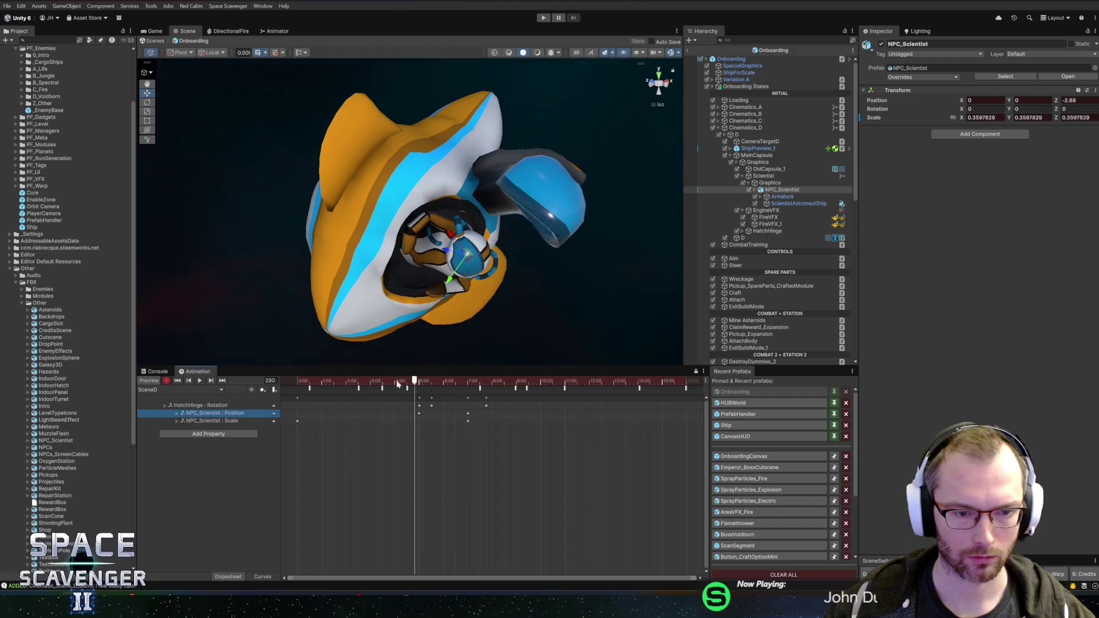
pyautogui.press('space')
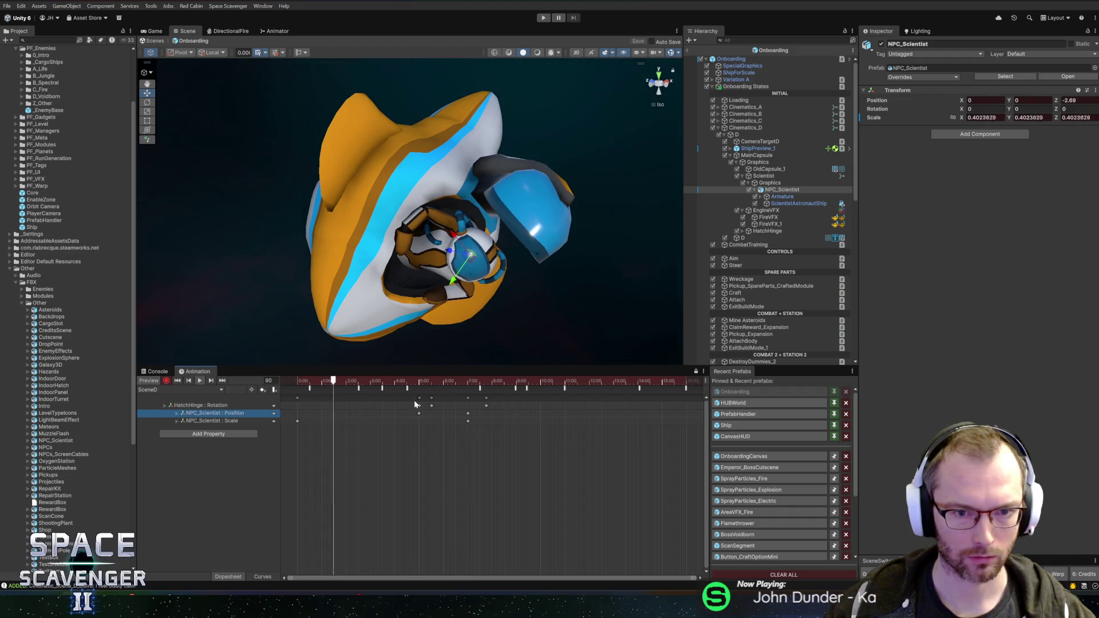
pyautogui.click(298, 421)
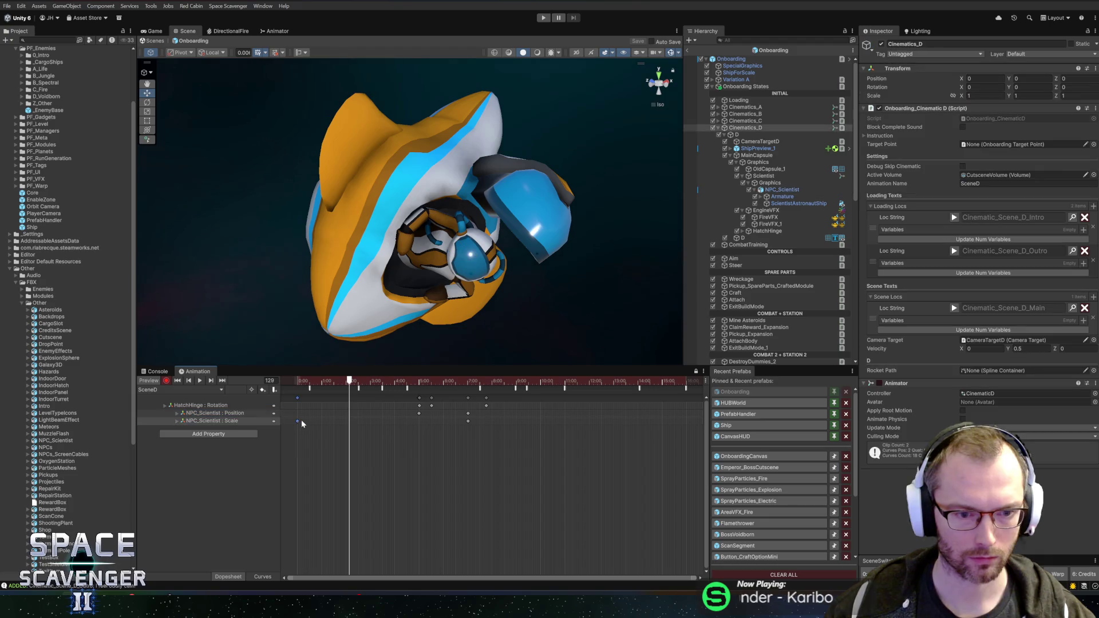
# Move the scientist's scale key to 4:56 and the hatch rotation key to about 6:59, then replay
pyautogui.moveTo(295, 421); pyautogui.dragTo(419, 423)
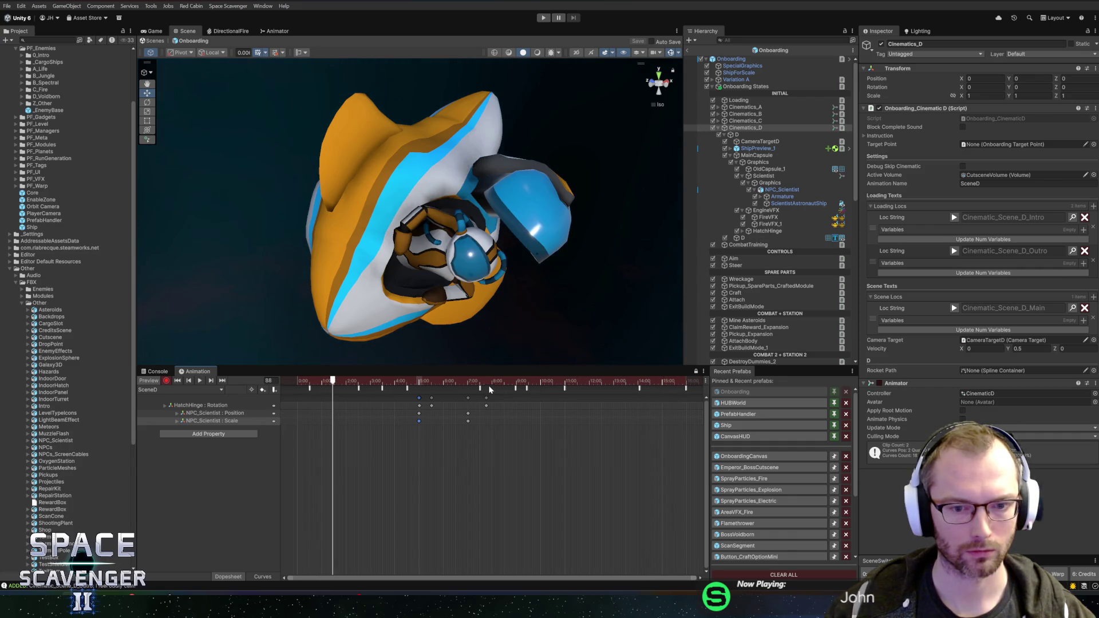
pyautogui.moveTo(473, 384)
pyautogui.mouseDown()
pyautogui.moveTo(413, 389)
pyautogui.moveTo(483, 387)
pyautogui.mouseUp()
pyautogui.moveTo(488, 386)
pyautogui.mouseDown()
pyautogui.moveTo(433, 385)
pyautogui.moveTo(473, 400)
pyautogui.mouseUp()
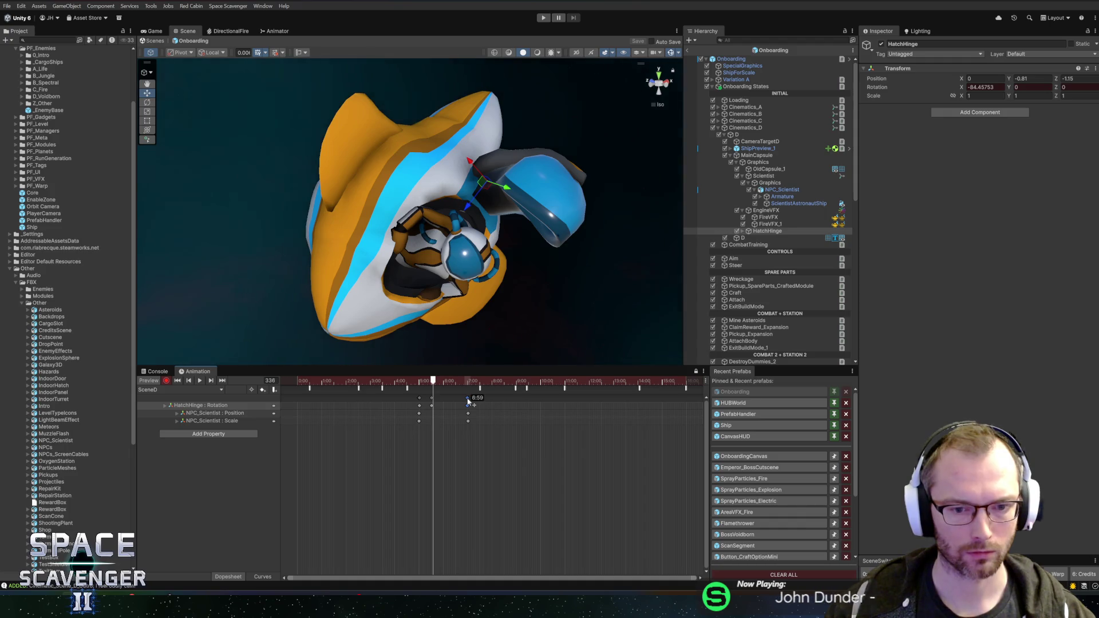
pyautogui.moveTo(468, 401); pyautogui.dragTo(468, 400)
pyautogui.click(394, 381)
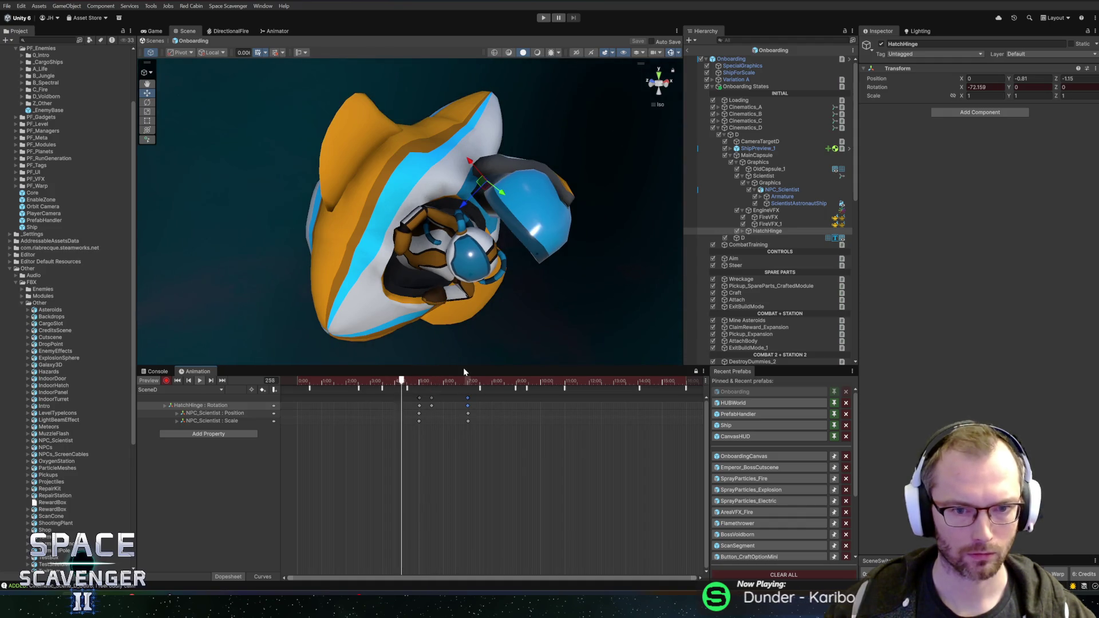
pyautogui.press('space')
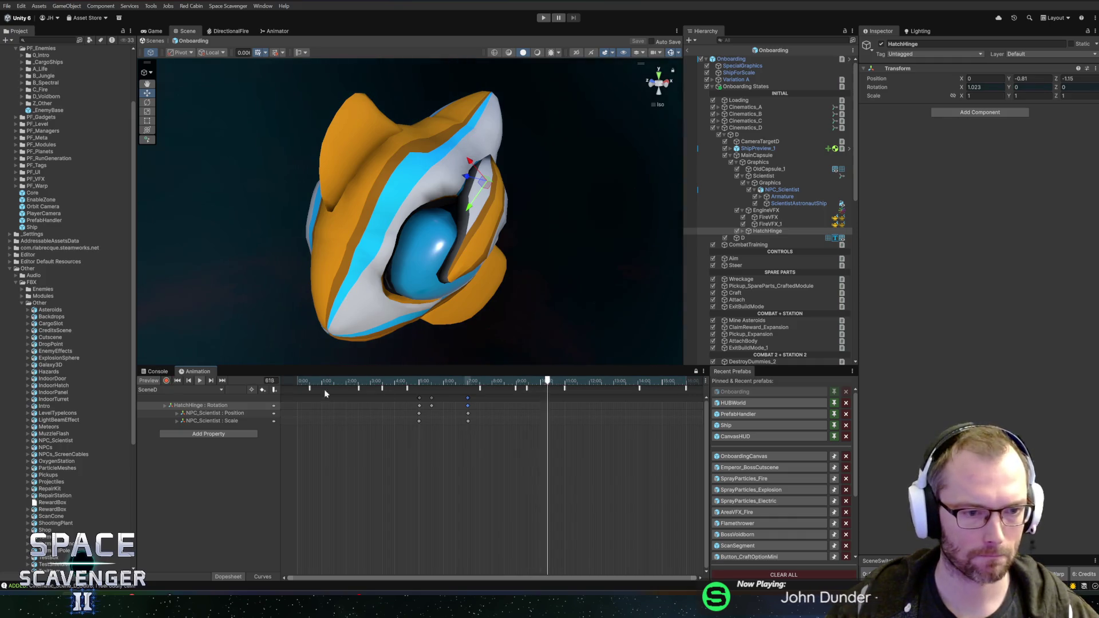
# Align the selected keys at 7:00 and add an empty animation event at frame 420
pyautogui.click(478, 389)
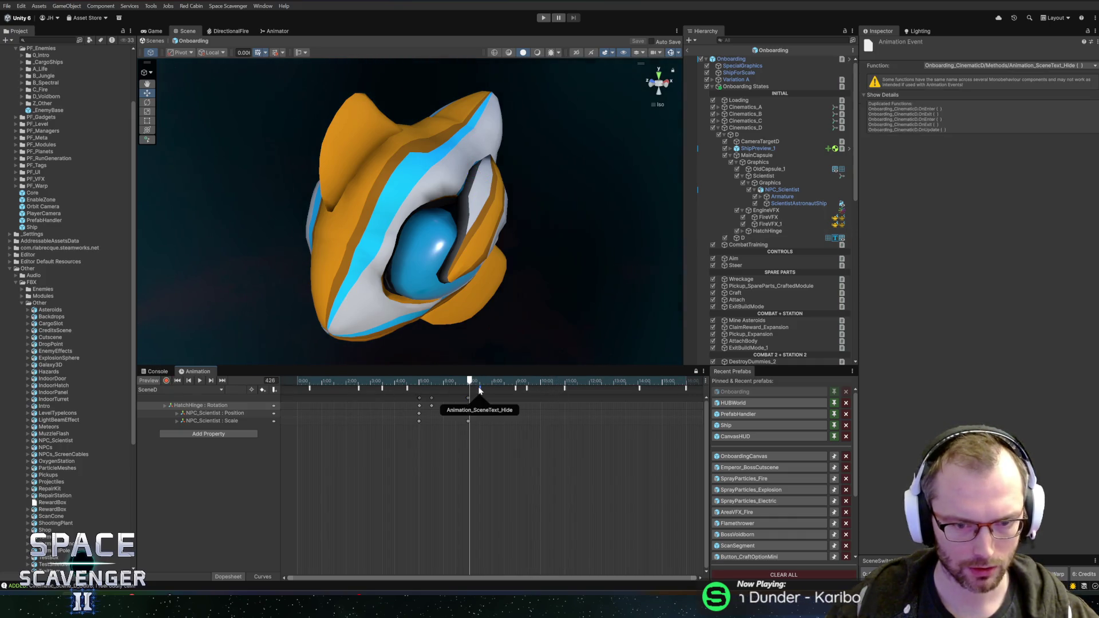
pyautogui.moveTo(468, 383); pyautogui.dragTo(473, 381)
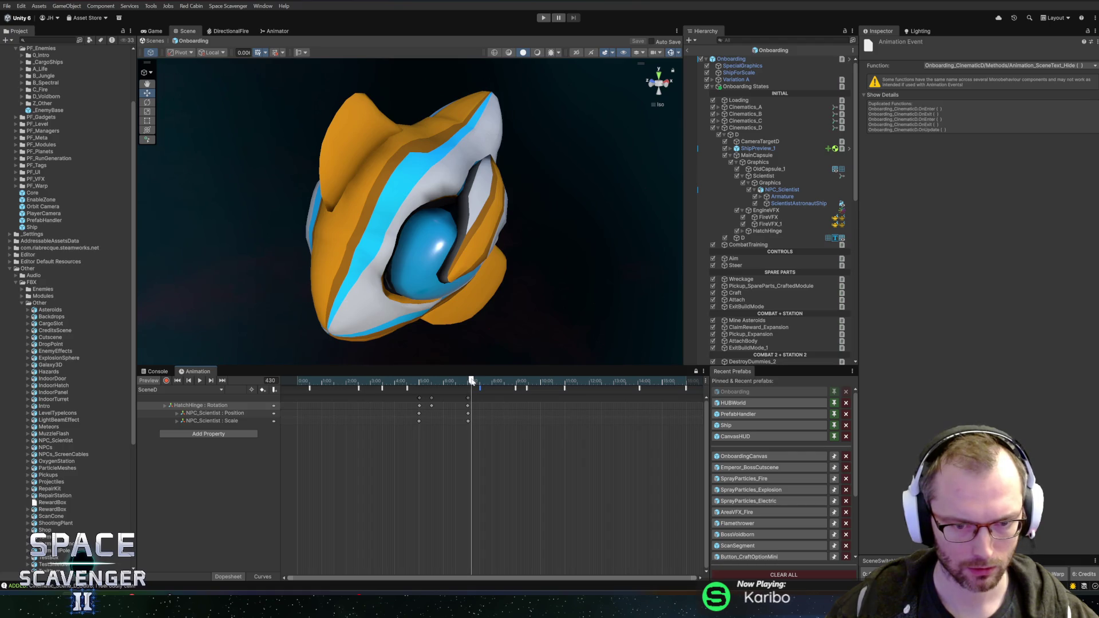
pyautogui.scroll(5, 470, 430)
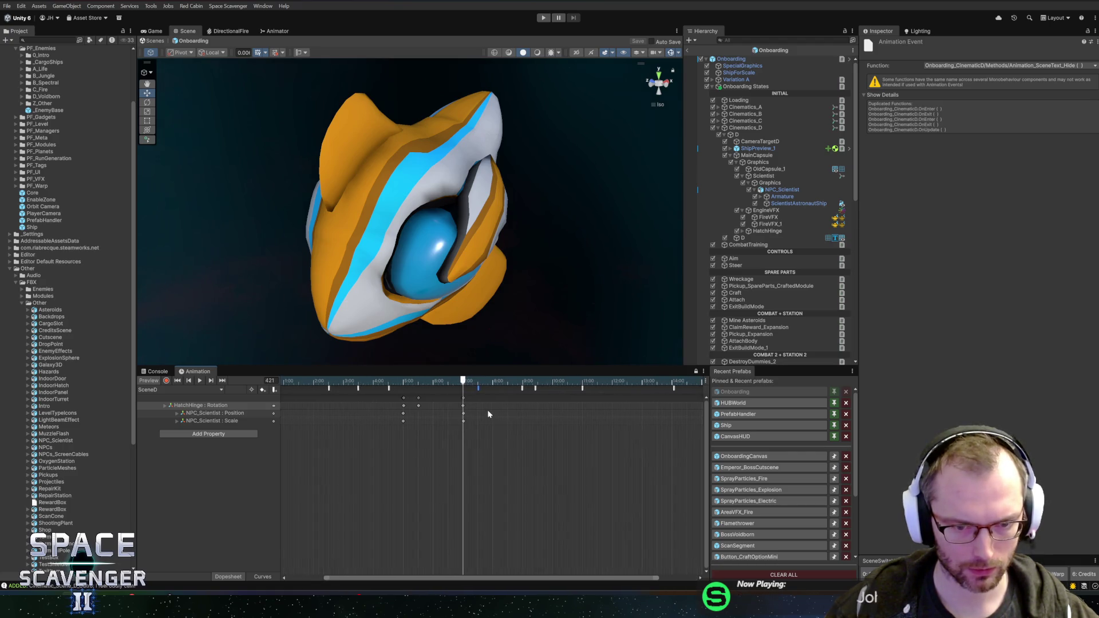
pyautogui.scroll(5, 468, 412)
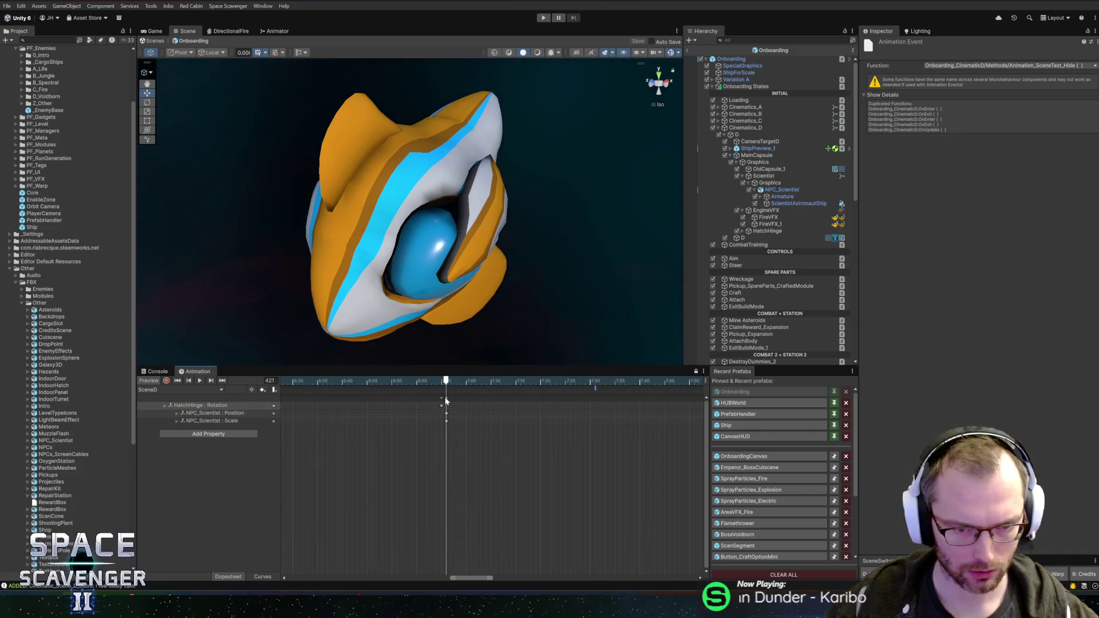
pyautogui.moveTo(446, 401); pyautogui.dragTo(443, 400)
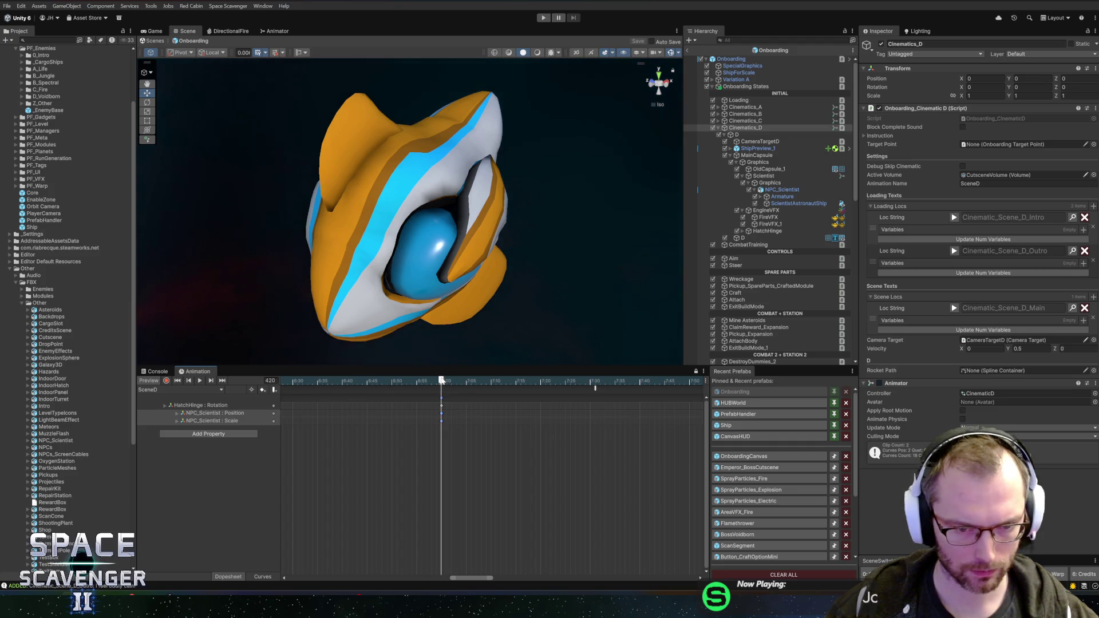
pyautogui.click(275, 389)
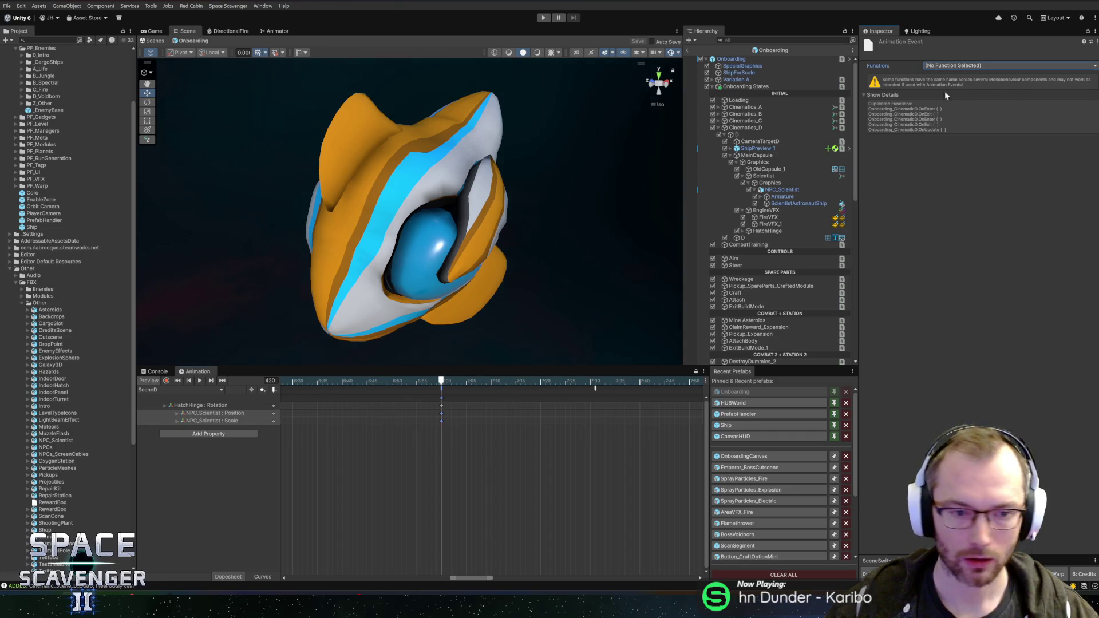
pyautogui.hotkey('alt', 'Tab')
pyautogui.hotkey('alt', 'Tab')
pyautogui.hotkey('alt', 'Tab')
pyautogui.hotkey('alt', 'Tab')
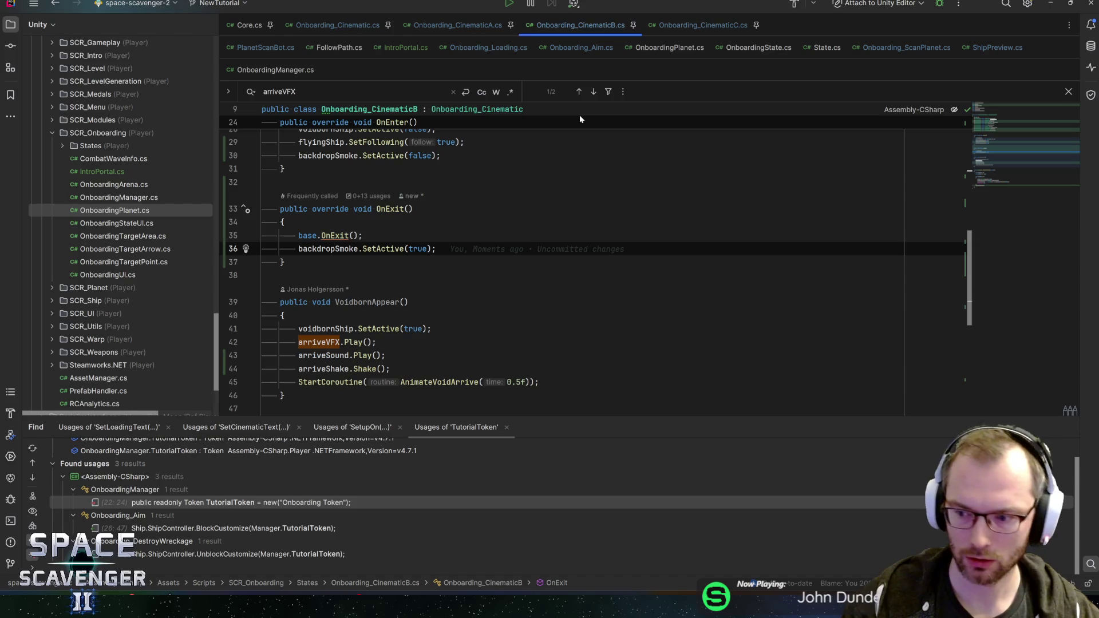
# Find and open the Onboarding_CinematicD script through Search Everywhere
pyautogui.hotkey('ctrl', 'n')
pyautogui.write('aim')
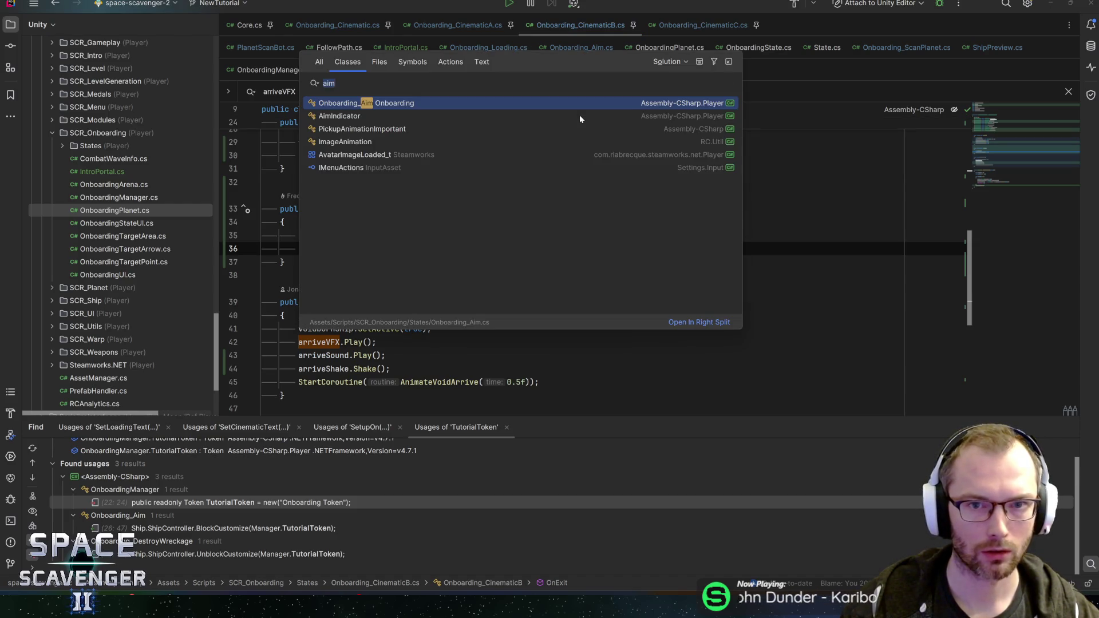
pyautogui.press('BackSpace')
pyautogui.press('BackSpace')
pyautogui.press('BackSpace')
pyautogui.write('cinematc')
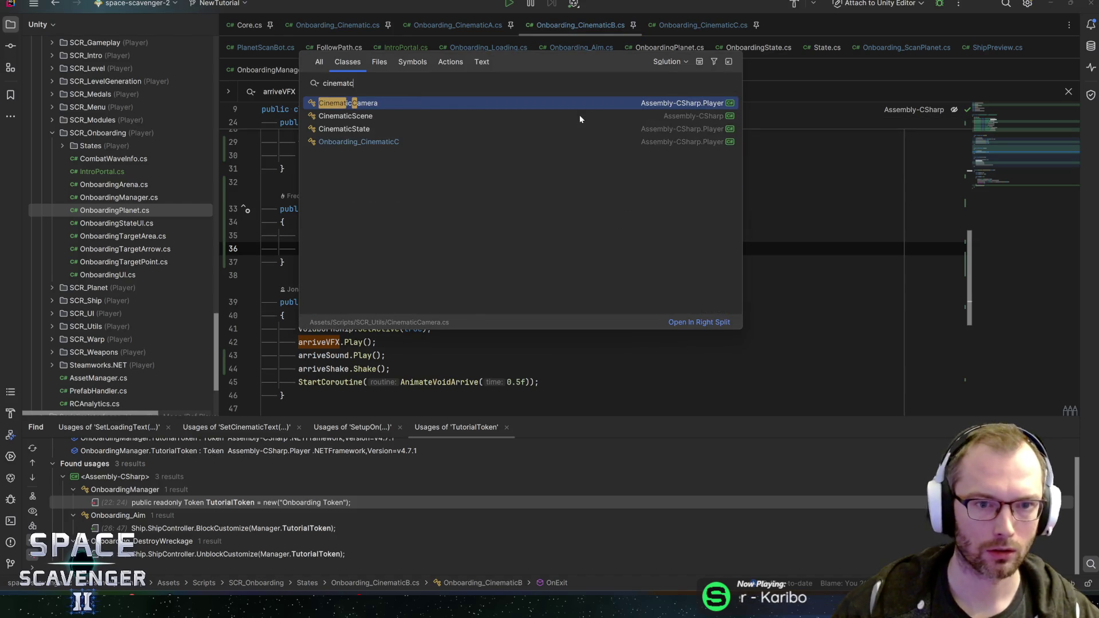
pyautogui.press('BackSpace')
pyautogui.write('ic')
pyautogui.press('Down')
pyautogui.press('Down')
pyautogui.press('Down')
pyautogui.press('Return')
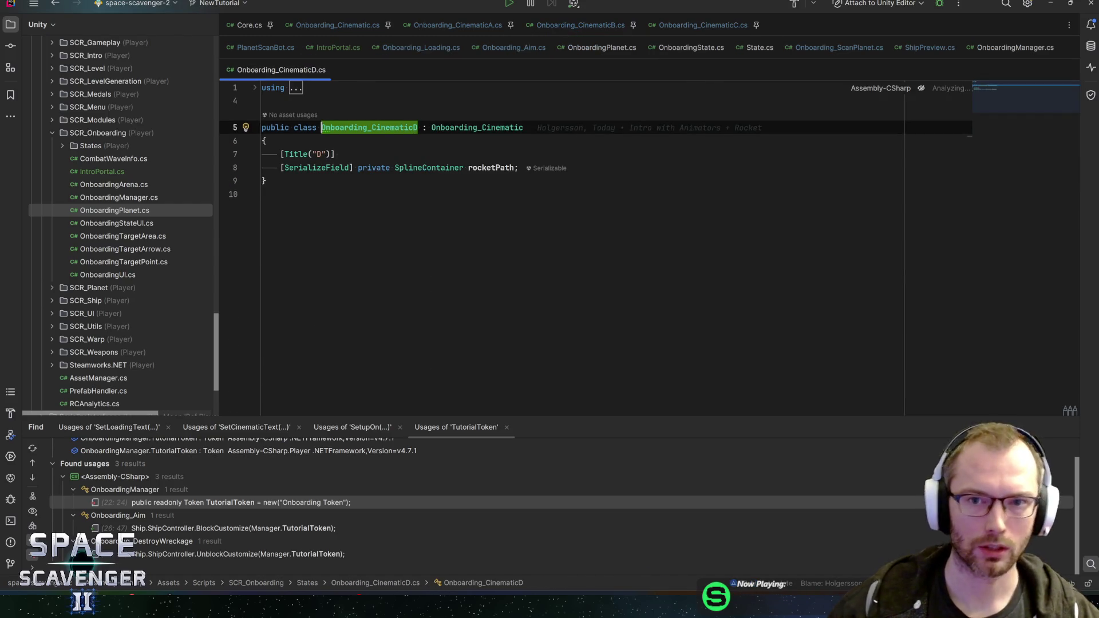
# Change the SplineContainer field to a VFXContainer named hatchClosedVFX
pyautogui.doubleClick(429, 145)
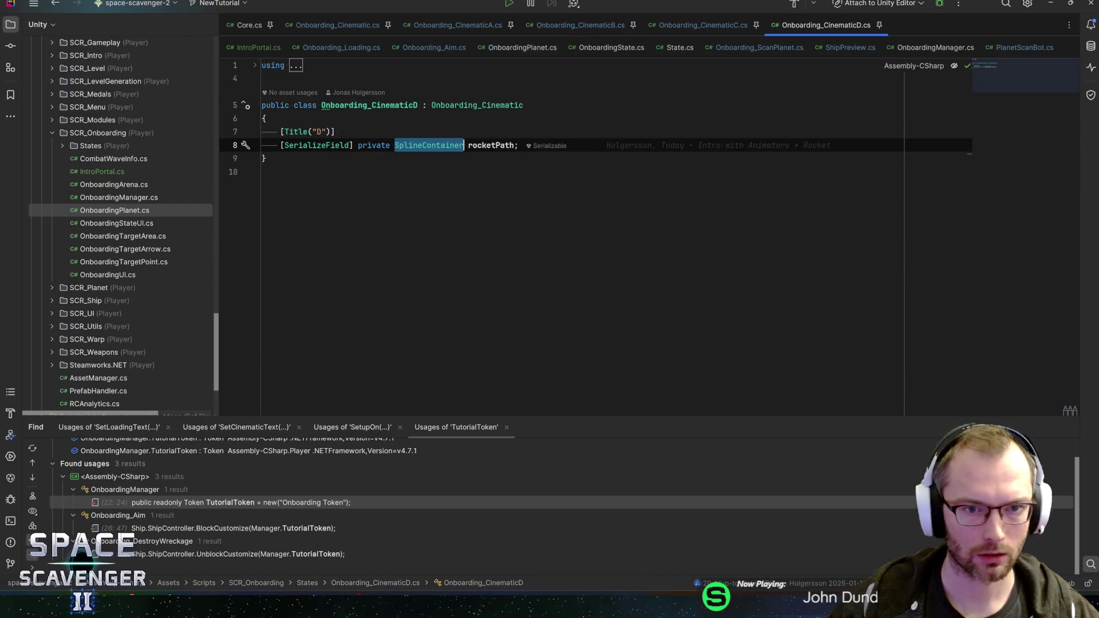
pyautogui.write('VFXC')
pyautogui.press('Return')
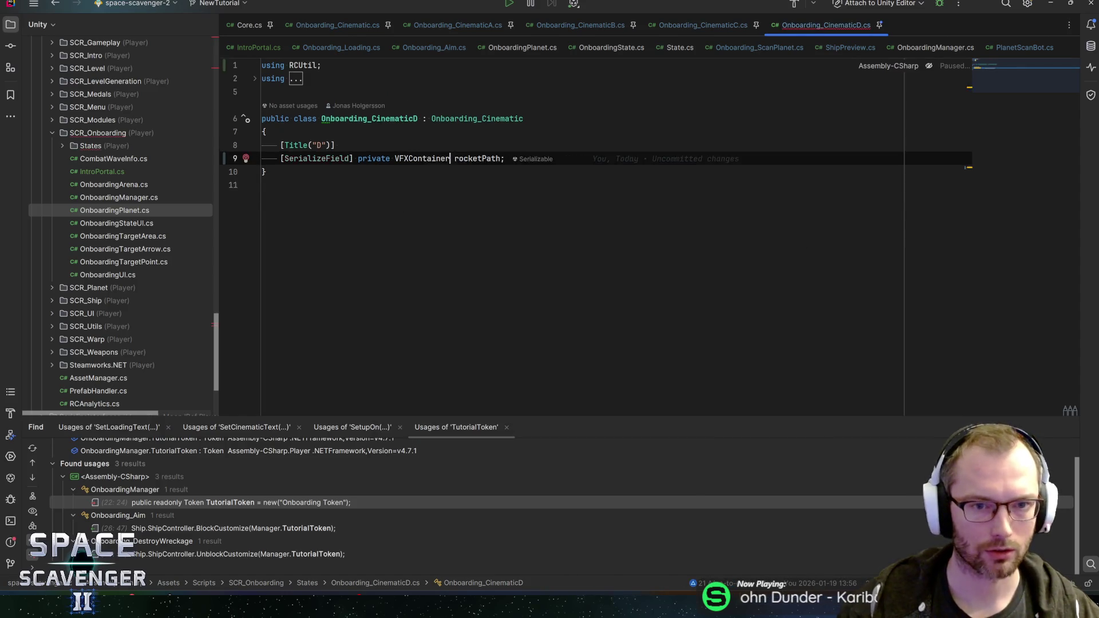
pyautogui.write('hatchClosedVFX')
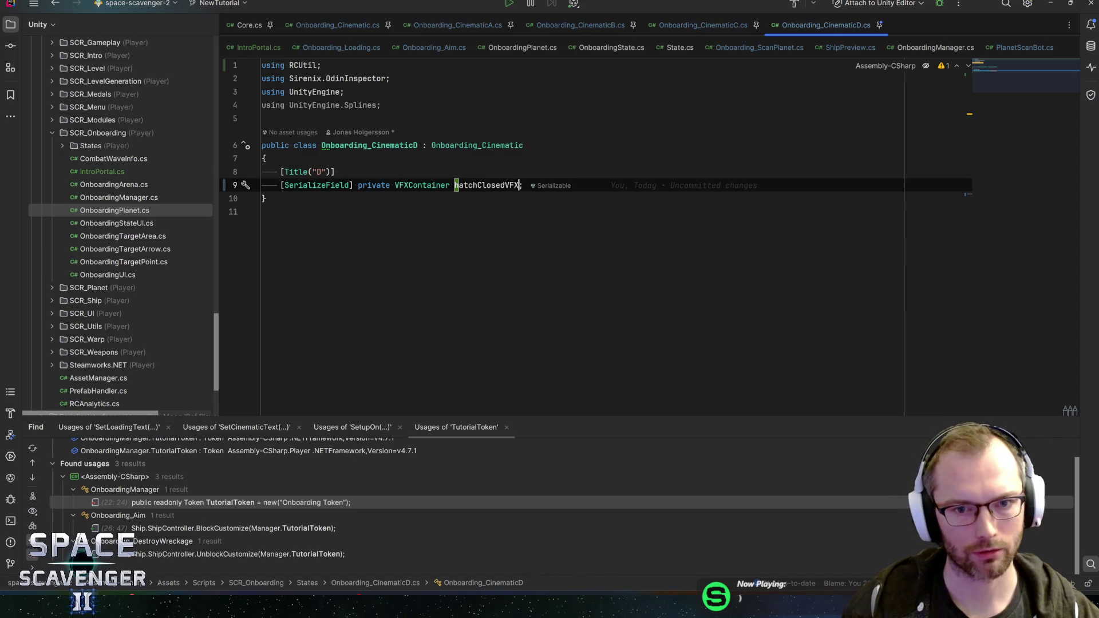
pyautogui.write(';')
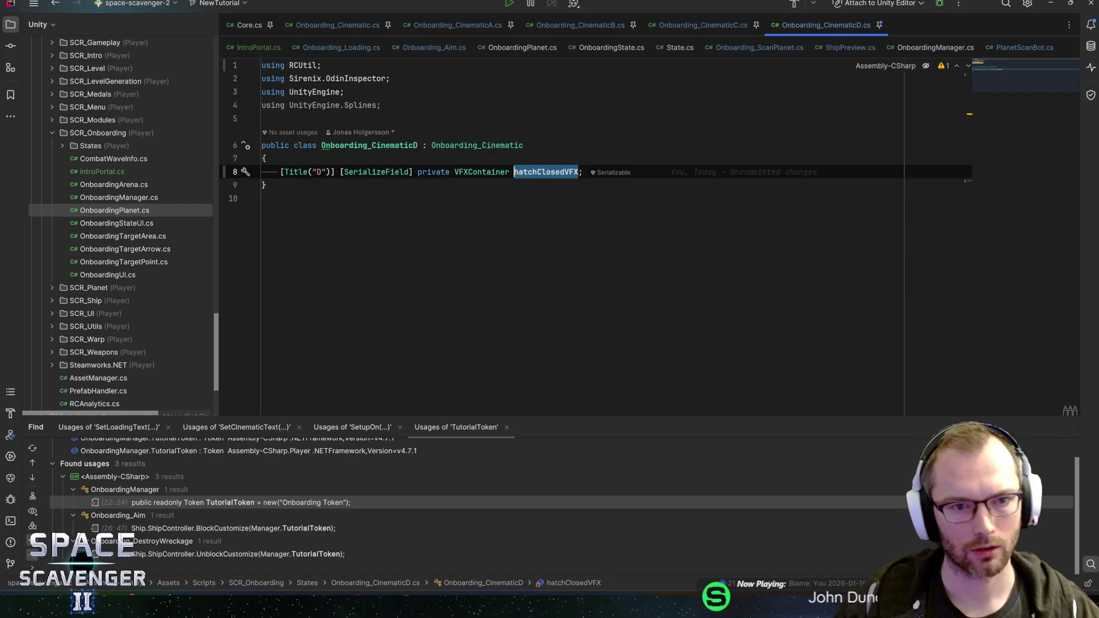
# Add a public void OnHatchClosed() method that calls hatchClosedVFX.Play()
pyautogui.press('Down')
pyautogui.press('Return')
pyautogui.press('Return')
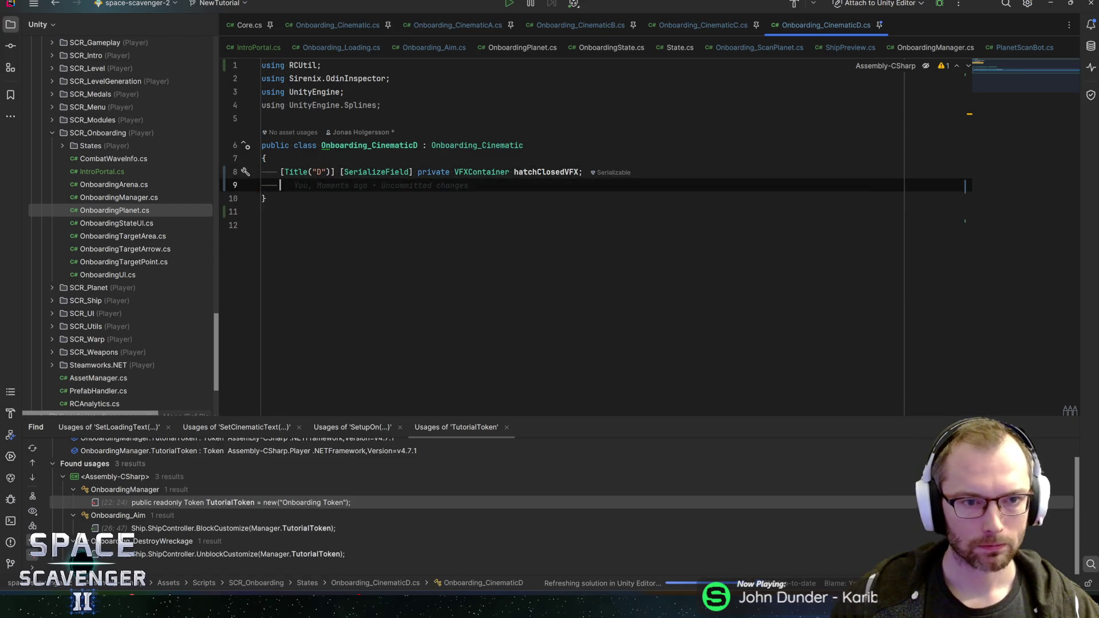
pyautogui.write('public void OnHatchClos')
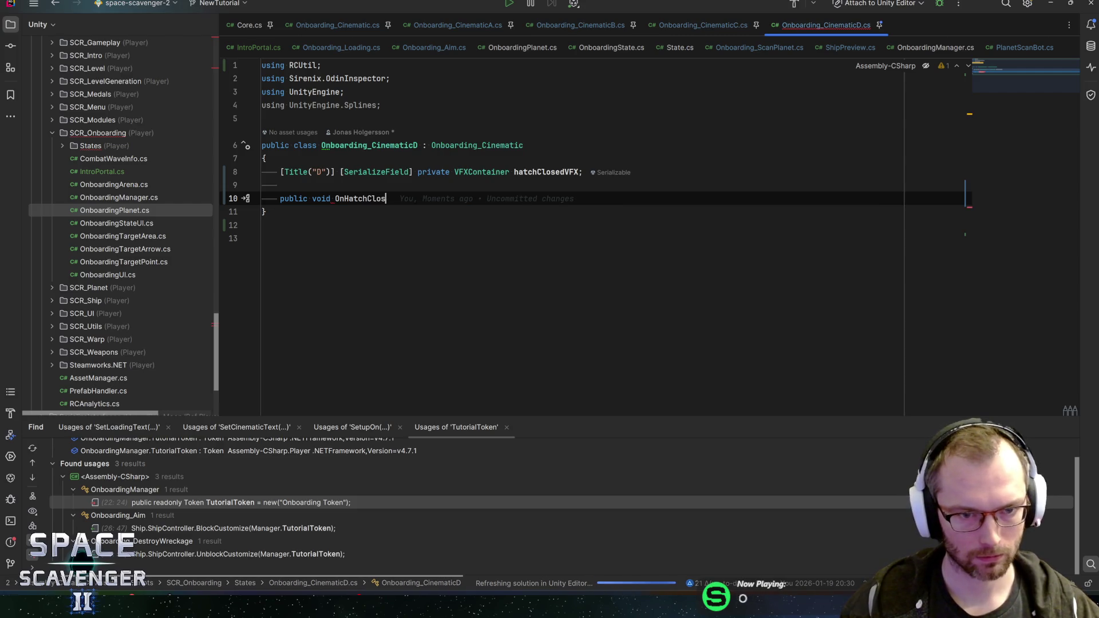
pyautogui.write('){')
pyautogui.press('Return')
pyautogui.write('hatchClosedVFX.Play();')
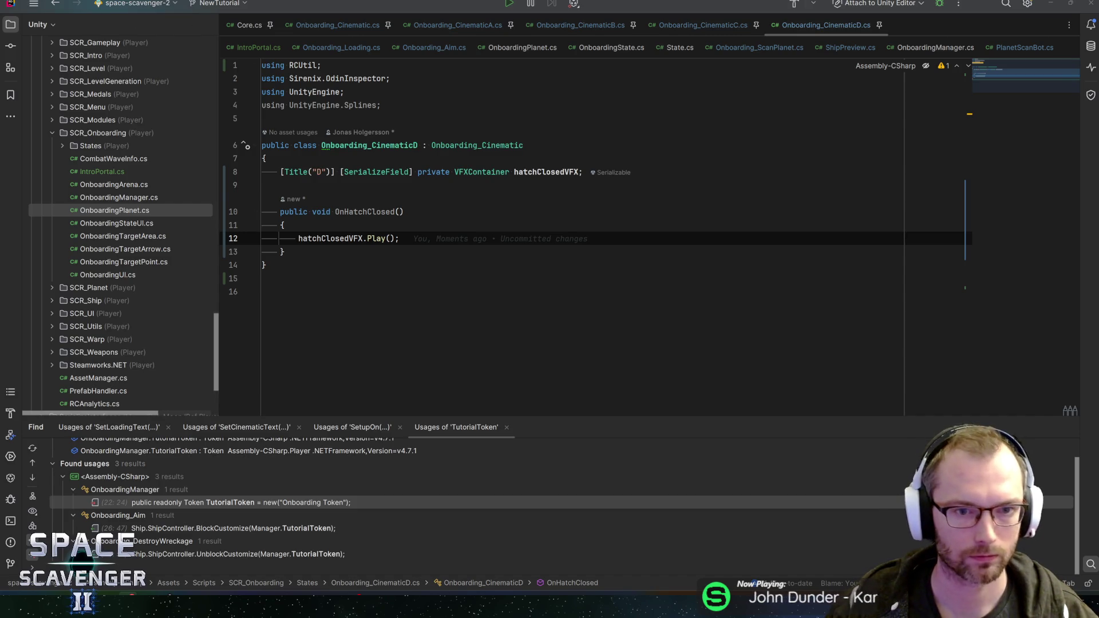
pyautogui.hotkey('alt', 'Tab')
pyautogui.hotkey('alt', 'Tab')
pyautogui.press('Tab')
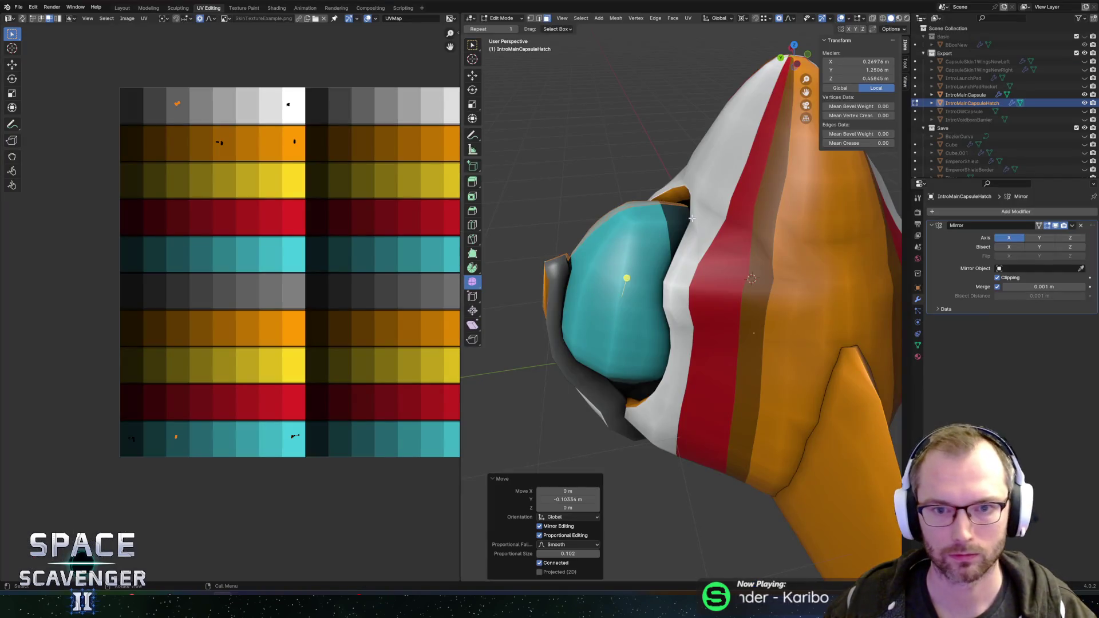
pyautogui.hotkey('alt', 'Tab')
# Return to the Unity editor and orbit the scene view around the capsule
pyautogui.press('Tab')
pyautogui.press('Tab')
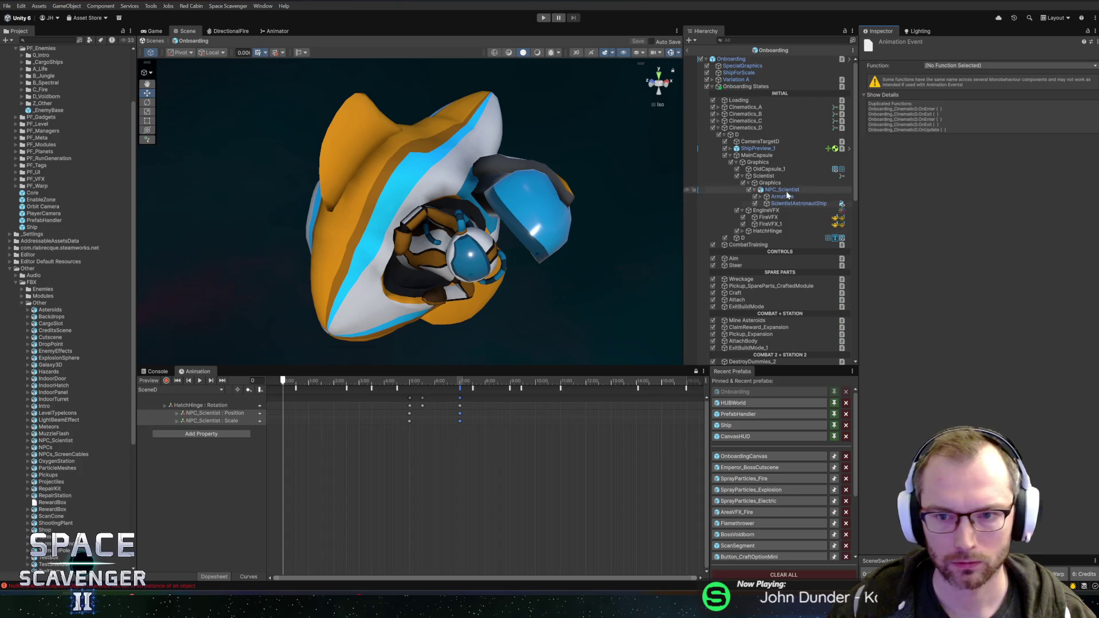
pyautogui.moveTo(579, 229); pyautogui.dragTo(636, 220)
# Select HatchHinge and add a VFX Container component to it
pyautogui.click(767, 232)
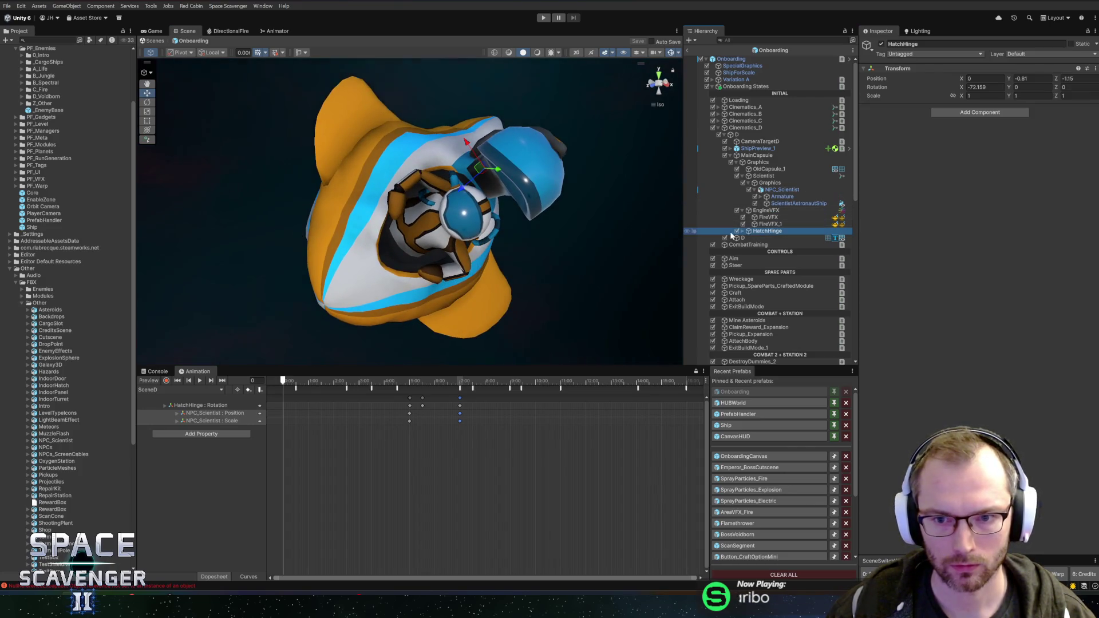
pyautogui.click(742, 232)
pyautogui.click(776, 238)
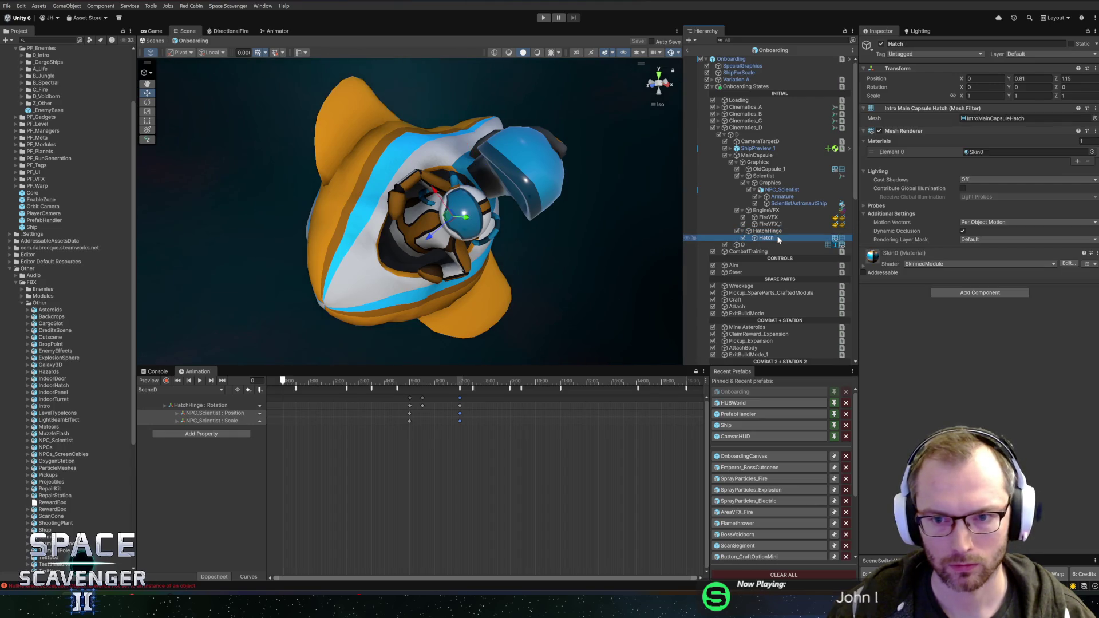
pyautogui.click(778, 232)
pyautogui.click(969, 114)
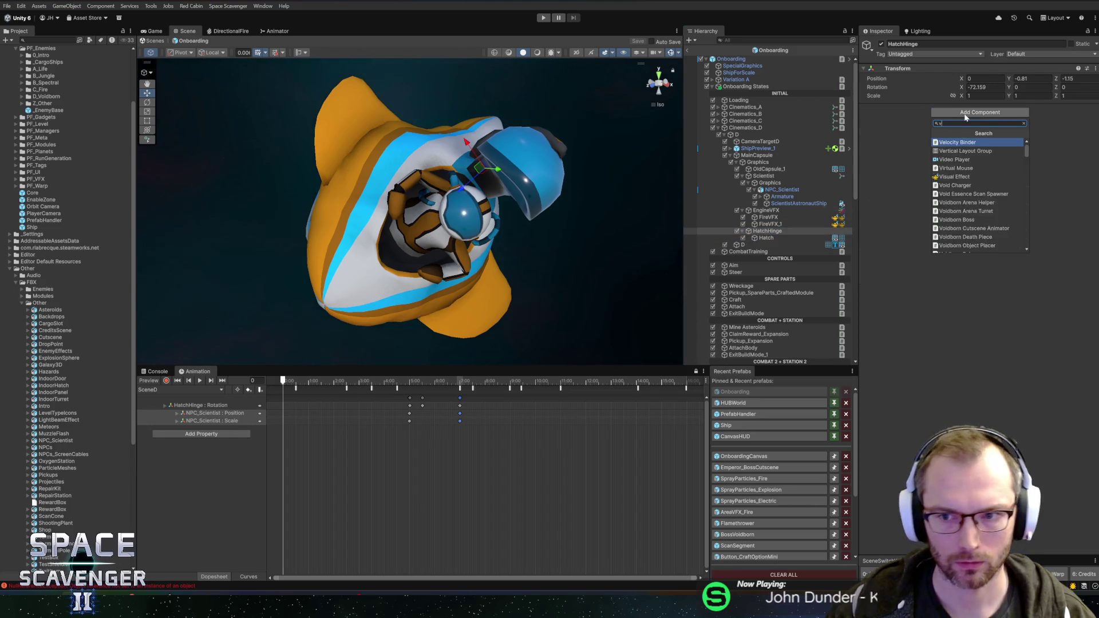
pyautogui.write('vfxc')
pyautogui.press('Return')
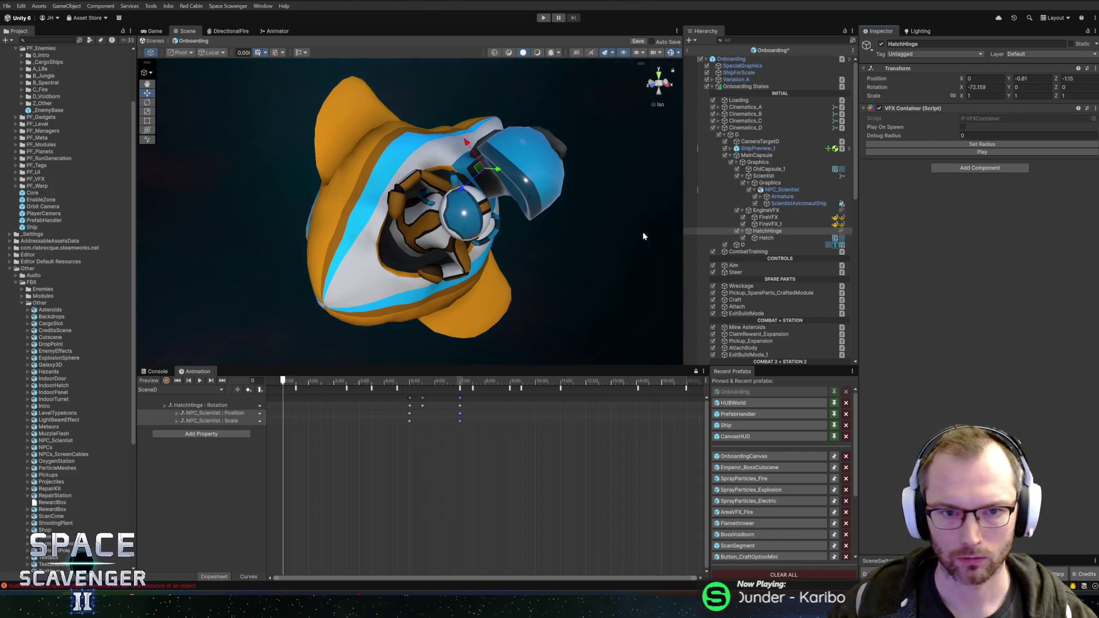
# Remove the VFX Container from HatchHinge, collapse it, and scrub the animation to frame 441
pyautogui.moveTo(515, 229)
pyautogui.mouseDown()
pyautogui.moveTo(419, 225)
pyautogui.moveTo(526, 229)
pyautogui.mouseUp()
pyautogui.rightClick(931, 109)
pyautogui.click(966, 148)
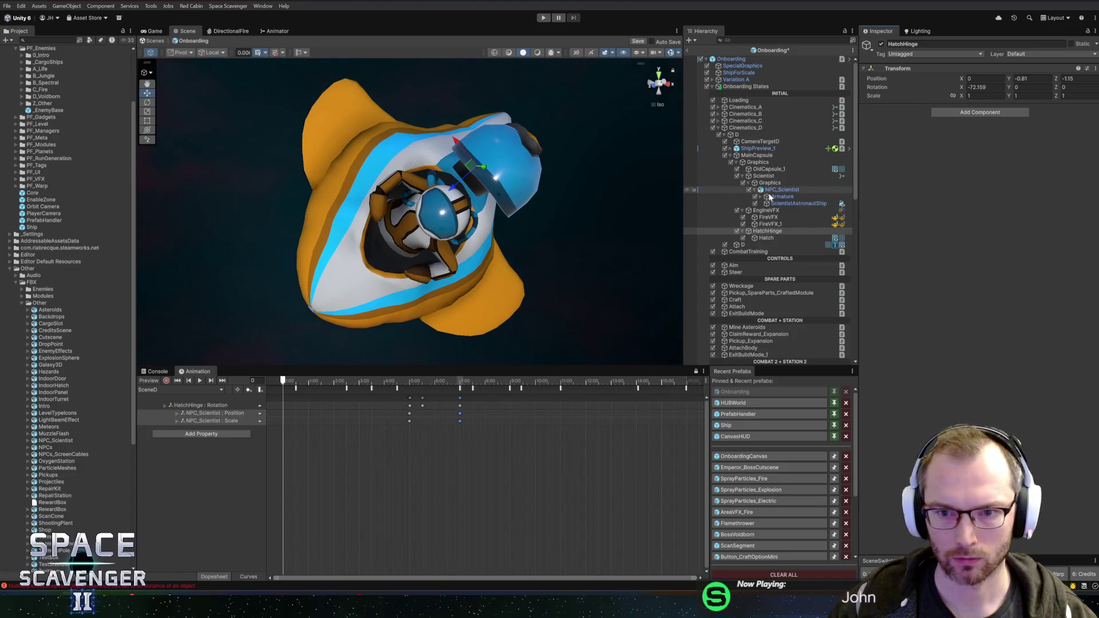
pyautogui.click(741, 232)
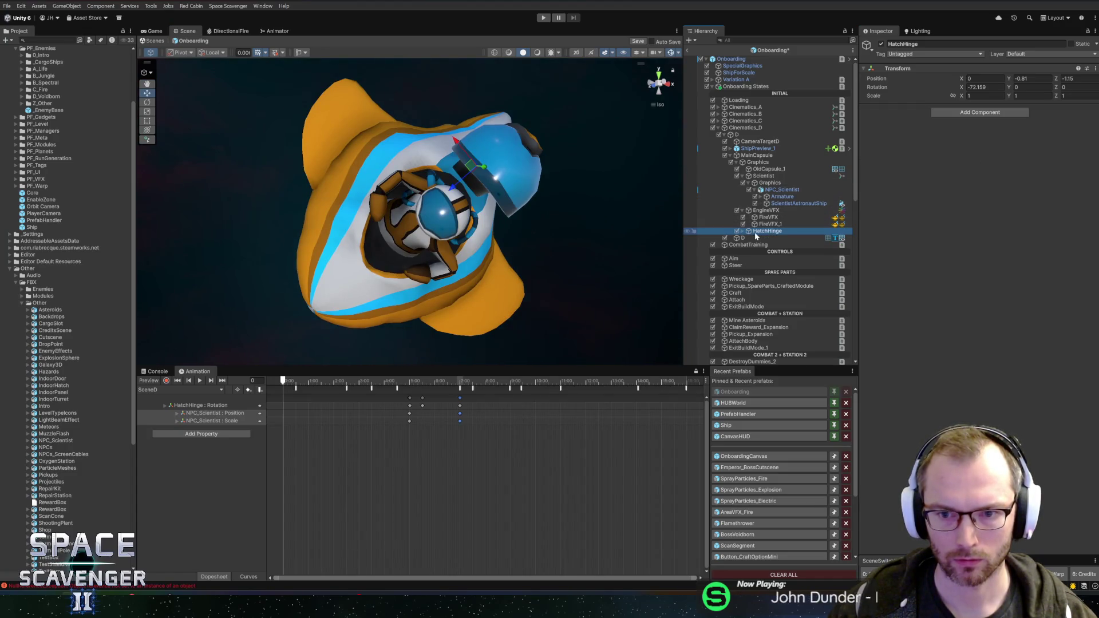
pyautogui.moveTo(464, 381); pyautogui.dragTo(469, 383)
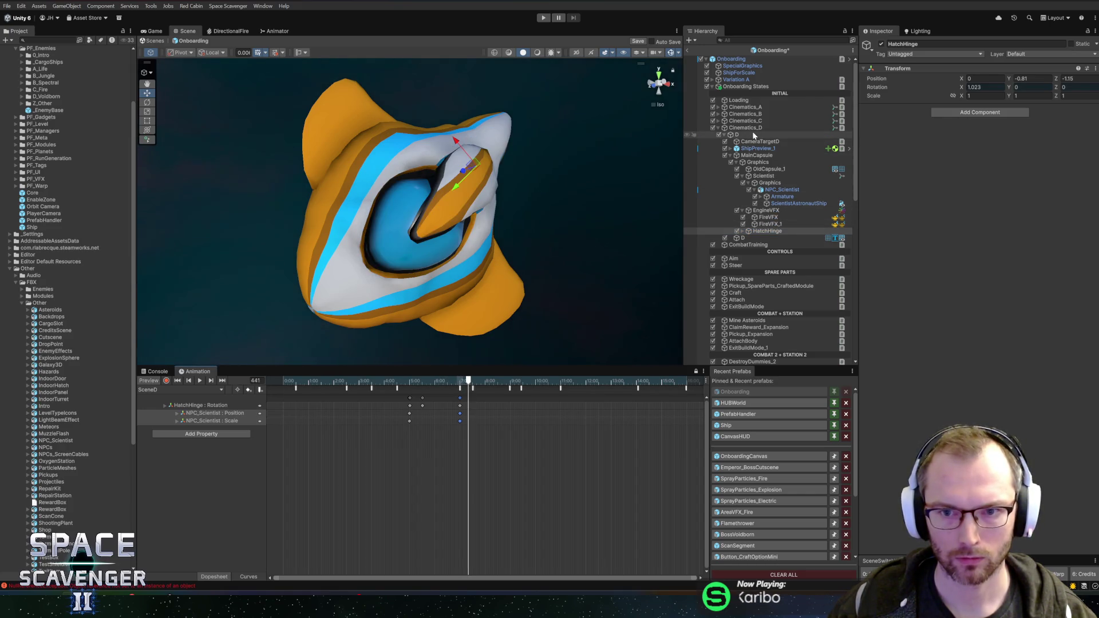
pyautogui.rightClick(755, 163)
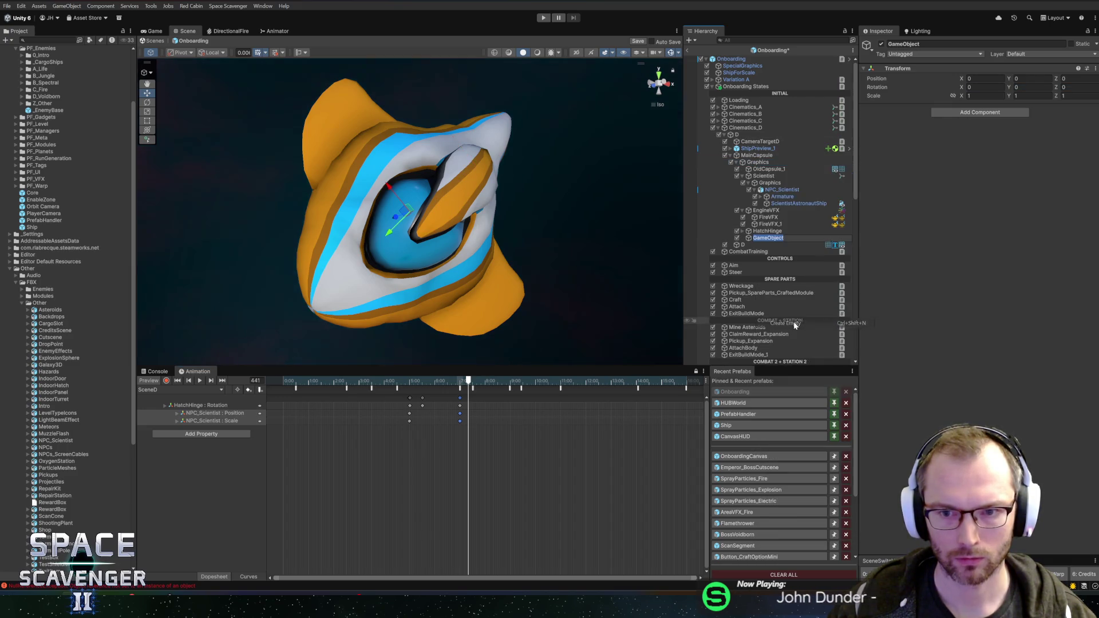
# Create an empty object named HatchVFX under MainCapsule with a VFX Container component
pyautogui.click(793, 323)
pyautogui.write('HatchVF')
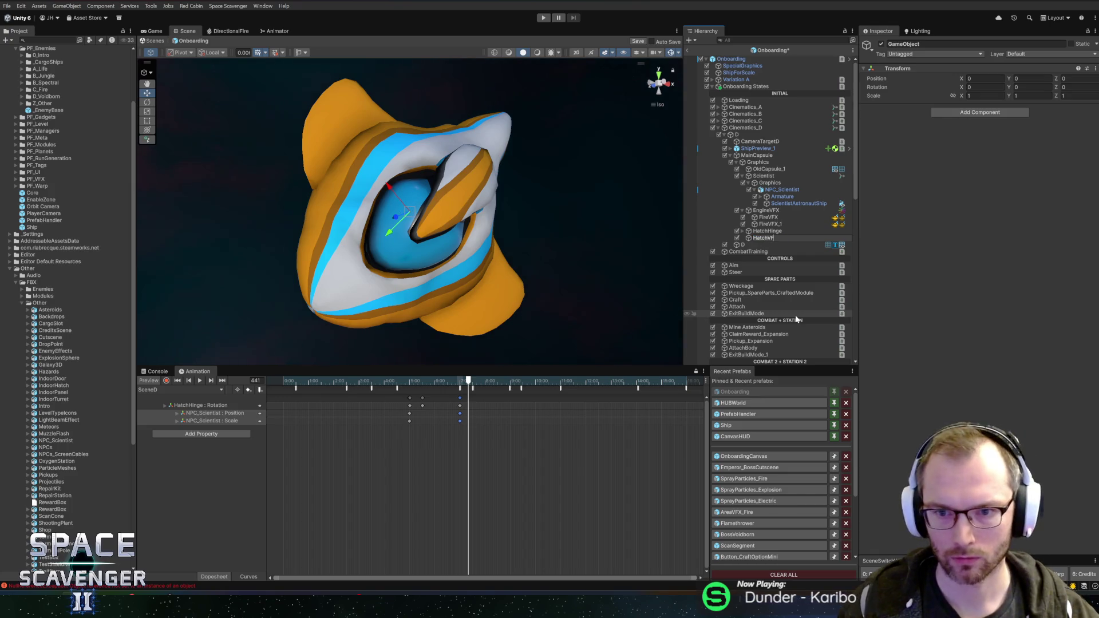
pyautogui.write('X')
pyautogui.press('Return')
pyautogui.click(976, 113)
pyautogui.write('VFXContainer')
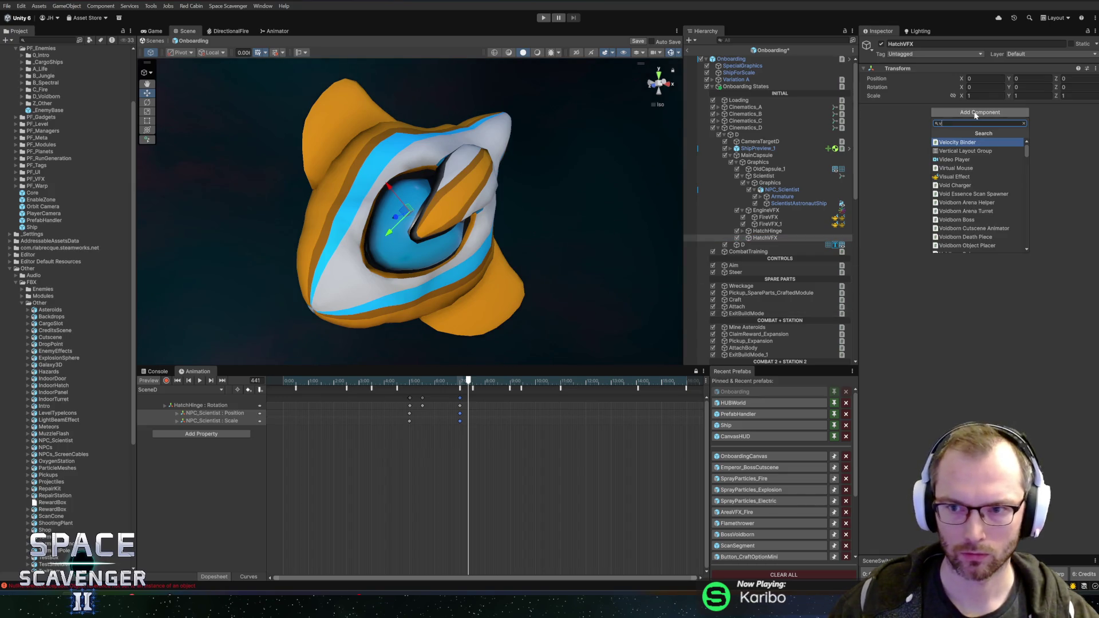
pyautogui.press('Return')
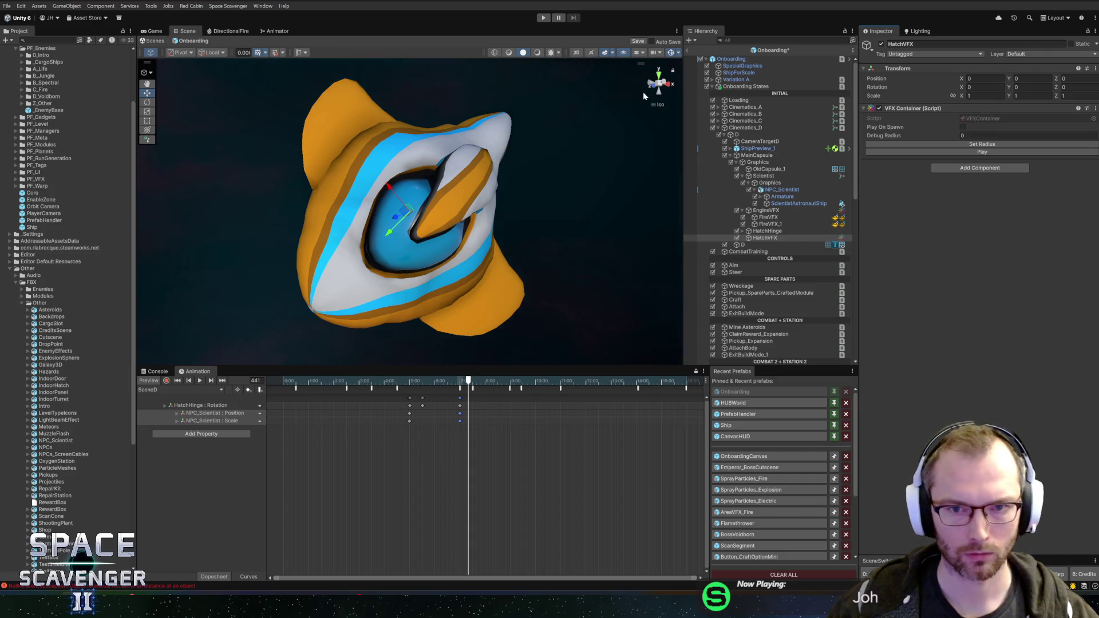
# Tilt HatchVFX to match the closed hatch, checking it in orthographic back, left and bottom views
pyautogui.click(664, 83)
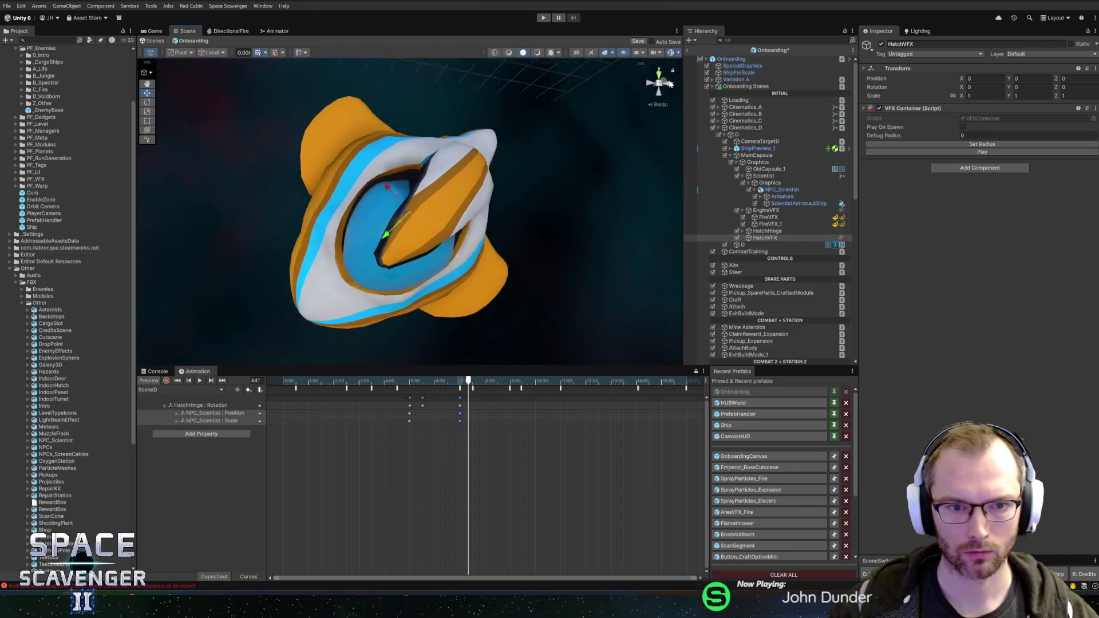
pyautogui.click(658, 84)
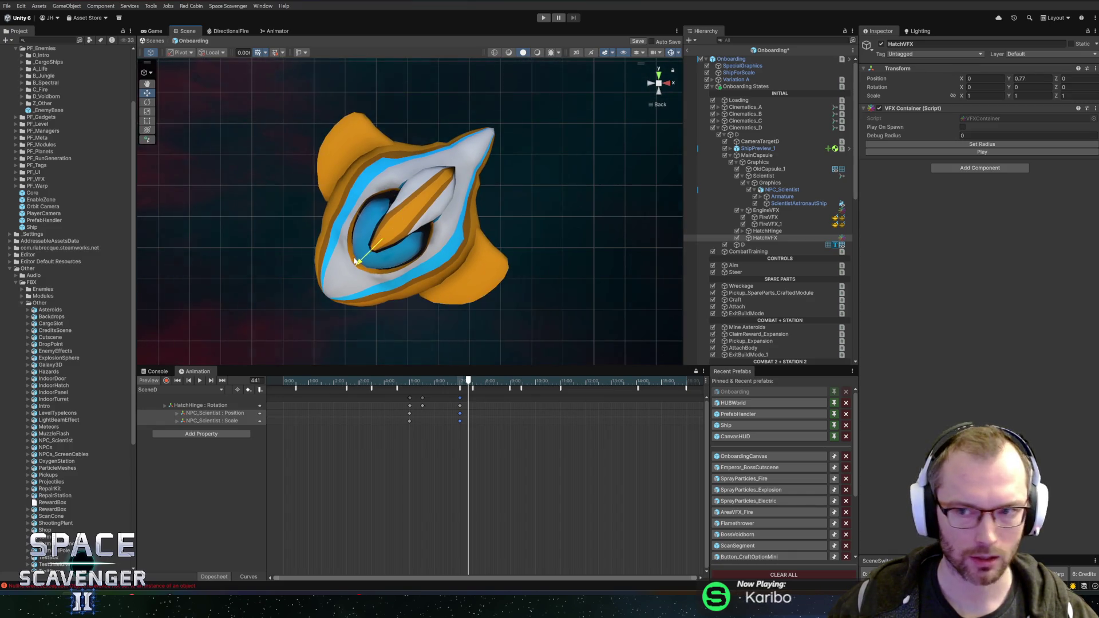
pyautogui.click(649, 86)
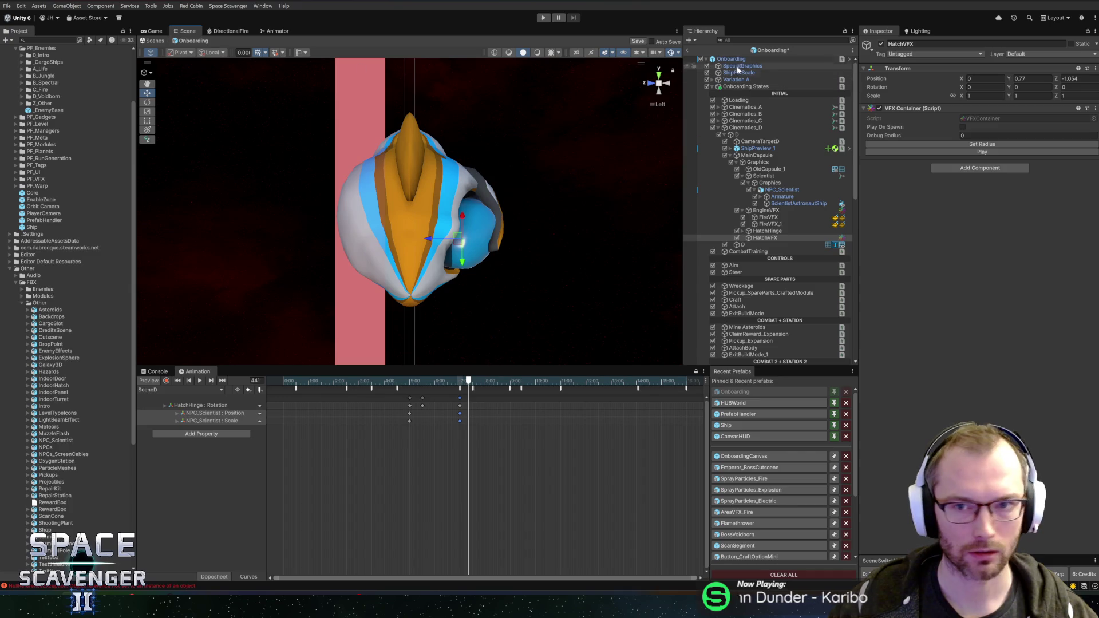
pyautogui.click(668, 87)
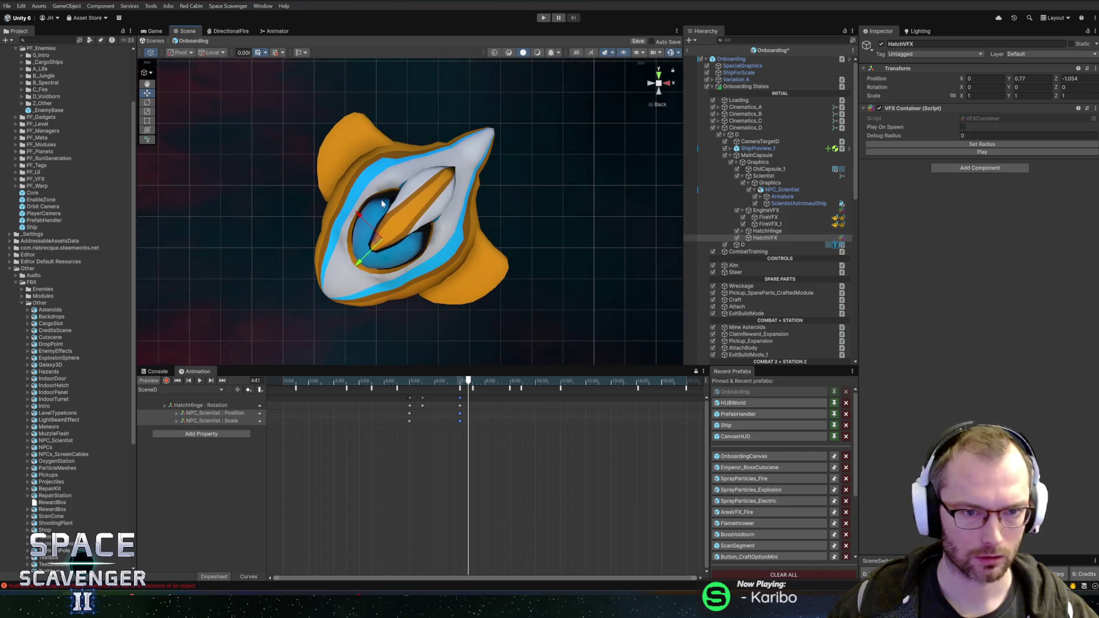
pyautogui.press('e')
pyautogui.moveTo(374, 210); pyautogui.dragTo(383, 231)
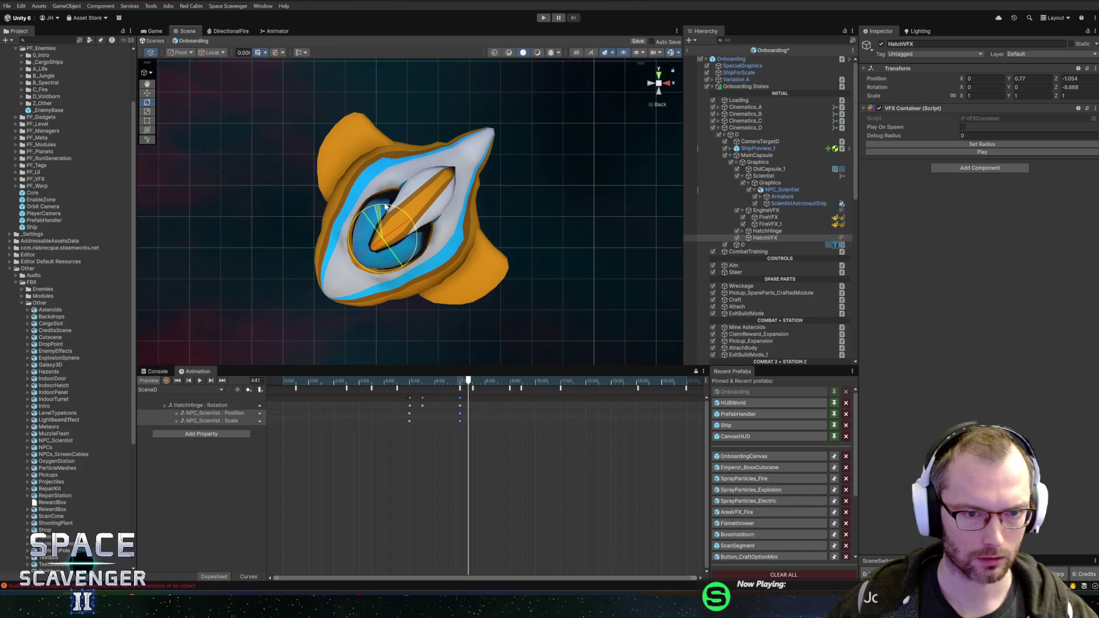
pyautogui.press('w')
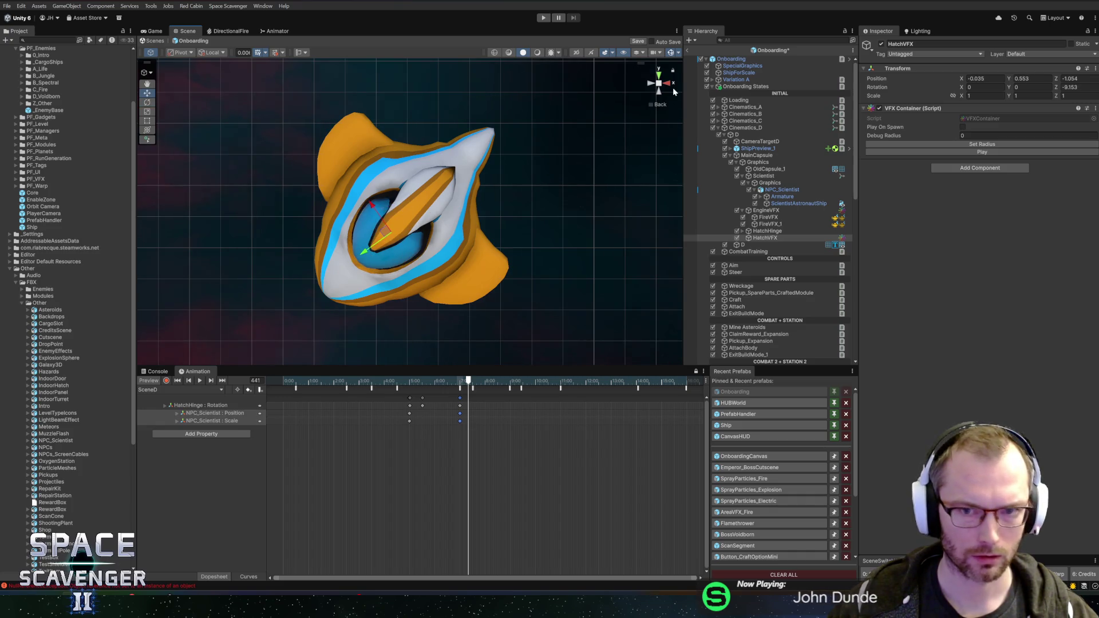
pyautogui.click(658, 90)
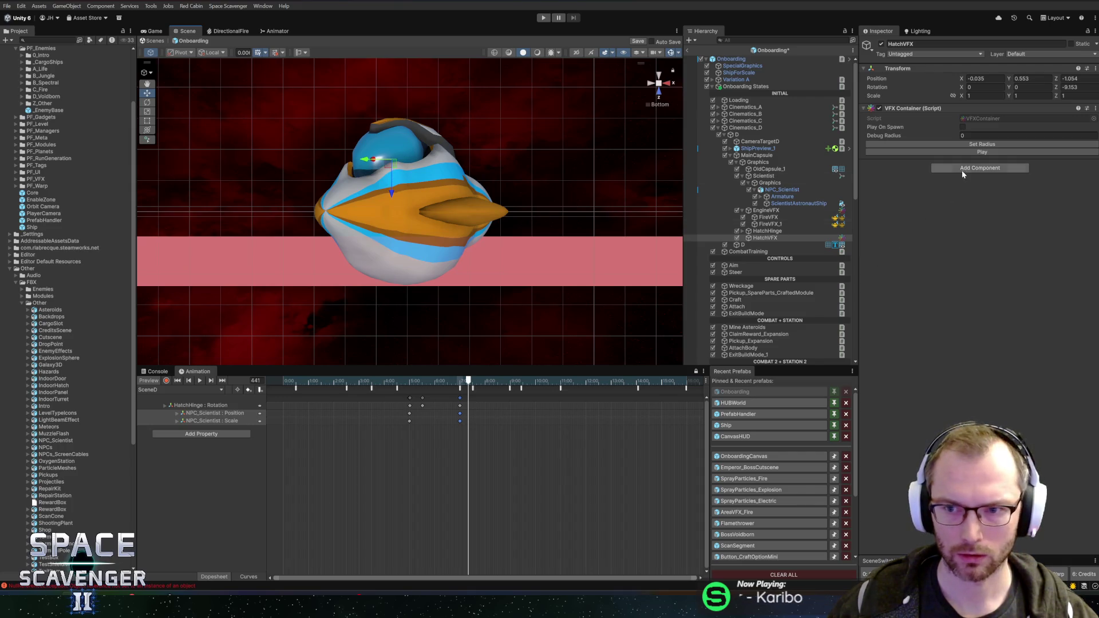
pyautogui.rightClick(780, 238)
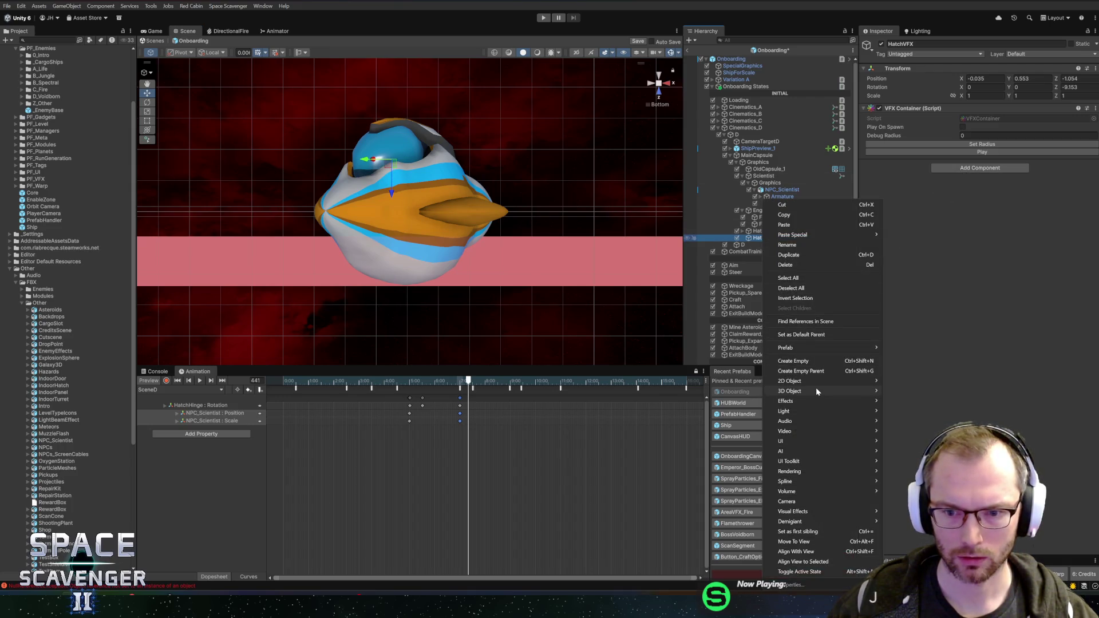
# Add a Visual Effect child named Smokeburst under HatchVFX using the AOE_SmokeBurst template
pyautogui.moveTo(815, 390)
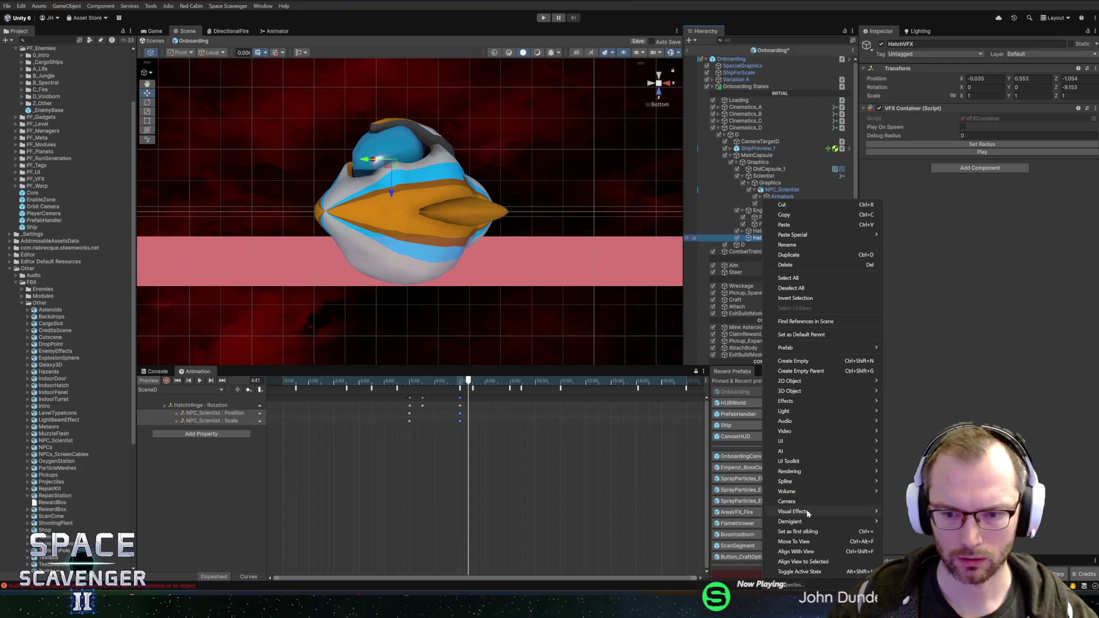
pyautogui.click(891, 507)
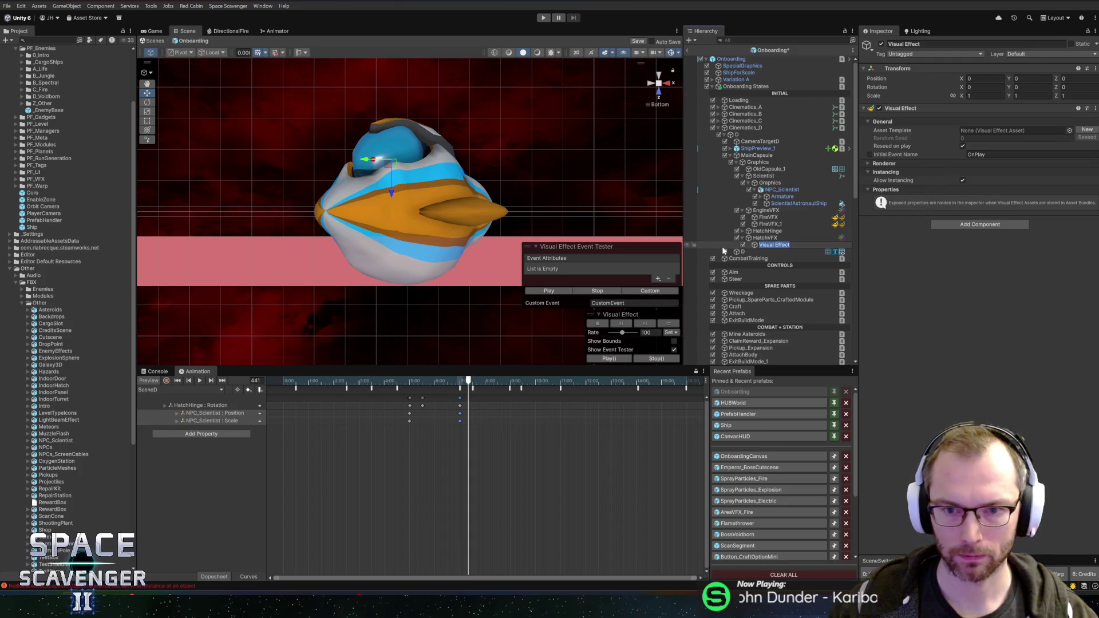
pyautogui.write('Smoke')
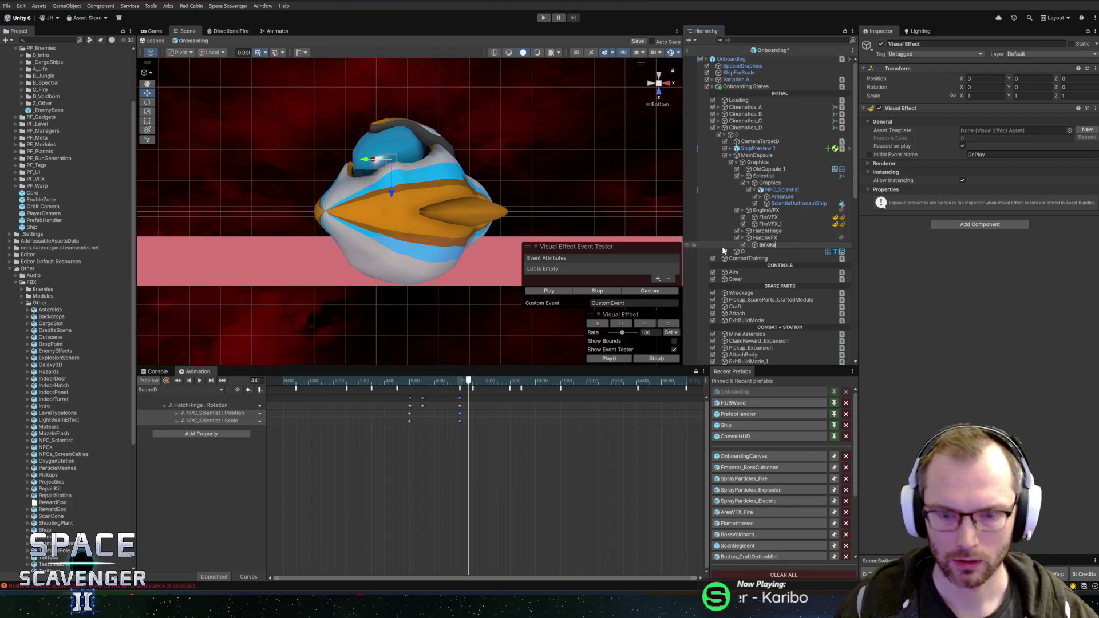
pyautogui.write('burst')
pyautogui.press('Return')
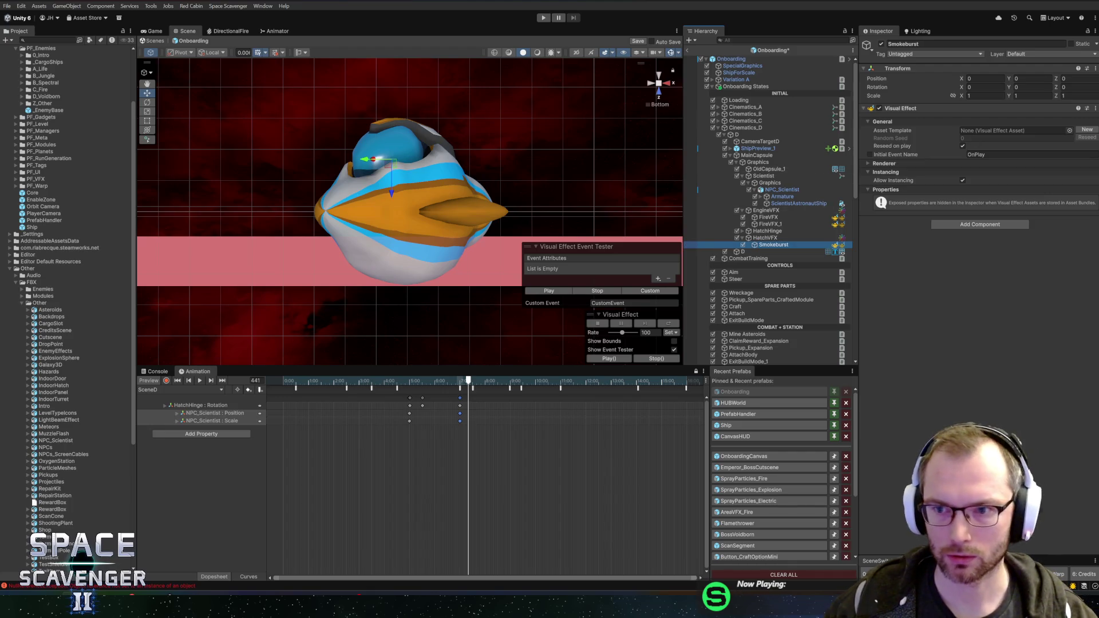
pyautogui.click(1069, 131)
pyautogui.write('smoke')
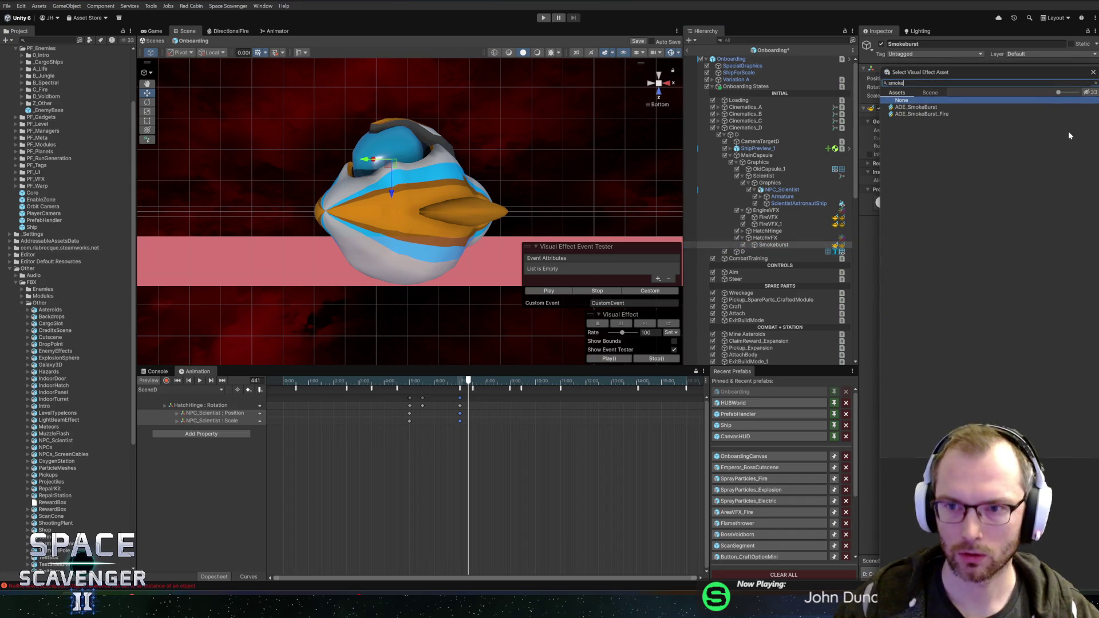
pyautogui.doubleClick(938, 107)
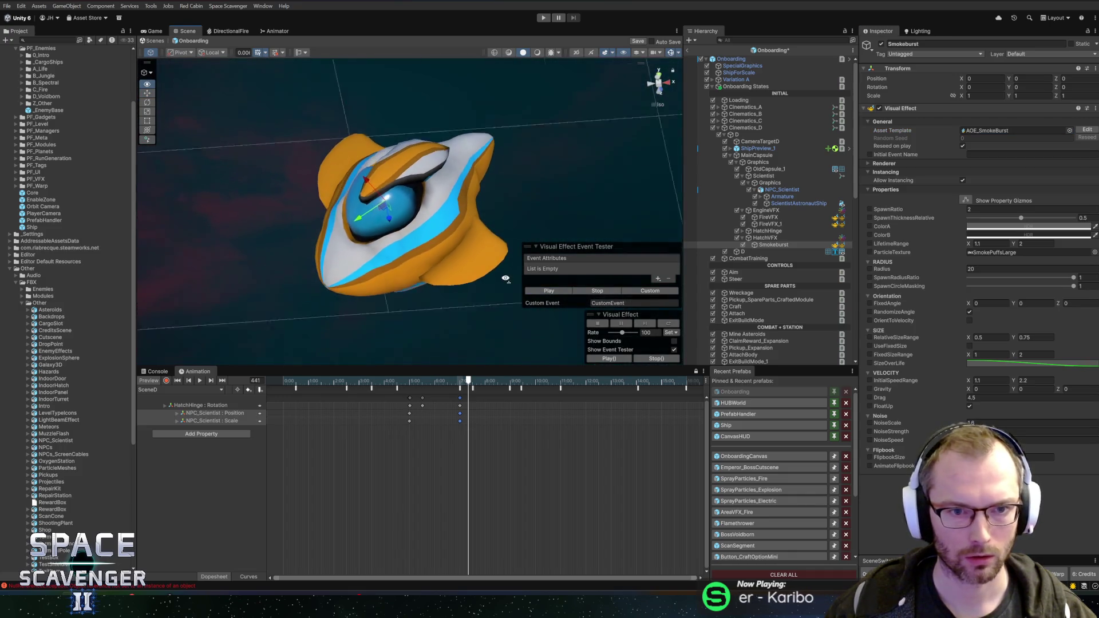
# Override Smokeburst's Radius to 1 and preview the burst
pyautogui.click(980, 268)
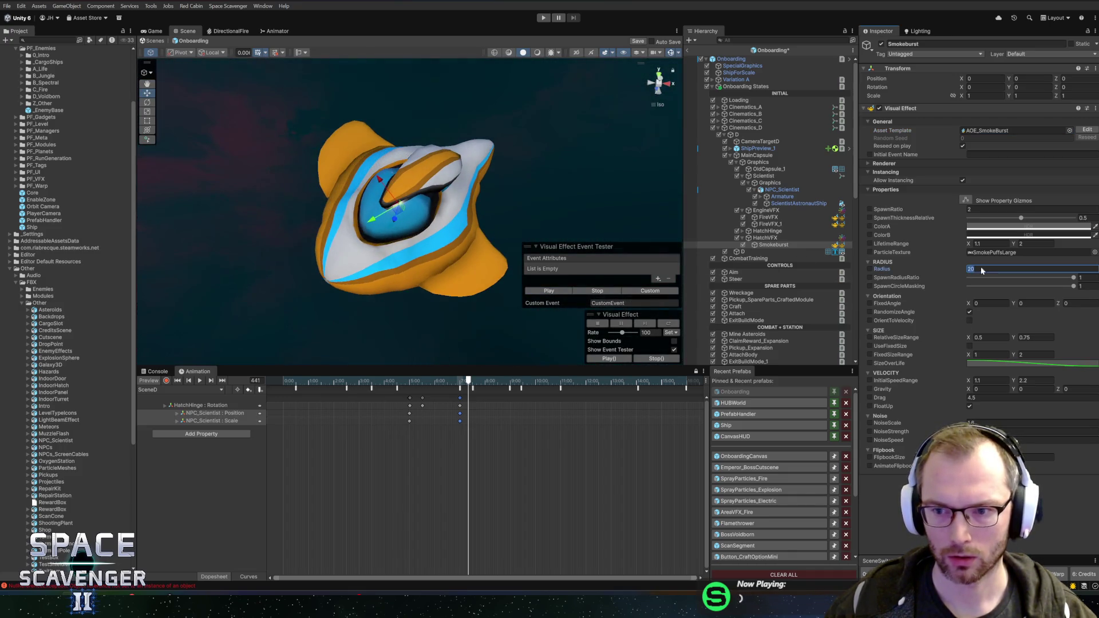
pyautogui.write('1')
pyautogui.click(564, 292)
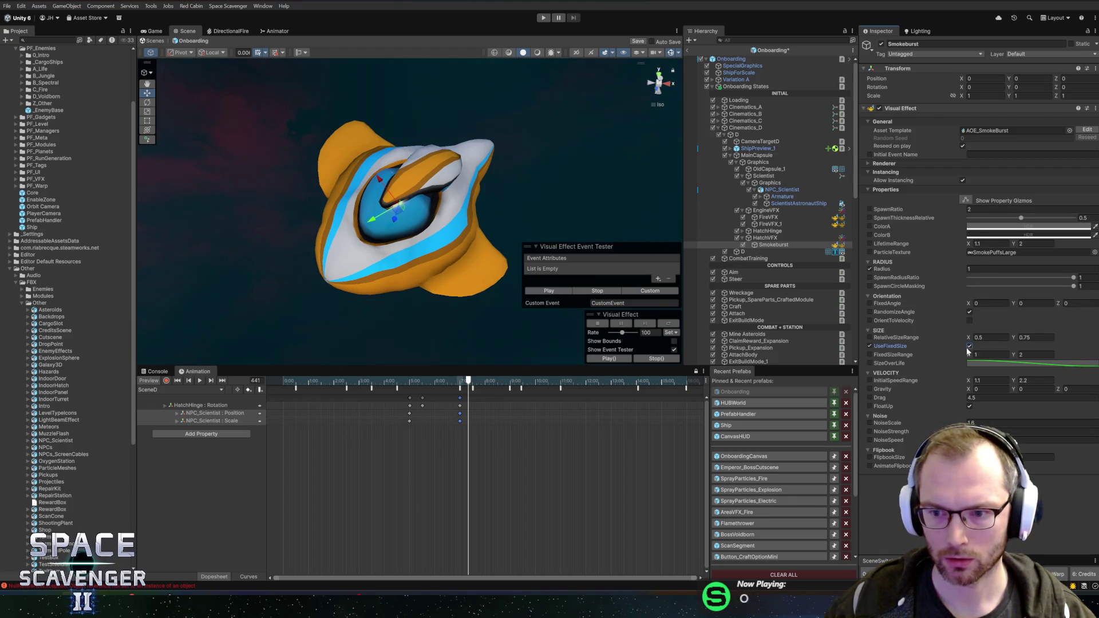
pyautogui.click(558, 293)
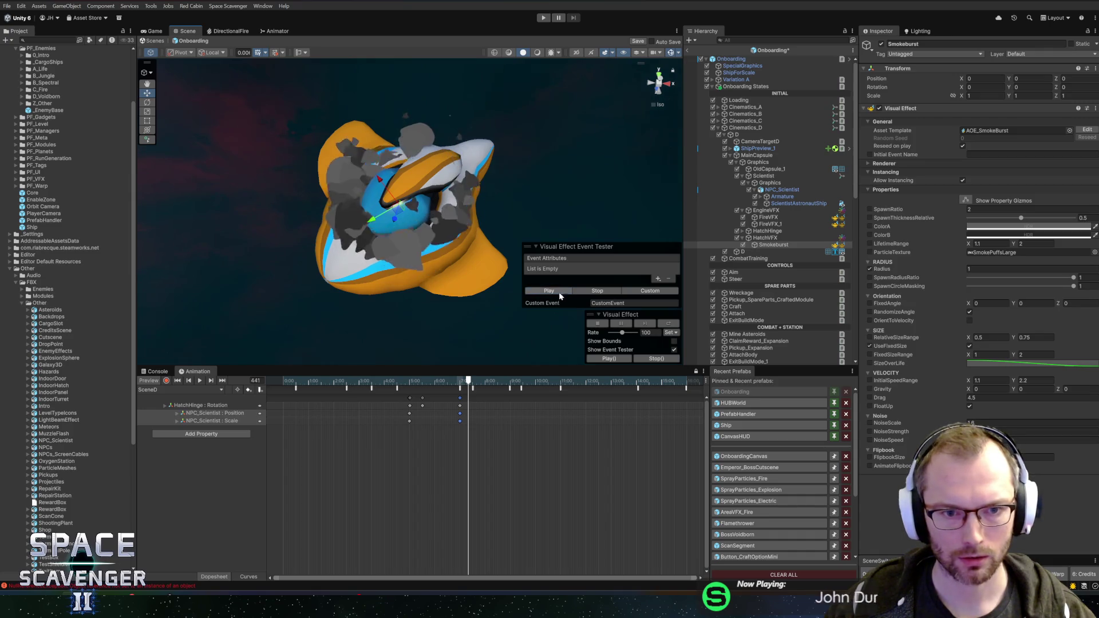
# Set ColorA to 20 and ColorB brightness to 2, then replay the grey burst
pyautogui.click(1008, 228)
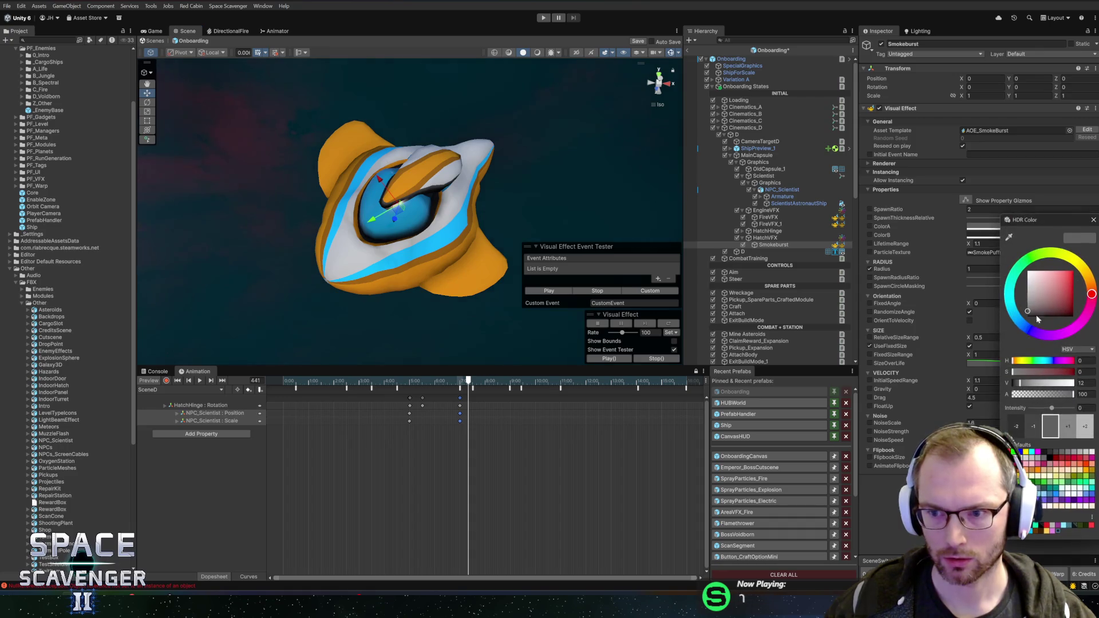
pyautogui.write('20')
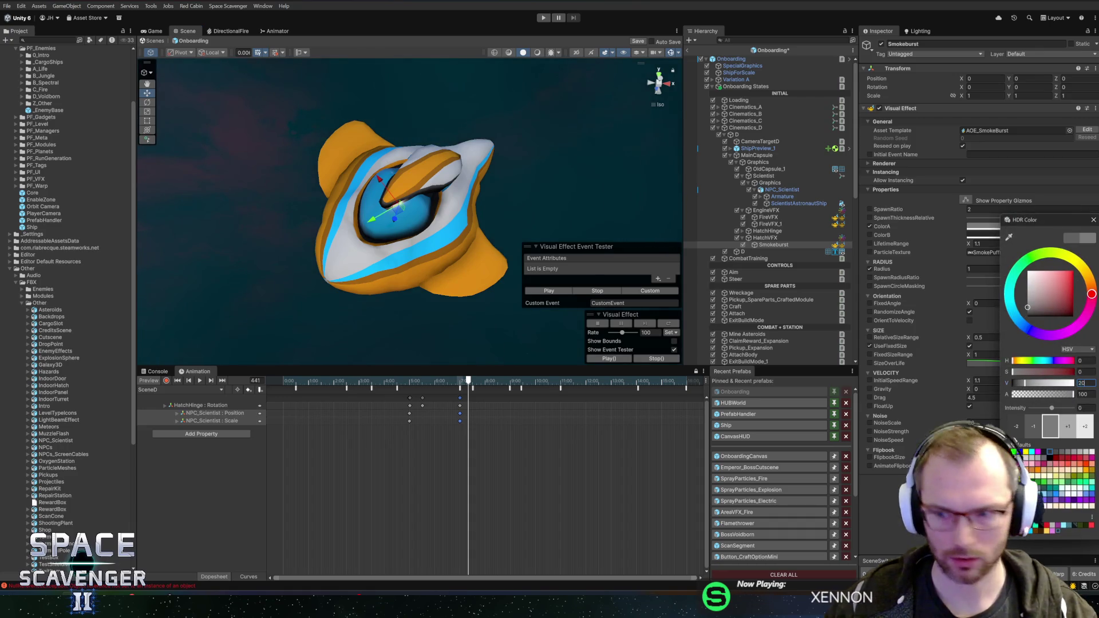
pyautogui.click(1093, 222)
pyautogui.click(983, 227)
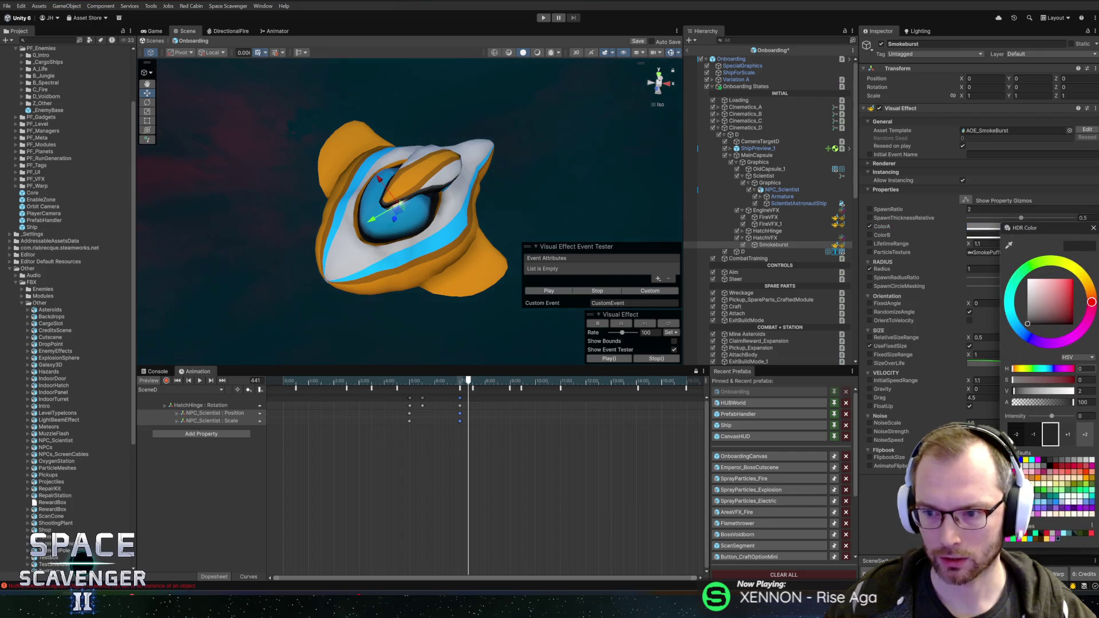
pyautogui.doubleClick(1082, 391)
pyautogui.write('2')
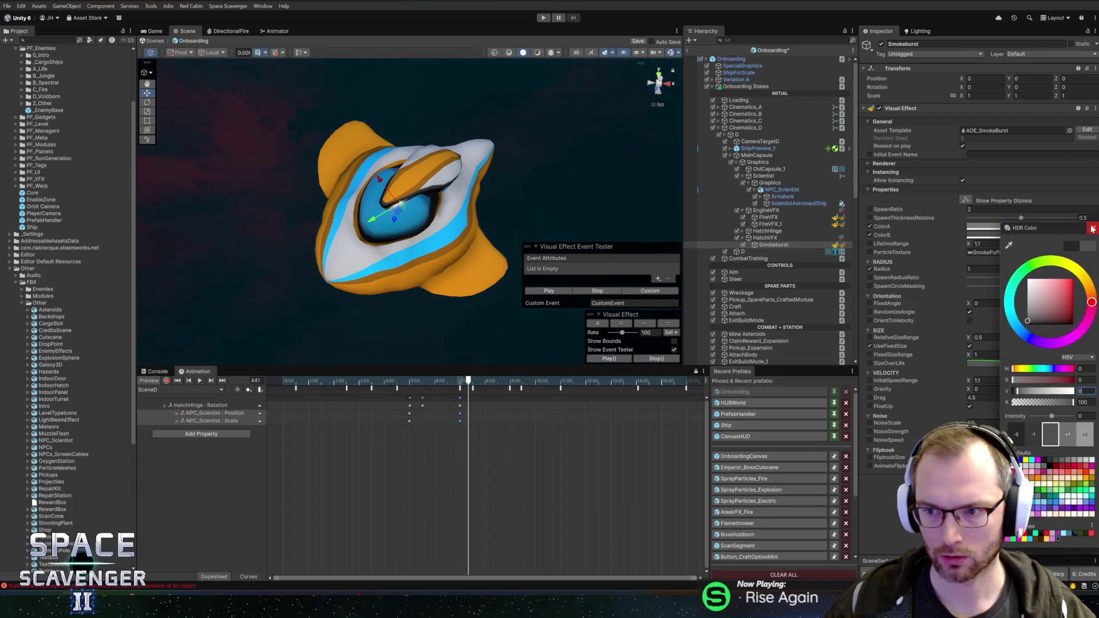
pyautogui.press('Return')
pyautogui.click(567, 292)
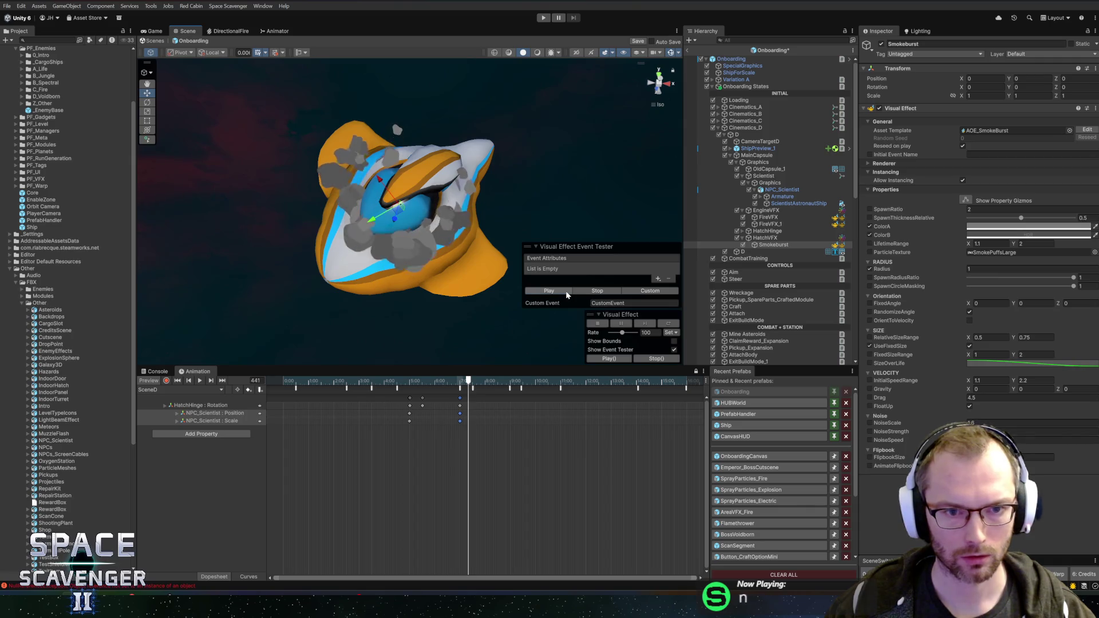
pyautogui.moveTo(572, 241)
pyautogui.mouseDown()
pyautogui.moveTo(502, 178)
pyautogui.moveTo(533, 240)
pyautogui.mouseUp()
pyautogui.click(545, 293)
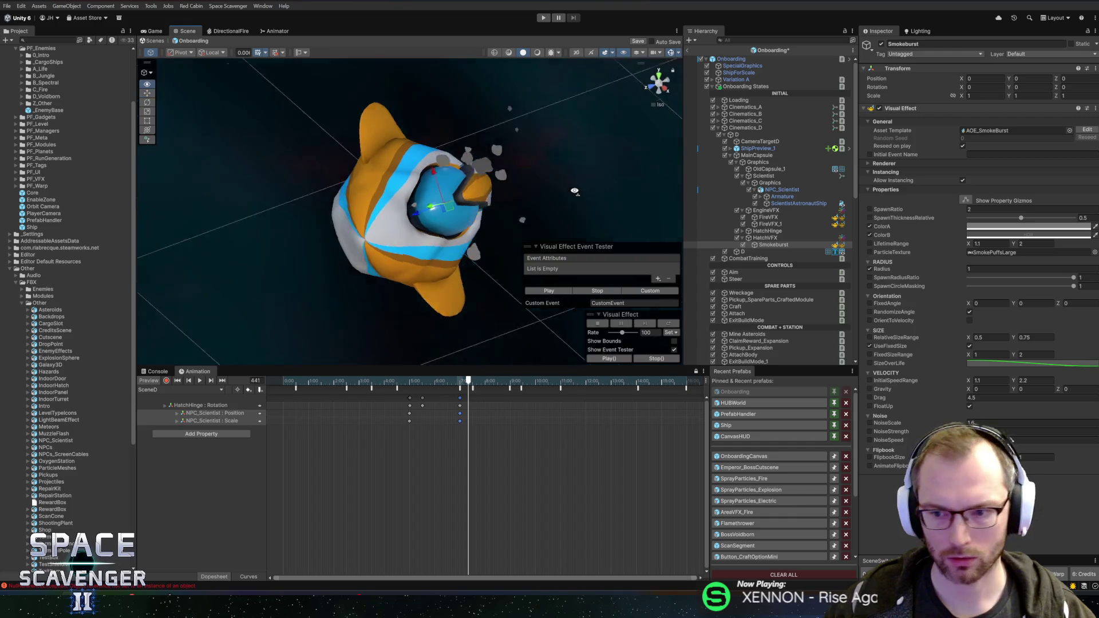
pyautogui.moveTo(571, 191); pyautogui.dragTo(629, 195)
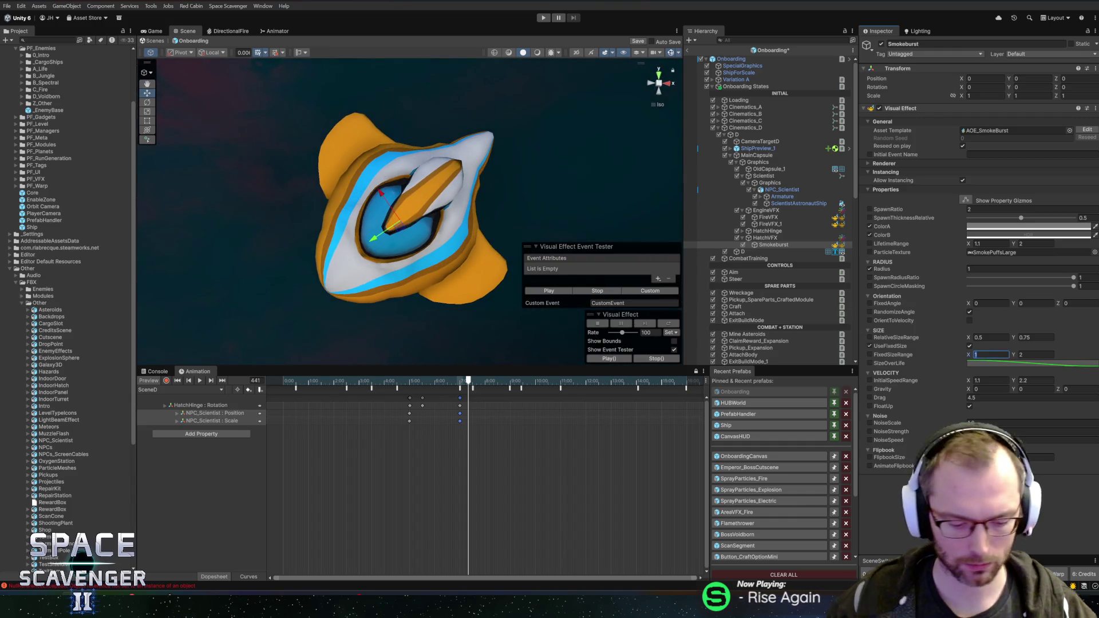
# Set the fixed particle size to 0.5–1.5 and SpawnRatio to 20, then preview the burst
pyautogui.click(989, 354)
pyautogui.write('0.5')
pyautogui.press('Tab')
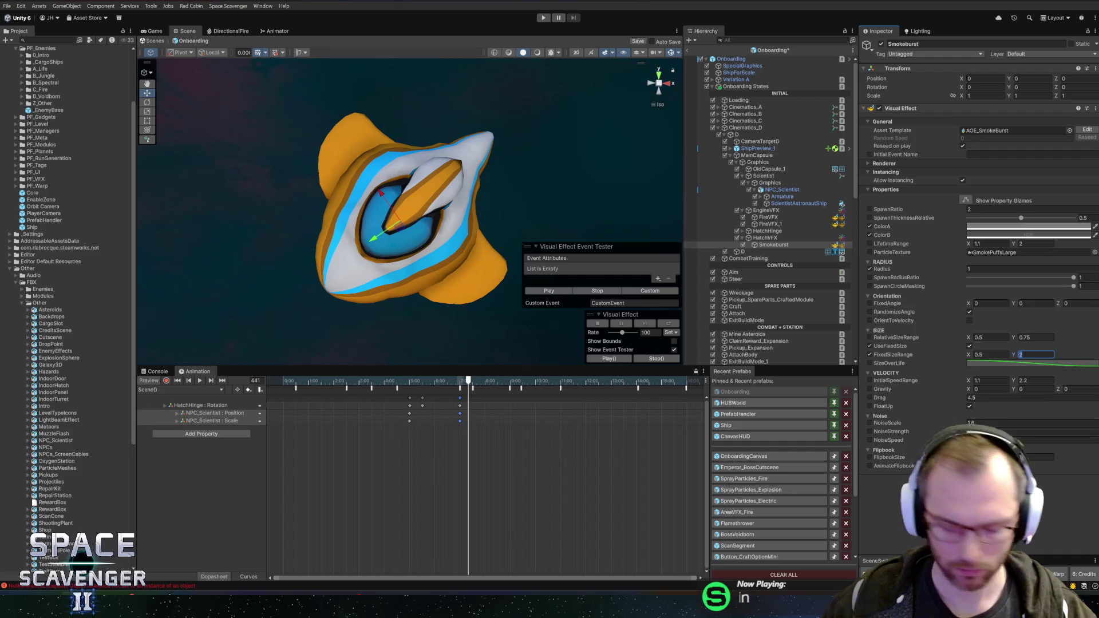
pyautogui.write('1.5')
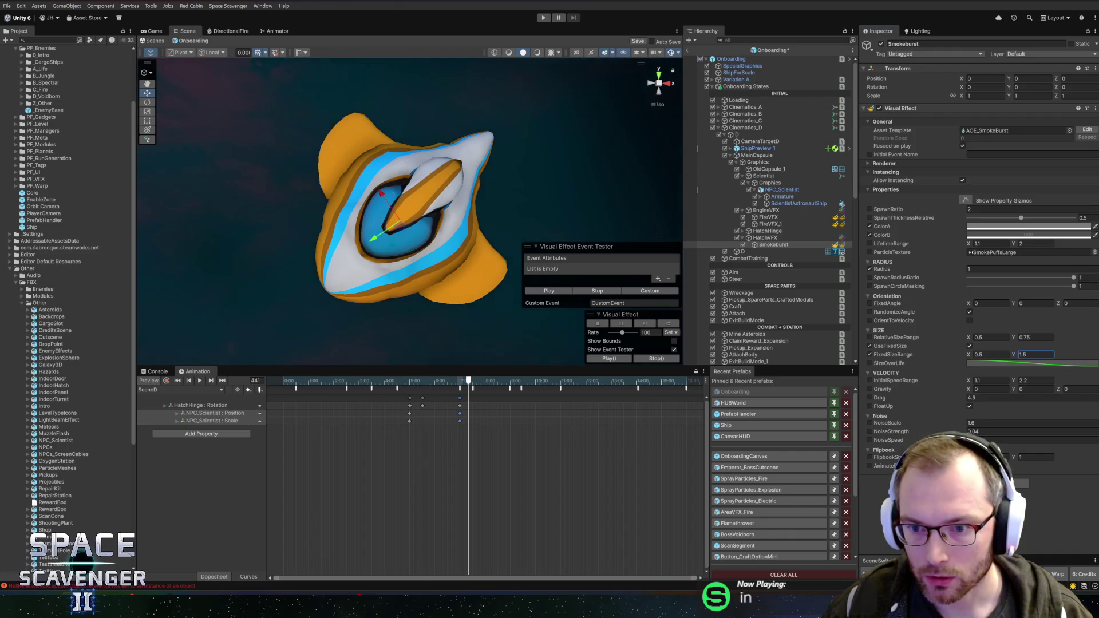
pyautogui.click(973, 210)
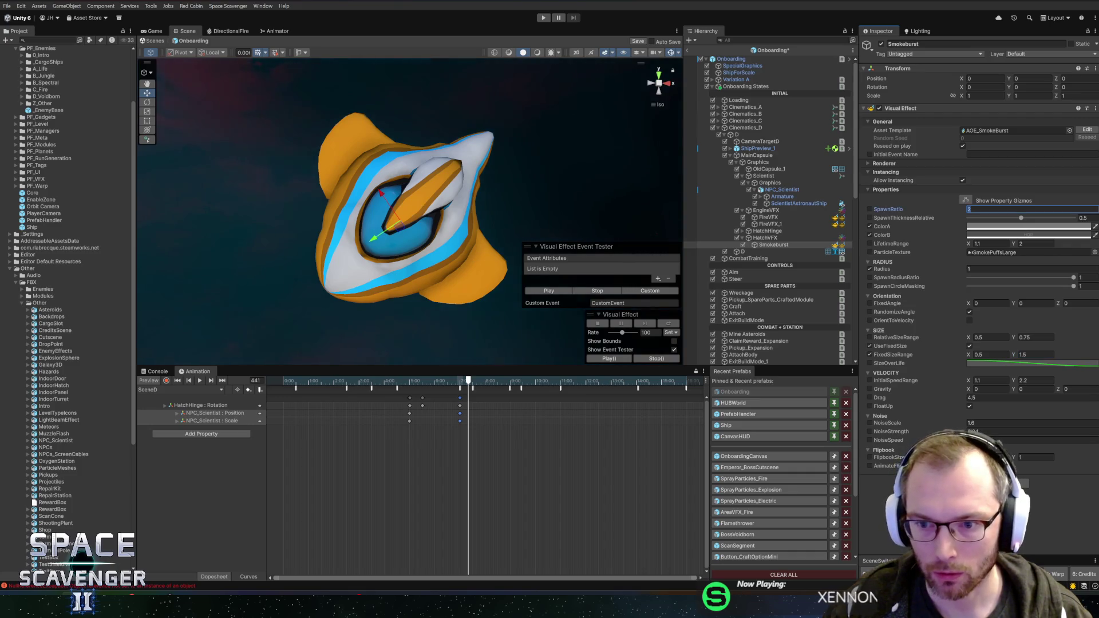
pyautogui.write('20')
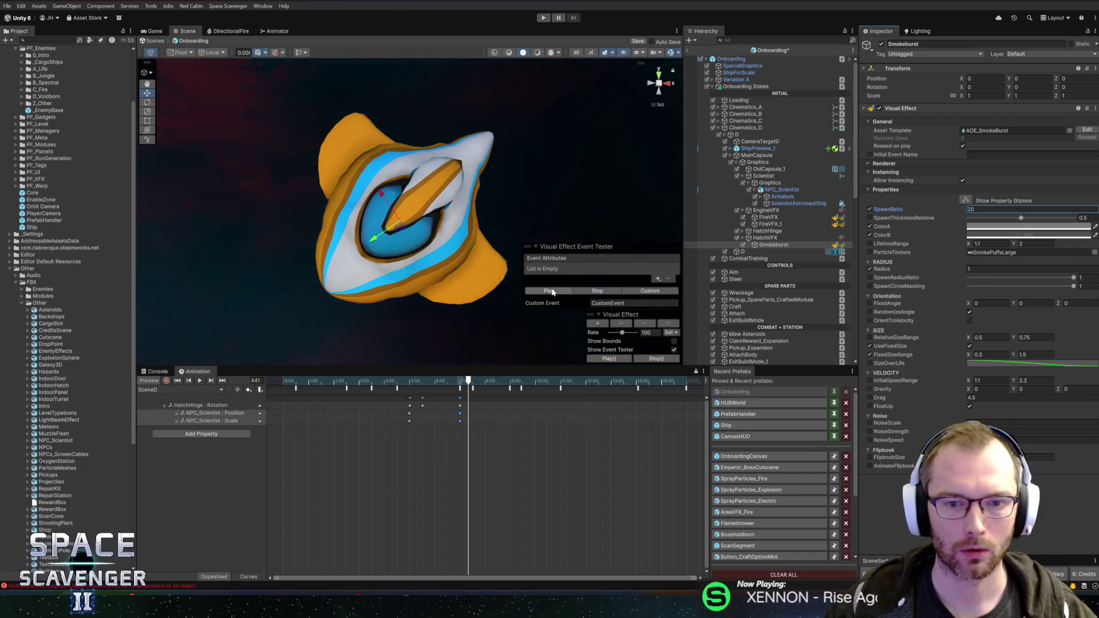
pyautogui.click(552, 292)
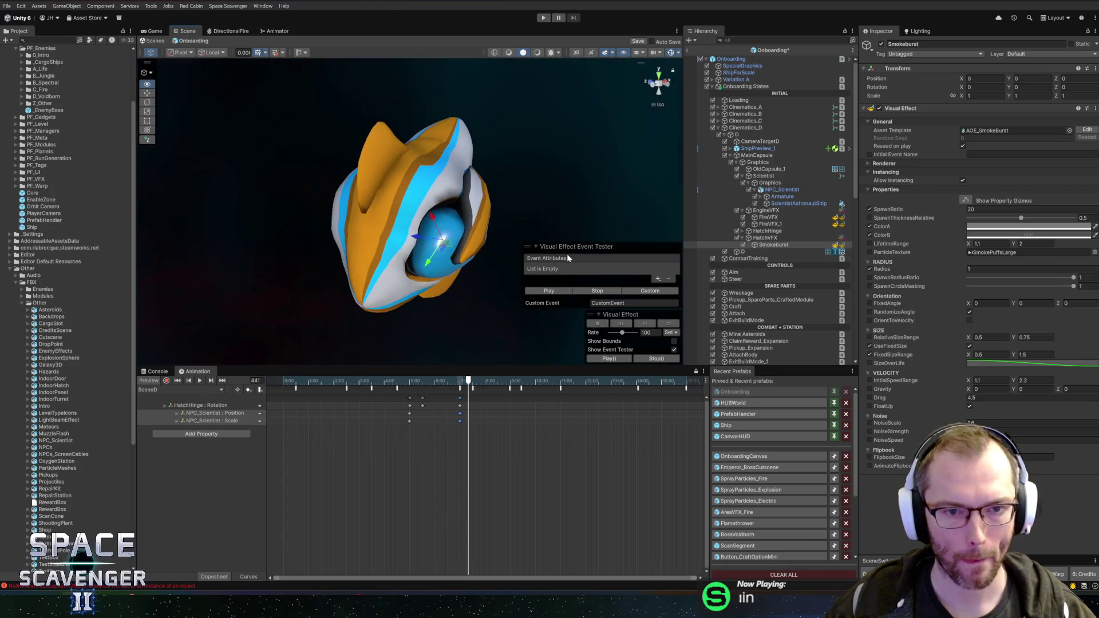
pyautogui.click(554, 292)
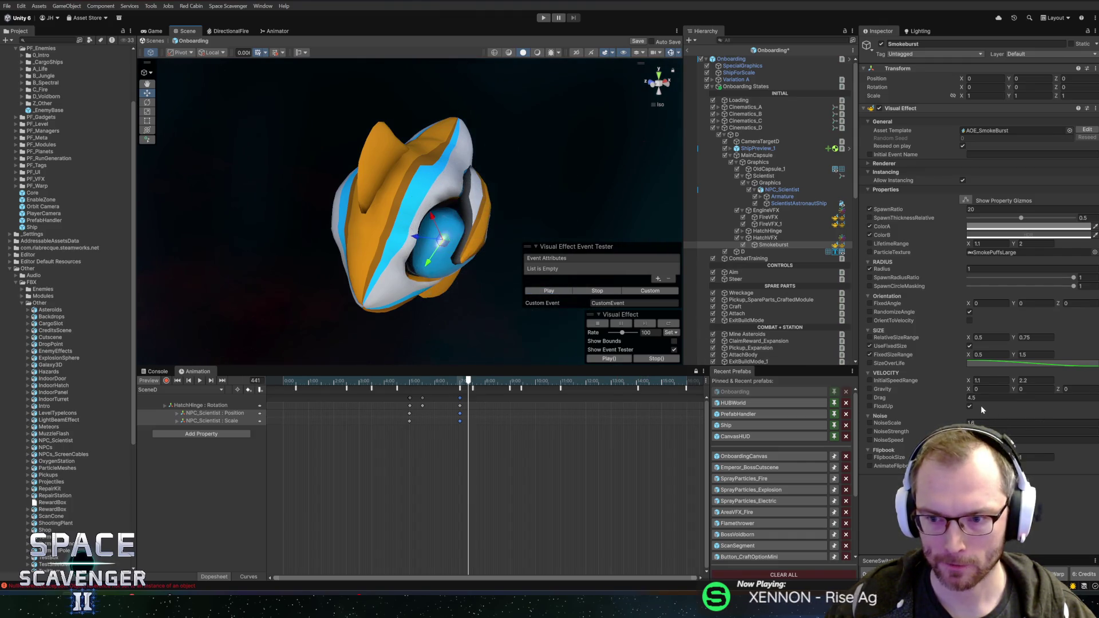
# Turn off FloatUp and set Gravity Z to -2, after first trying -3
pyautogui.click(969, 405)
pyautogui.click(549, 291)
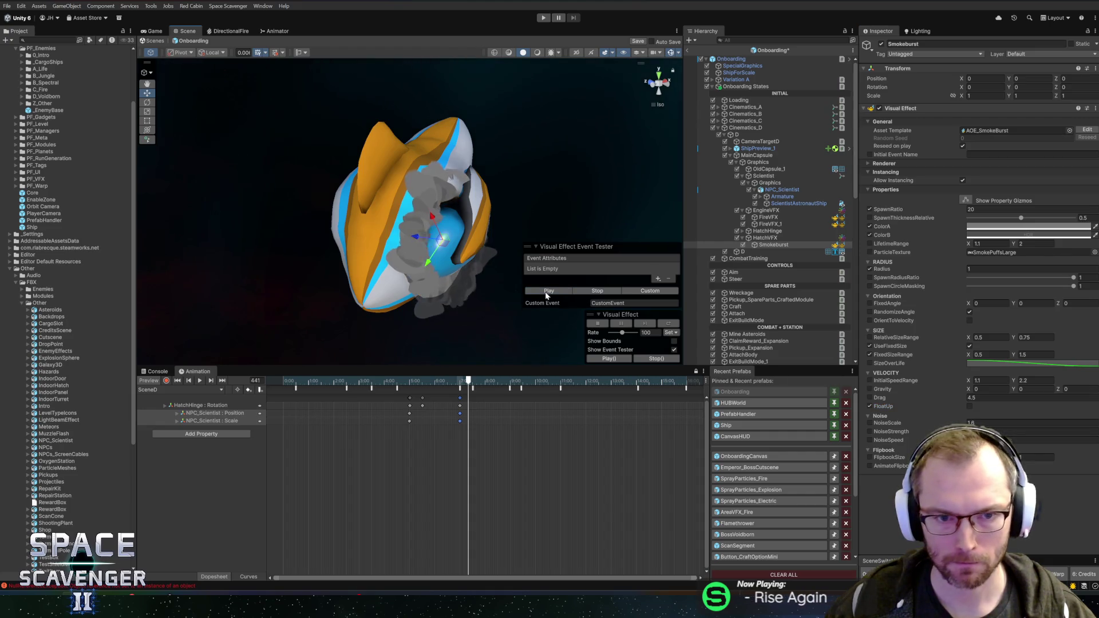
pyautogui.click(1076, 389)
pyautogui.write('-3')
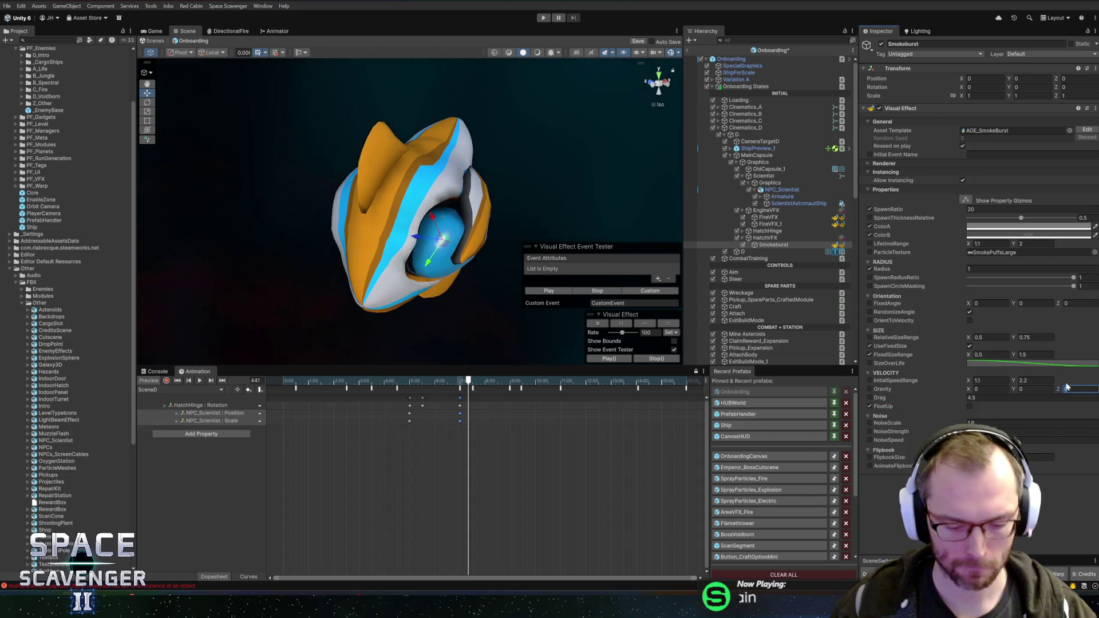
pyautogui.press('Return')
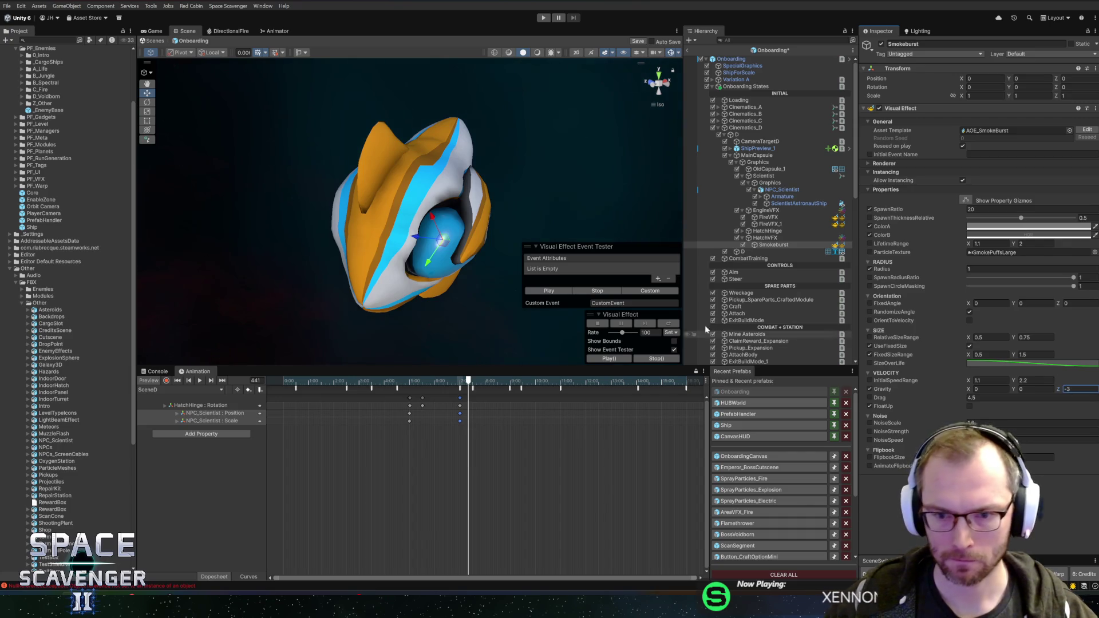
pyautogui.click(564, 291)
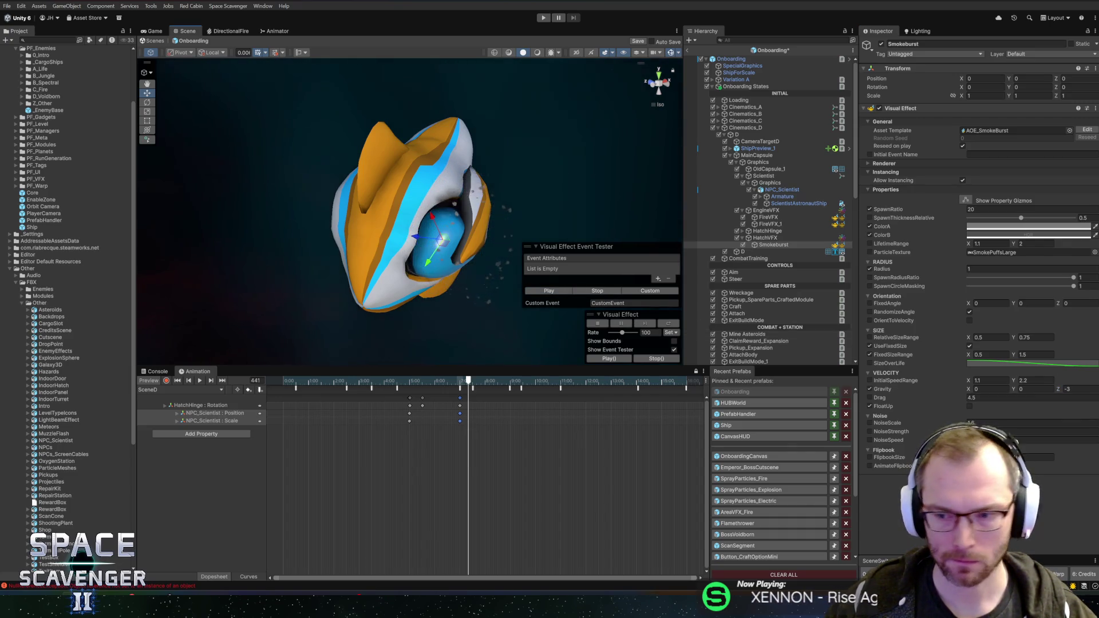
pyautogui.click(1076, 389)
pyautogui.write('-2')
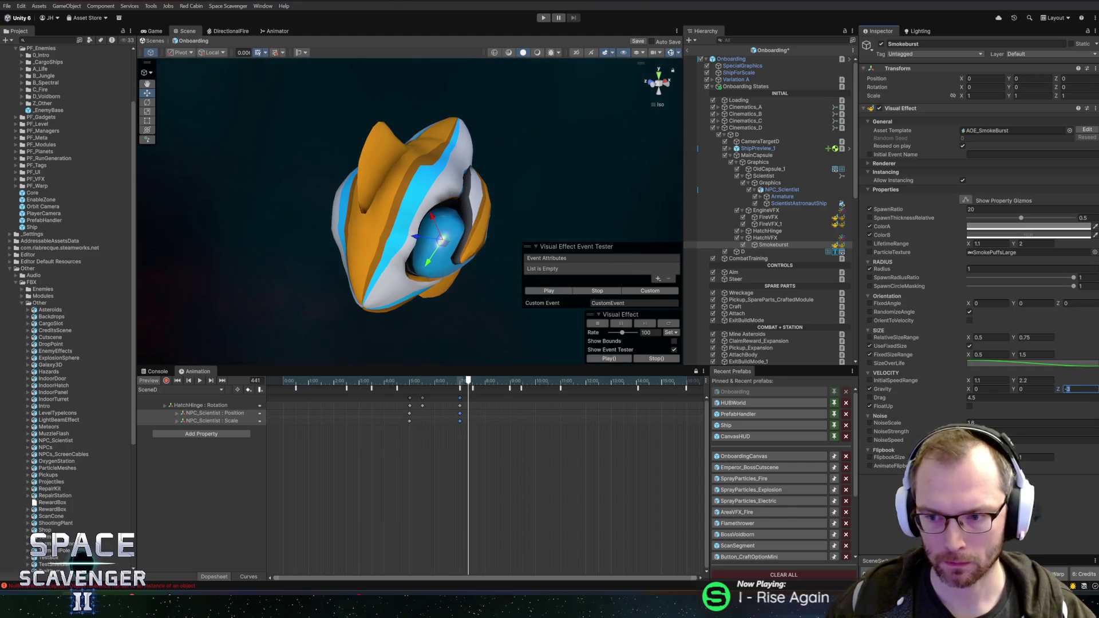
pyautogui.press('Return')
pyautogui.click(548, 291)
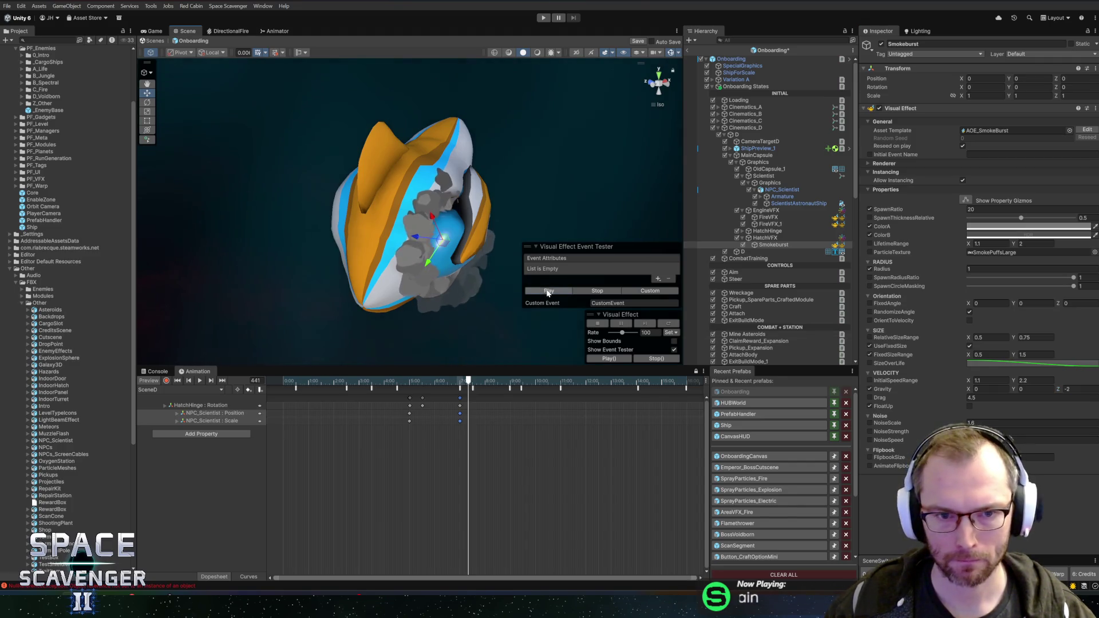
# Set maximum initial speed to 4 and drag to 3, then save the Onboarding prefab
pyautogui.click(1036, 380)
pyautogui.write('4')
pyautogui.press('Return')
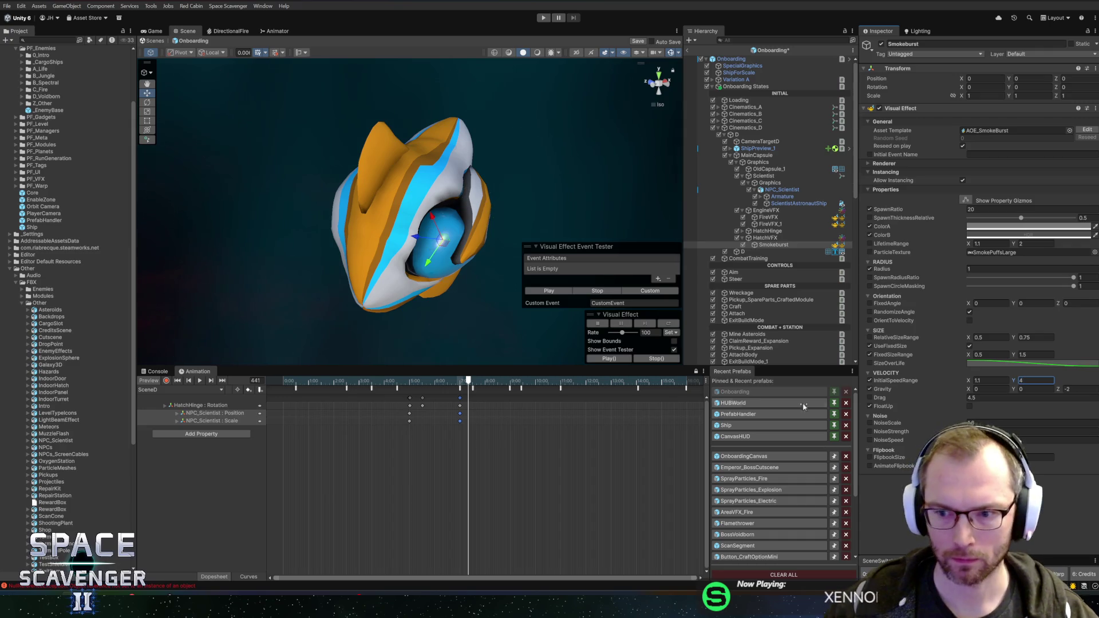
pyautogui.click(549, 291)
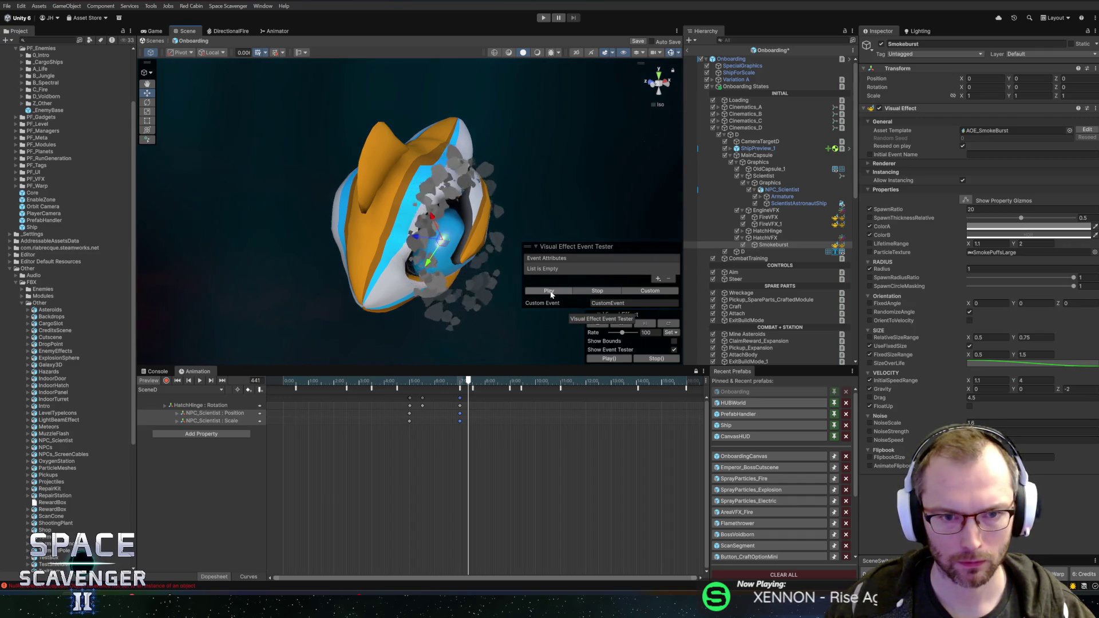
pyautogui.click(1002, 397)
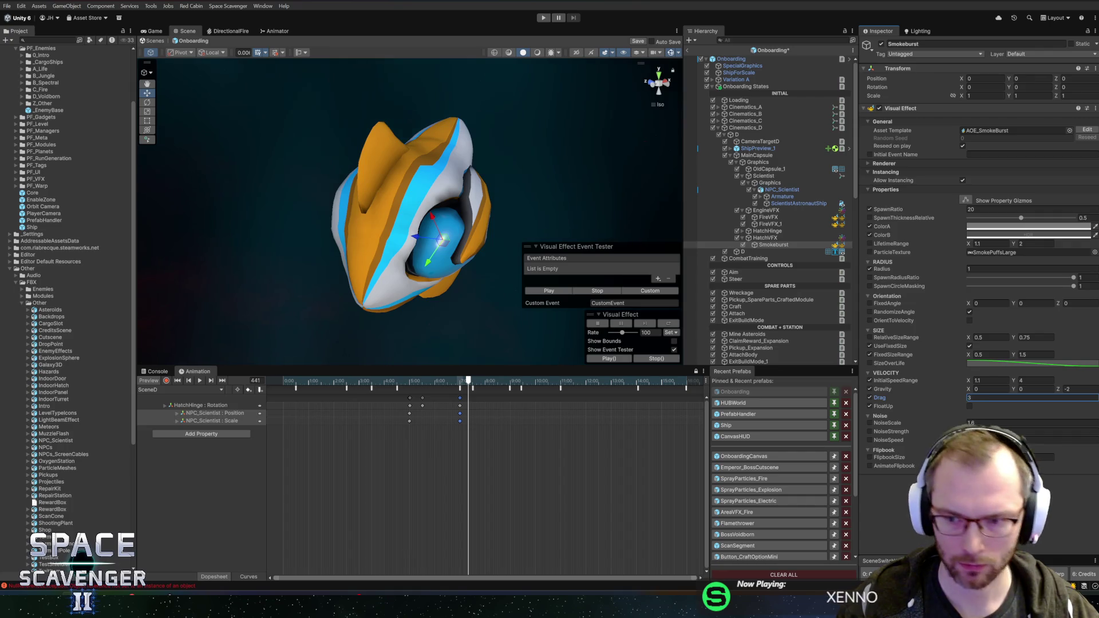
pyautogui.click(535, 291)
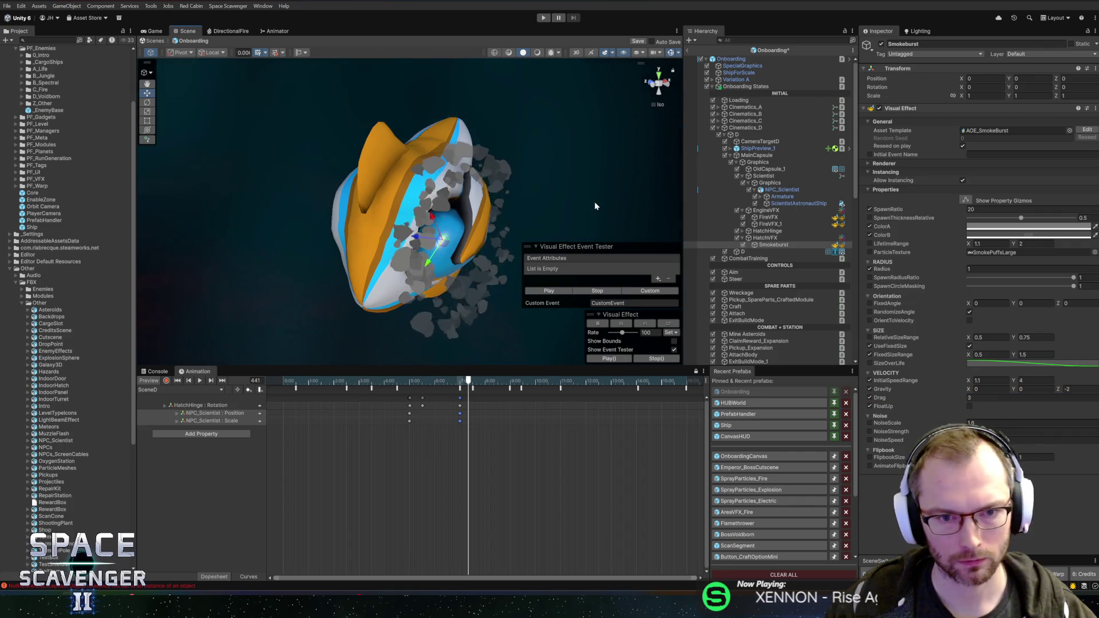
pyautogui.moveTo(594, 206)
pyautogui.keyDown('alt'); pyautogui.mouseDown()
pyautogui.moveTo(561, 229)
pyautogui.moveTo(446, 244)
pyautogui.mouseUp(); pyautogui.keyUp('alt')
pyautogui.click(549, 290)
pyautogui.click(549, 291)
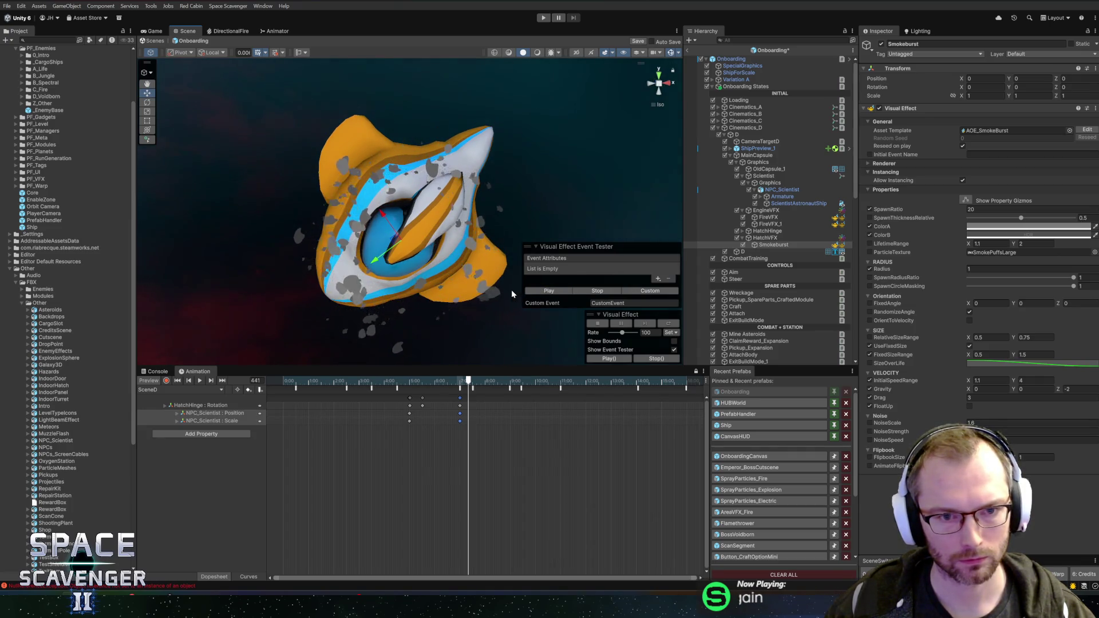
pyautogui.keyDown('alt'); pyautogui.moveTo(513, 293); pyautogui.dragTo(458, 261); pyautogui.keyUp('alt')
pyautogui.hotkey('ctrl', 's')
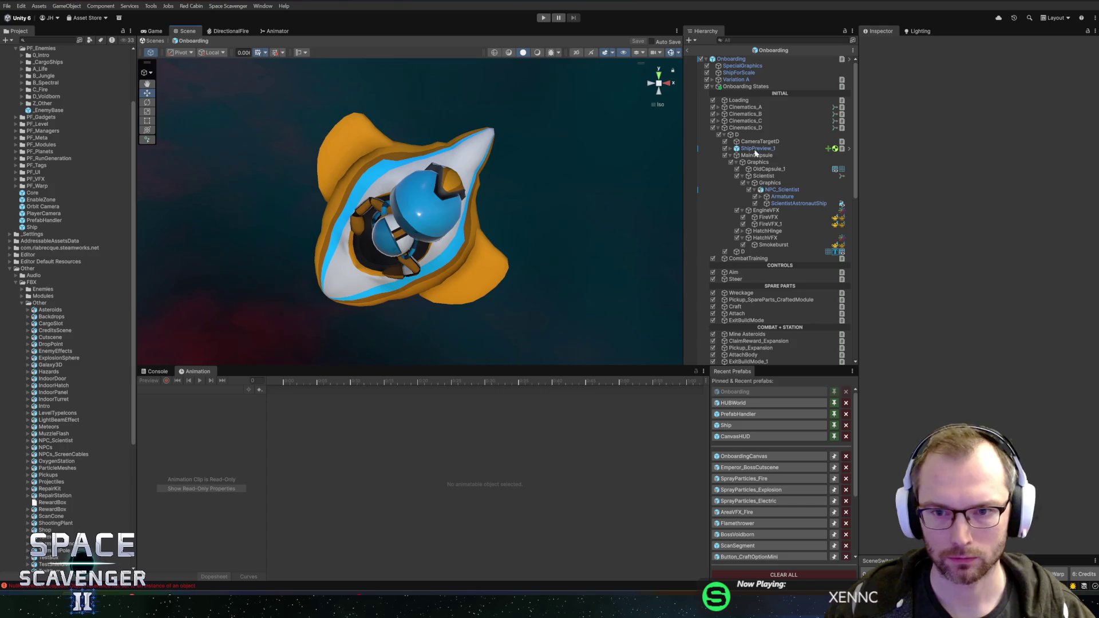
# Assign HatchVFX to Cinematics_D's Hatch Closed VFX field and exit the Onboarding prefab
pyautogui.click(751, 127)
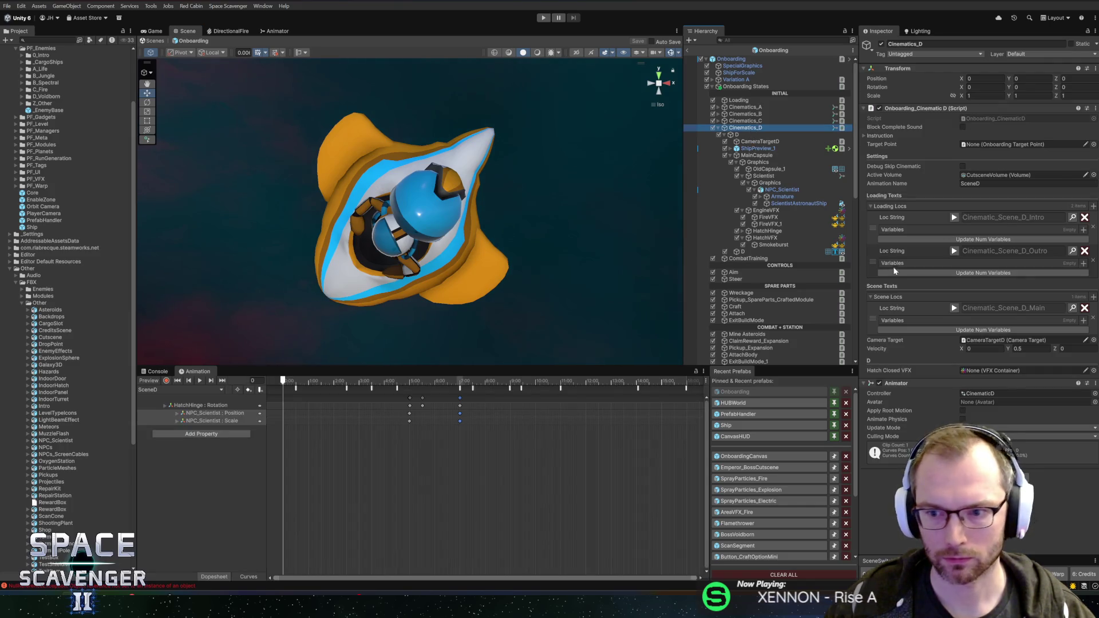
pyautogui.click(763, 238)
pyautogui.moveTo(763, 239); pyautogui.dragTo(999, 370)
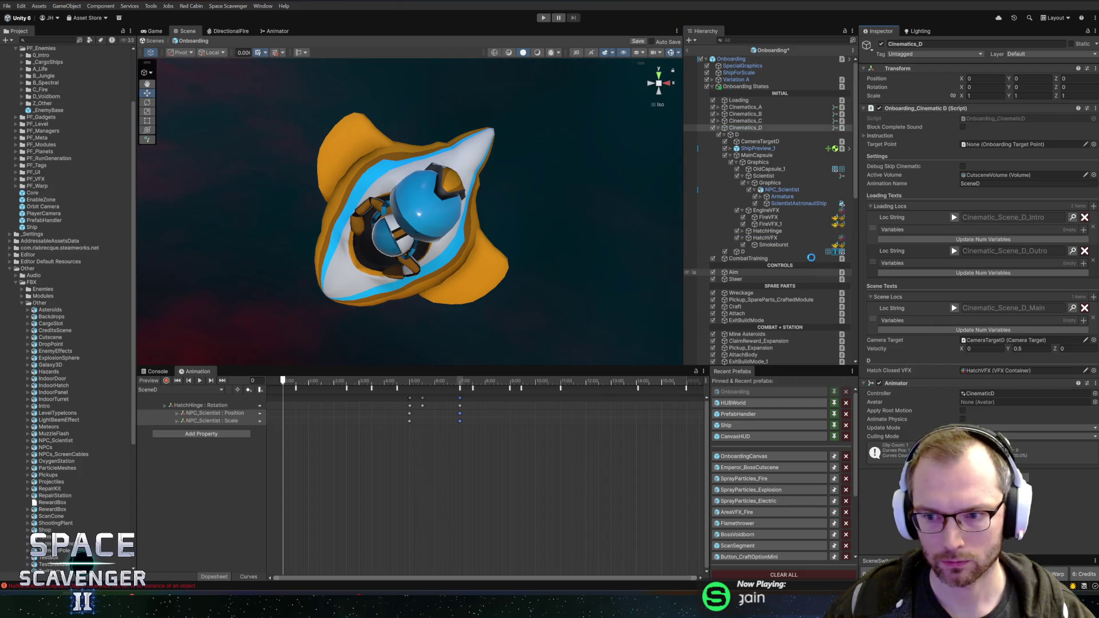
pyautogui.click(687, 51)
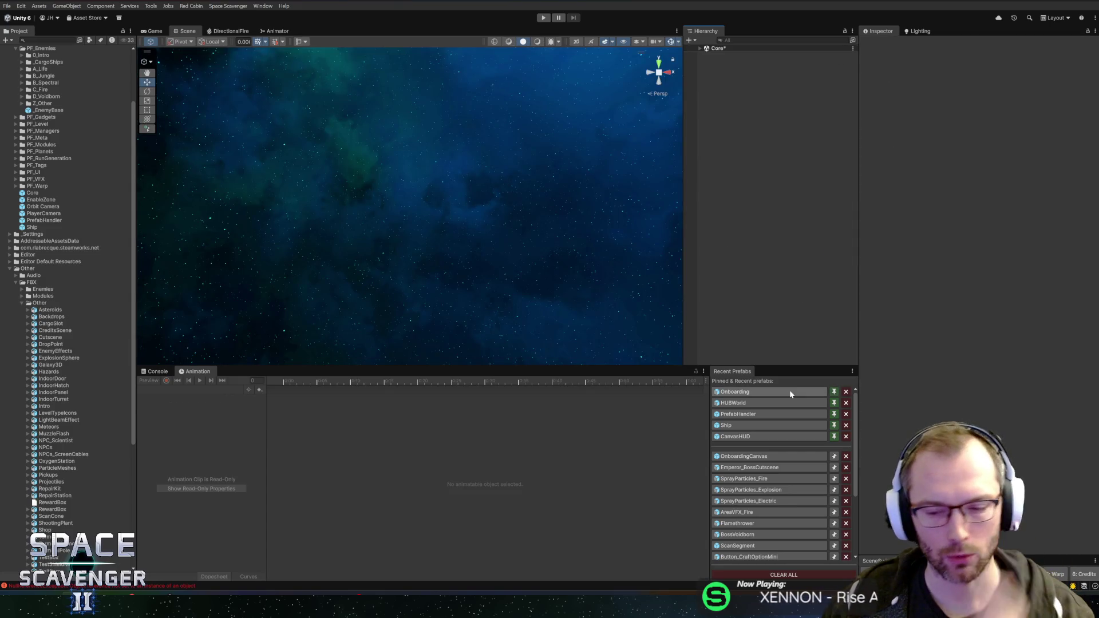
pyautogui.hotkey('alt', 'Tab')
pyautogui.hotkey('alt', 'Tab')
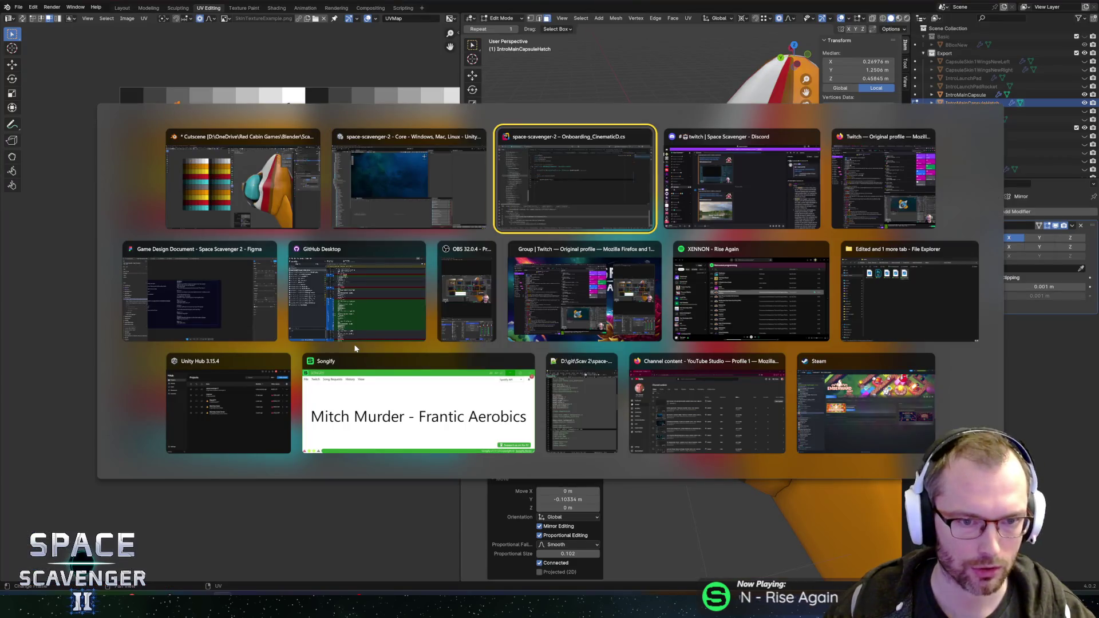
# Add a serialized private AudioClip field named hatchClosedSound to Onboarding_CinematicD
pyautogui.click(544, 171)
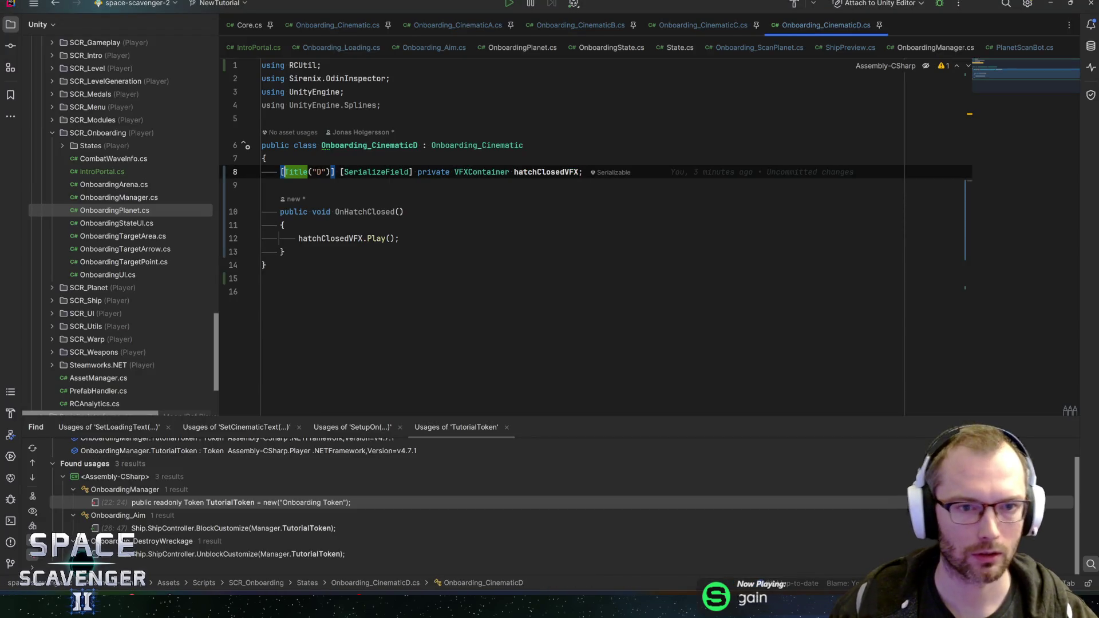
pyautogui.doubleClick(319, 172)
pyautogui.press('Return')
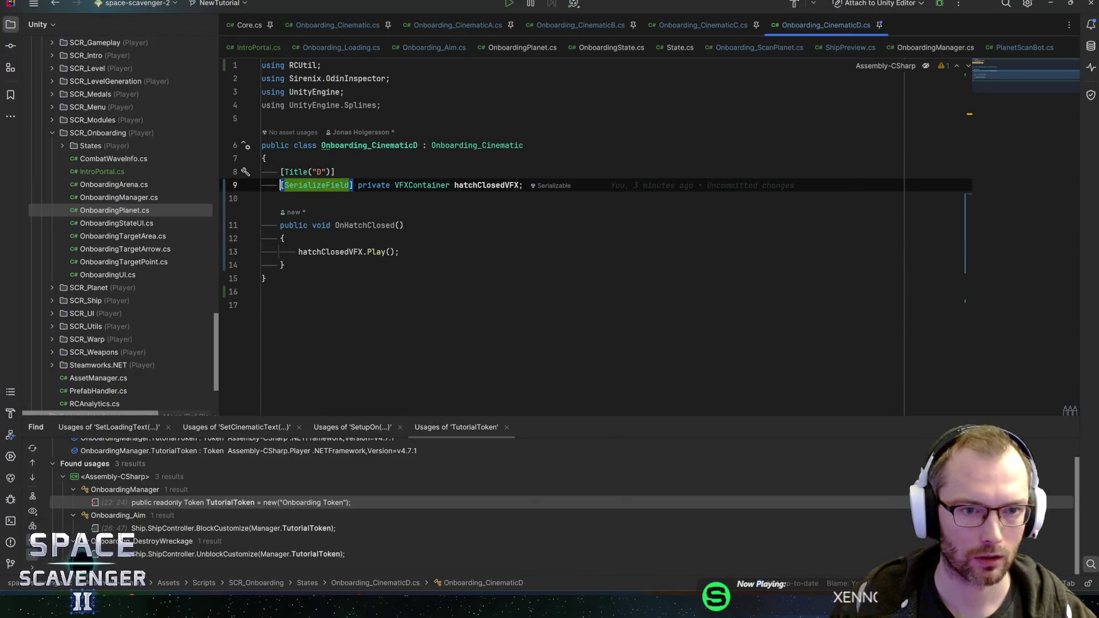
pyautogui.press('End')
pyautogui.press('Return')
pyautogui.write('seri')
pyautogui.press('Return')
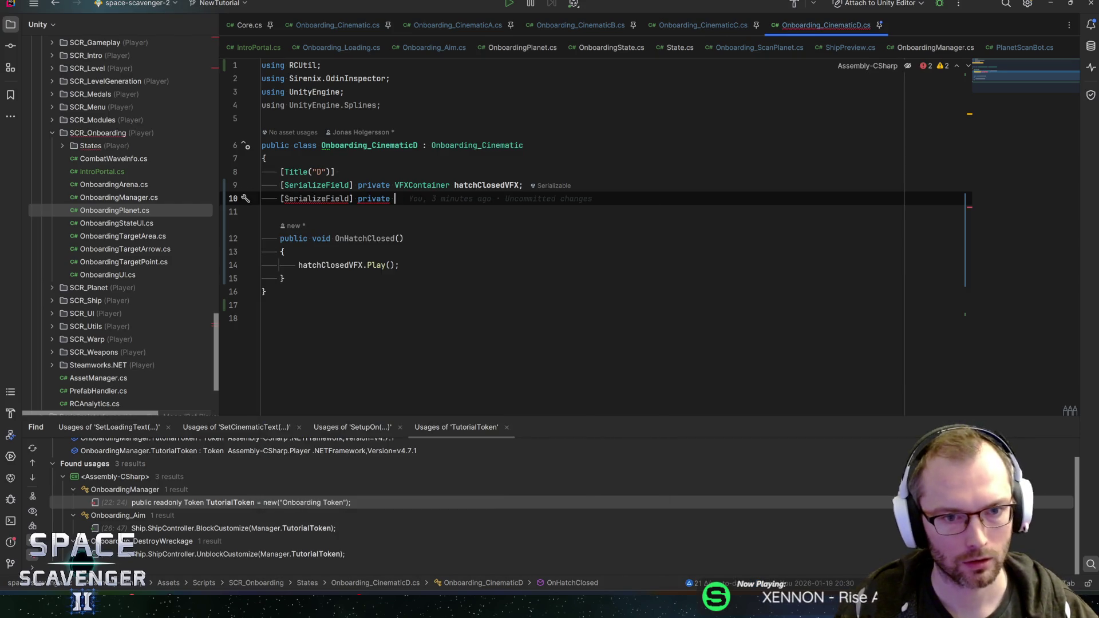
pyautogui.write('AudioClip')
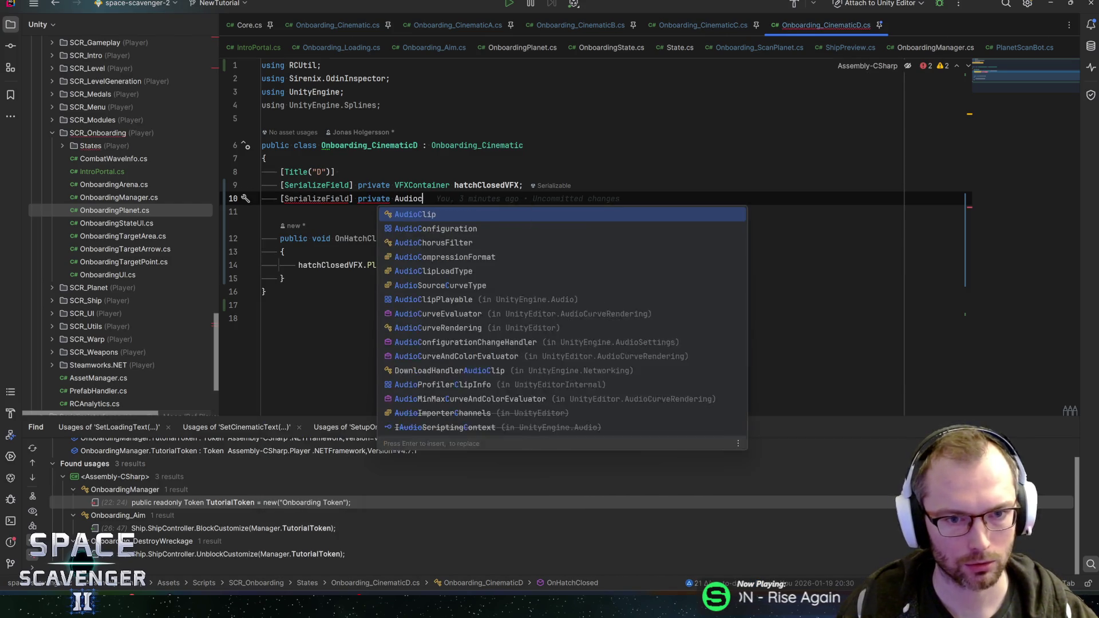
pyautogui.write(' hatch')
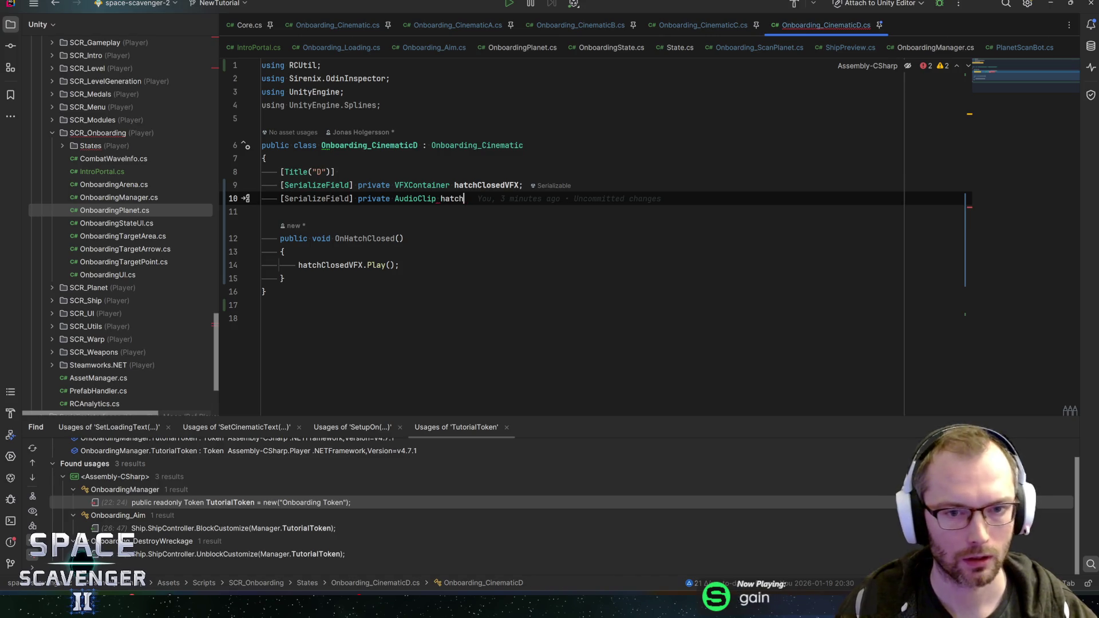
pyautogui.write('ClosedSound;')
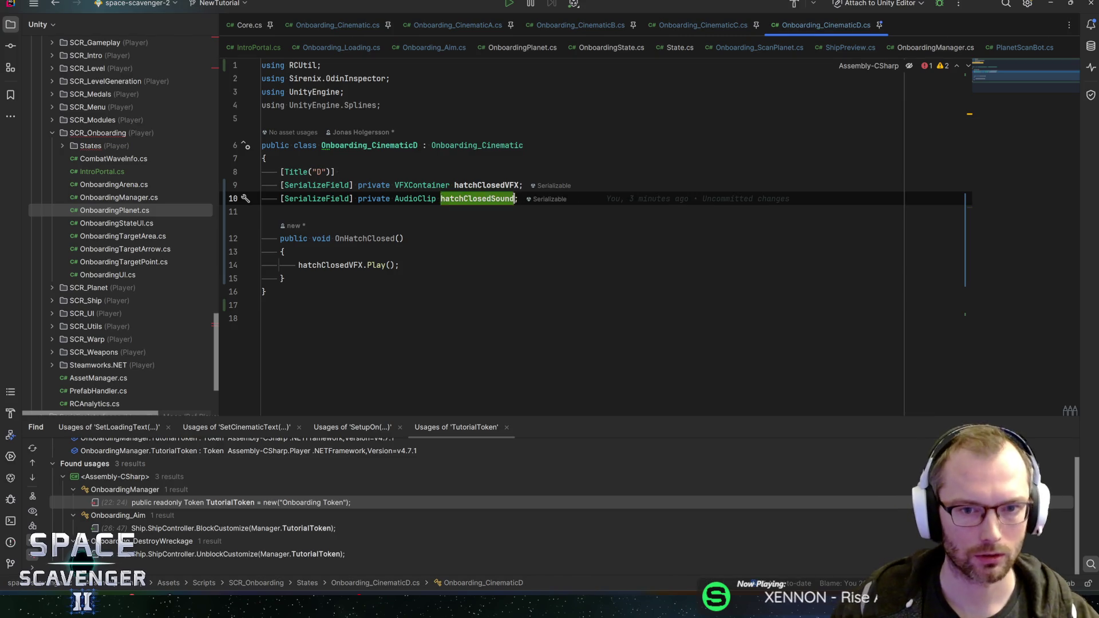
# Call hatchClosedSound.Play() in OnHatchClosed right after the VFX call
pyautogui.press('Down')
pyautogui.press('Down')
pyautogui.press('Down')
pyautogui.press('Return')
pyautogui.write('hatchClosedSound.Pl')
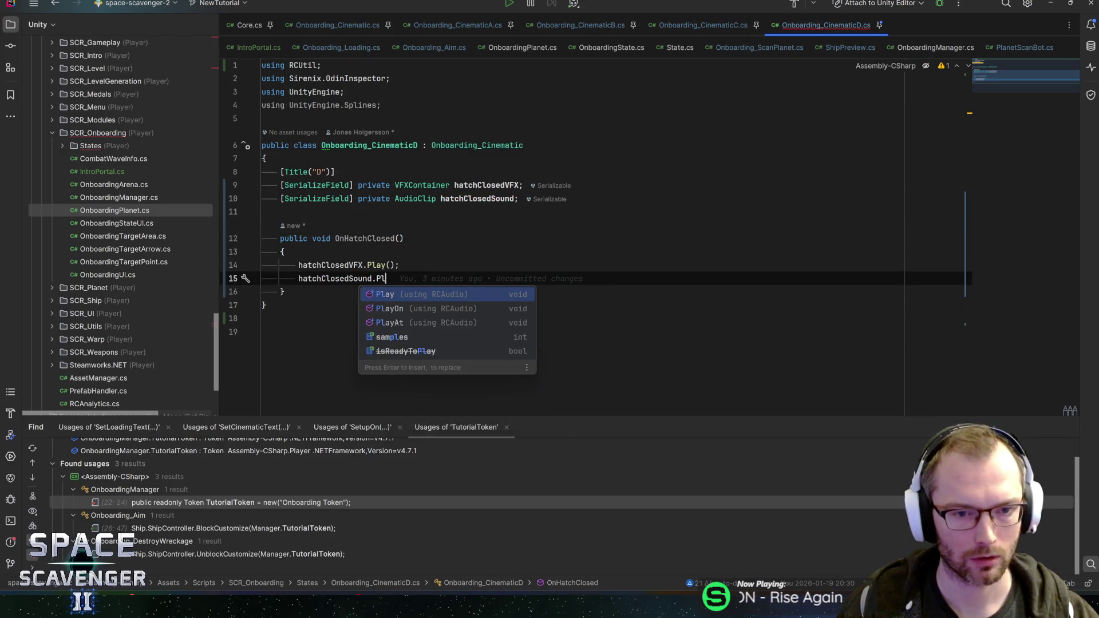
pyautogui.press('Return')
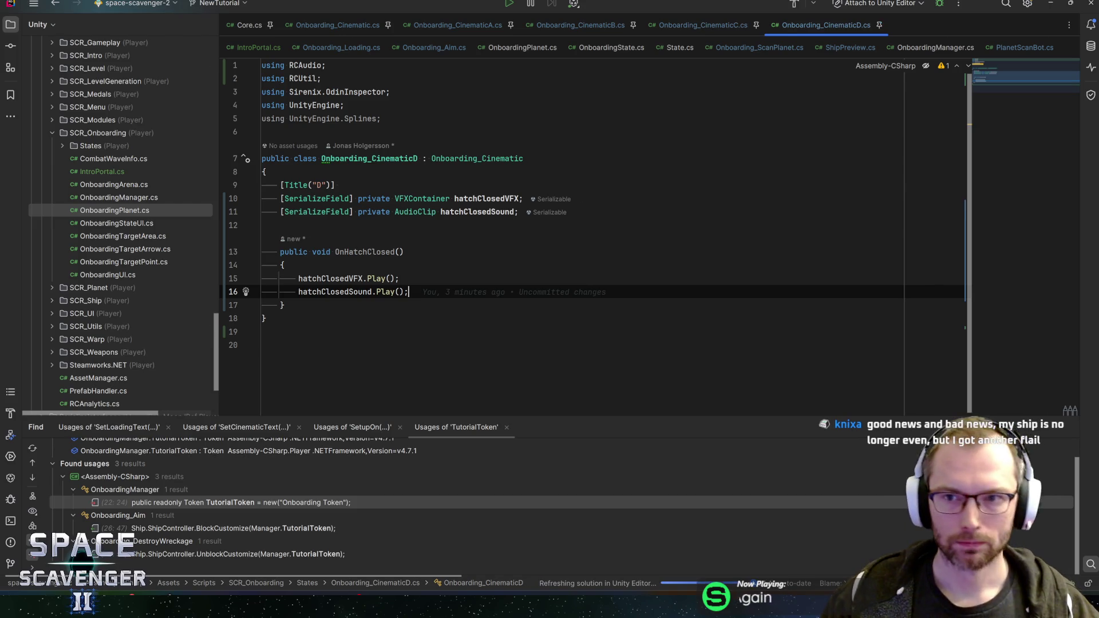
pyautogui.hotkey('alt', 'Tab')
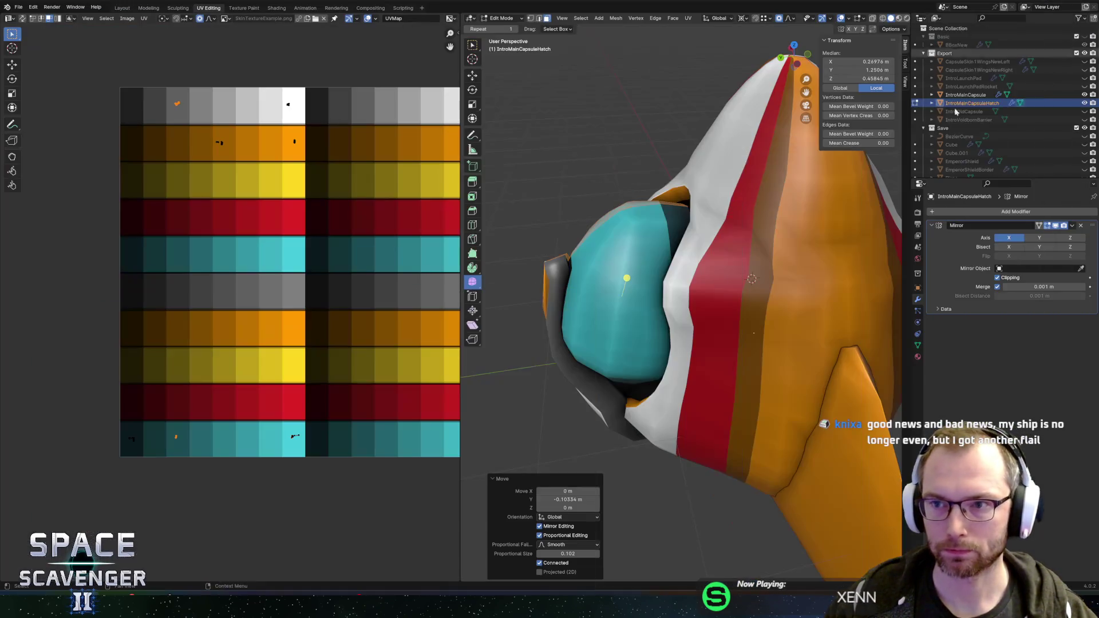
# Clear the Unity console, reopen the Onboarding prefab from Recent Prefabs, and save the Core scene
pyautogui.hotkey('alt', 'Tab')
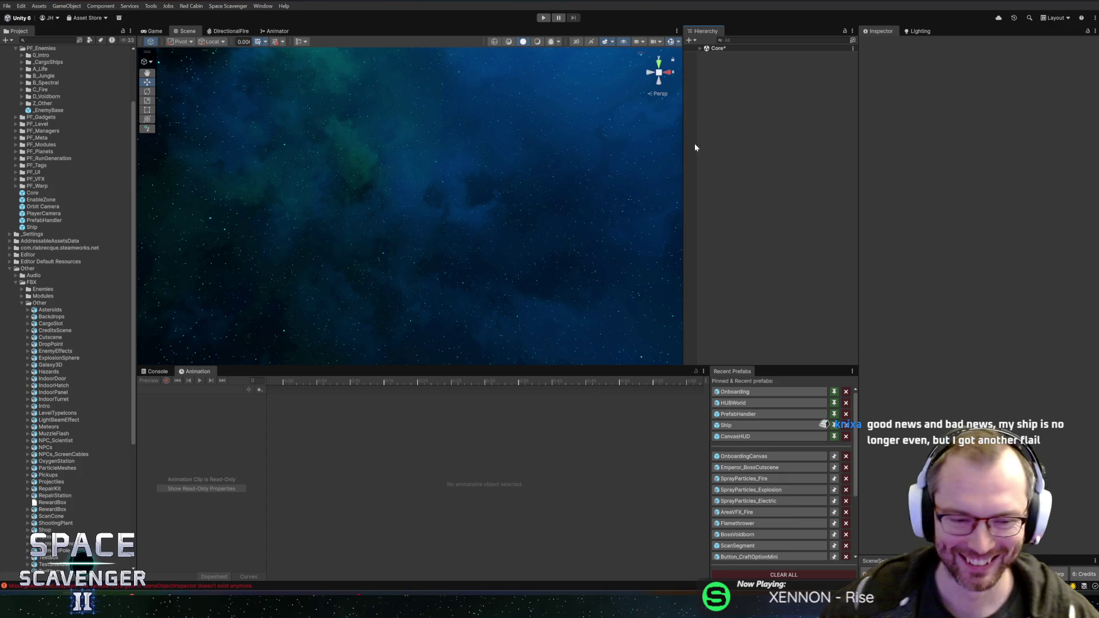
pyautogui.click(155, 372)
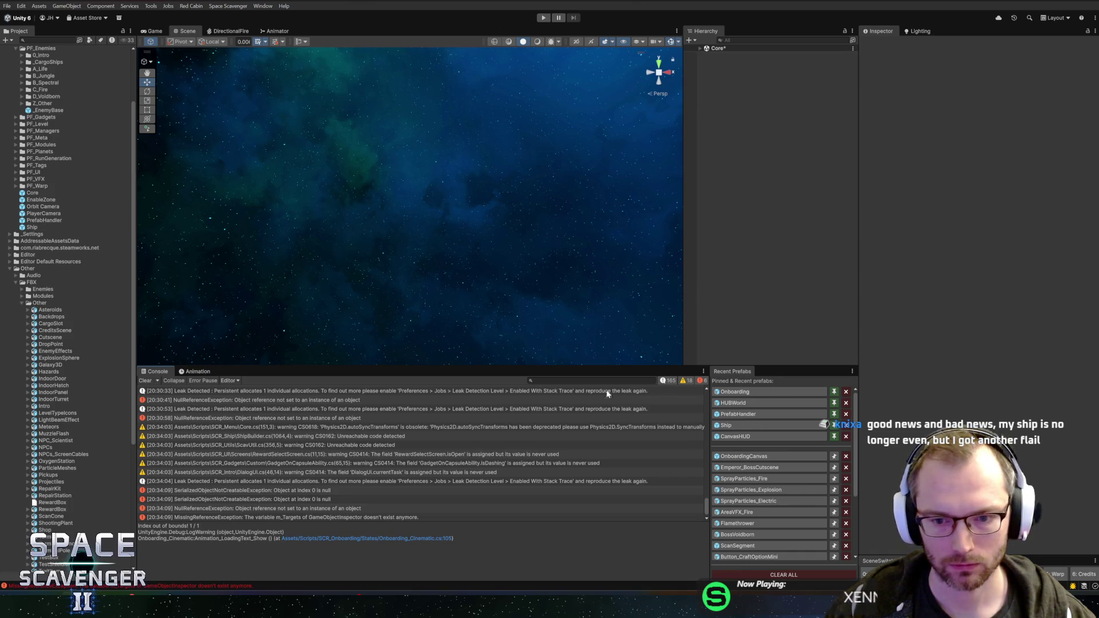
pyautogui.click(146, 382)
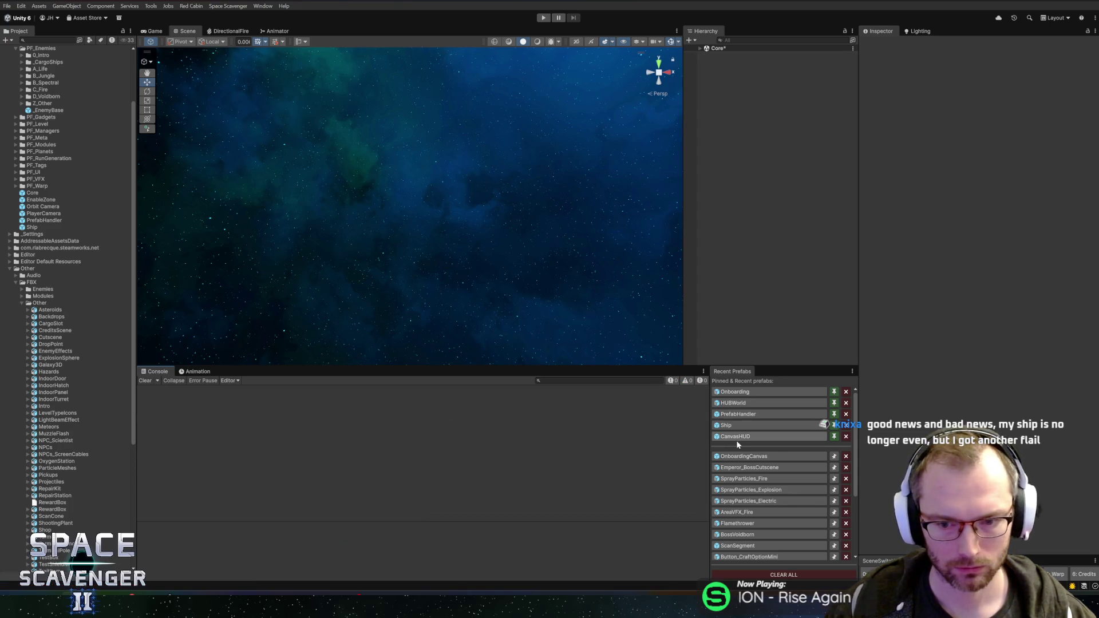
pyautogui.click(735, 393)
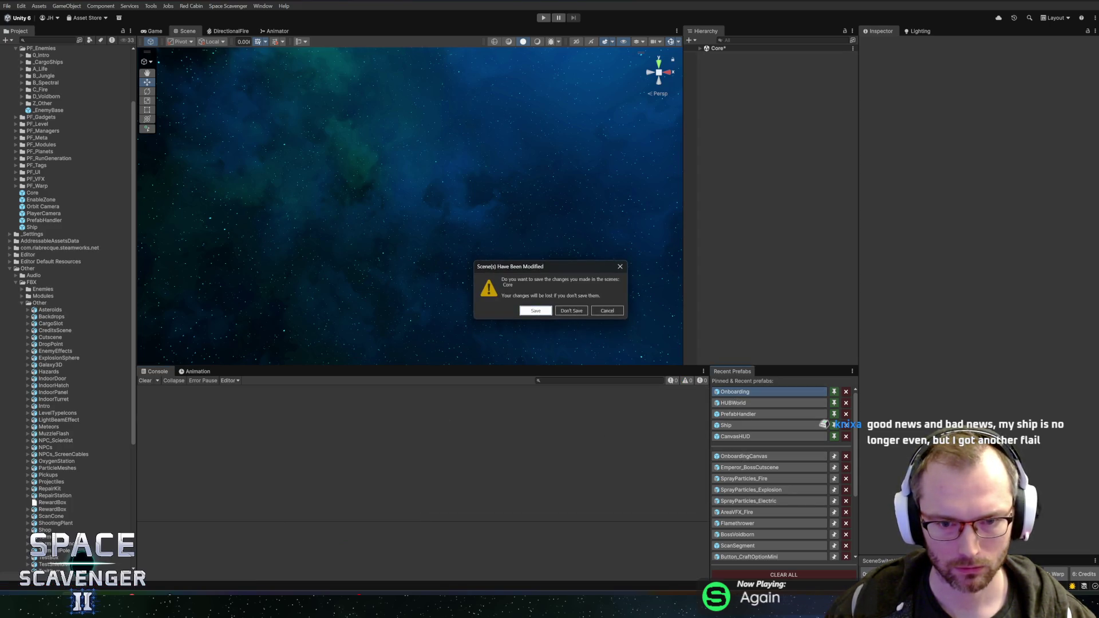
pyautogui.click(536, 310)
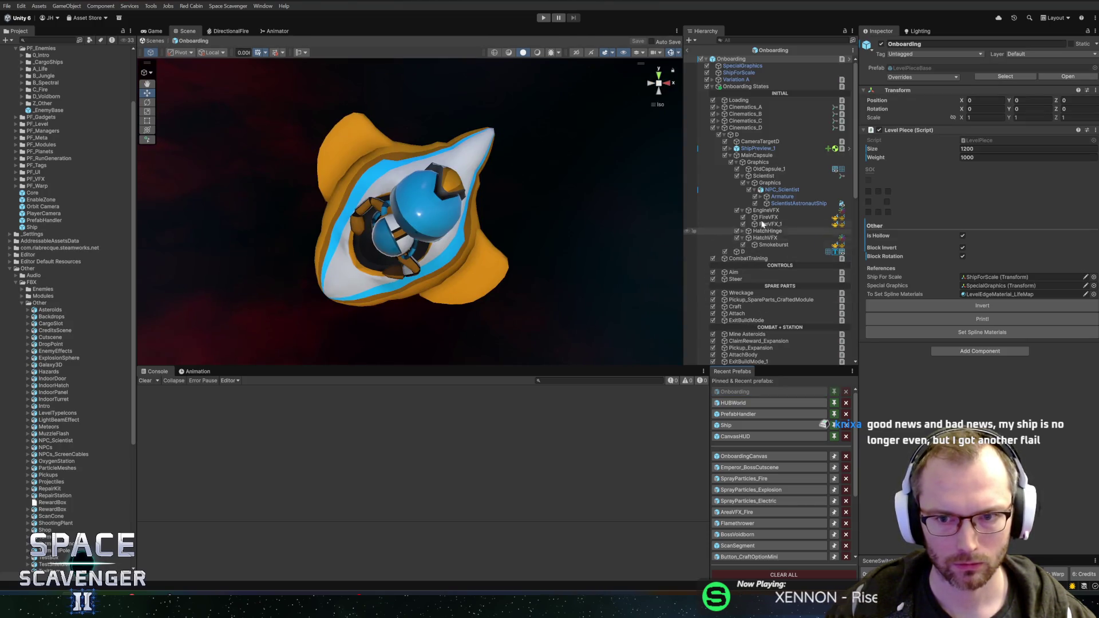
# Set Cinematics_D's Hatch Closed Sound to the OxygenStationInteract clip and save the Onboarding prefab
pyautogui.click(750, 128)
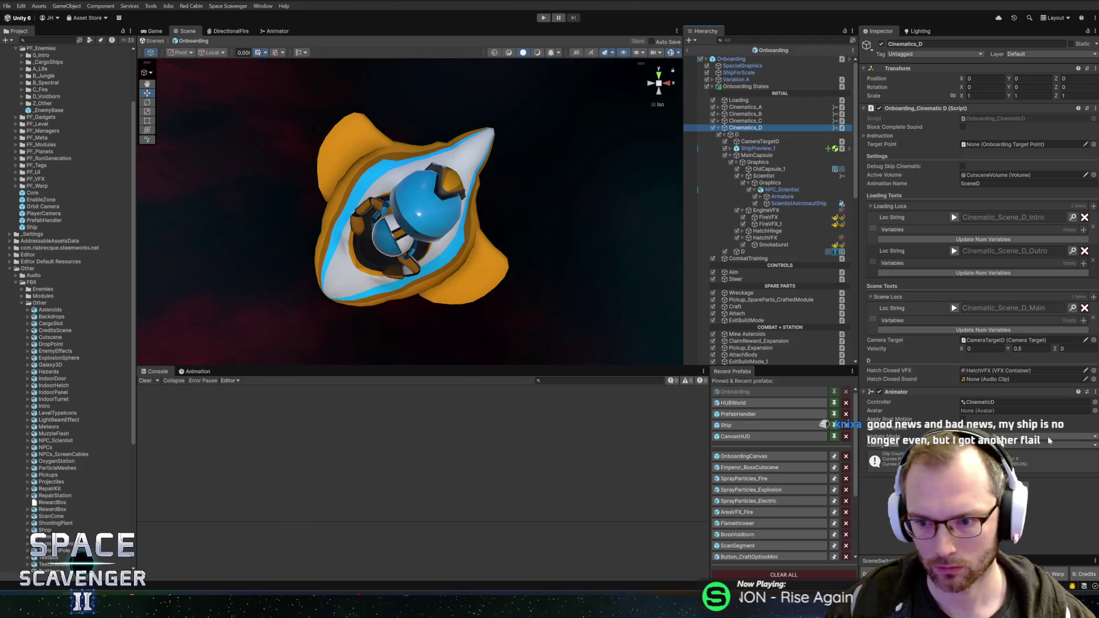
pyautogui.click(1094, 379)
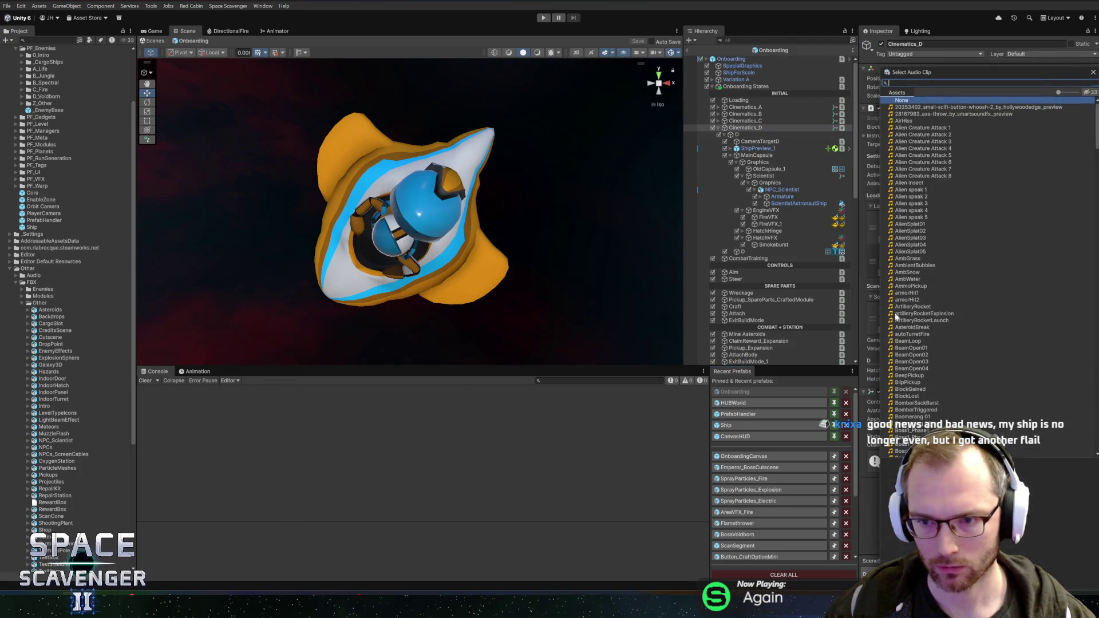
pyautogui.write('open')
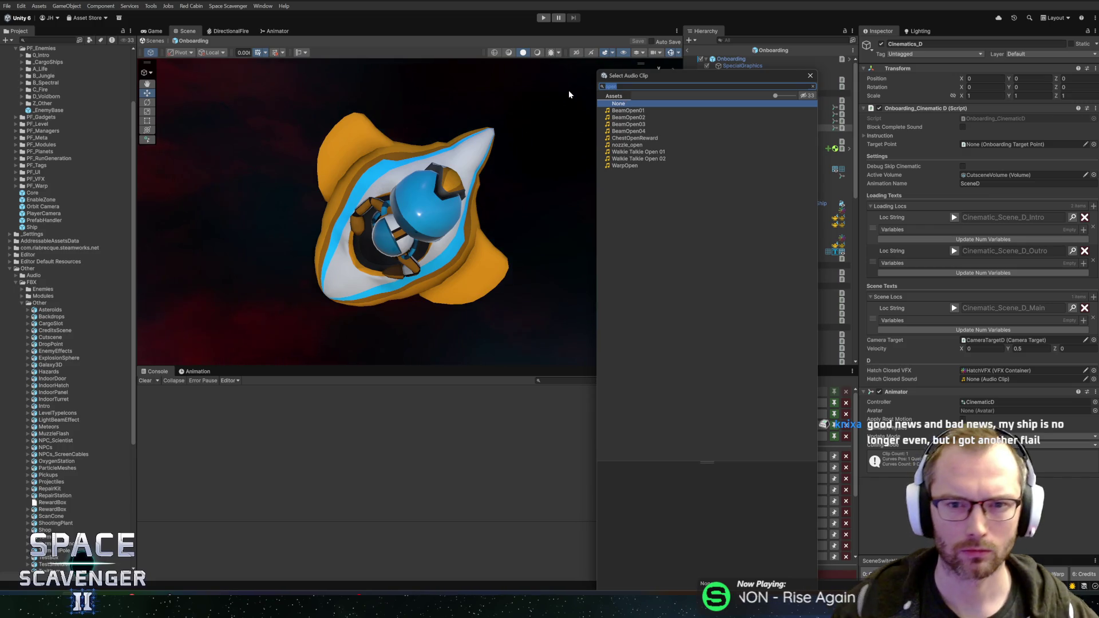
pyautogui.write('statio')
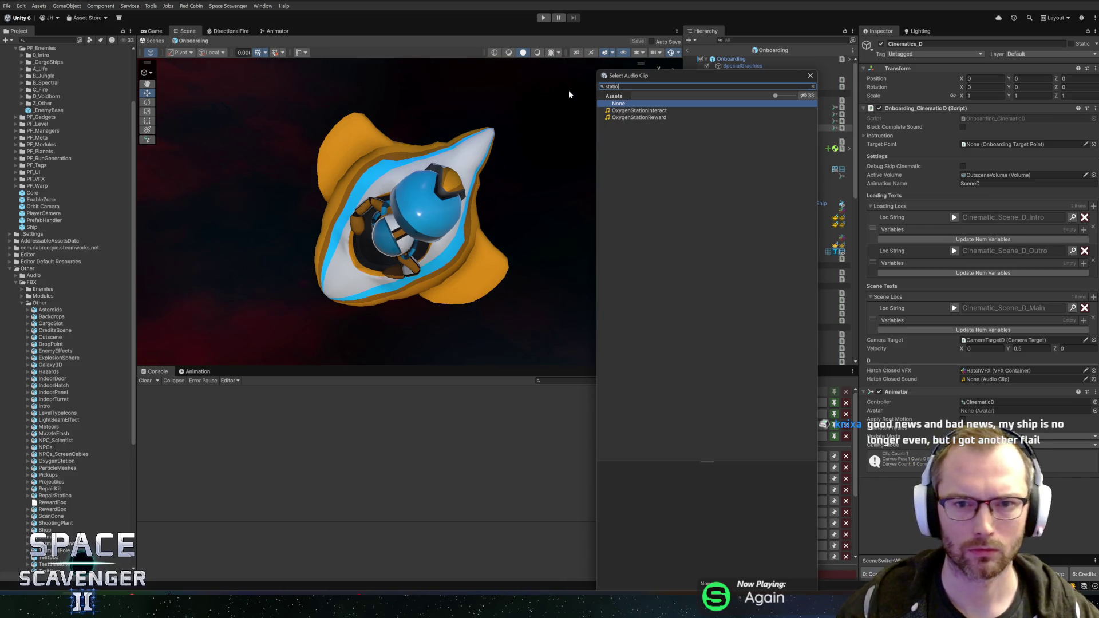
pyautogui.click(641, 111)
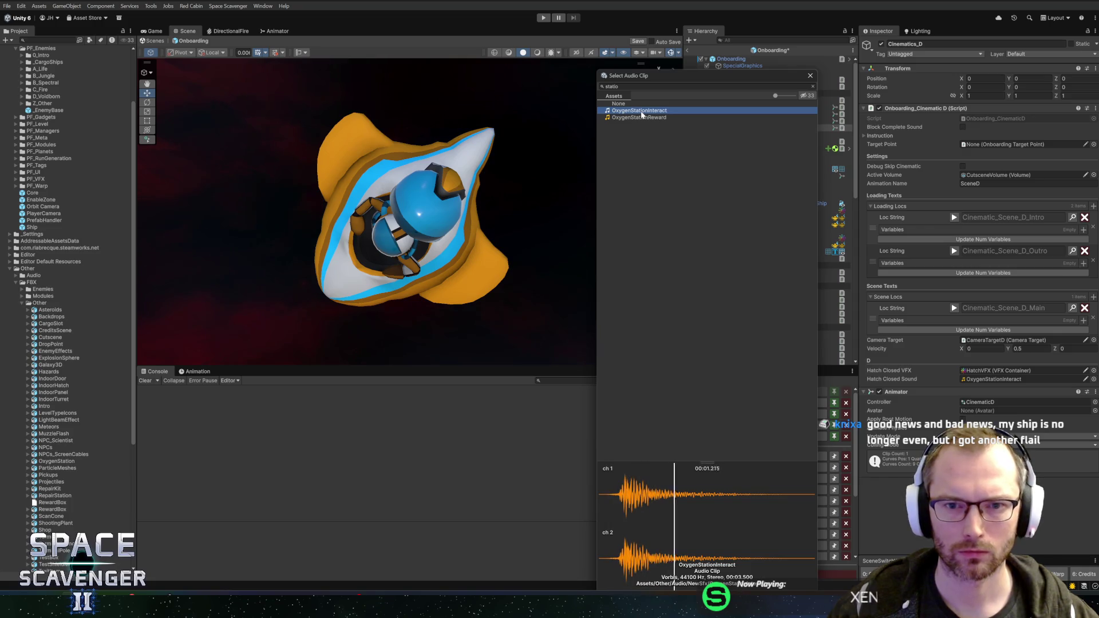
pyautogui.click(636, 117)
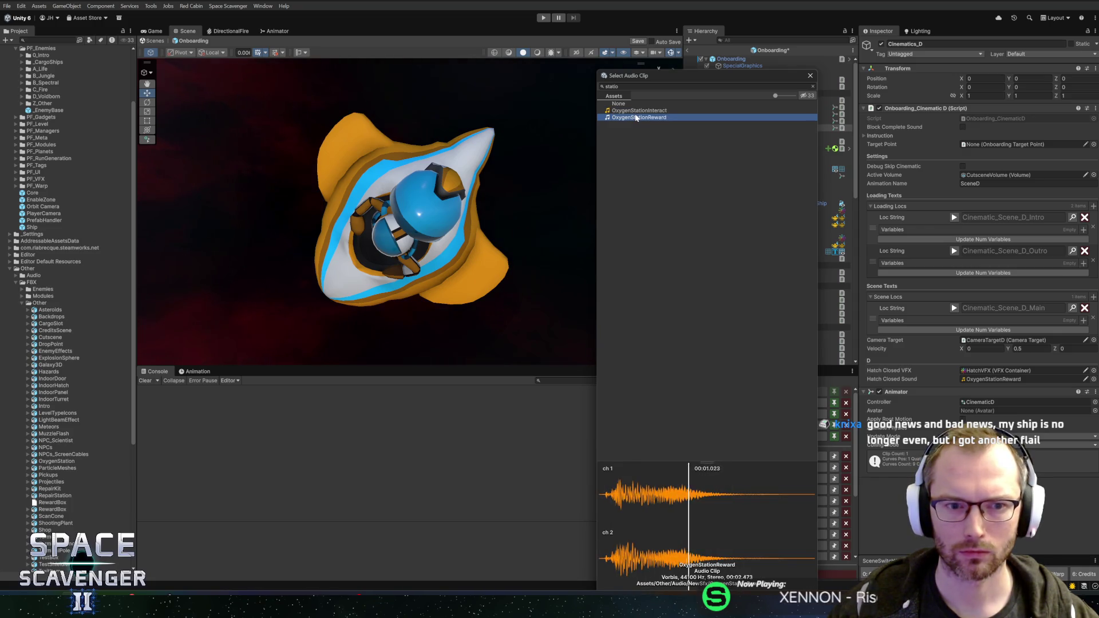
pyautogui.click(642, 111)
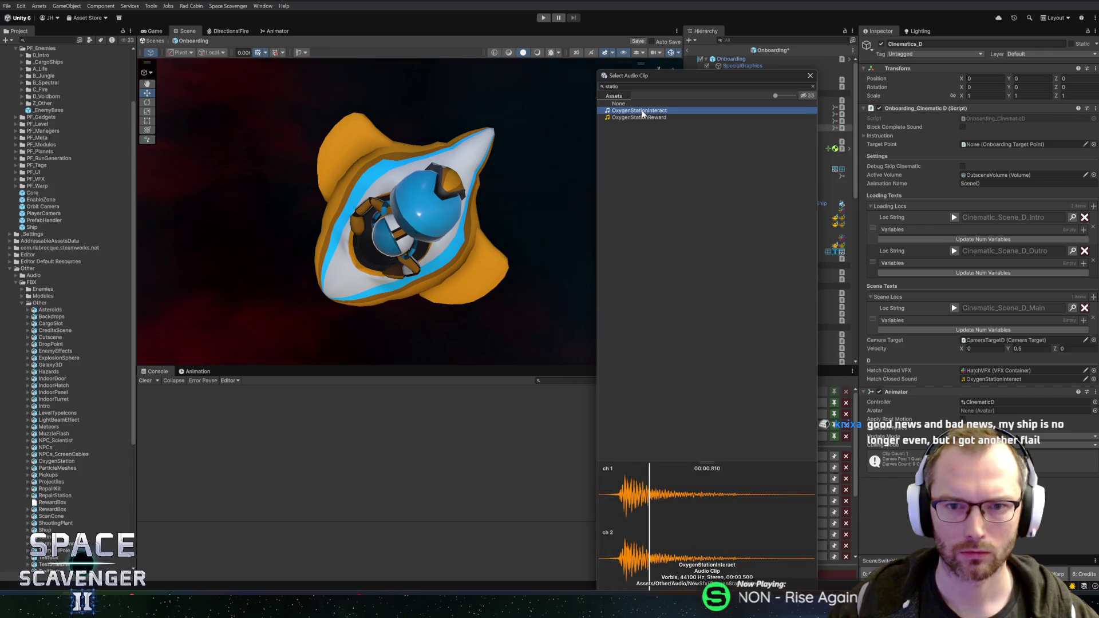
pyautogui.doubleClick(642, 111)
pyautogui.hotkey('ctrl', 's')
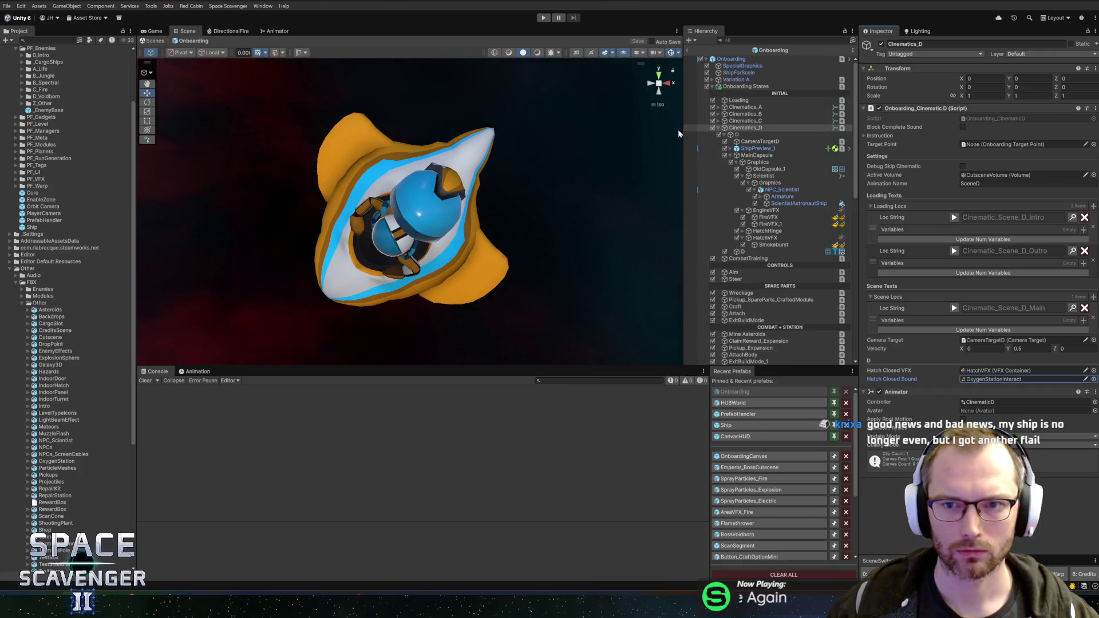
pyautogui.hotkey('alt', 'Tab')
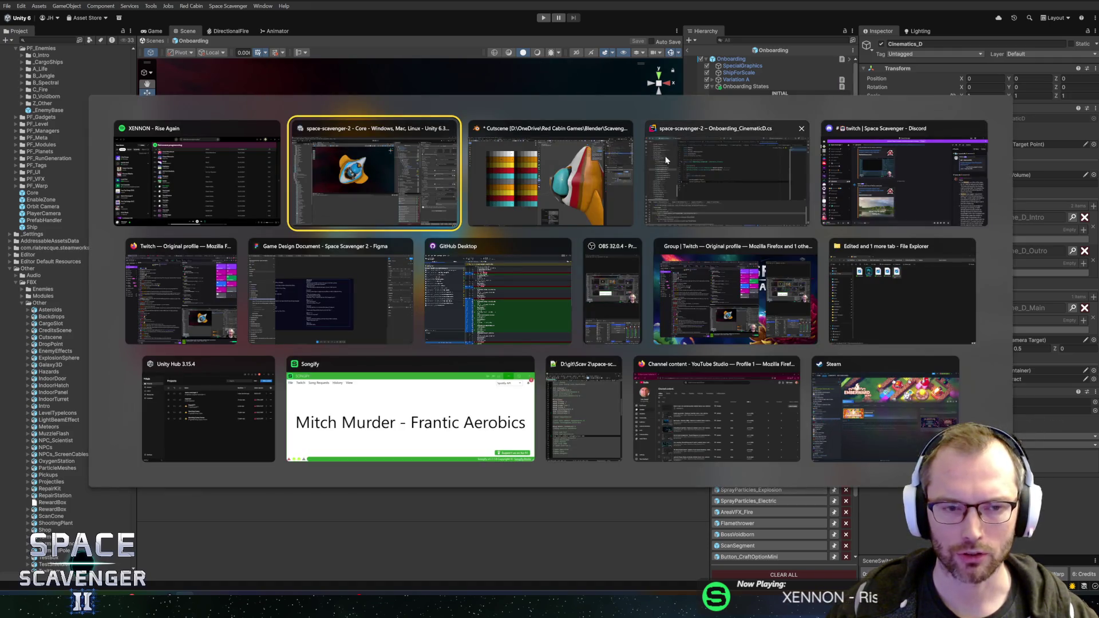
# Leave the Onboarding prefab, play-test the intro cinematic, then stop the game
pyautogui.hotkey('alt', 'shift', 'Tab')
pyautogui.hotkey('alt', 'Tab')
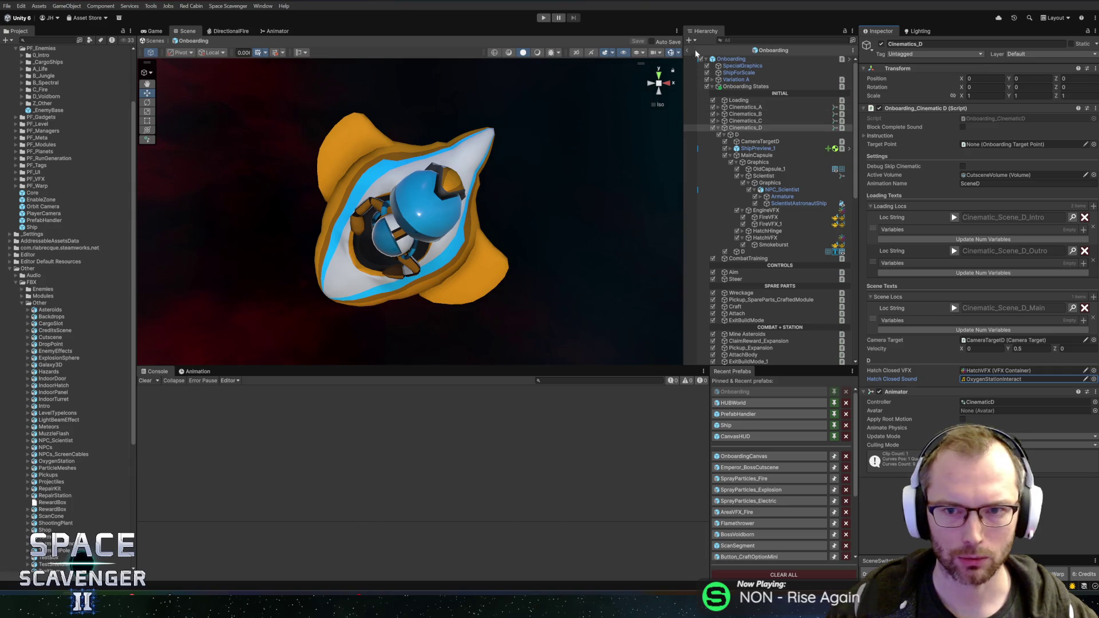
pyautogui.click(688, 50)
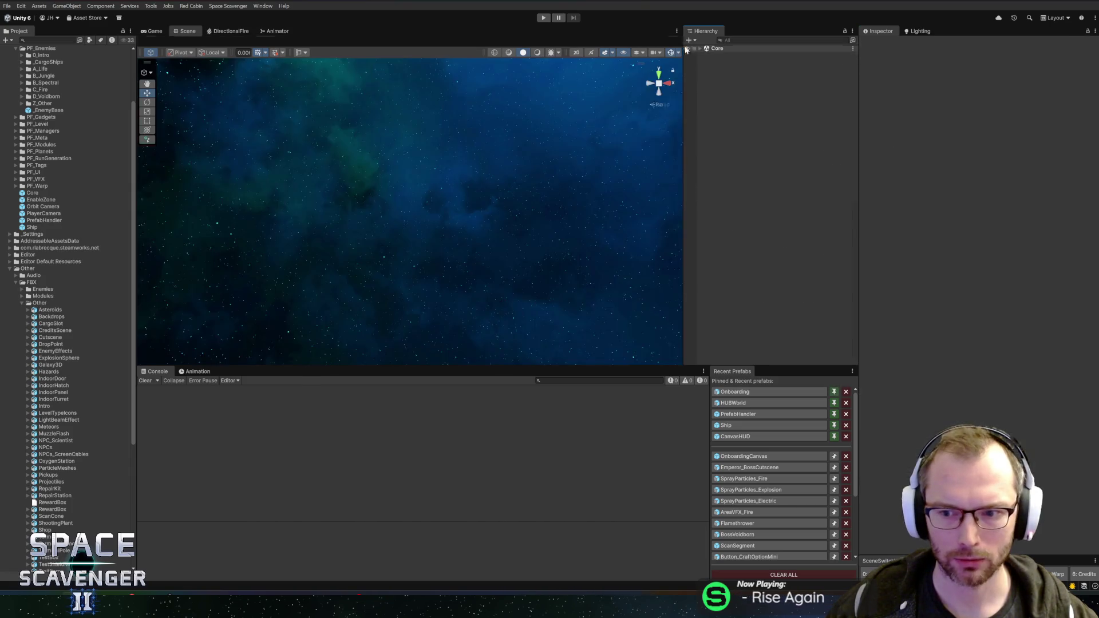
pyautogui.click(544, 18)
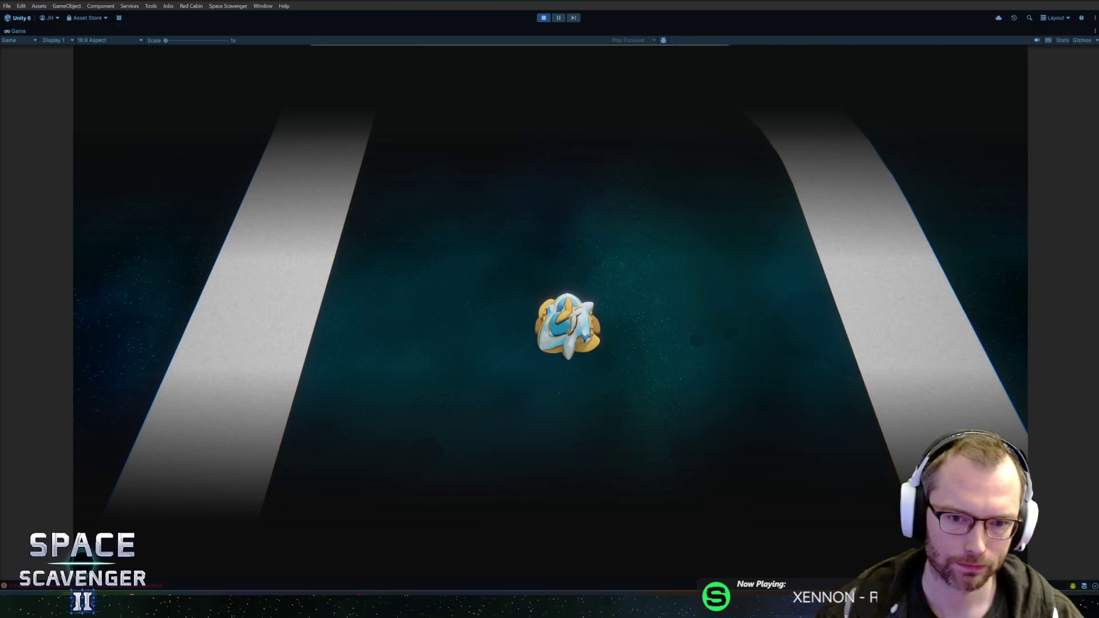
pyautogui.click(543, 18)
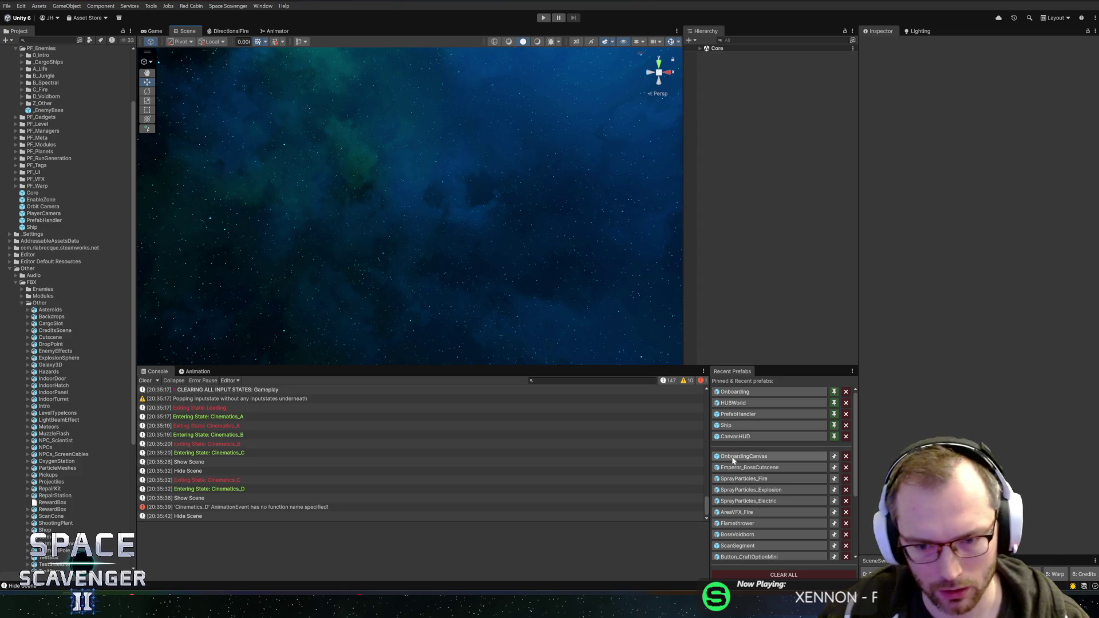
# Reopen the Onboarding prefab from Recent Prefabs and delete ShipPreview_1
pyautogui.click(744, 395)
pyautogui.doubleClick(744, 394)
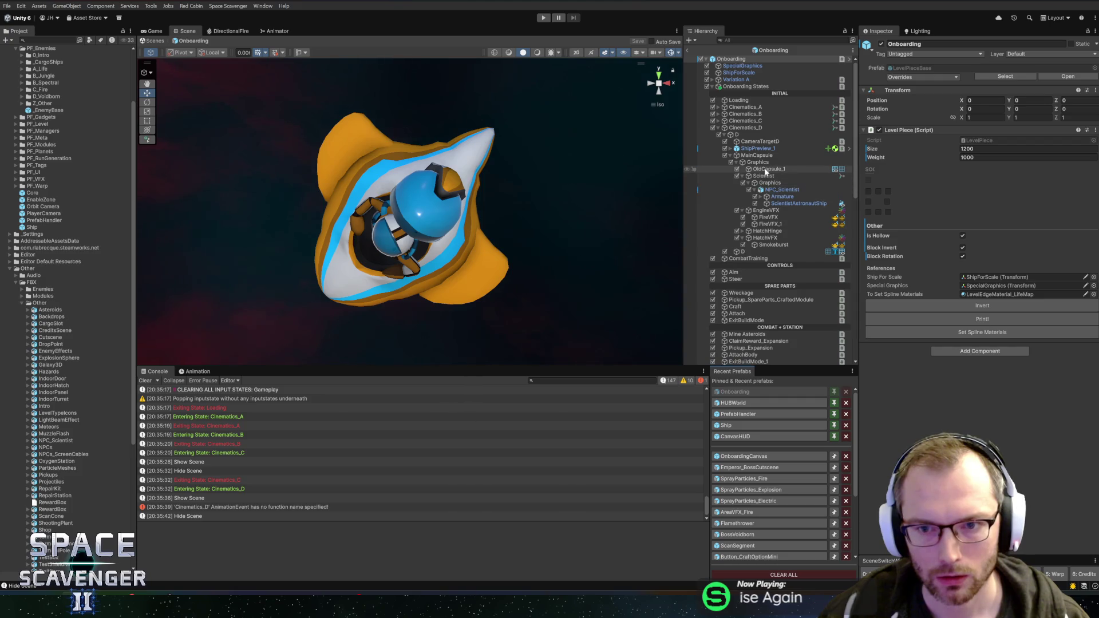
pyautogui.click(758, 149)
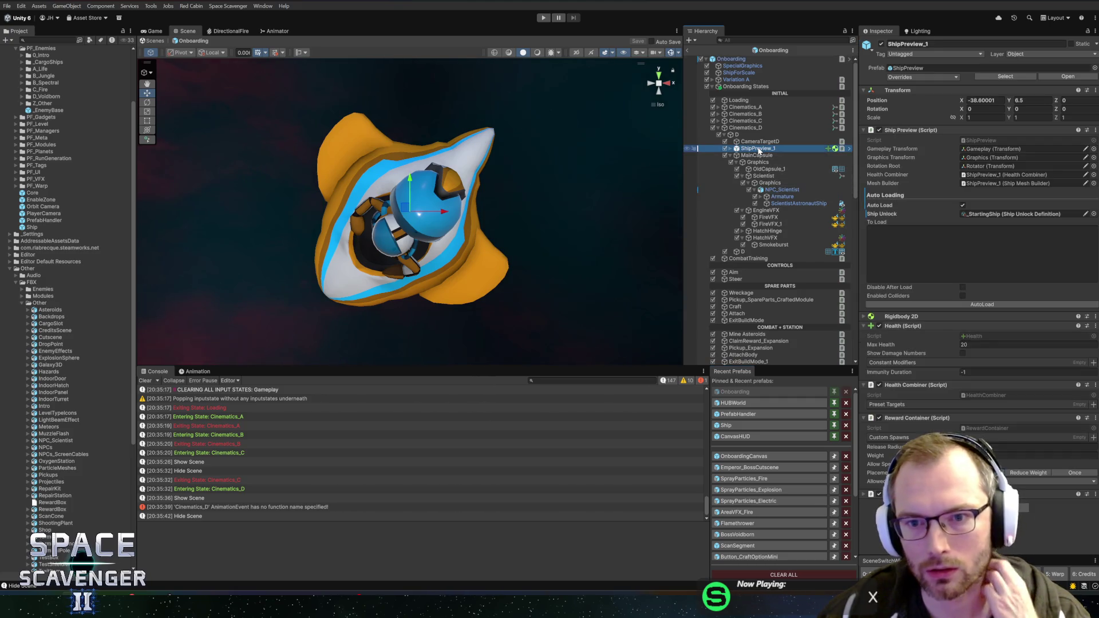
pyautogui.press('Delete')
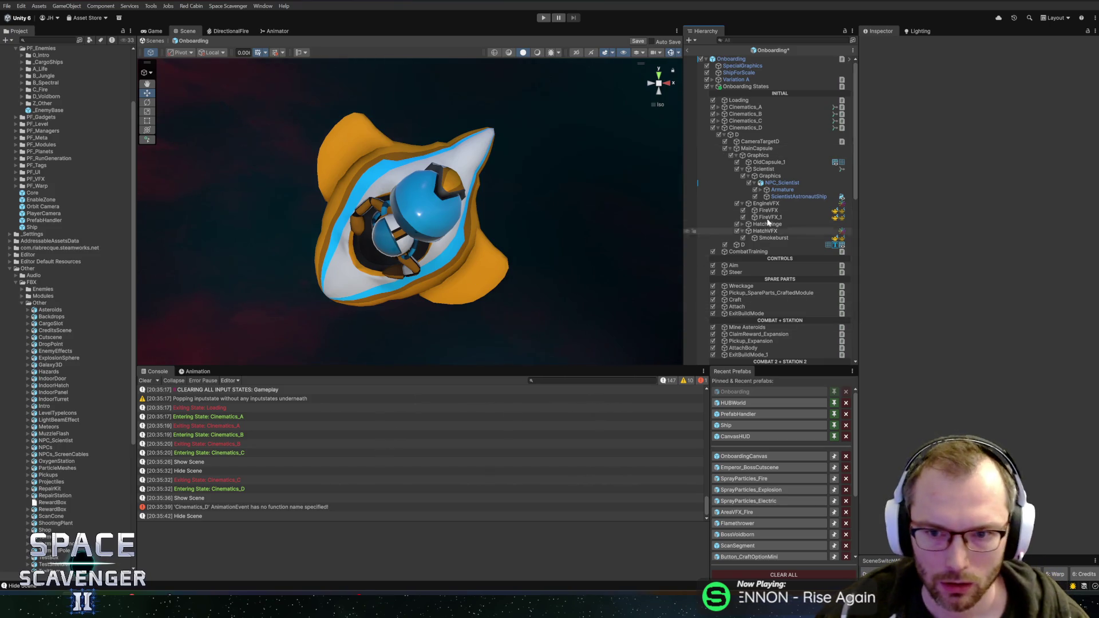
# Make the Cinematics_D SceneD animation event call the OnHatchClosed method
pyautogui.click(745, 128)
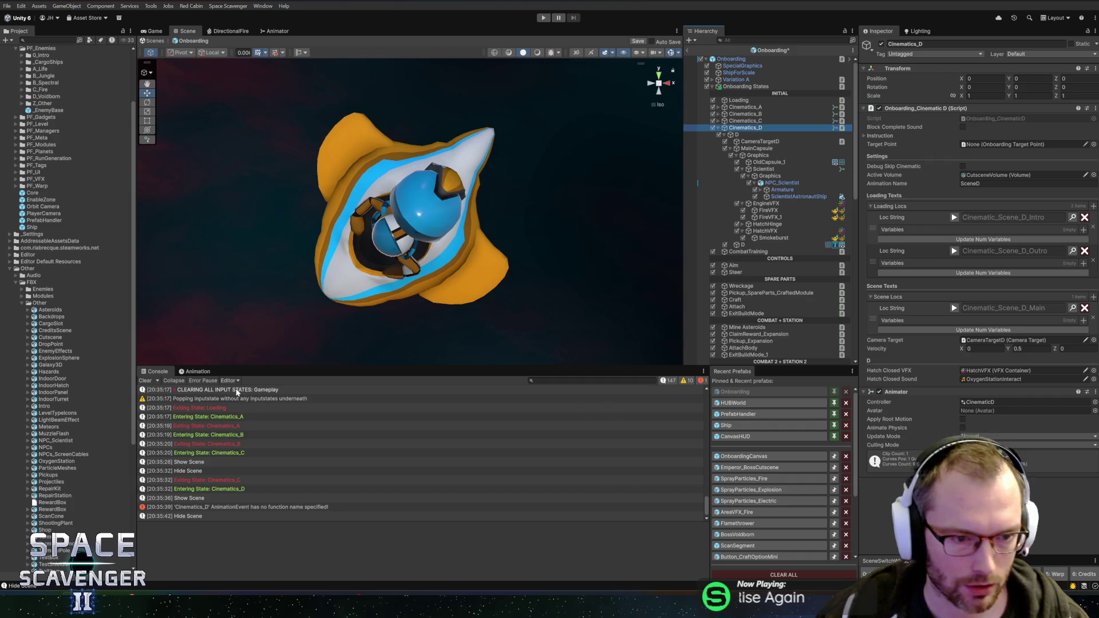
pyautogui.click(198, 372)
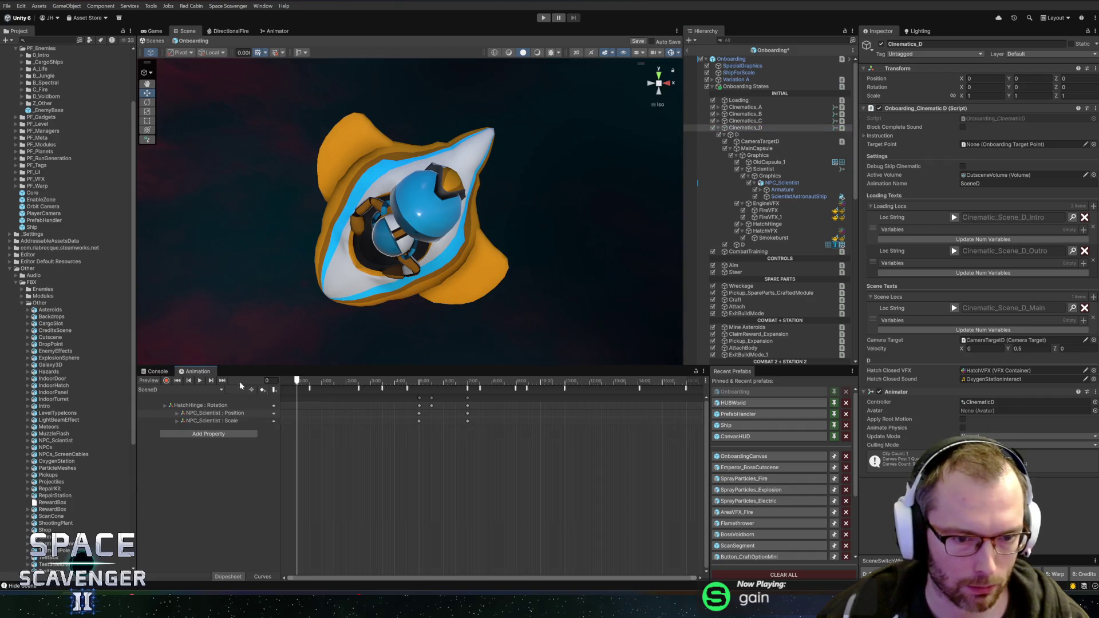
pyautogui.click(468, 388)
pyautogui.moveTo(939, 74)
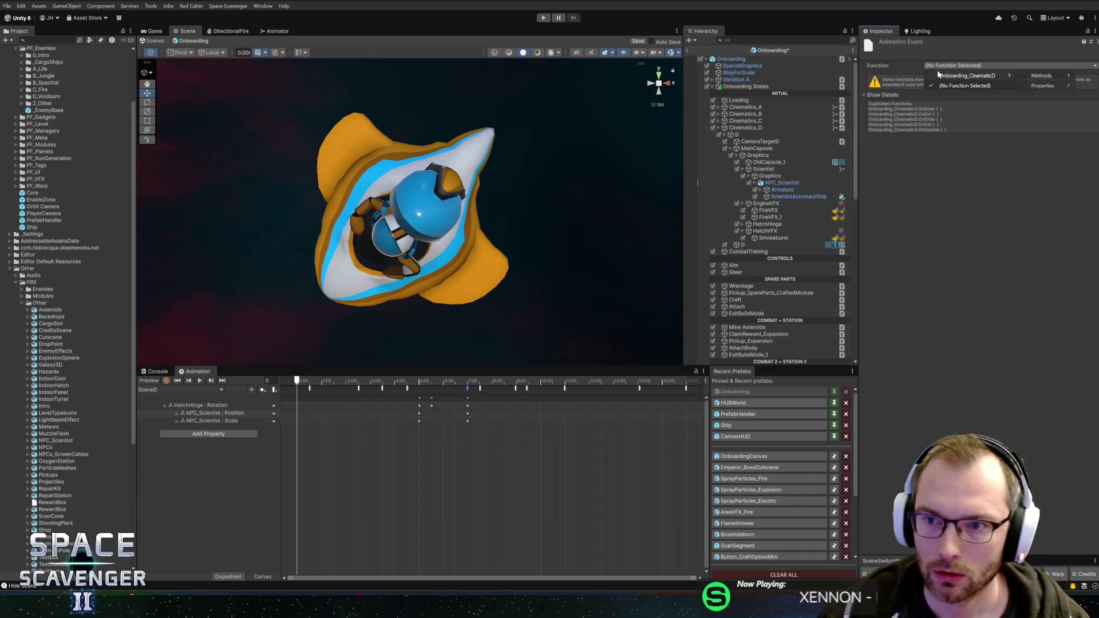
pyautogui.moveTo(1030, 77)
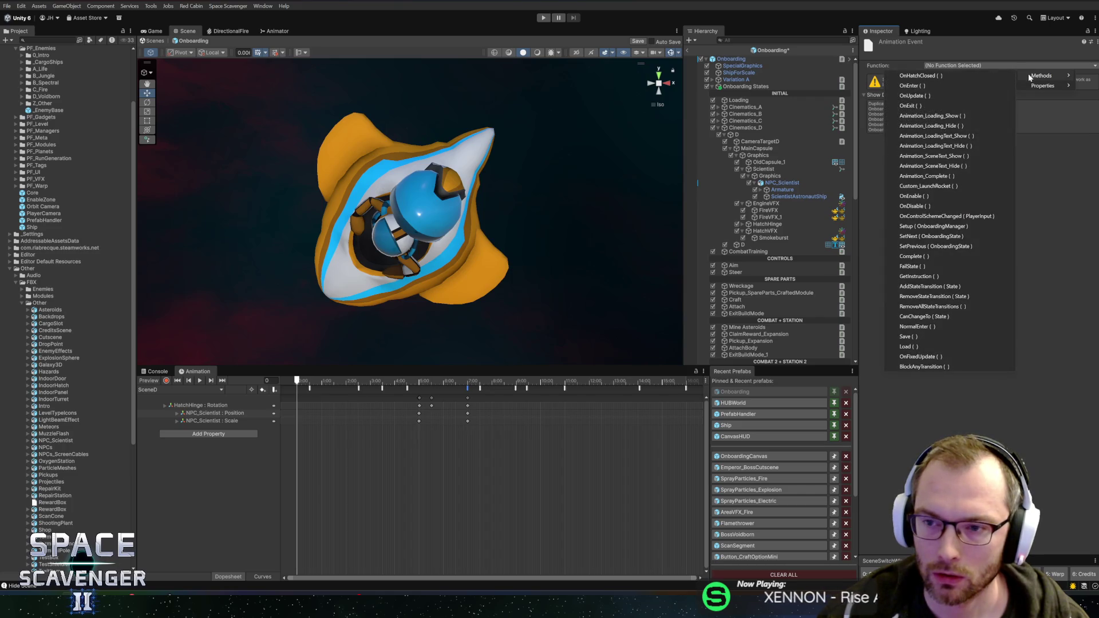
pyautogui.click(930, 76)
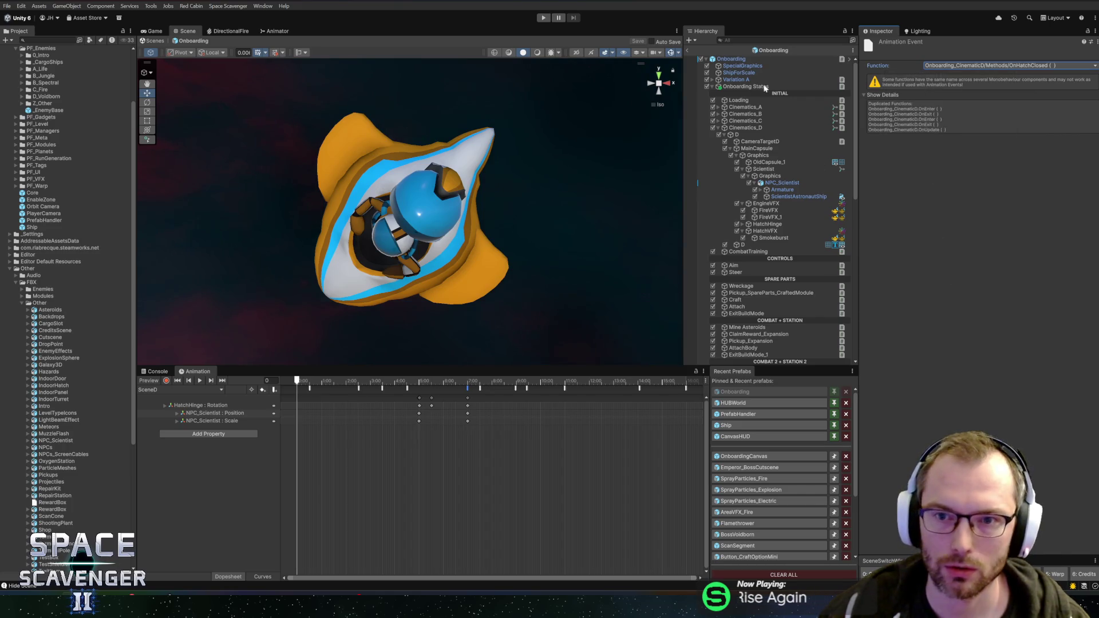
# Exit and reopen the Onboarding prefab, collapsing the D subtree under Cinematics_D
pyautogui.click(688, 50)
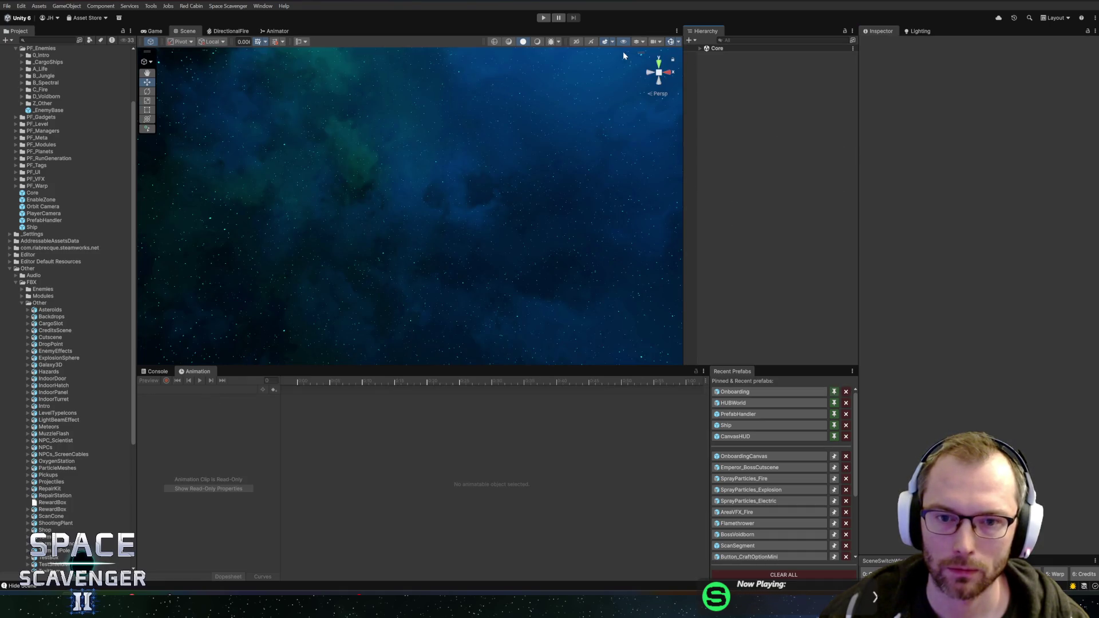
pyautogui.click(736, 391)
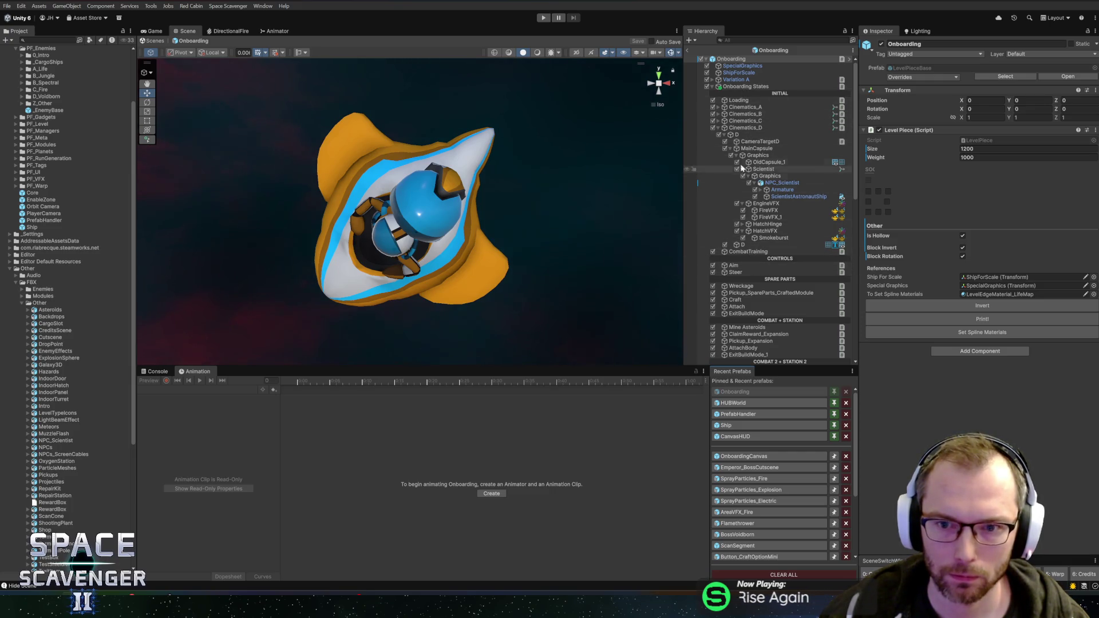
pyautogui.click(724, 135)
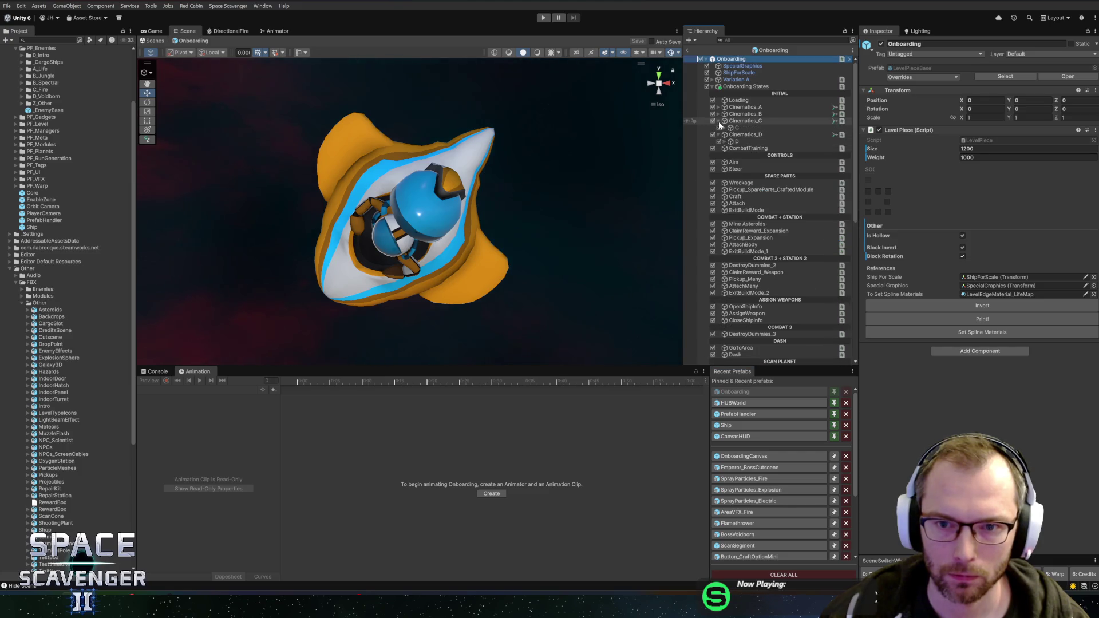
# Tilt the intro portal's BlackHole to -30 on X and save the prefab
pyautogui.click(718, 121)
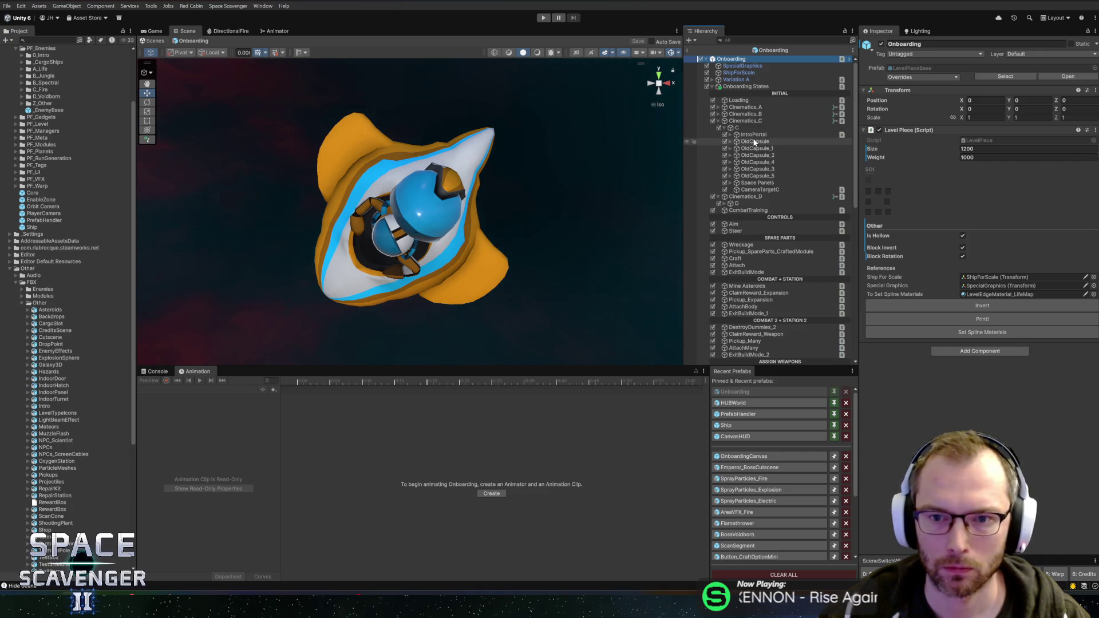
pyautogui.click(753, 135)
pyautogui.press('Right')
pyautogui.click(754, 142)
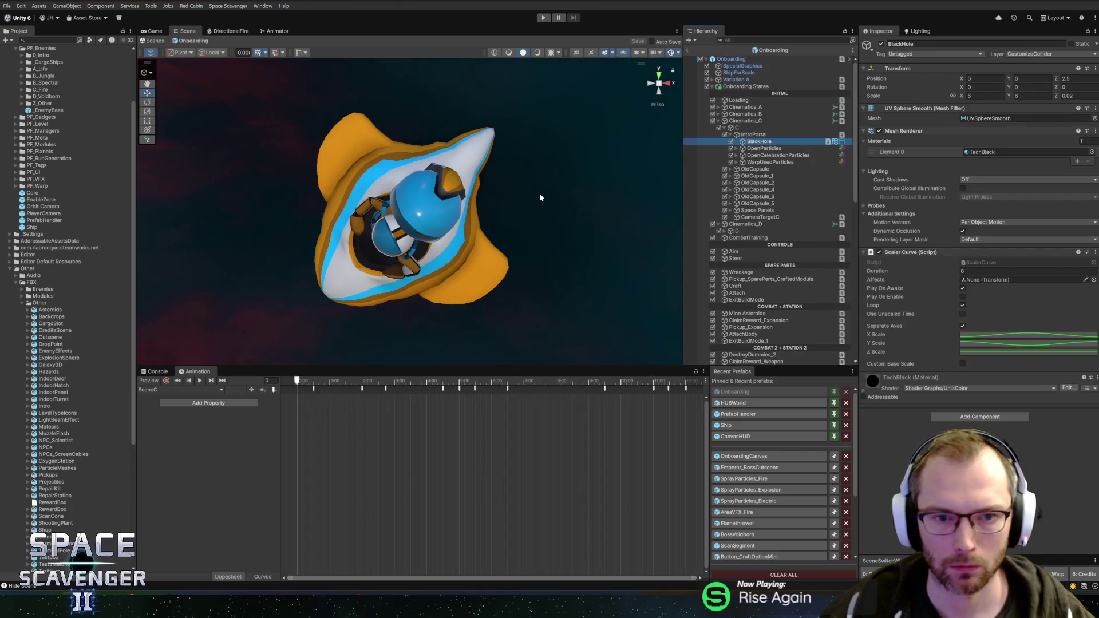
pyautogui.press('f')
pyautogui.moveTo(420, 184)
pyautogui.mouseDown()
pyautogui.moveTo(620, 193)
pyautogui.moveTo(466, 208)
pyautogui.moveTo(431, 225)
pyautogui.moveTo(362, 212)
pyautogui.mouseUp()
pyautogui.press('e')
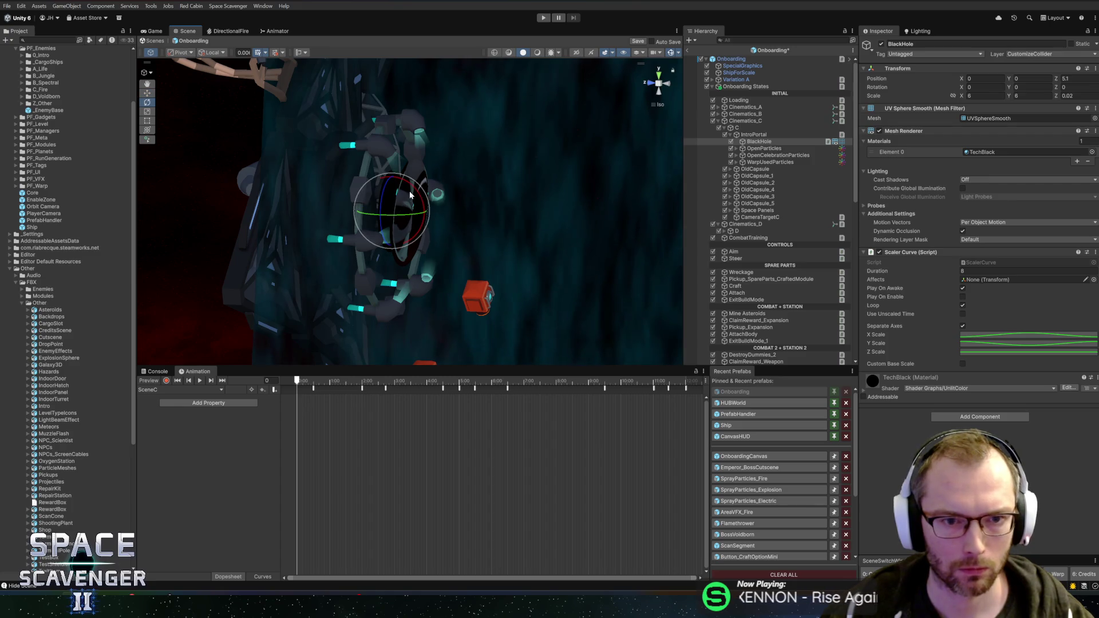
pyautogui.moveTo(422, 193); pyautogui.dragTo(437, 200)
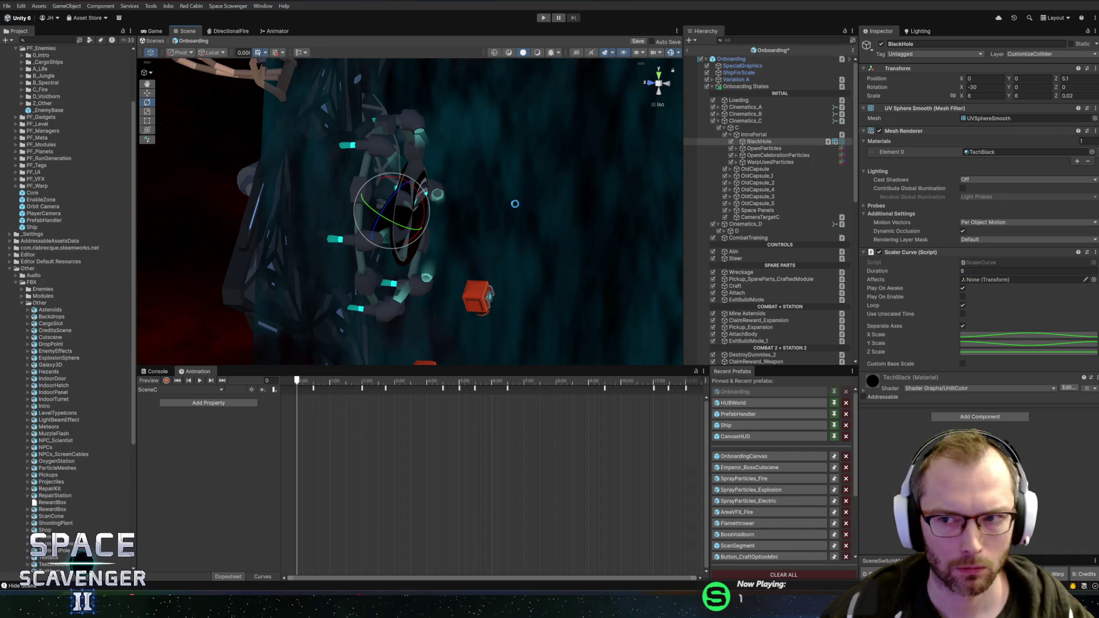
pyautogui.hotkey('ctrl', 's')
# Inspect the WarpSphere under IntroPortal's OpenParticles, then start a new play test
pyautogui.press('w')
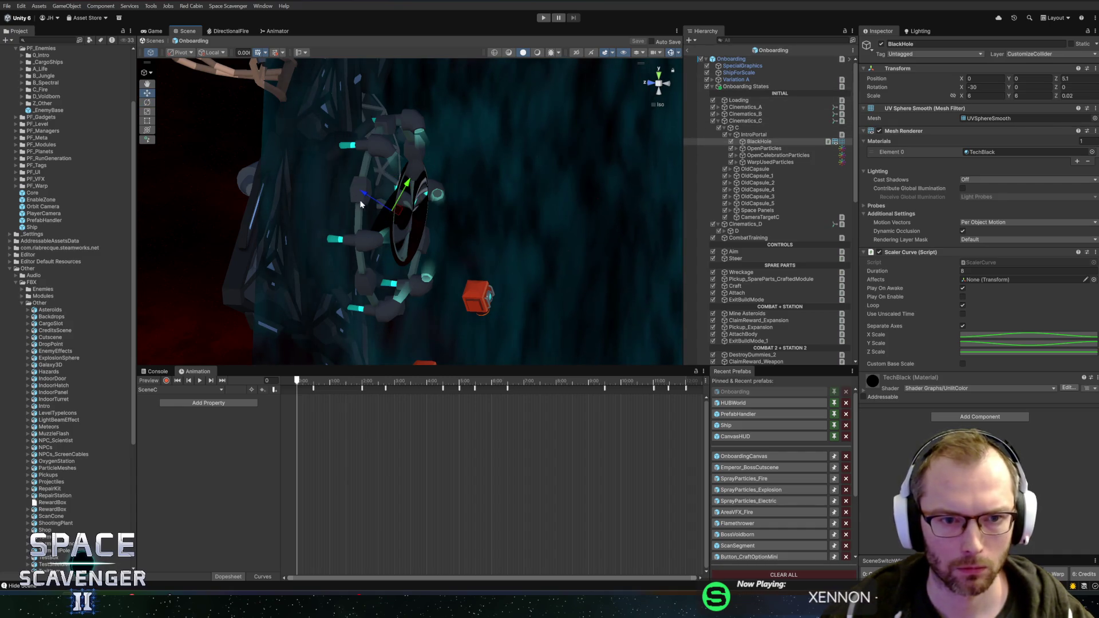
pyautogui.press('x')
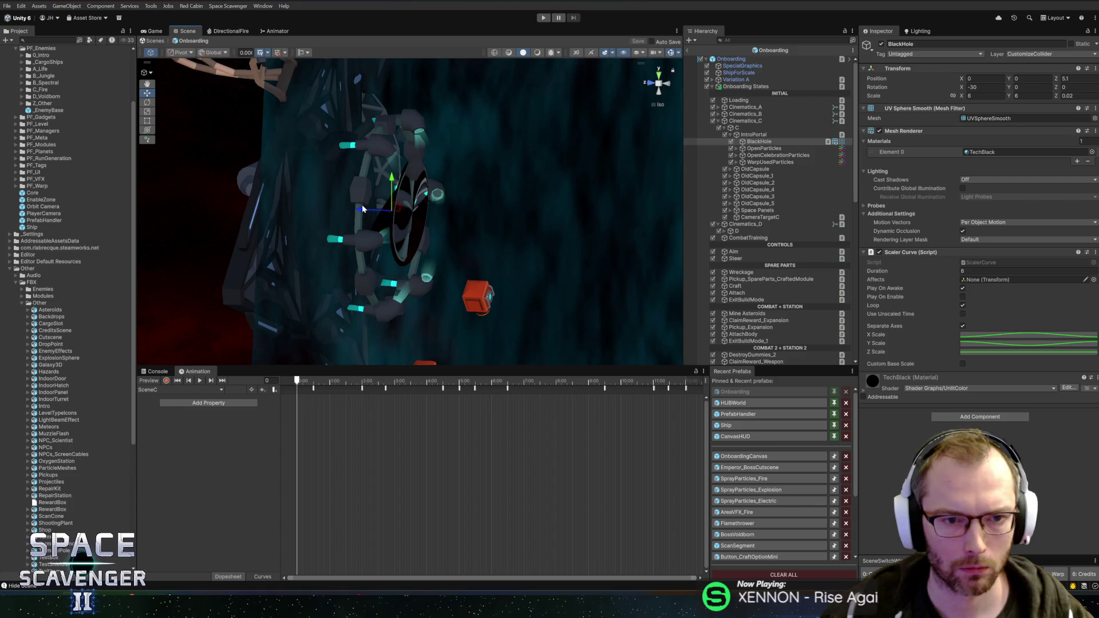
pyautogui.moveTo(603, 193); pyautogui.dragTo(464, 165)
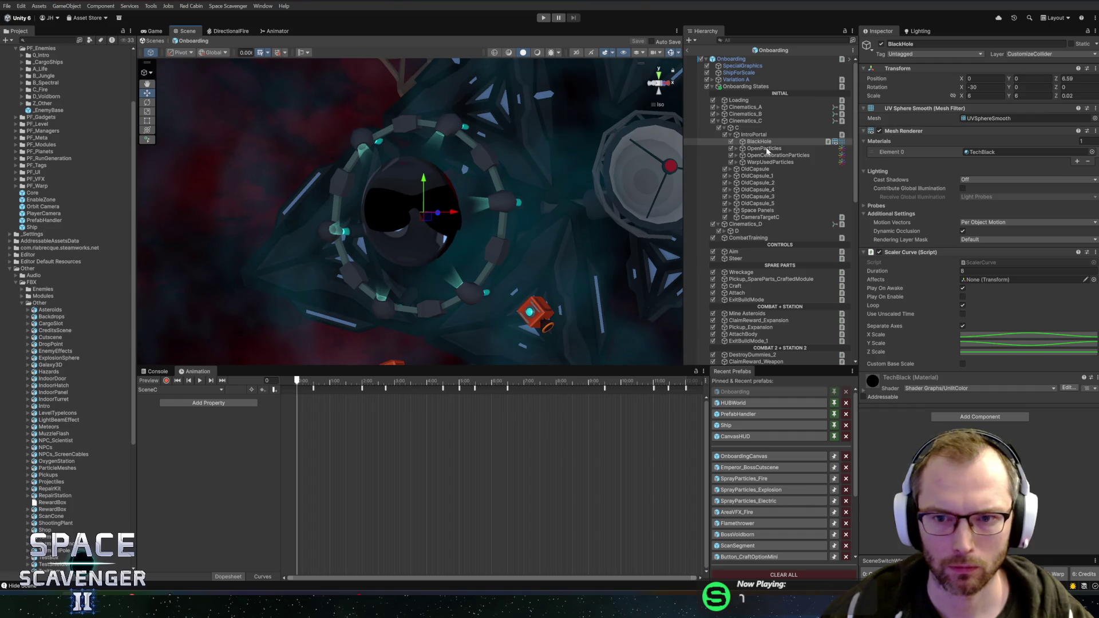
pyautogui.click(764, 148)
pyautogui.click(736, 149)
pyautogui.click(764, 155)
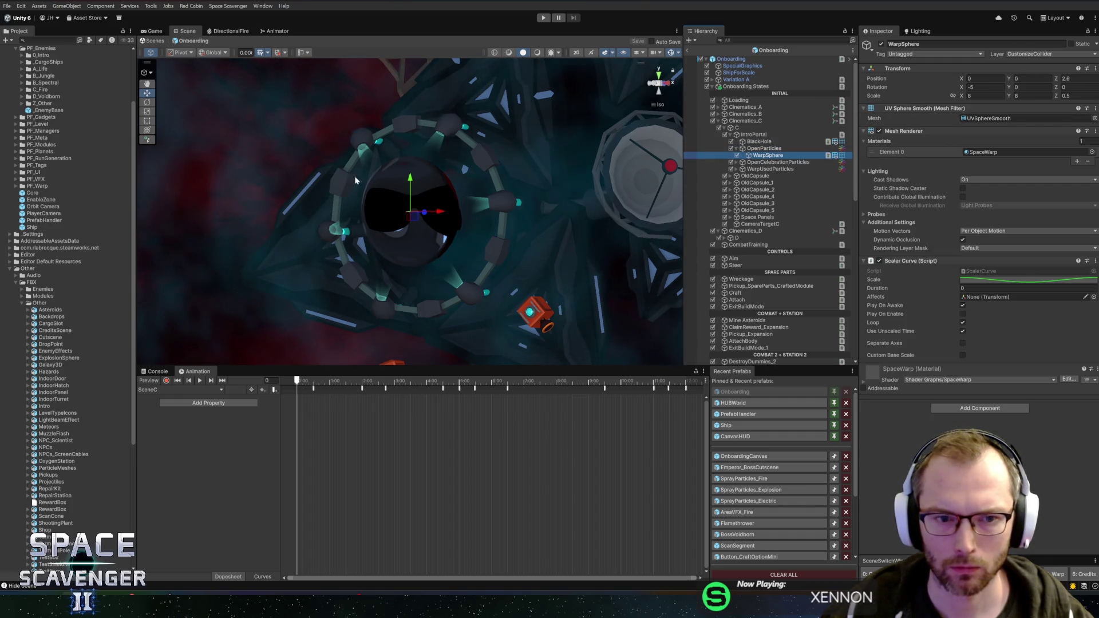
pyautogui.moveTo(355, 180)
pyautogui.mouseDown()
pyautogui.moveTo(589, 194)
pyautogui.moveTo(531, 197)
pyautogui.mouseUp()
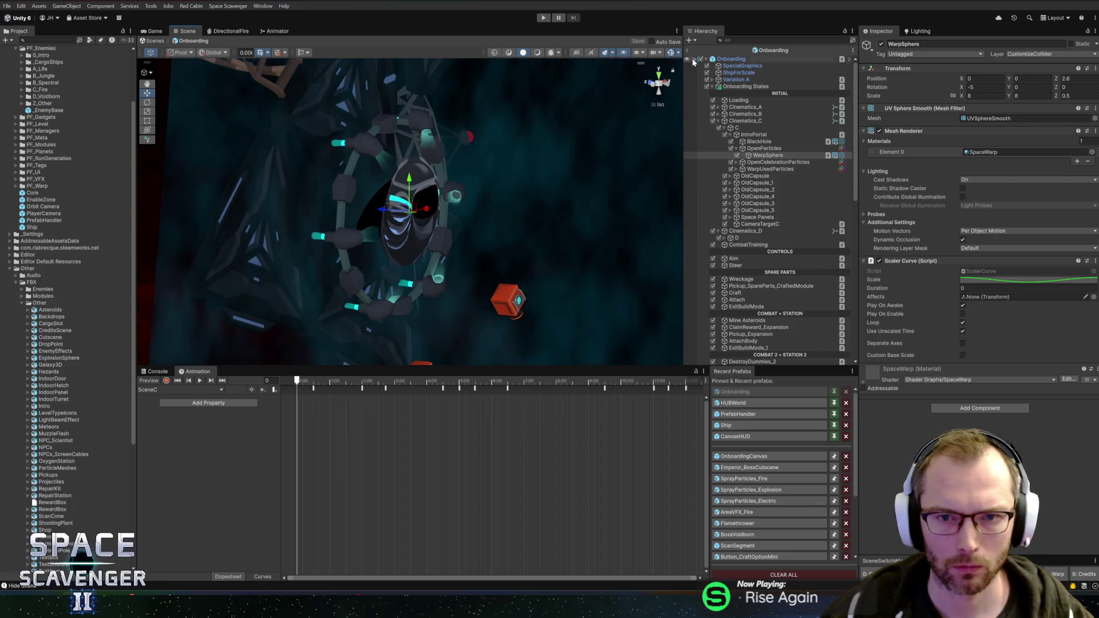
pyautogui.click(544, 17)
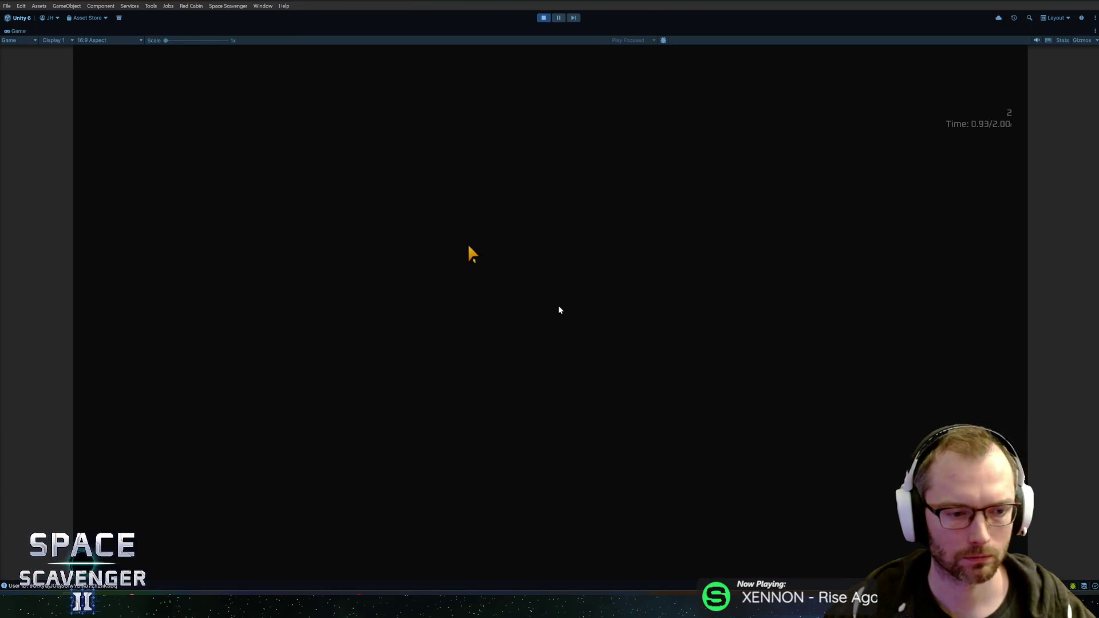
# Watch the intro play in the Game view, then restore the full editor layout
pyautogui.click(560, 310)
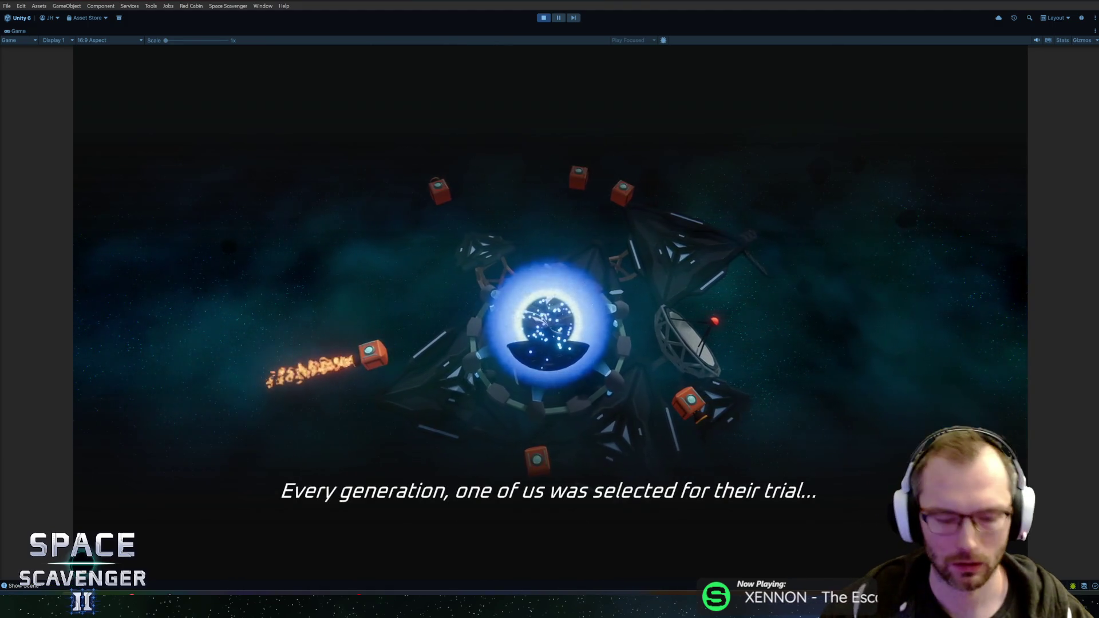
pyautogui.hotkey('ctrl', '1')
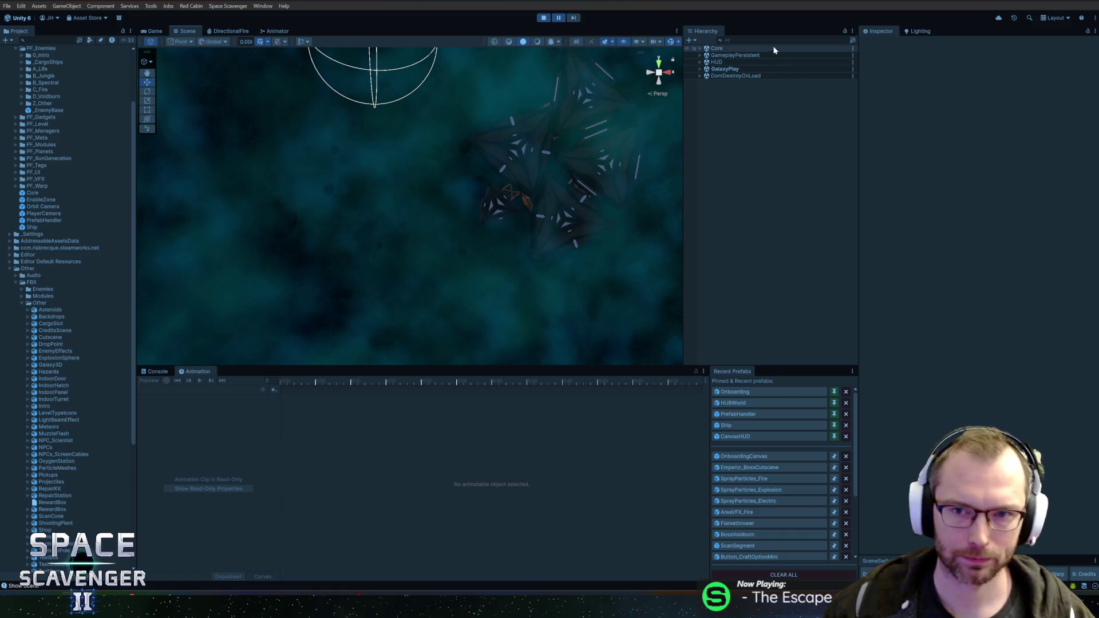
# Find IntroPortal with a Hierarchy search for 'intro' and frame it in the scene view
pyautogui.click(784, 40)
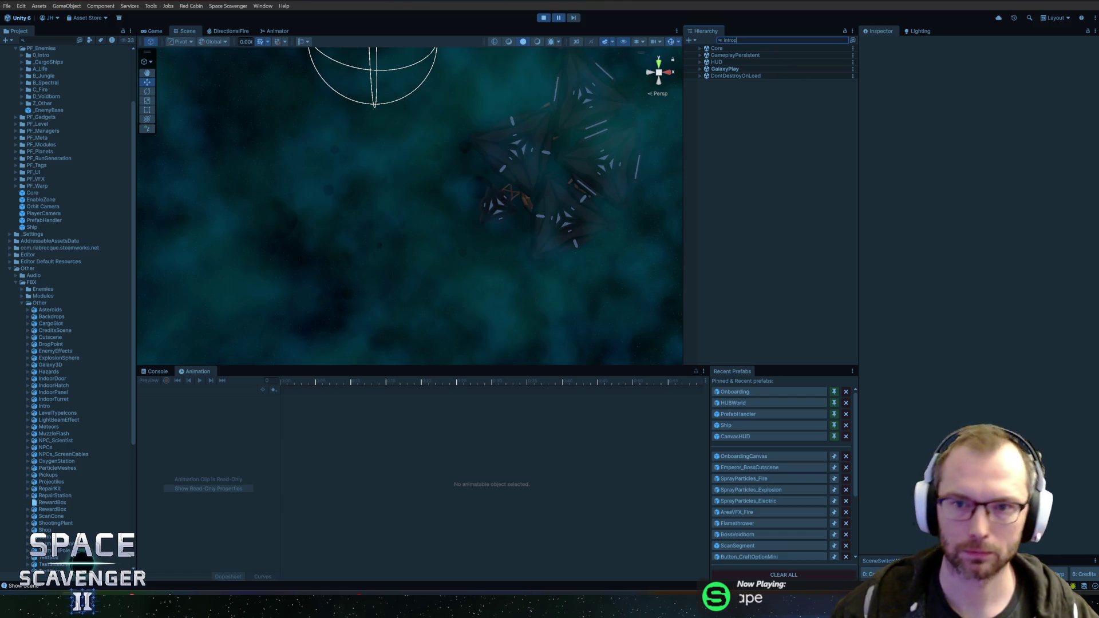
pyautogui.write('intro')
pyautogui.click(723, 69)
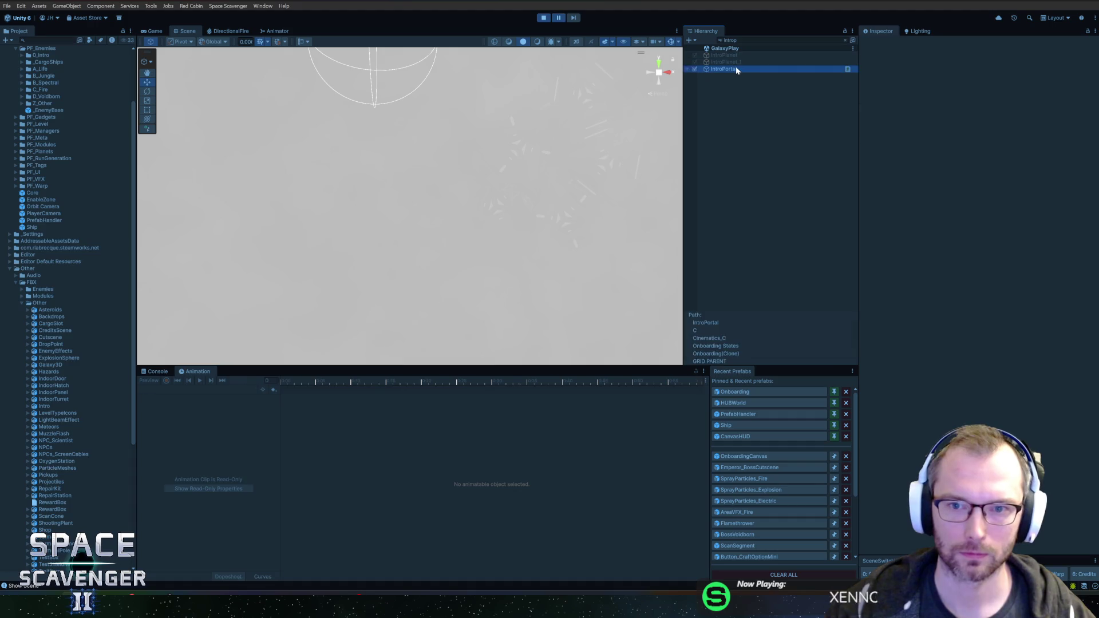
pyautogui.press('Escape')
pyautogui.press('f')
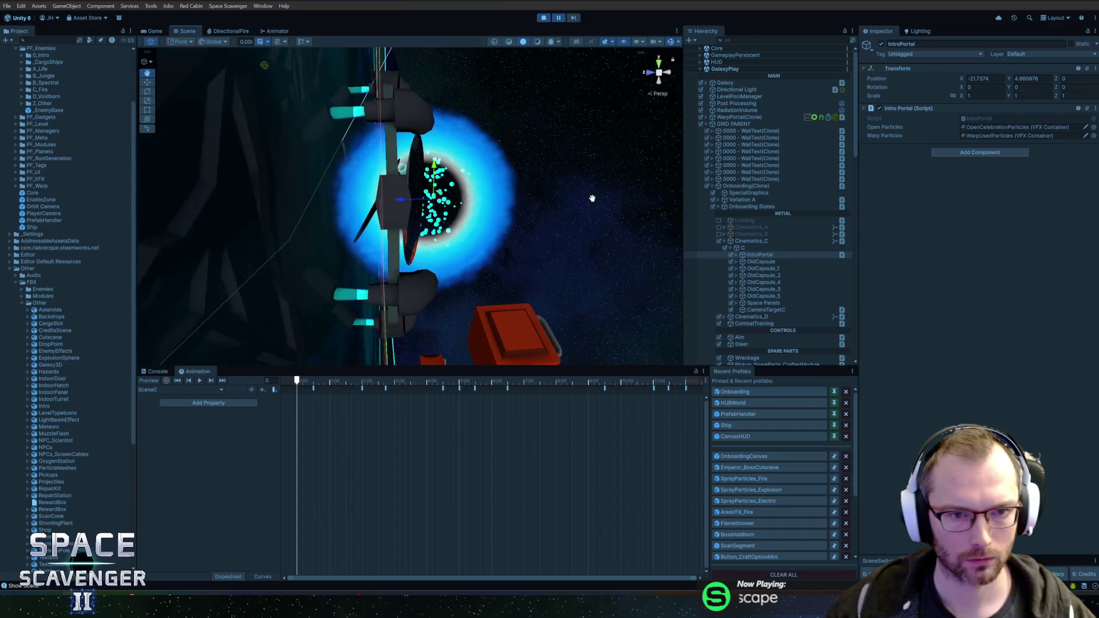
pyautogui.press('q')
pyautogui.moveTo(442, 196)
pyautogui.keyDown('alt'); pyautogui.mouseDown()
pyautogui.moveTo(502, 182)
pyautogui.moveTo(454, 160)
pyautogui.moveTo(553, 174)
pyautogui.mouseUp(); pyautogui.keyUp('alt')
pyautogui.press('w')
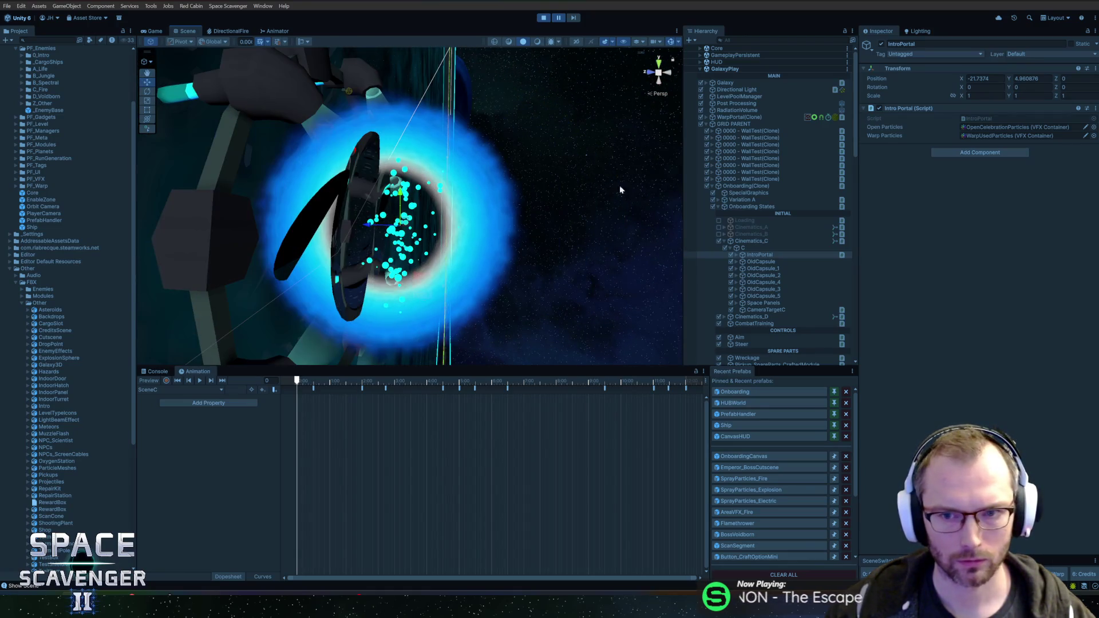
# Tilt the WarpSphere under OpenParticles to about X -32 and check it in the Game view
pyautogui.click(761, 257)
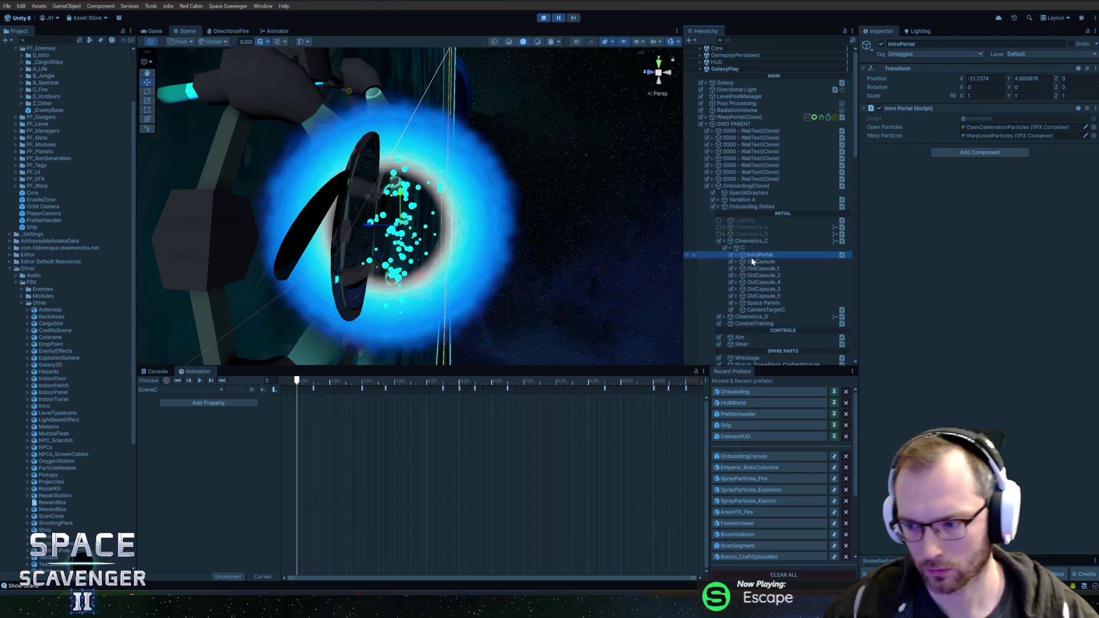
pyautogui.click(736, 255)
pyautogui.click(762, 262)
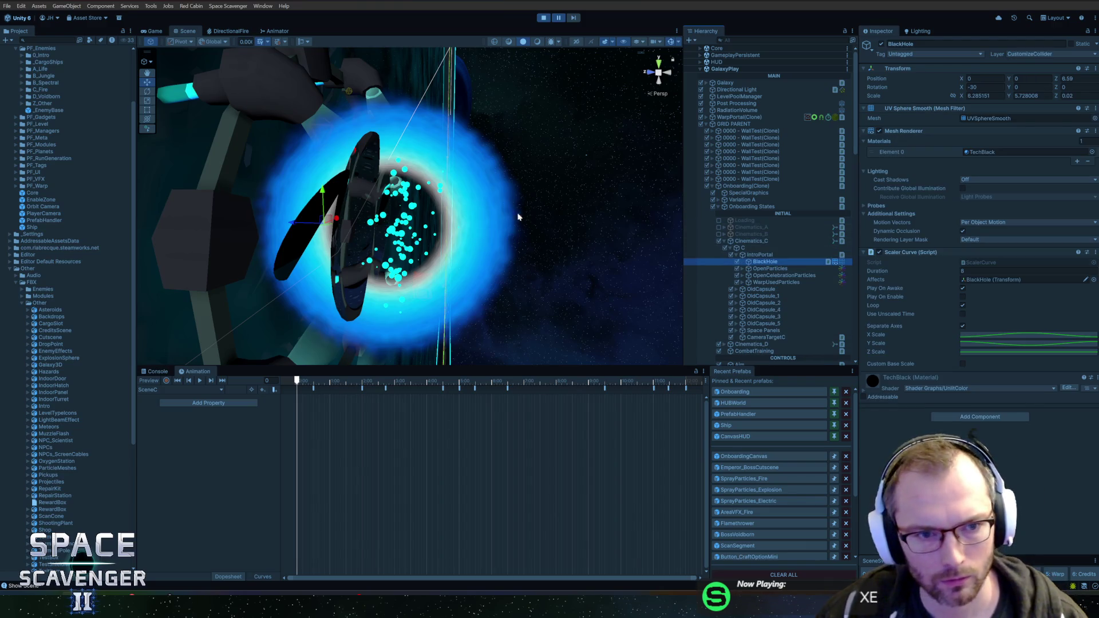
pyautogui.click(777, 268)
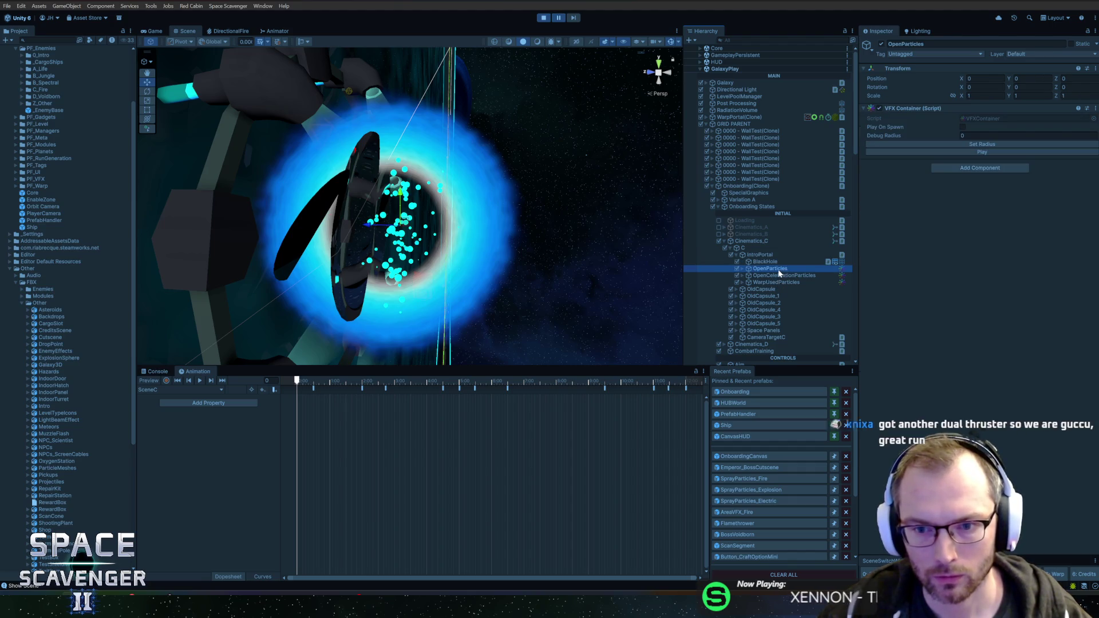
pyautogui.click(742, 268)
pyautogui.click(775, 275)
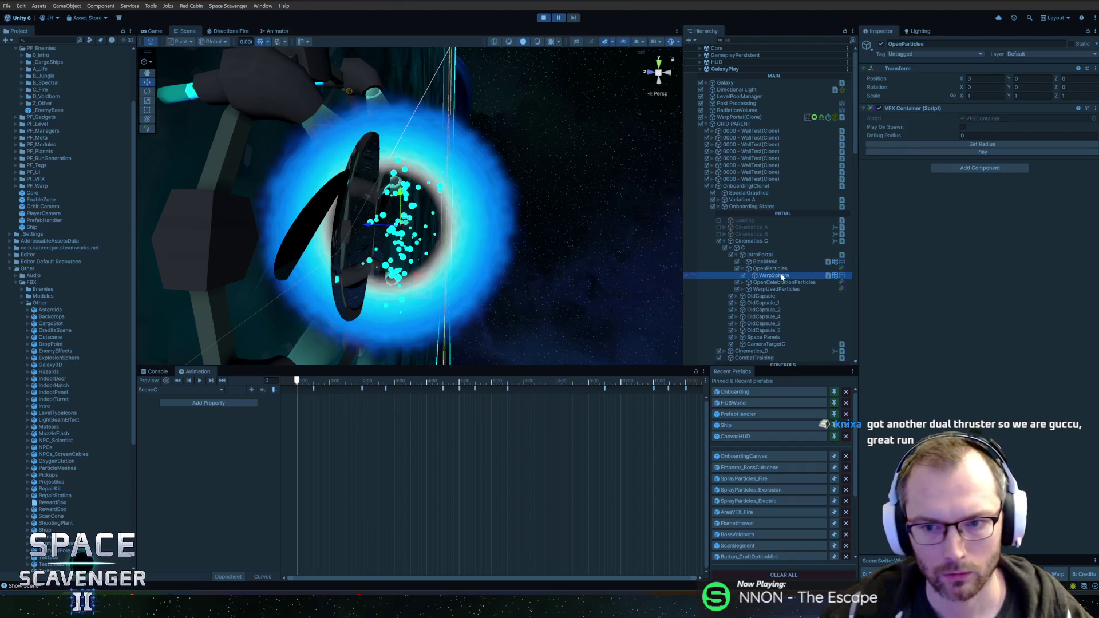
pyautogui.moveTo(399, 200)
pyautogui.mouseDown()
pyautogui.moveTo(434, 227)
pyautogui.moveTo(291, 225)
pyautogui.moveTo(307, 231)
pyautogui.mouseUp()
pyautogui.press('w')
pyautogui.click(153, 31)
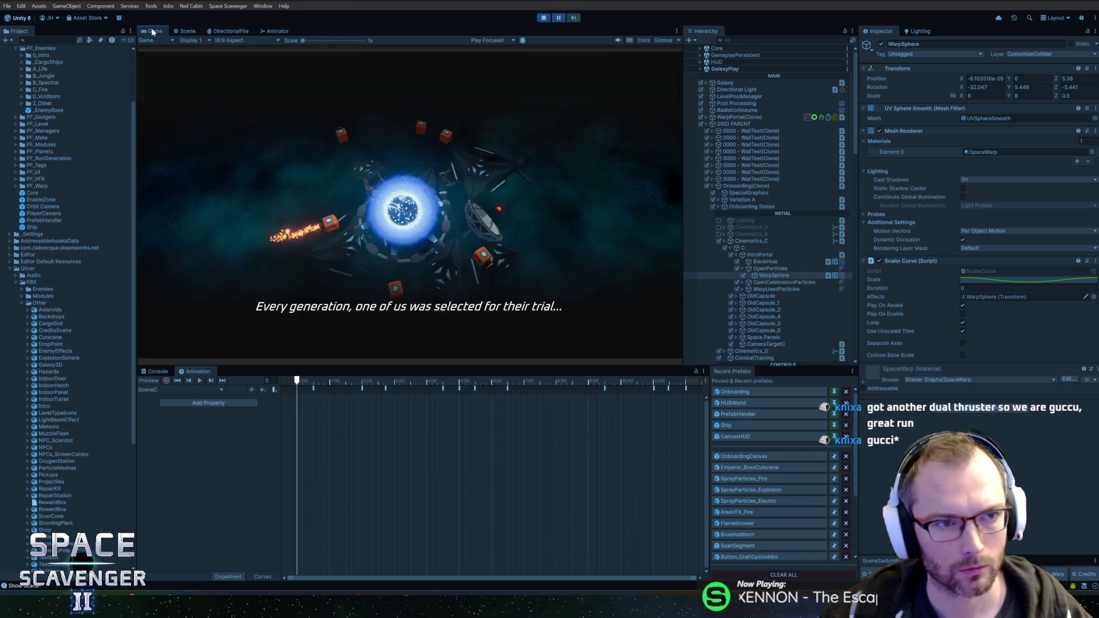
# Copy the WarpSphere's Transform component values, then exit play mode
pyautogui.rightClick(961, 67)
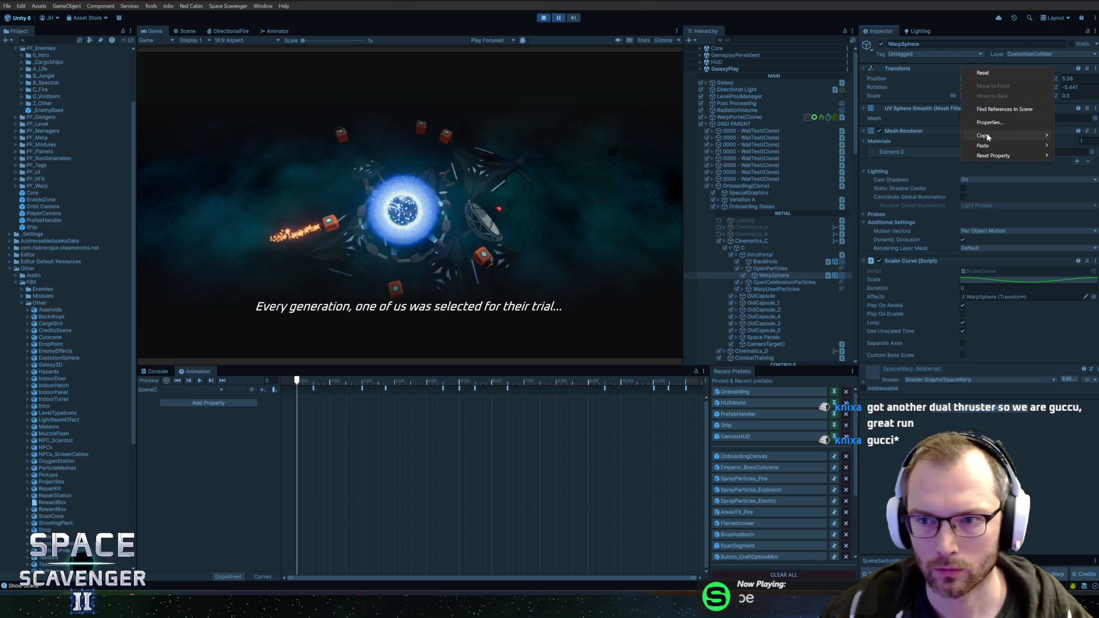
pyautogui.moveTo(984, 136)
pyautogui.click(926, 183)
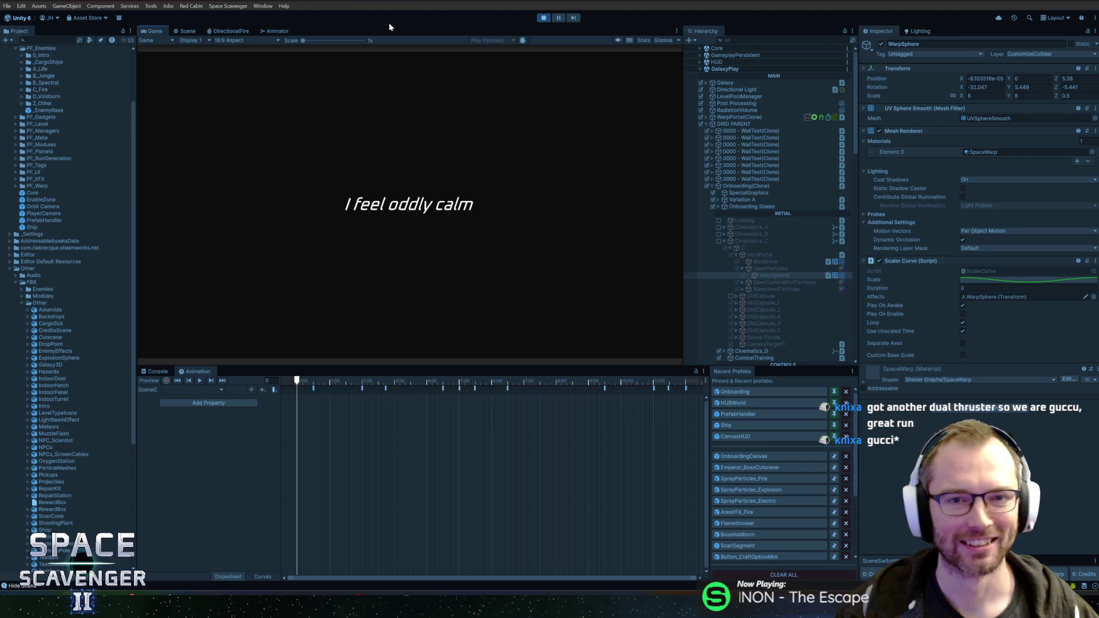
pyautogui.hotkey('ctrl', 'p')
pyautogui.hotkey('ctrl', 'p')
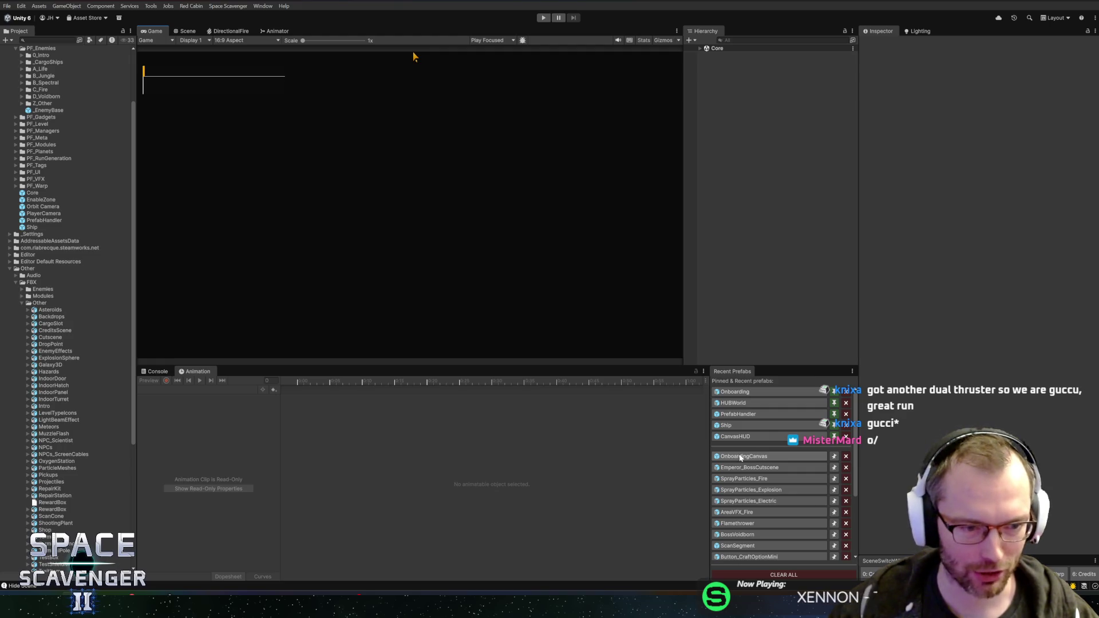
# Open the Onboarding prefab and push the WarpSphere forward to Z 5.11
pyautogui.click(742, 393)
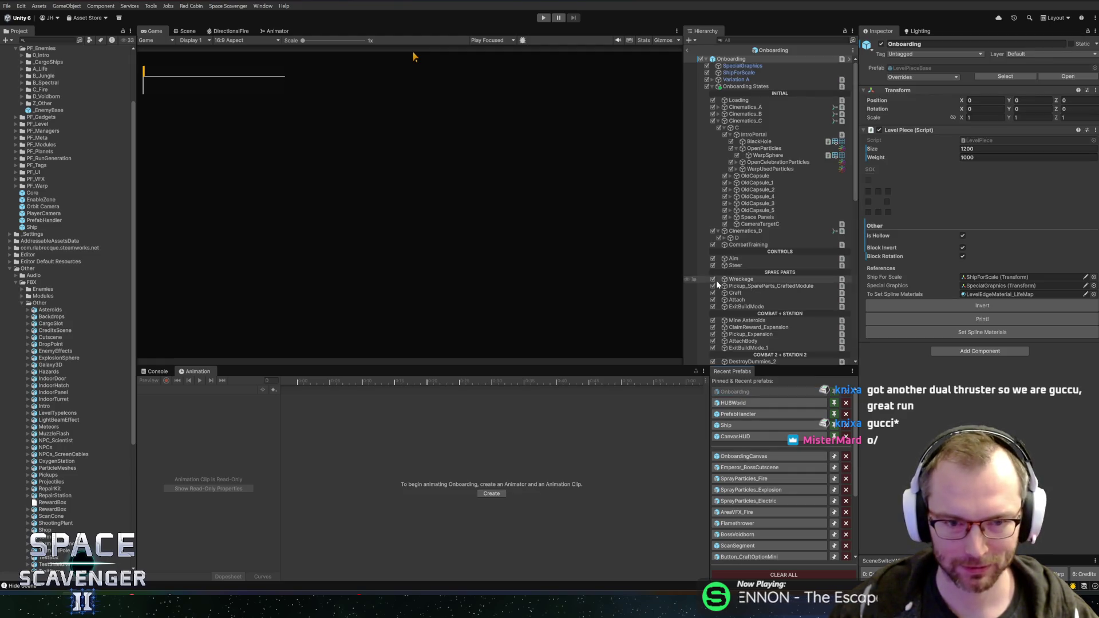
pyautogui.click(187, 30)
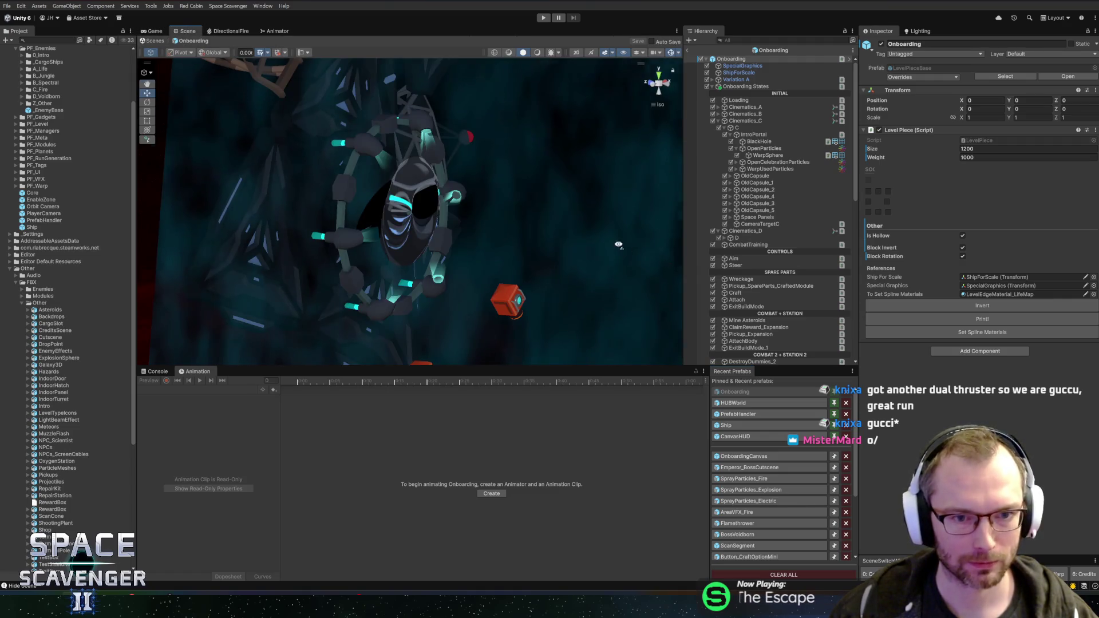
pyautogui.moveTo(618, 245); pyautogui.dragTo(574, 203)
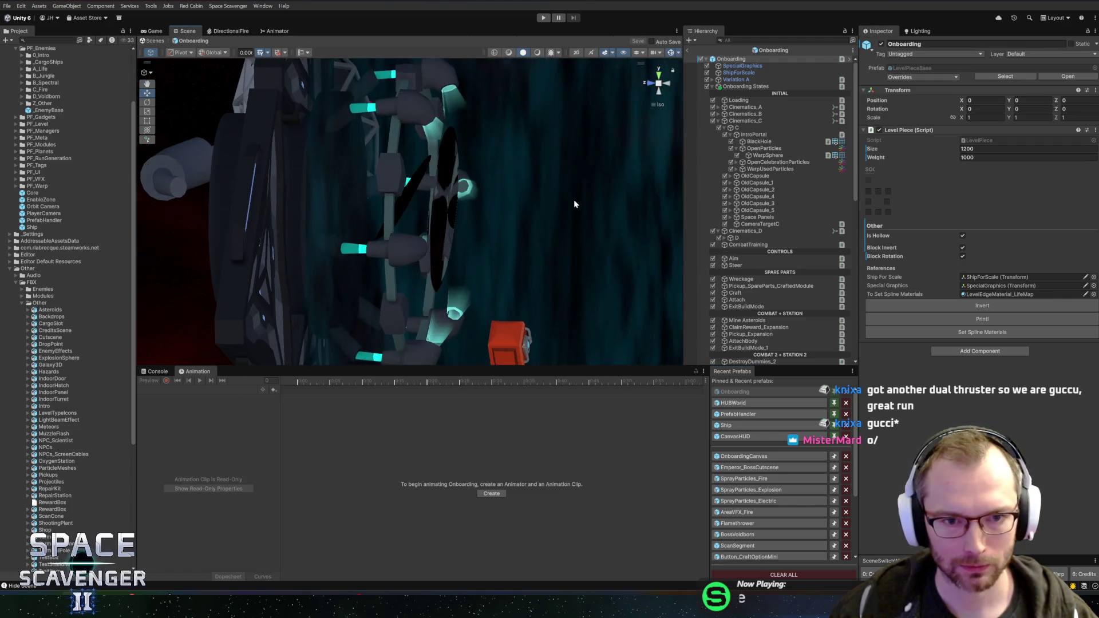
pyautogui.click(753, 149)
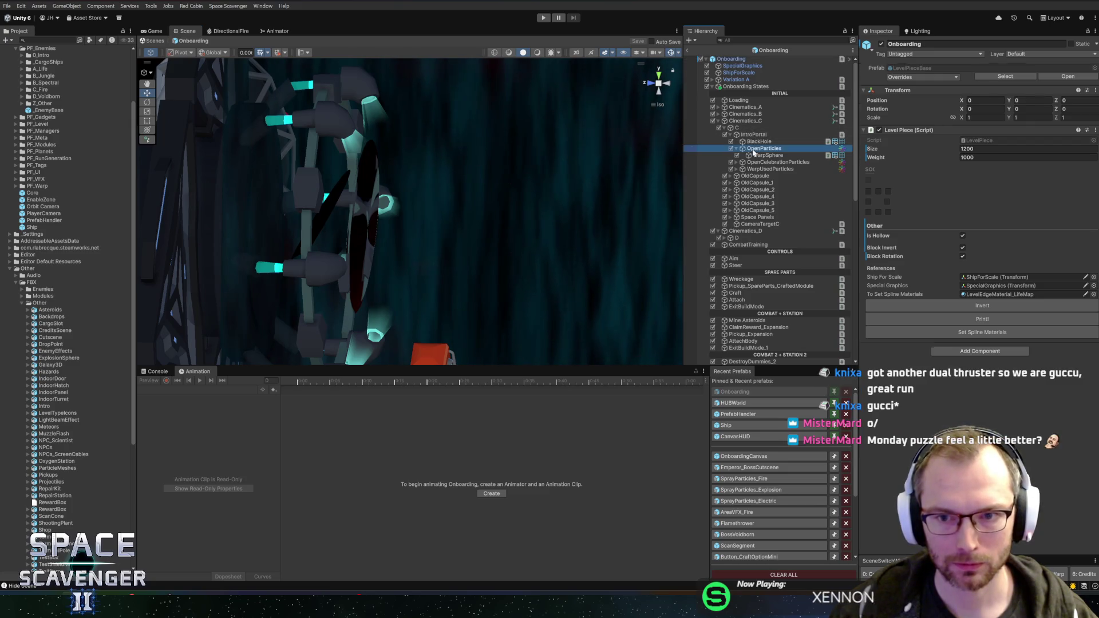
pyautogui.click(761, 155)
pyautogui.moveTo(337, 228)
pyautogui.mouseDown()
pyautogui.moveTo(315, 228)
pyautogui.moveTo(383, 216)
pyautogui.mouseUp()
pyautogui.press('e')
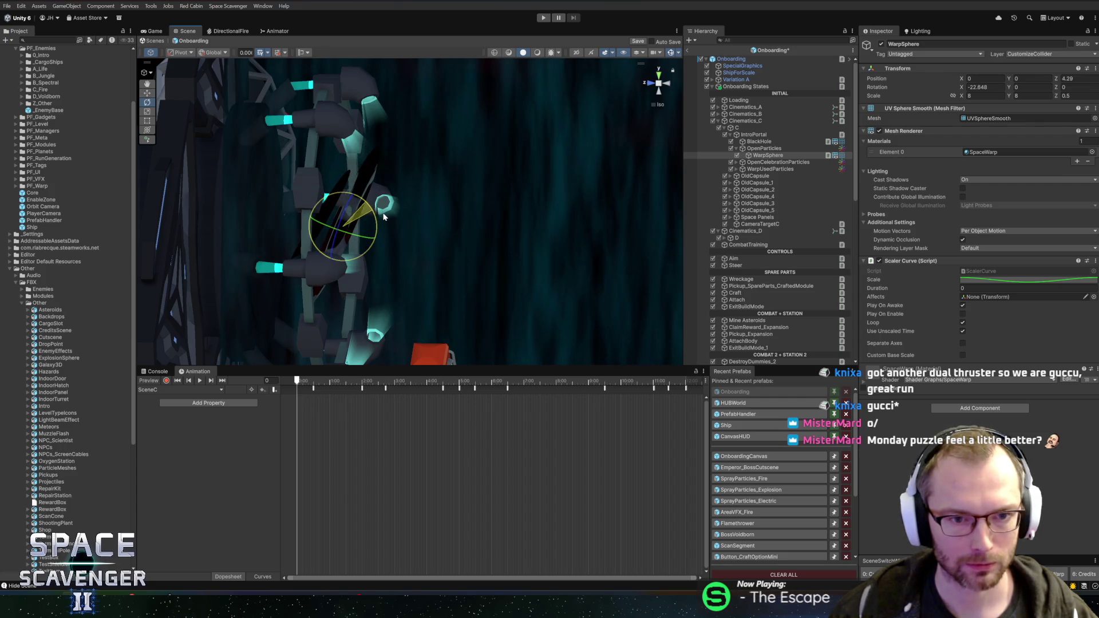
pyautogui.press('w')
pyautogui.moveTo(316, 228)
pyautogui.mouseDown()
pyautogui.moveTo(300, 228)
pyautogui.moveTo(352, 197)
pyautogui.mouseUp()
# Tilt the WarpSphere to X -25.549 inside the ring portal and save the prefab
pyautogui.press('e')
pyautogui.press('f')
pyautogui.rightClick(404, 214)
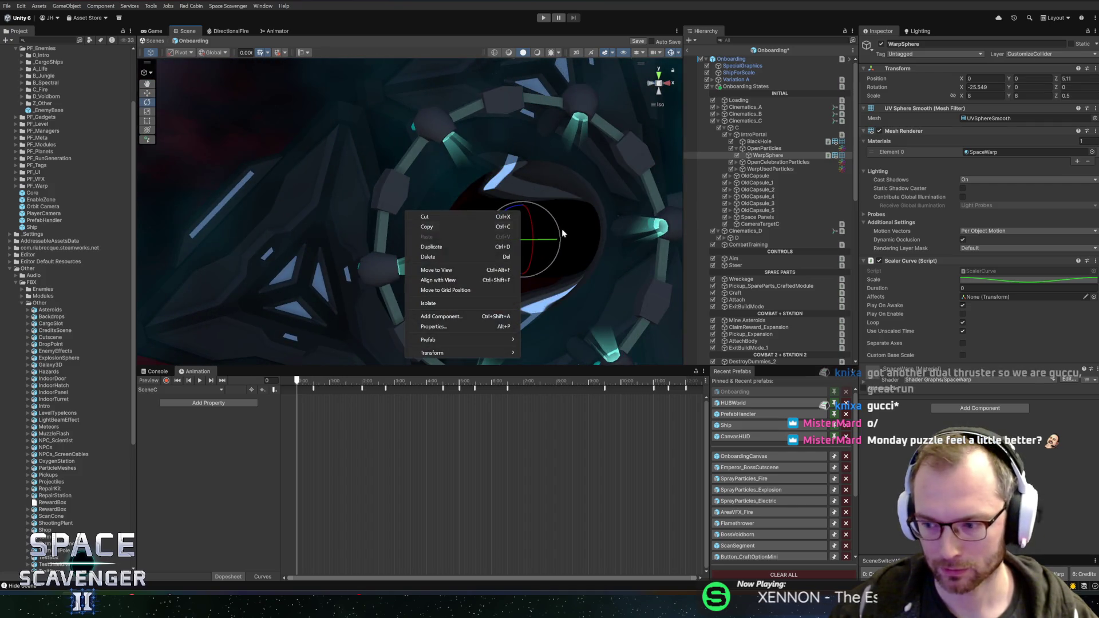
pyautogui.click(555, 221)
pyautogui.moveTo(555, 221)
pyautogui.mouseDown()
pyautogui.moveTo(489, 225)
pyautogui.moveTo(538, 246)
pyautogui.moveTo(437, 246)
pyautogui.moveTo(440, 284)
pyautogui.mouseUp()
pyautogui.hotkey('ctrl', 's')
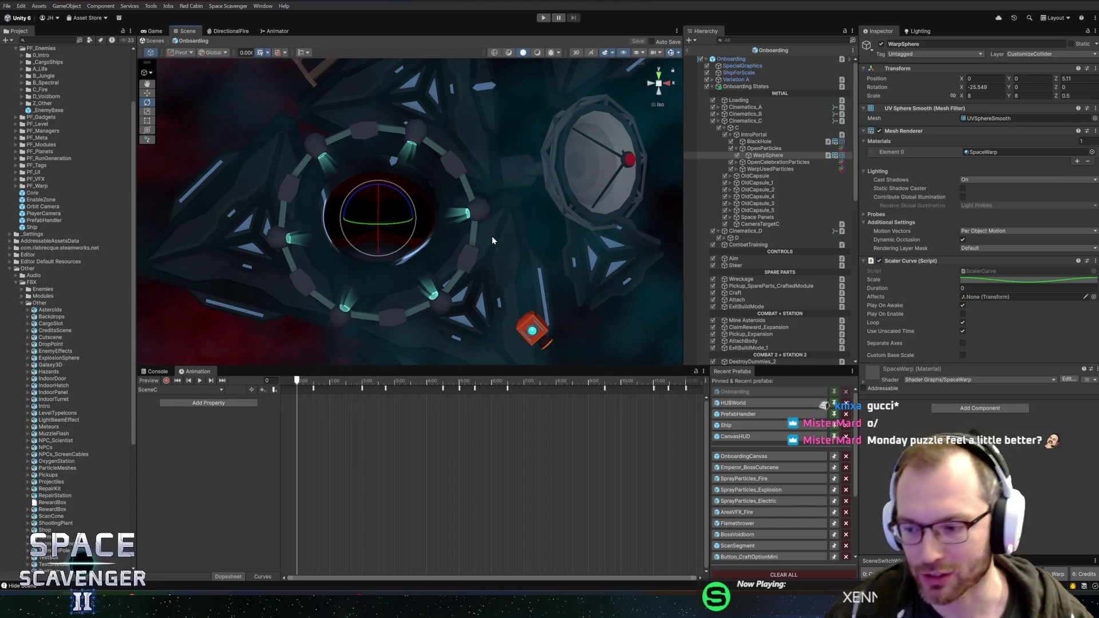
pyautogui.moveTo(490, 236)
pyautogui.mouseDown()
pyautogui.moveTo(422, 253)
pyautogui.moveTo(466, 243)
pyautogui.moveTo(423, 209)
pyautogui.moveTo(480, 221)
pyautogui.moveTo(454, 206)
pyautogui.moveTo(455, 177)
pyautogui.moveTo(504, 246)
pyautogui.mouseUp()
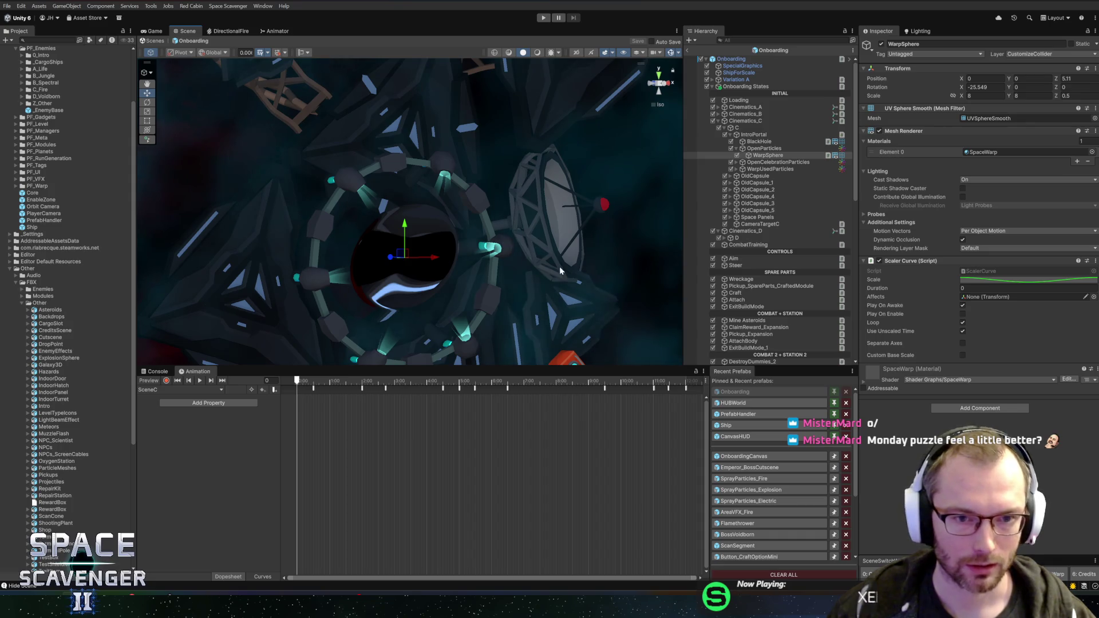
pyautogui.moveTo(560, 271)
pyautogui.mouseDown()
pyautogui.moveTo(546, 227)
pyautogui.moveTo(479, 228)
pyautogui.moveTo(517, 213)
pyautogui.moveTo(569, 226)
pyautogui.moveTo(545, 229)
pyautogui.moveTo(562, 218)
pyautogui.mouseUp()
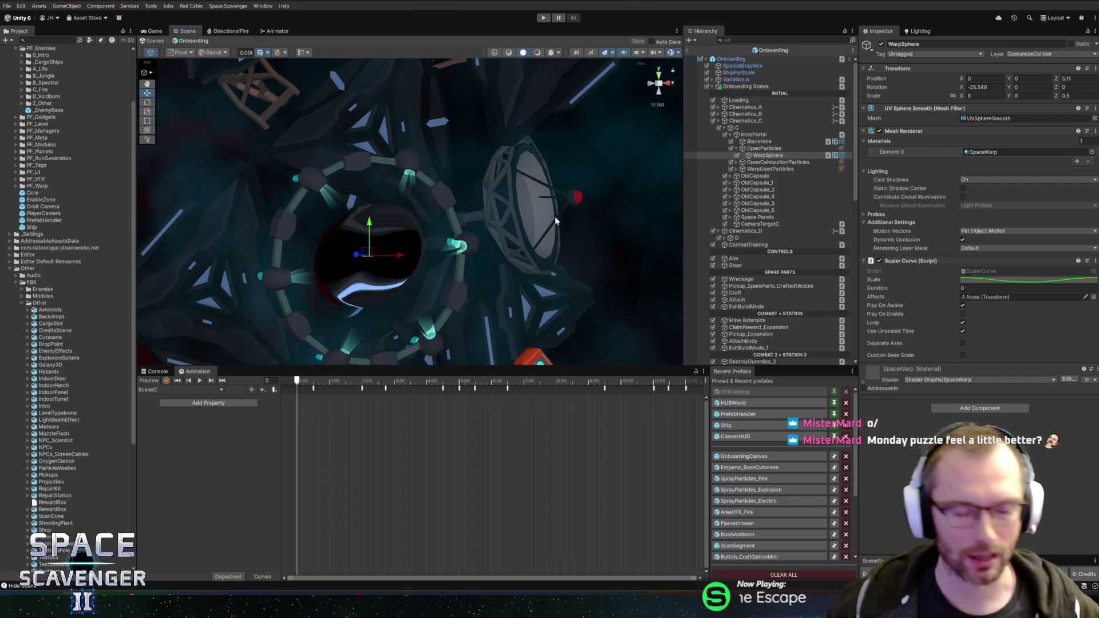
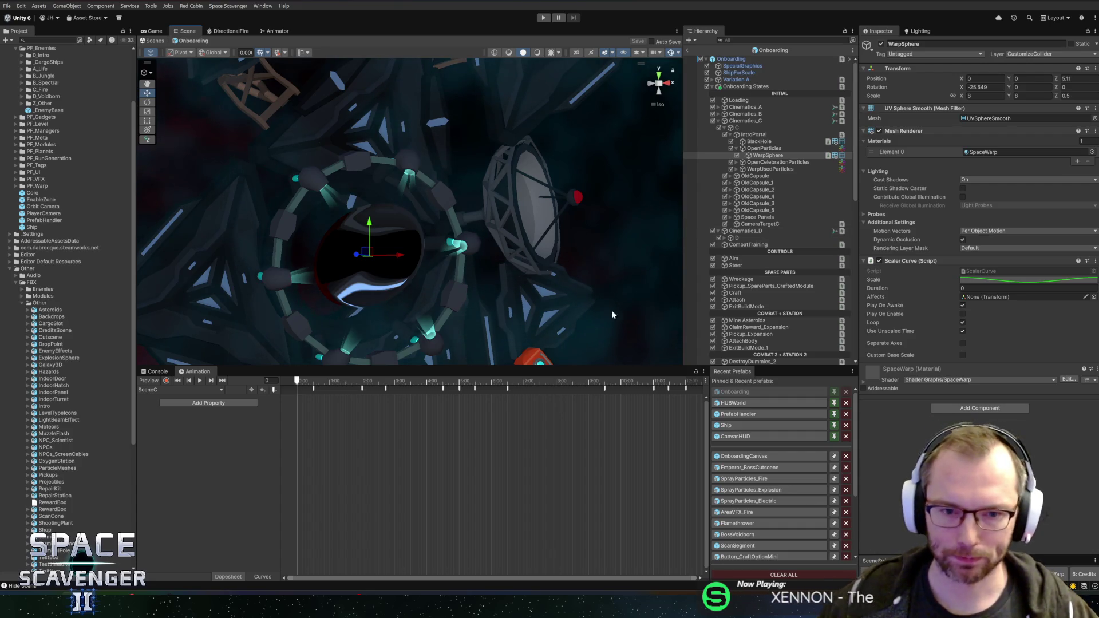
# Pull the Scene view back from the warp ring and select the Cinematics_D stage
pyautogui.scroll(-6, 456, 257)
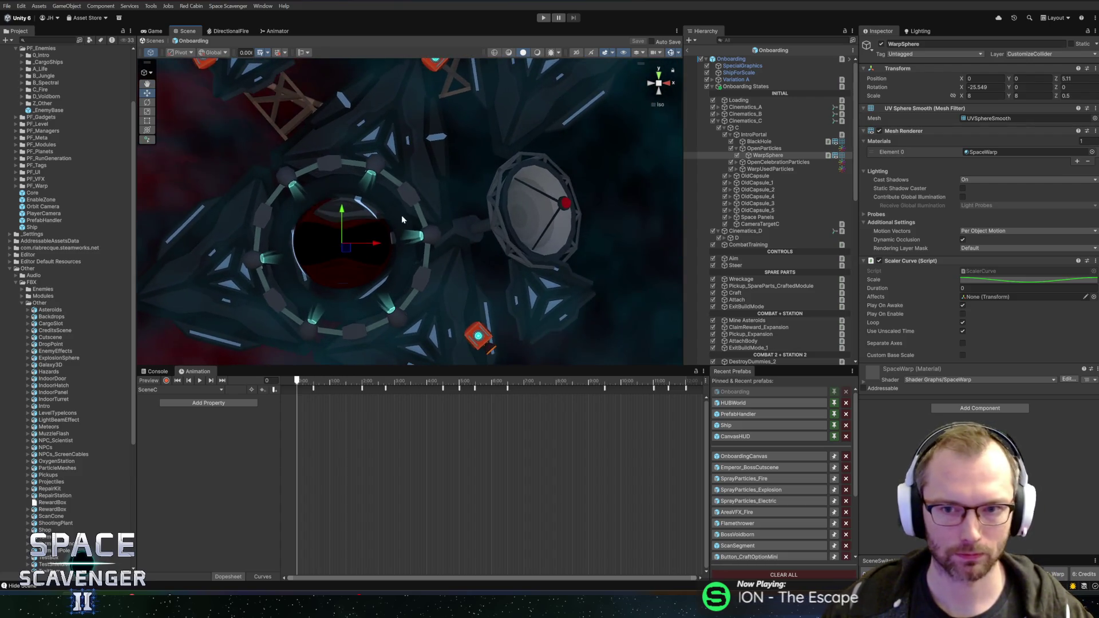
pyautogui.scroll(-2, 483, 239)
pyautogui.moveTo(483, 239); pyautogui.dragTo(424, 238)
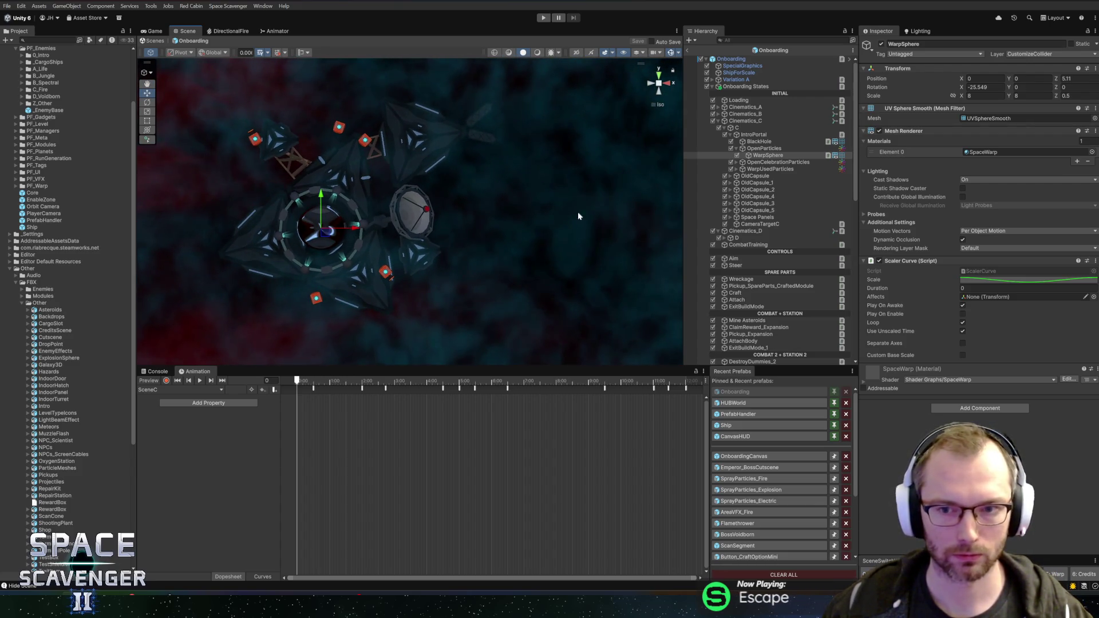
pyautogui.moveTo(452, 204); pyautogui.dragTo(394, 206)
pyautogui.click(775, 230)
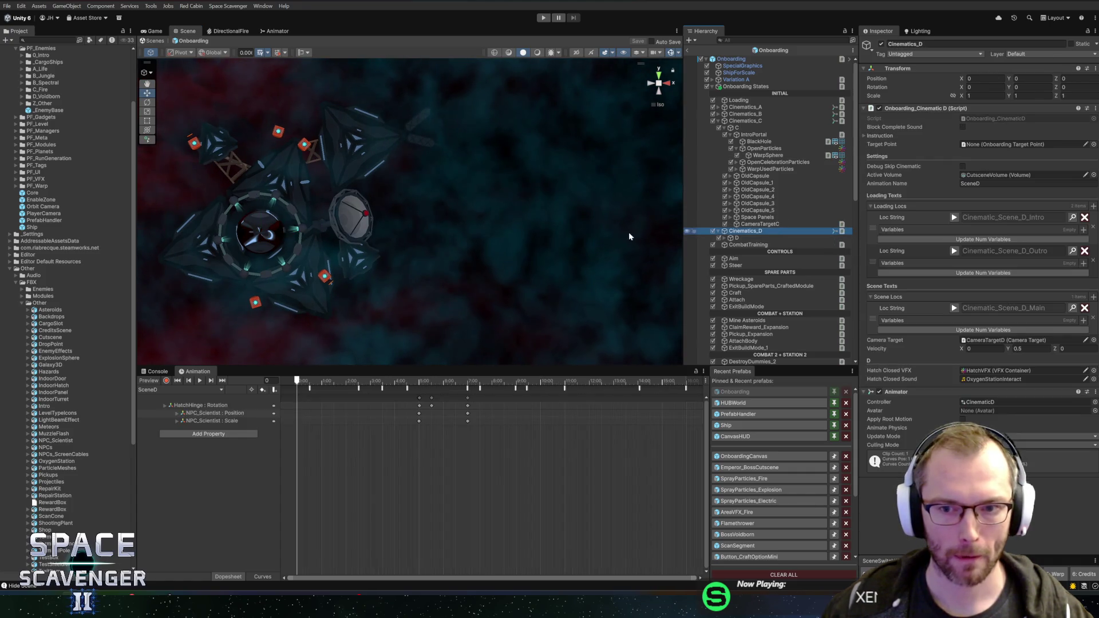
# Frame Cinematics_D and expand its D group to select the D text object
pyautogui.press('f')
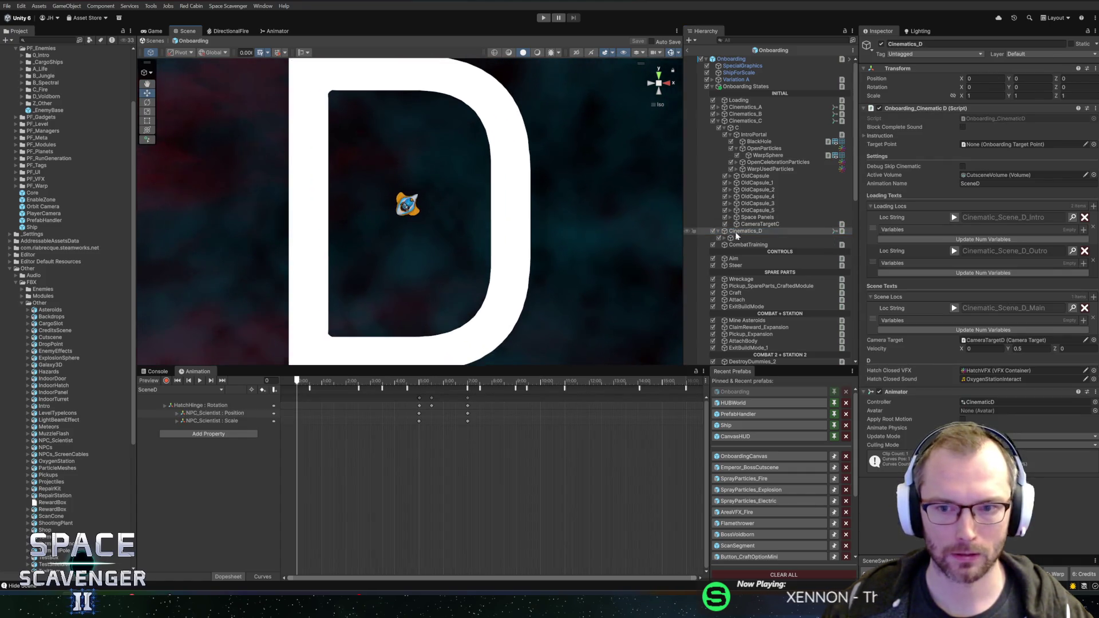
pyautogui.click(734, 239)
pyautogui.click(725, 238)
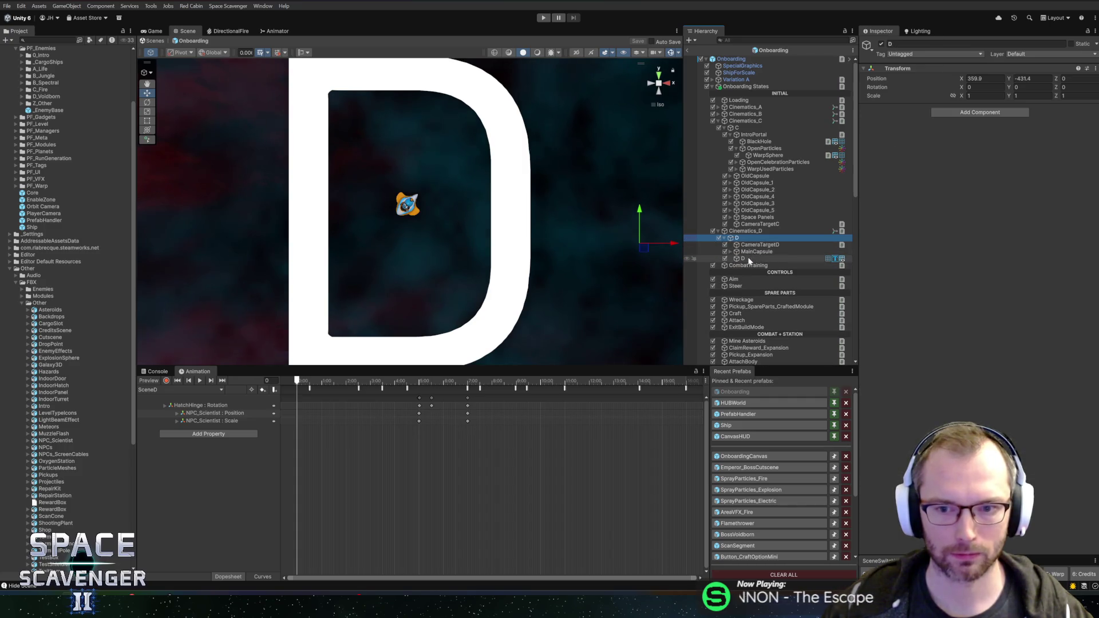
pyautogui.click(744, 258)
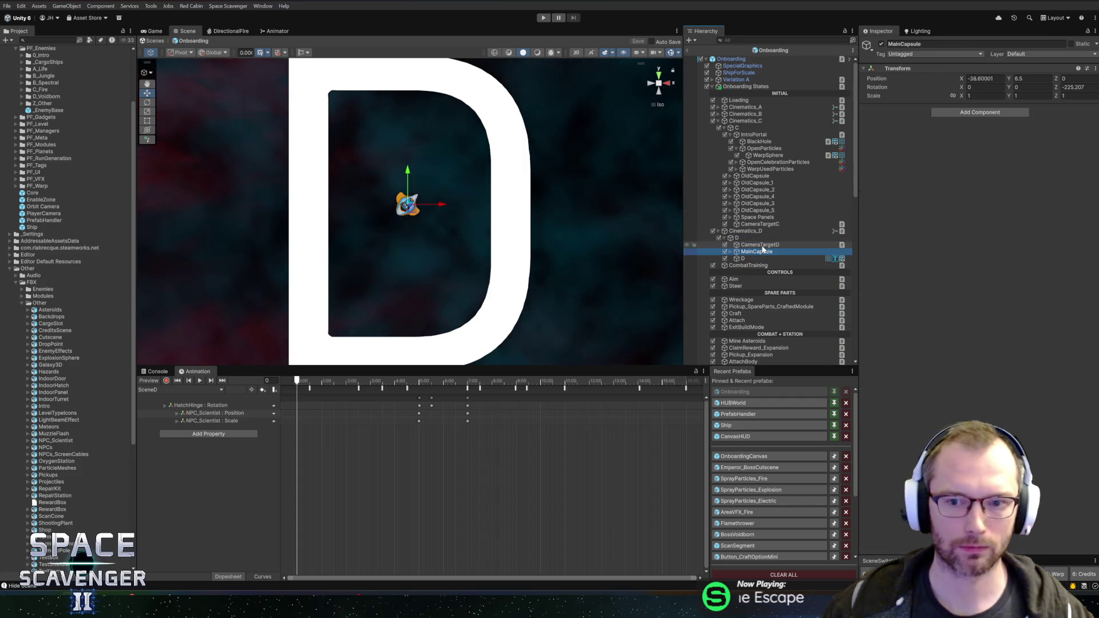
# Delete the D text, restore it with undo, and return to the Cinematics_D settings
pyautogui.press('Delete')
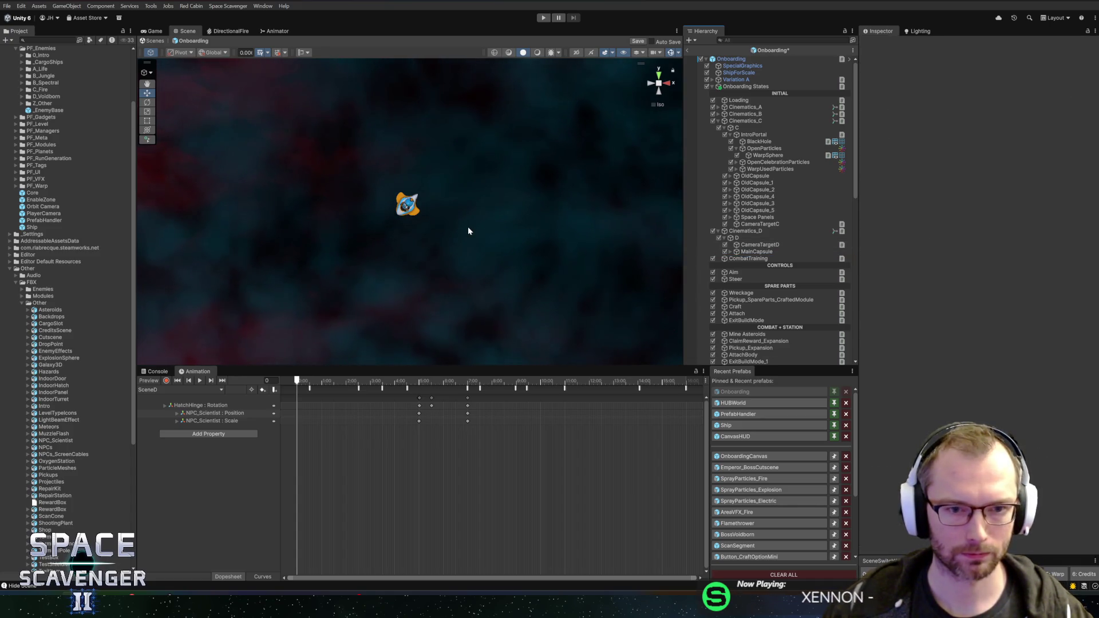
pyautogui.hotkey('ctrl', 'z')
pyautogui.scroll(-1, 476, 138)
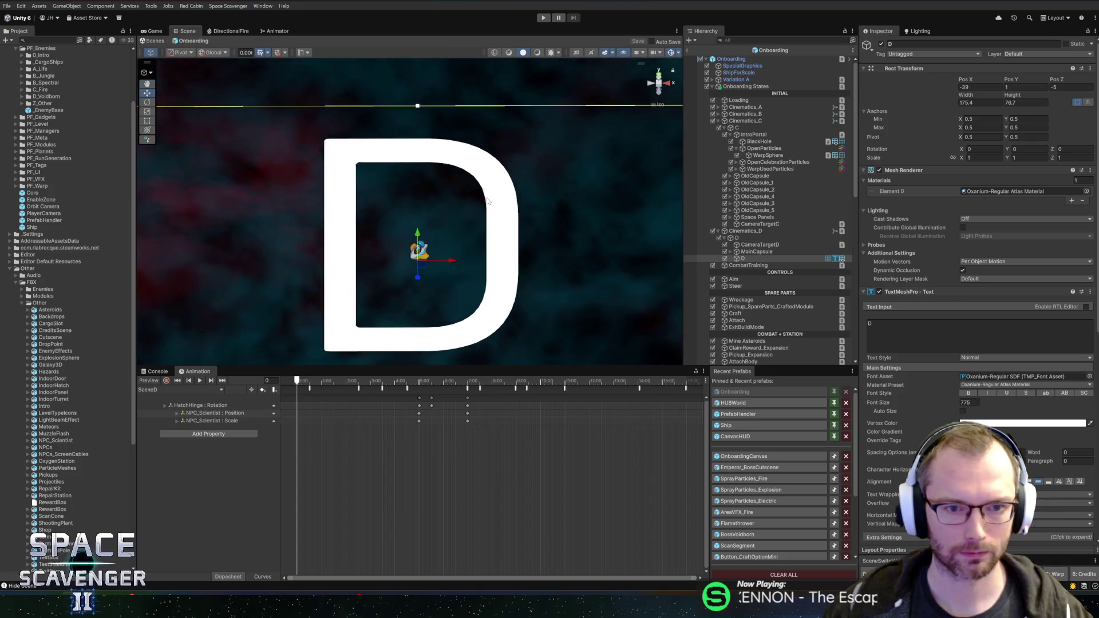
pyautogui.scroll(3, 462, 146)
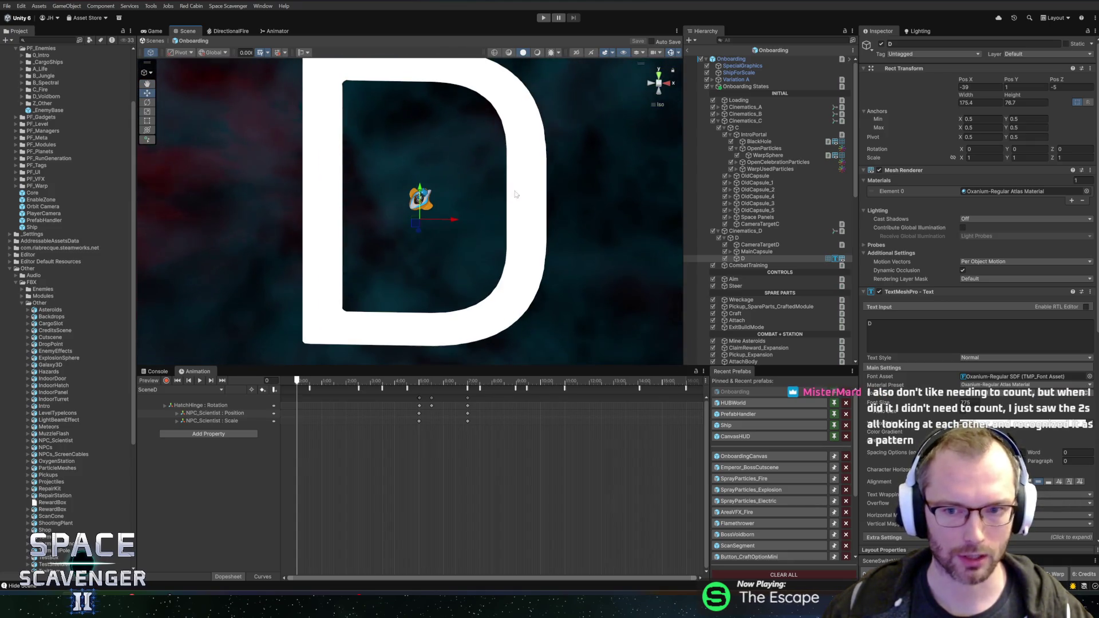
pyautogui.click(744, 238)
pyautogui.click(748, 232)
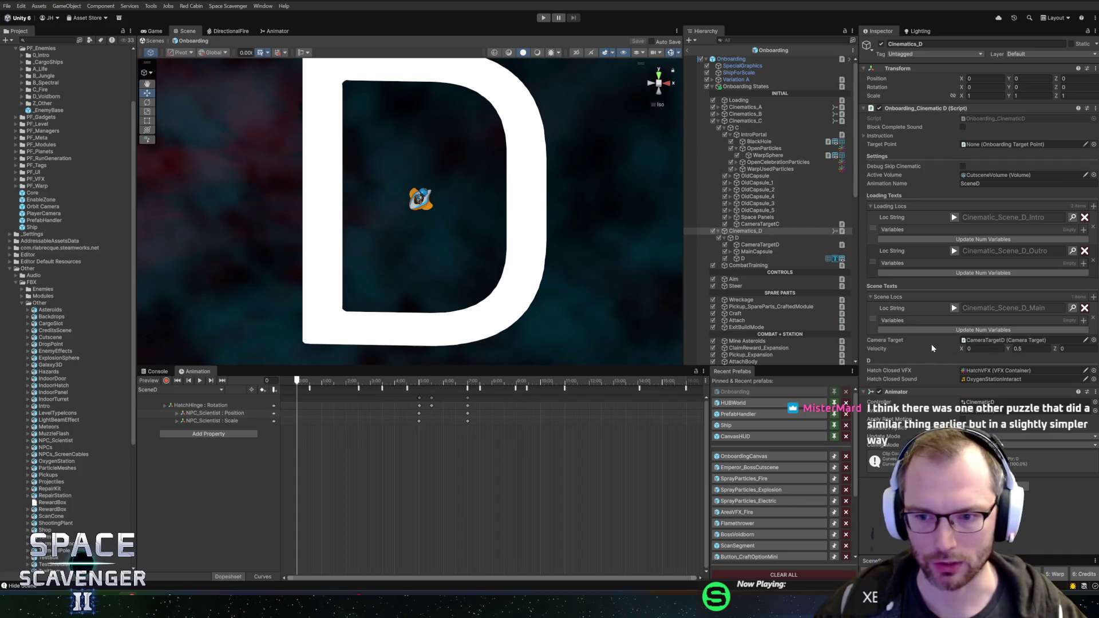
# Change CameraTargetD's Default Zoom from -15 to -8 and save the Onboarding scene
pyautogui.click(749, 238)
pyautogui.click(752, 245)
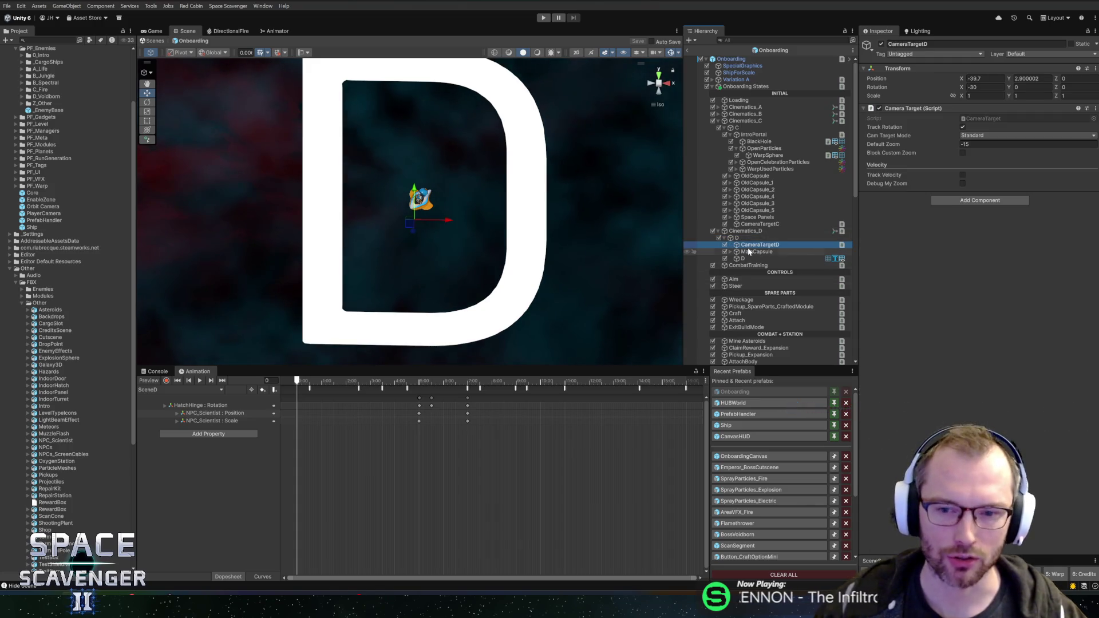
pyautogui.click(977, 144)
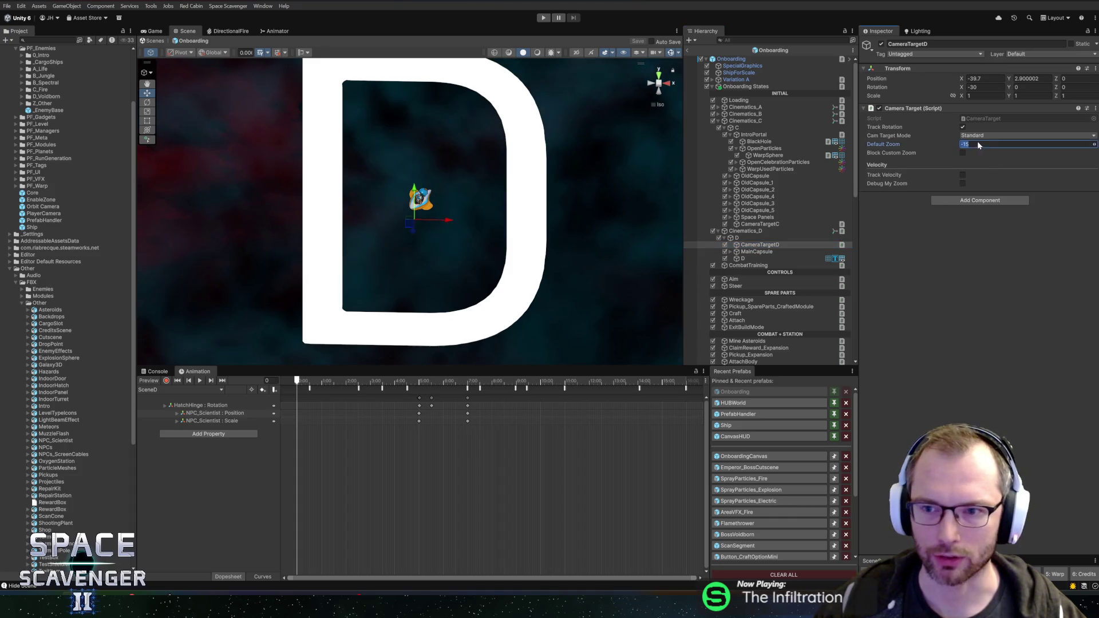
pyautogui.write('-8')
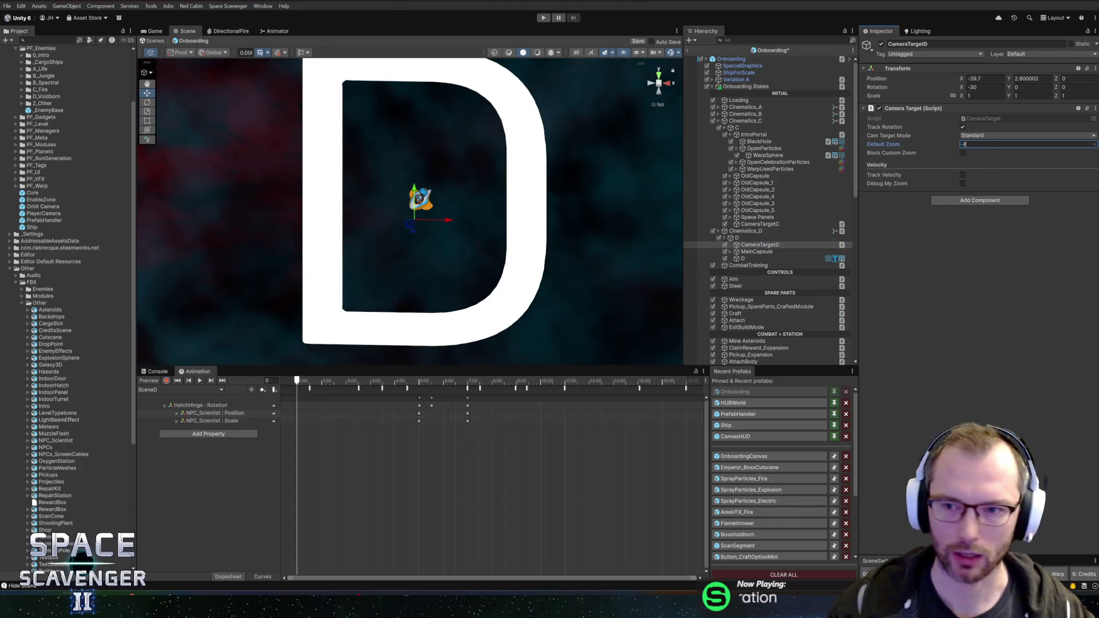
pyautogui.hotkey('ctrl', 's')
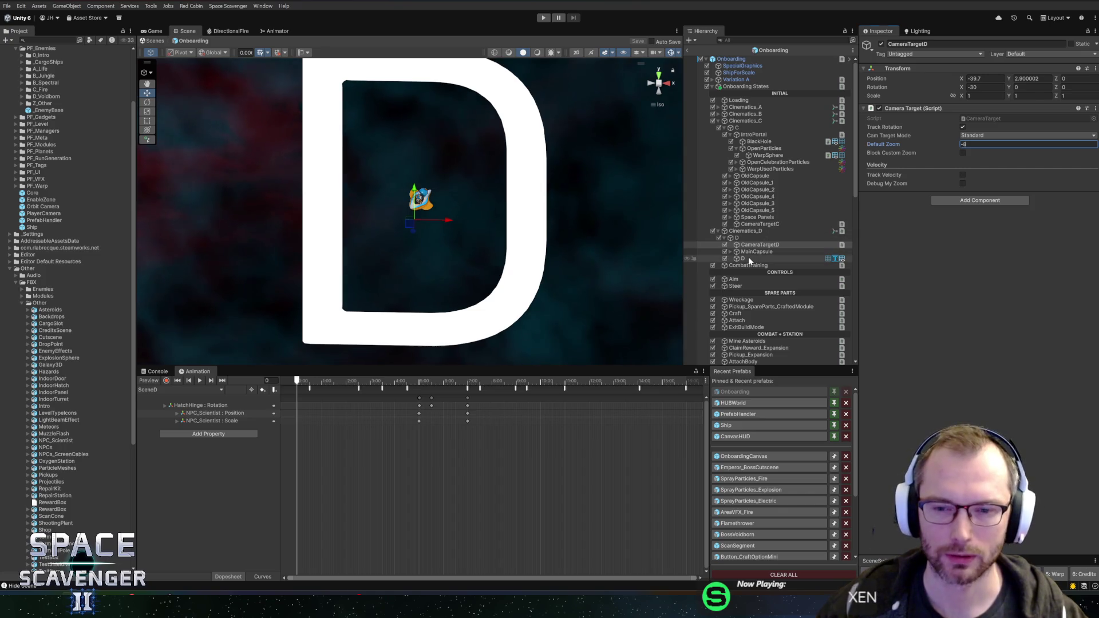
pyautogui.click(749, 251)
pyautogui.click(755, 245)
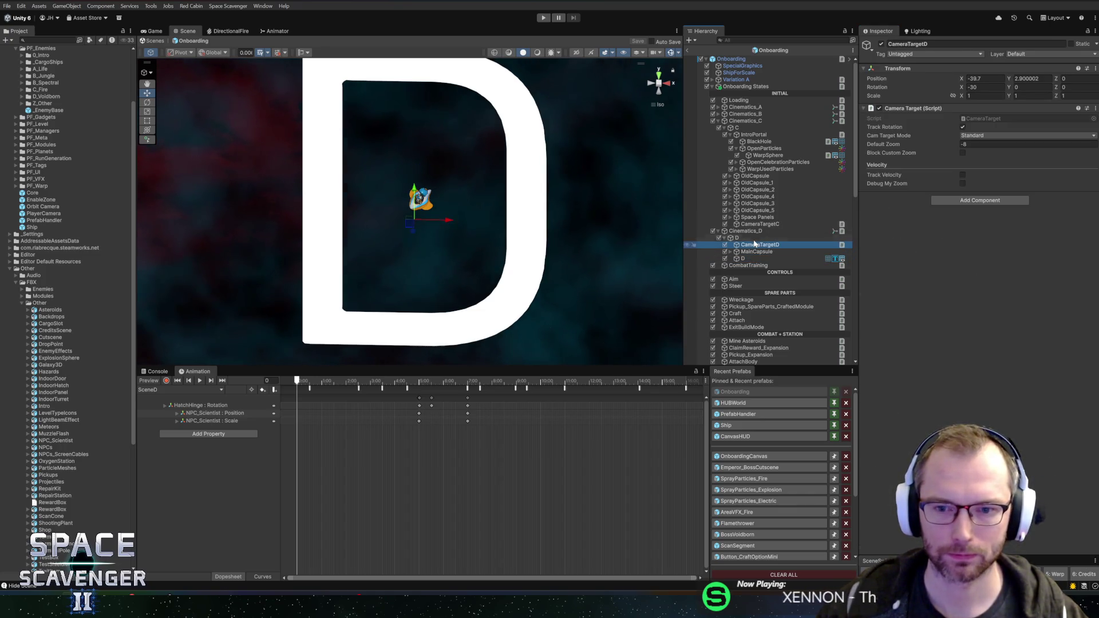
pyautogui.click(751, 232)
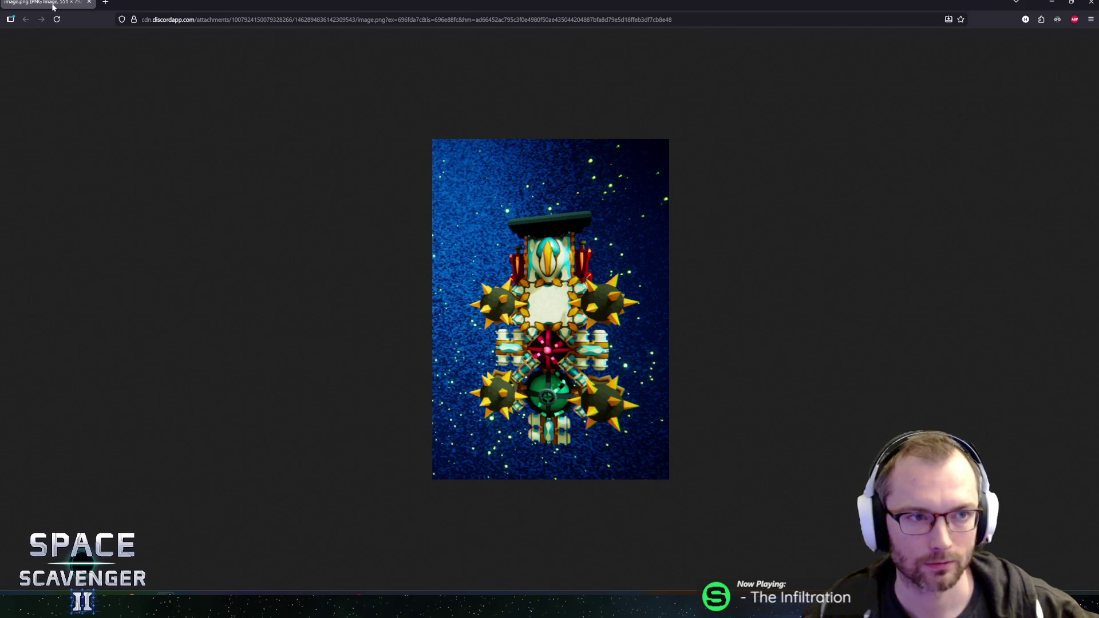
pyautogui.hotkey('alt', 'Tab')
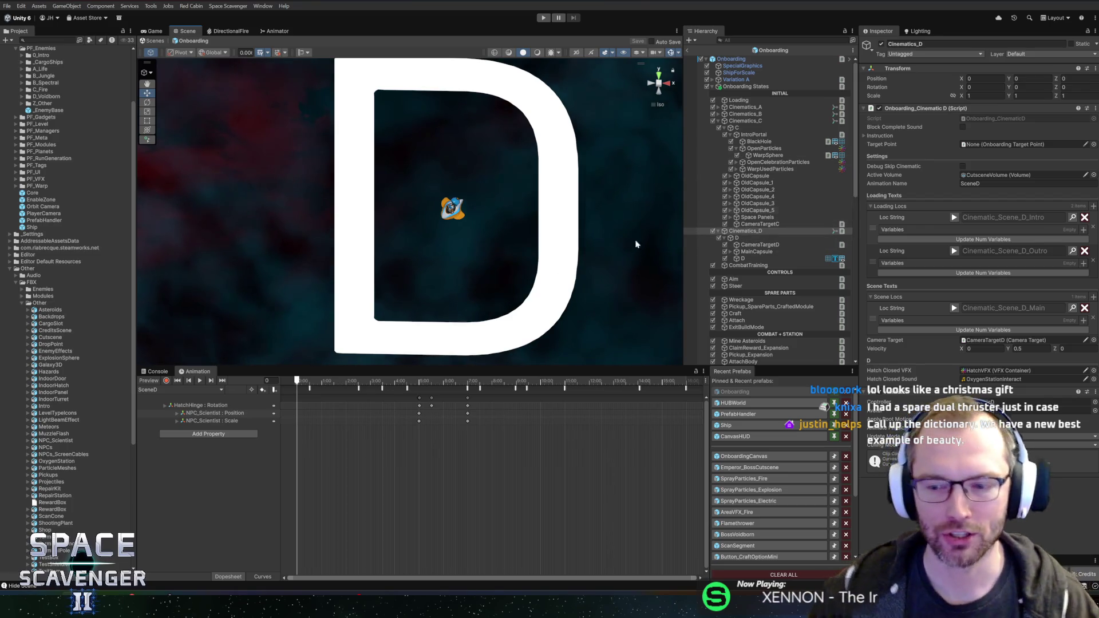
pyautogui.scroll(3, 458, 169)
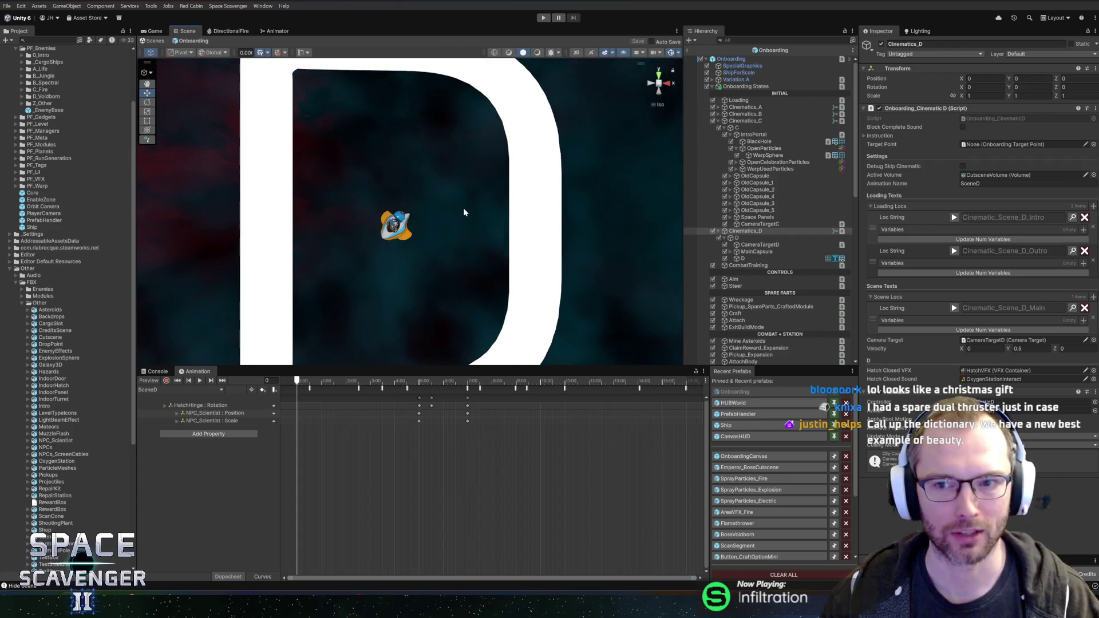
pyautogui.moveTo(464, 213)
pyautogui.mouseDown()
pyautogui.moveTo(321, 233)
pyautogui.moveTo(344, 252)
pyautogui.moveTo(674, 267)
pyautogui.moveTo(665, 305)
pyautogui.moveTo(395, 248)
pyautogui.moveTo(478, 243)
pyautogui.moveTo(358, 248)
pyautogui.moveTo(582, 259)
pyautogui.mouseUp()
pyautogui.rightClick(582, 259)
pyautogui.click(415, 212)
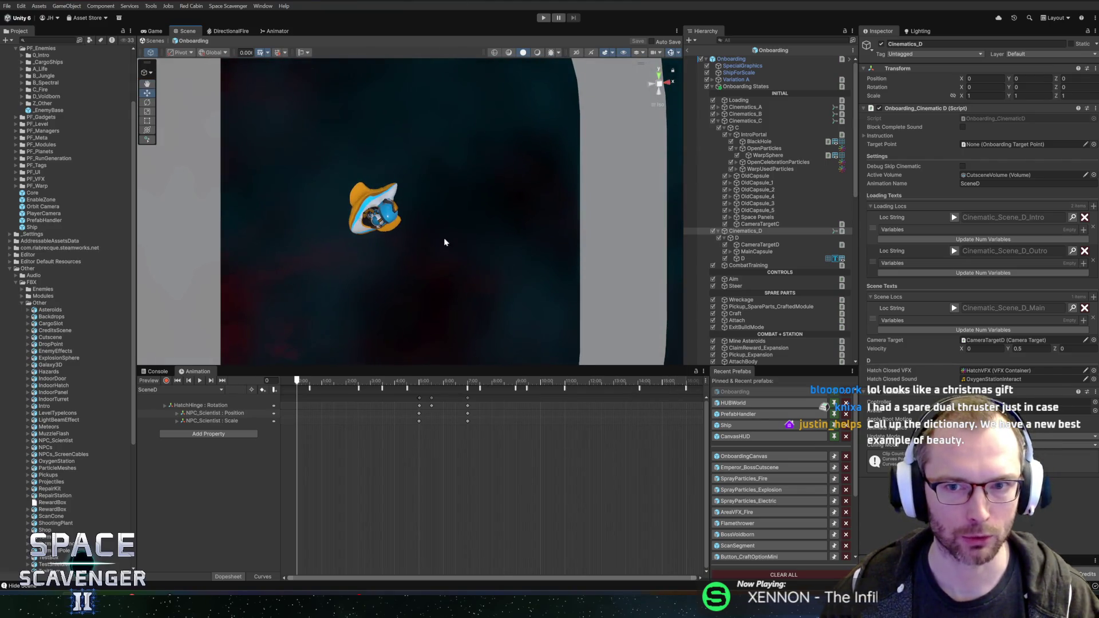
pyautogui.moveTo(444, 242)
pyautogui.mouseDown()
pyautogui.moveTo(677, 297)
pyautogui.moveTo(404, 243)
pyautogui.moveTo(273, 201)
pyautogui.moveTo(487, 166)
pyautogui.moveTo(149, 225)
pyautogui.moveTo(241, 203)
pyautogui.moveTo(211, 212)
pyautogui.moveTo(302, 171)
pyautogui.mouseUp()
pyautogui.moveTo(432, 339)
pyautogui.mouseDown()
pyautogui.moveTo(458, 245)
pyautogui.moveTo(432, 277)
pyautogui.moveTo(429, 260)
pyautogui.moveTo(439, 261)
pyautogui.mouseUp()
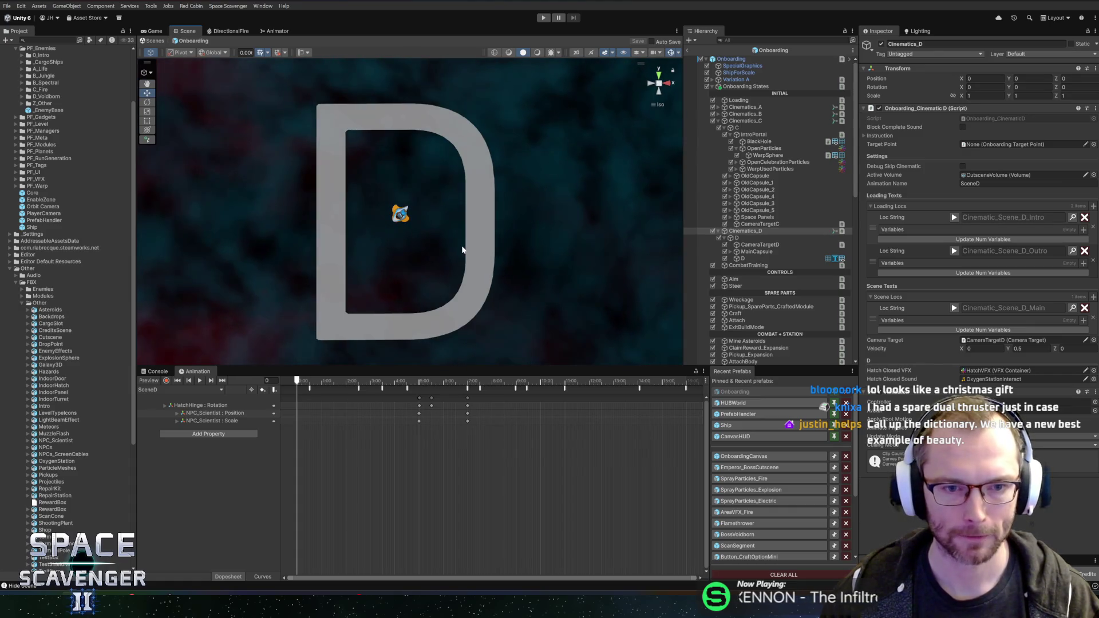
pyautogui.click(762, 259)
pyautogui.press('Up')
pyautogui.press('Up')
pyautogui.press('Up')
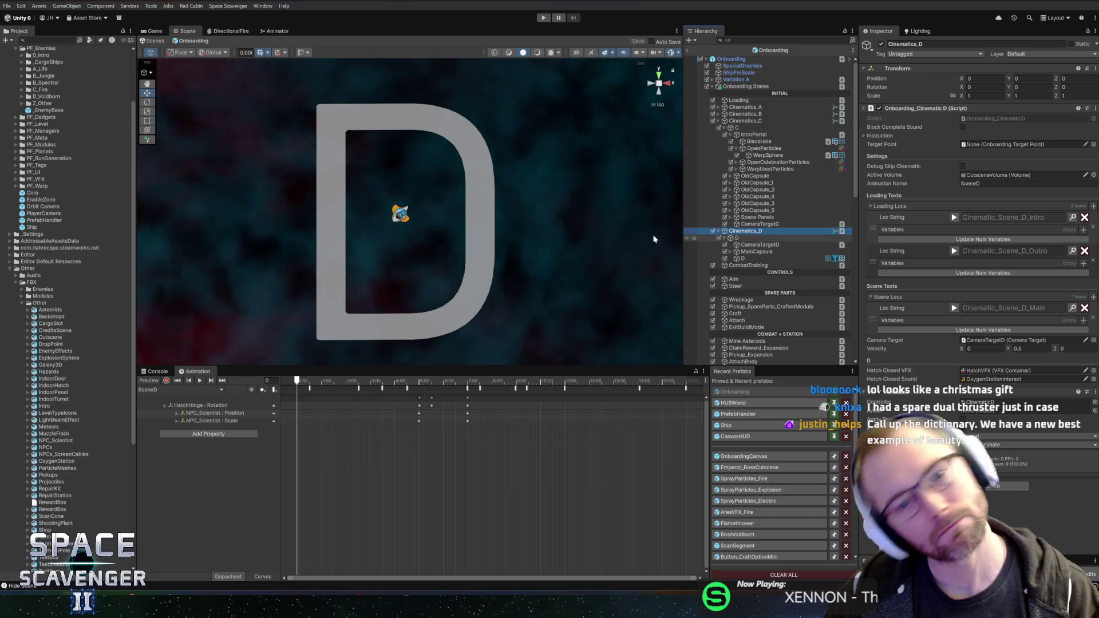
pyautogui.moveTo(530, 183)
pyautogui.mouseDown()
pyautogui.moveTo(554, 222)
pyautogui.moveTo(497, 216)
pyautogui.mouseUp()
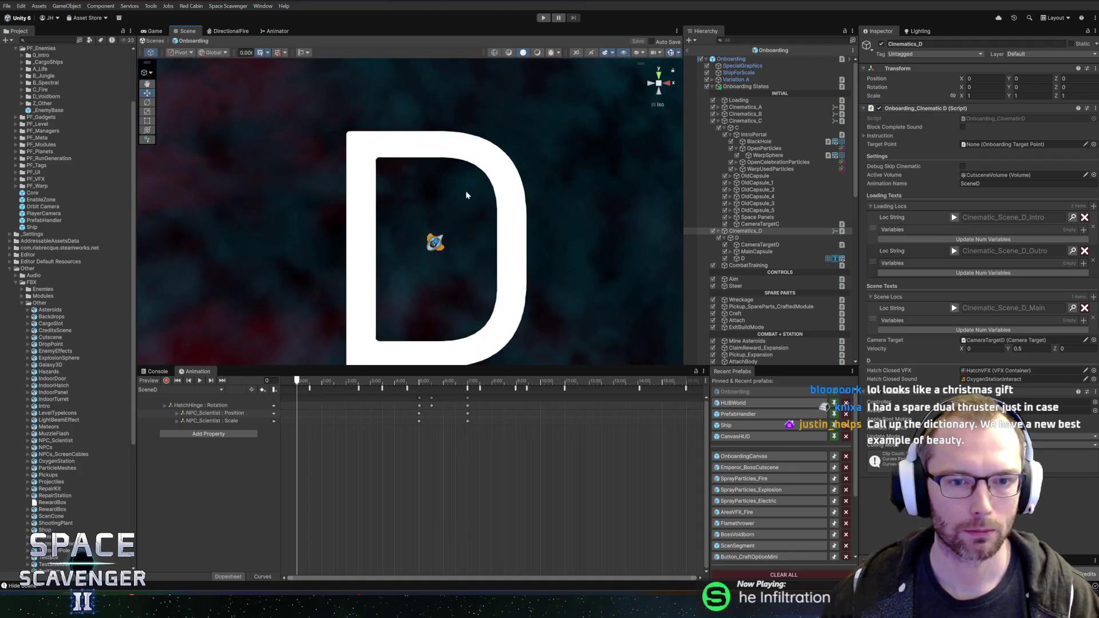
pyautogui.scroll(2, 458, 195)
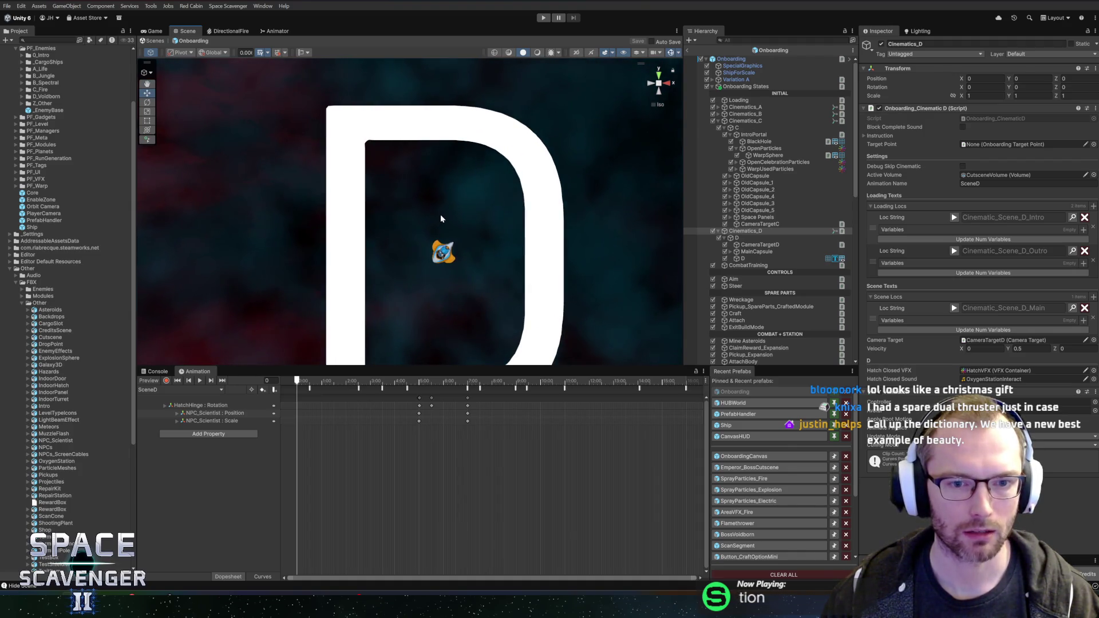
pyautogui.moveTo(425, 228); pyautogui.dragTo(432, 232)
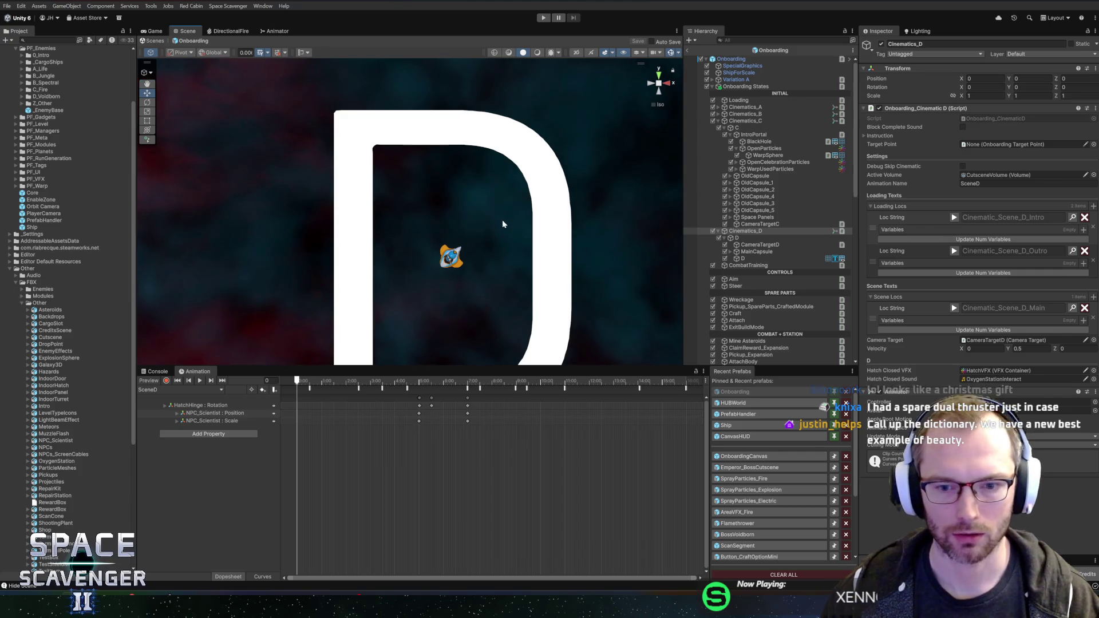
pyautogui.click(738, 238)
pyautogui.rightClick(738, 238)
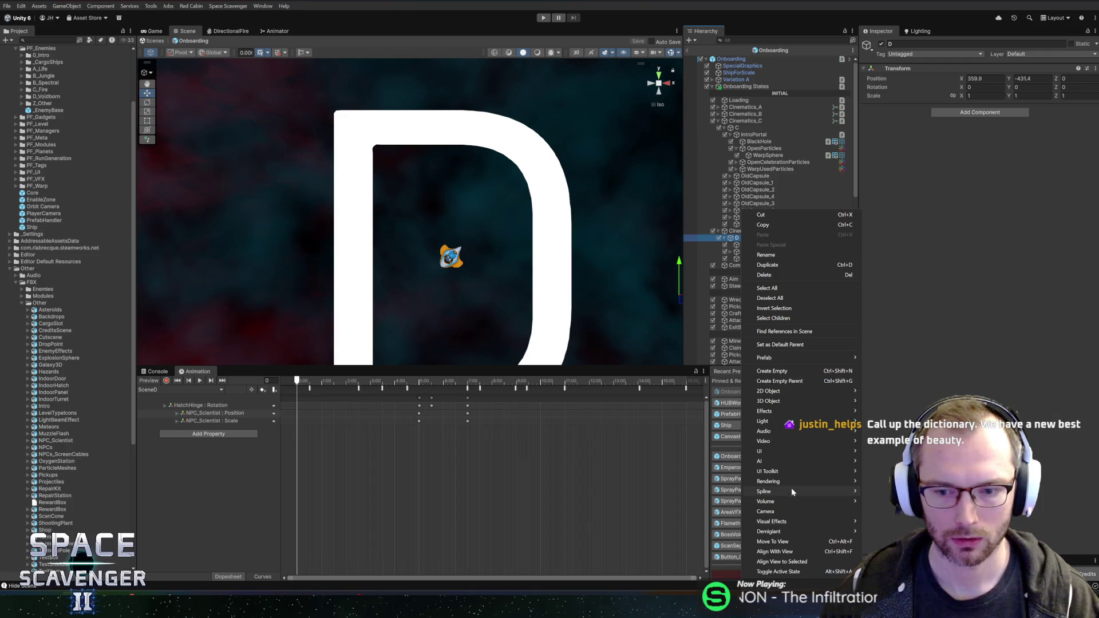
# Browse the UI object choices in D's create context menu
pyautogui.moveTo(783, 473)
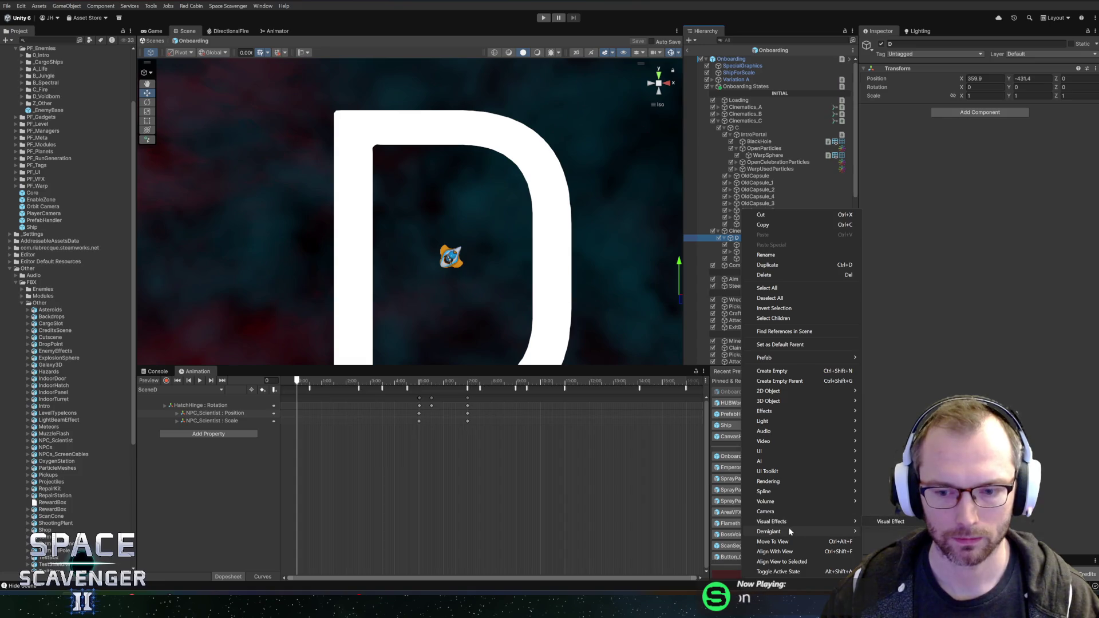
pyautogui.moveTo(790, 502)
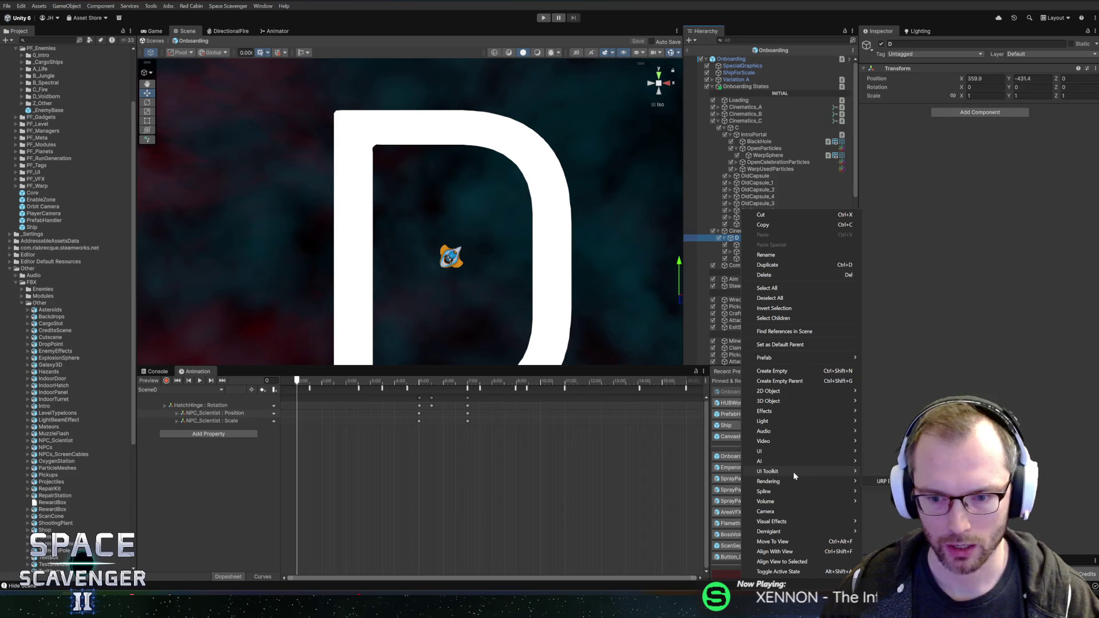
pyautogui.moveTo(799, 451)
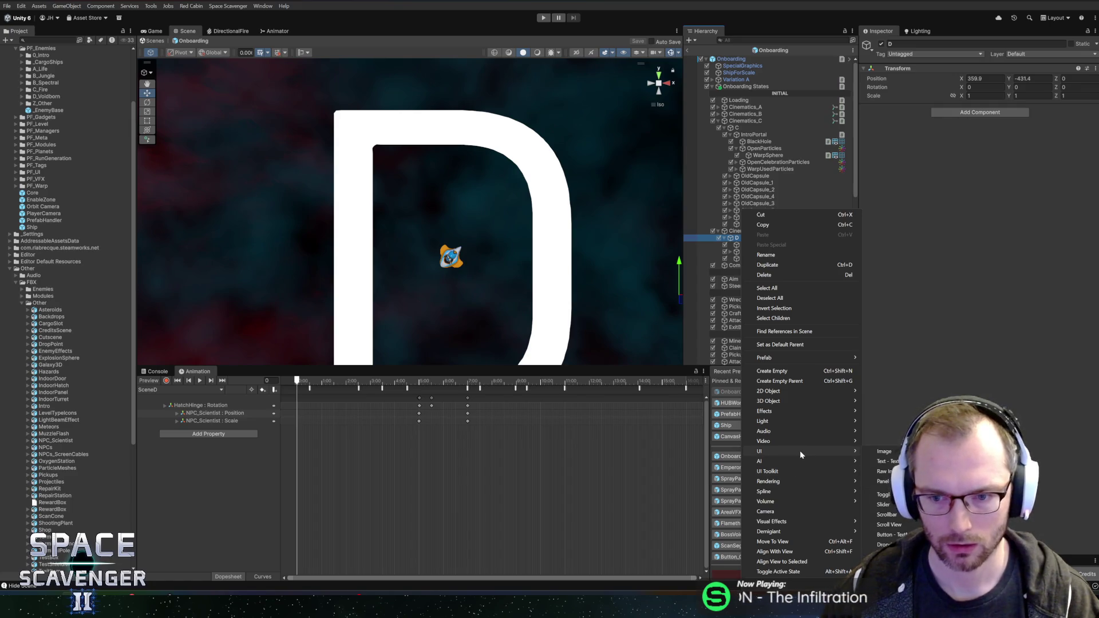